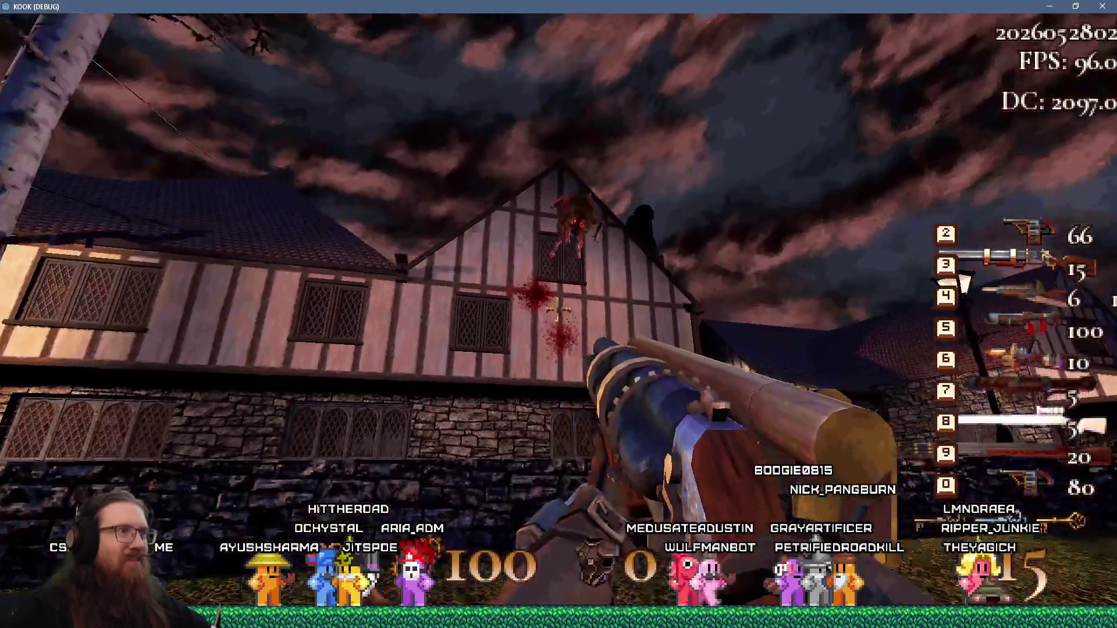
Advance along the house wall and shoot down the enemy ahead
{"action": "key", "text": "w"}
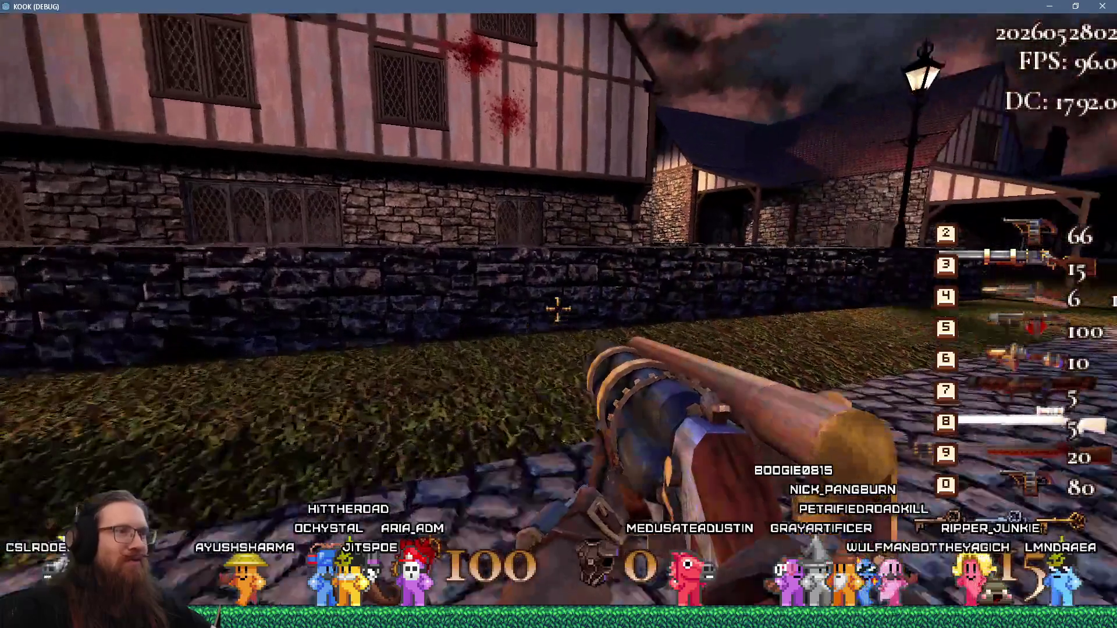
{"action": "key", "text": "w"}
{"action": "key", "text": "w"}
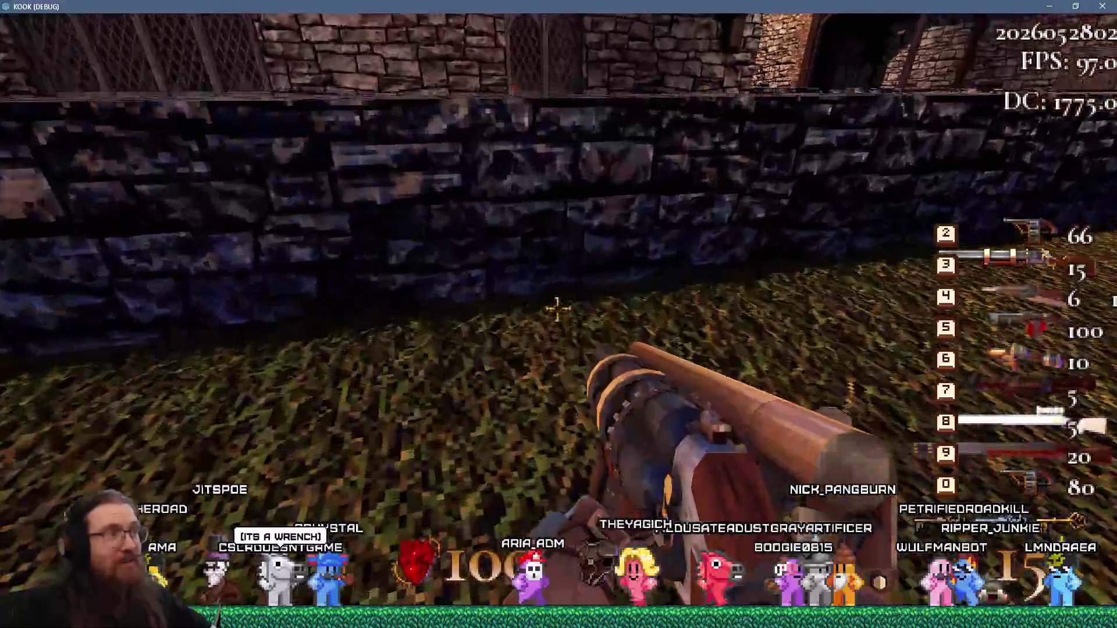
{"action": "left_click", "coordinate": [557, 308]}
{"action": "key", "text": "w"}
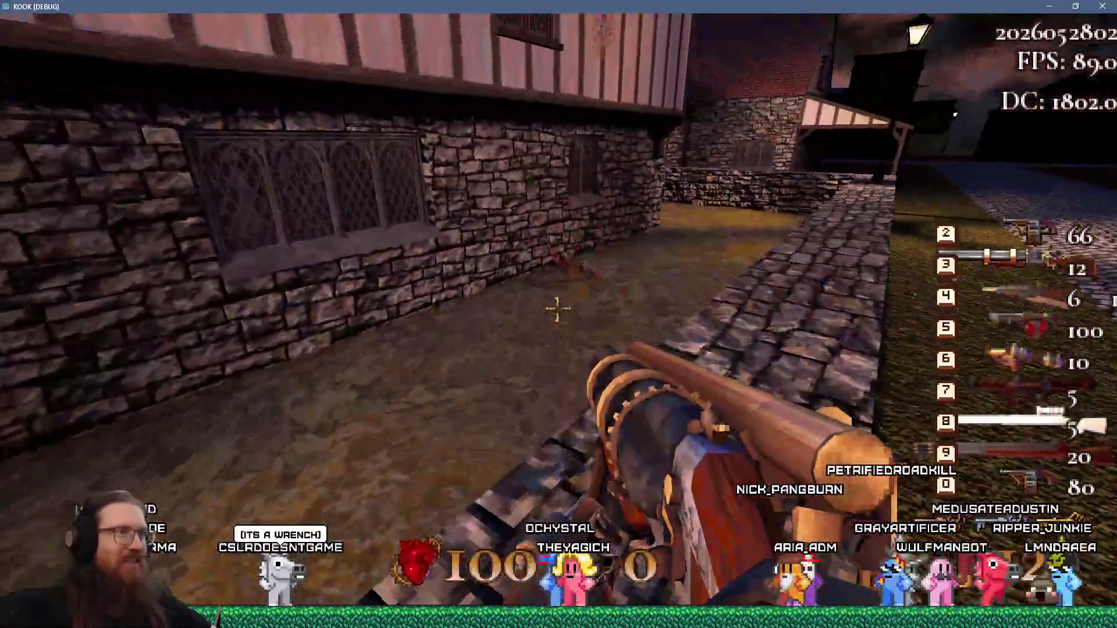
{"action": "left_click", "coordinate": [558, 308]}
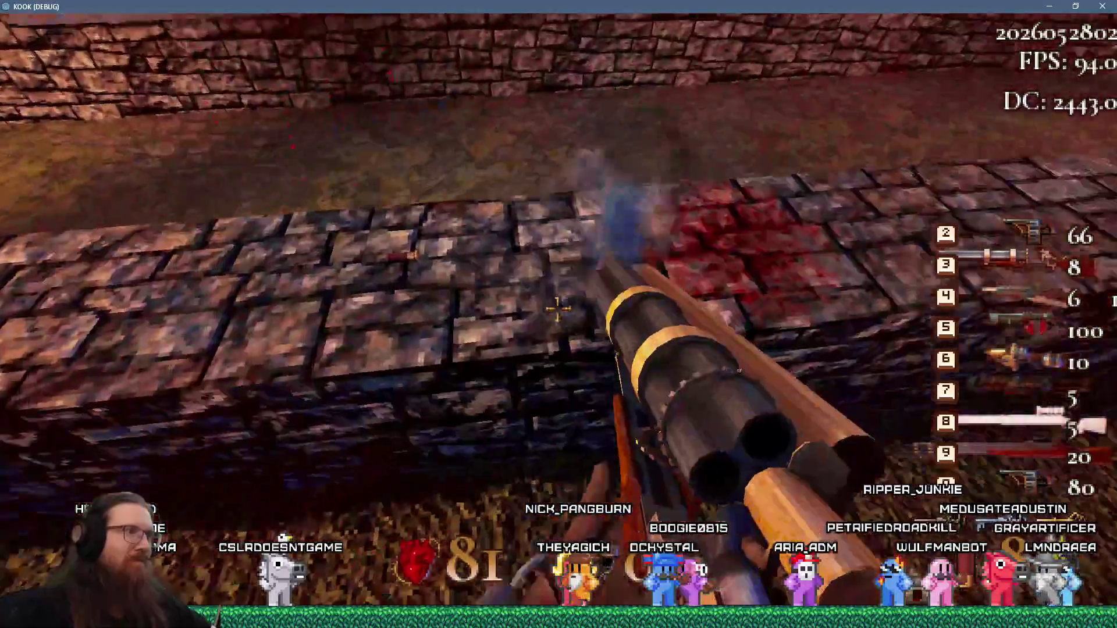
Turn onto the cobbled street and launch the charged orb to raise a dome shield
{"action": "key", "text": "w"}
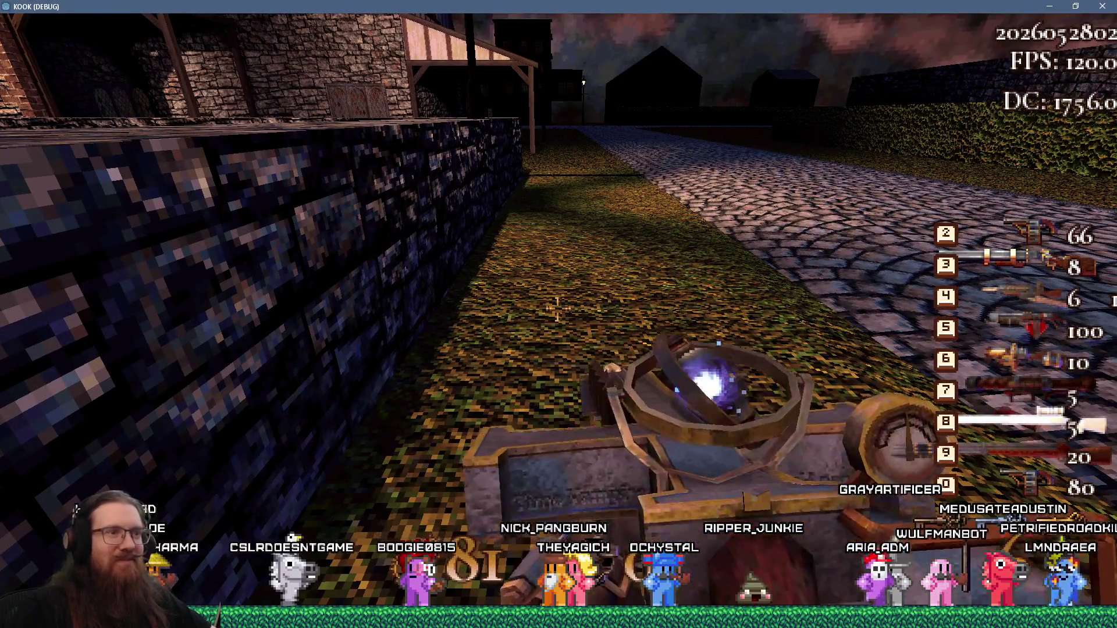
{"action": "key", "text": "s"}
{"action": "key", "text": "w"}
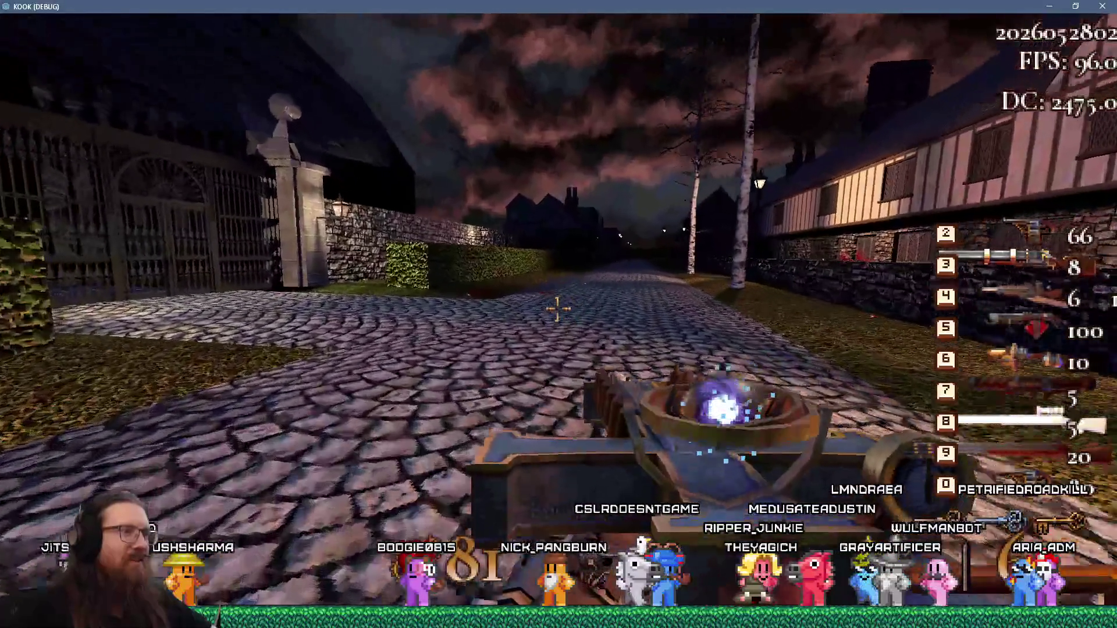
{"action": "left_click", "coordinate": [558, 308]}
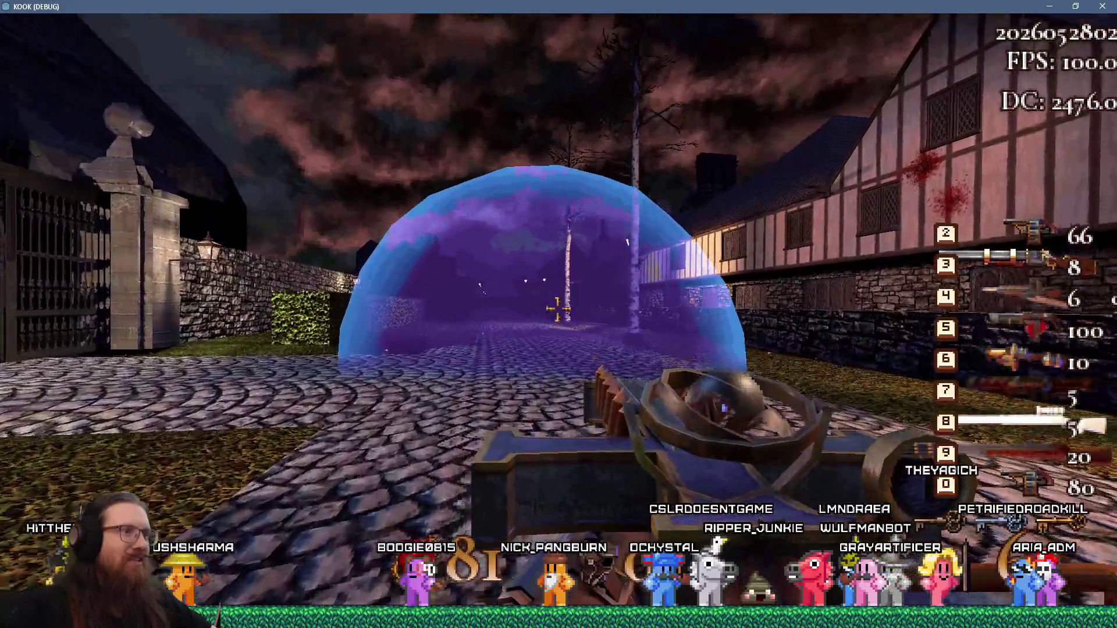
{"action": "key", "text": "w"}
{"action": "left_click", "coordinate": [557, 308]}
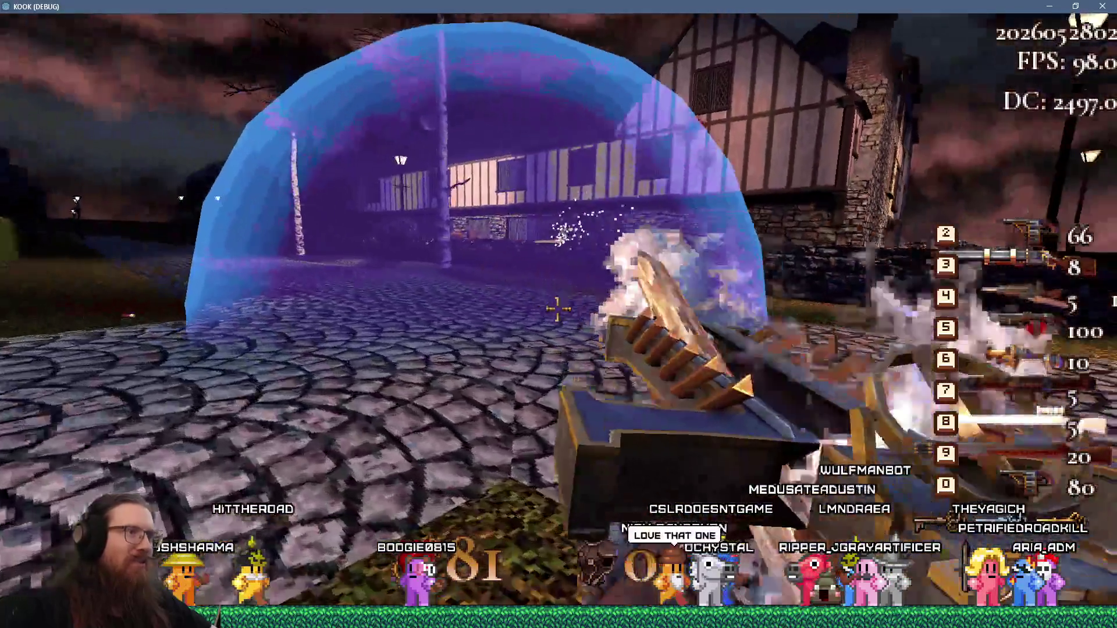
Walk into the dome, face the houses and fire until 'Insufficient ammo.' appears
{"action": "key", "text": "w"}
{"action": "key", "text": "w"}
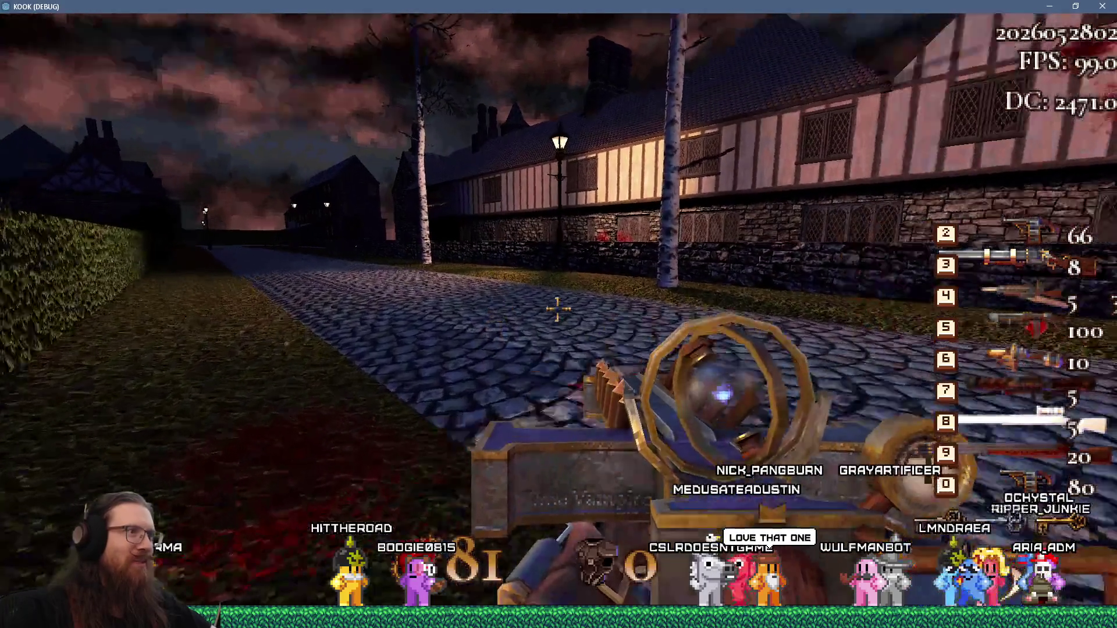
{"action": "key", "text": "w"}
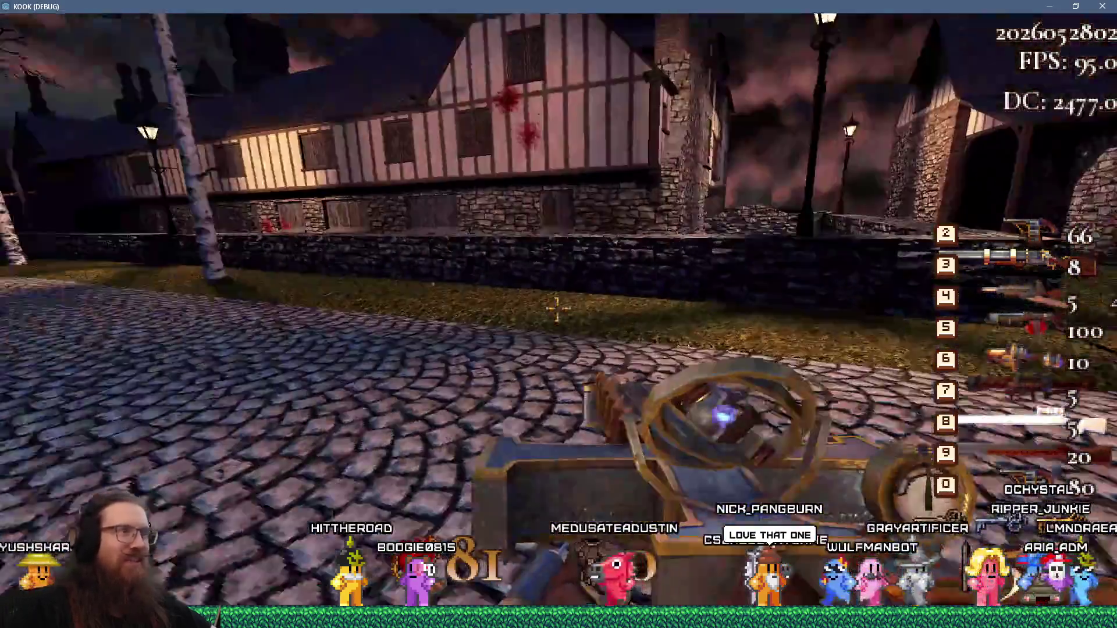
{"action": "left_click", "coordinate": [558, 308]}
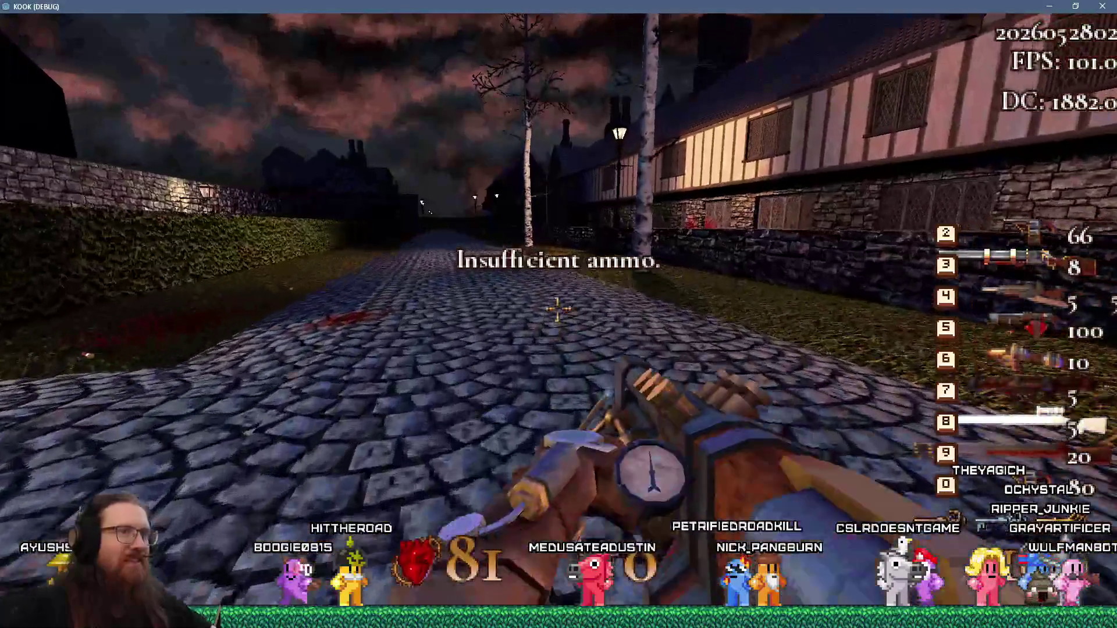
Fire the new weapon's jet thrust along the hedge path, then equip the slot-6 cog cannon
{"action": "left_click", "coordinate": [558, 308]}
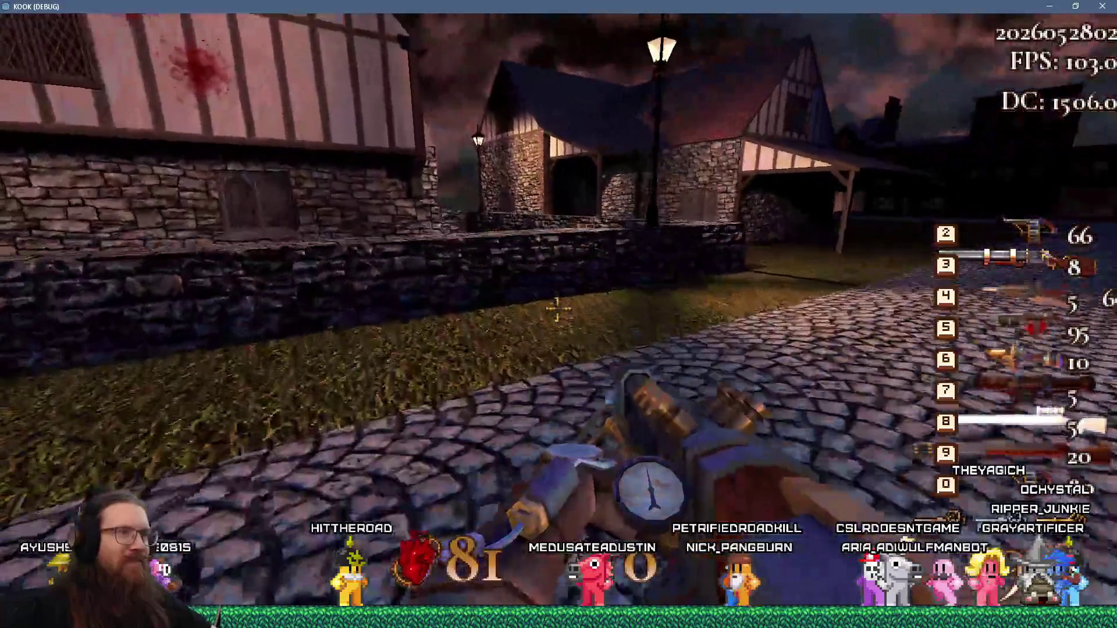
{"action": "key", "text": "w"}
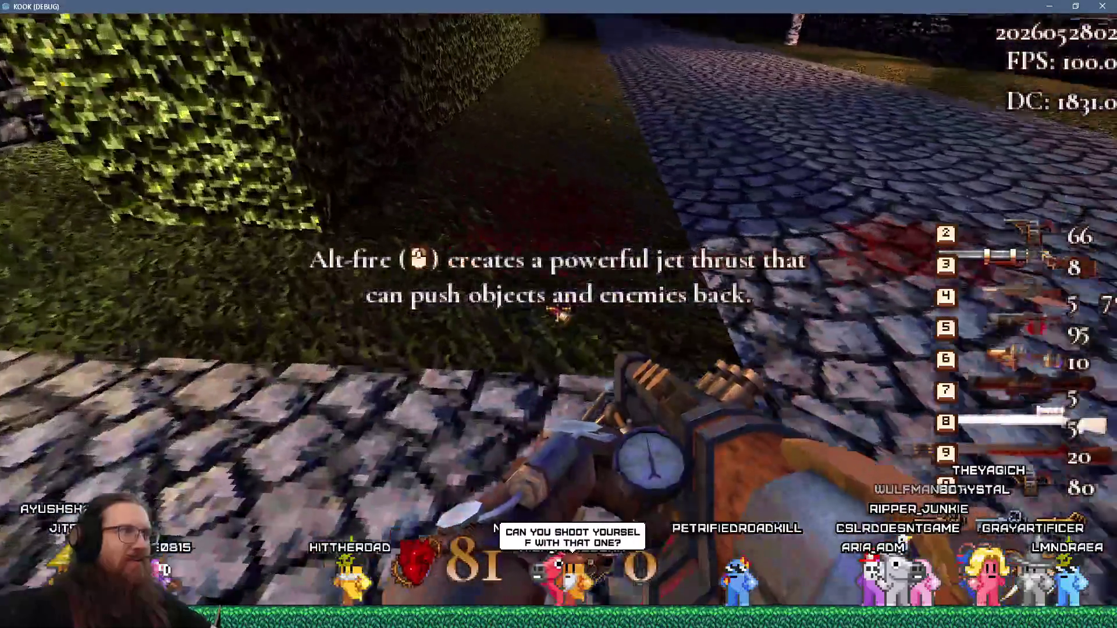
{"action": "left_click", "coordinate": [558, 315]}
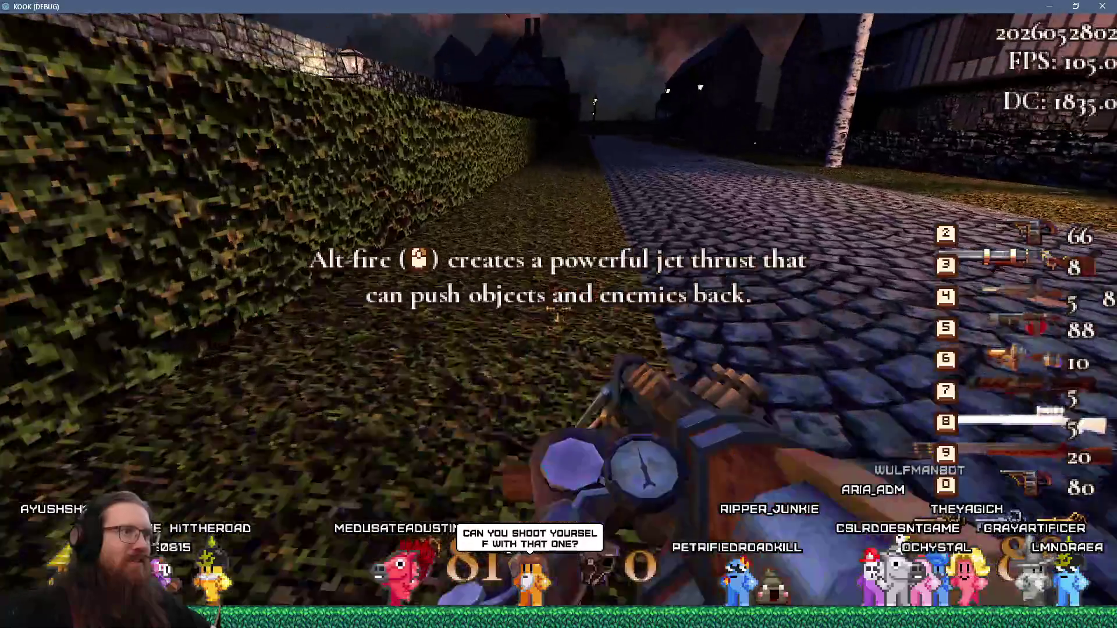
{"action": "left_click", "coordinate": [558, 314]}
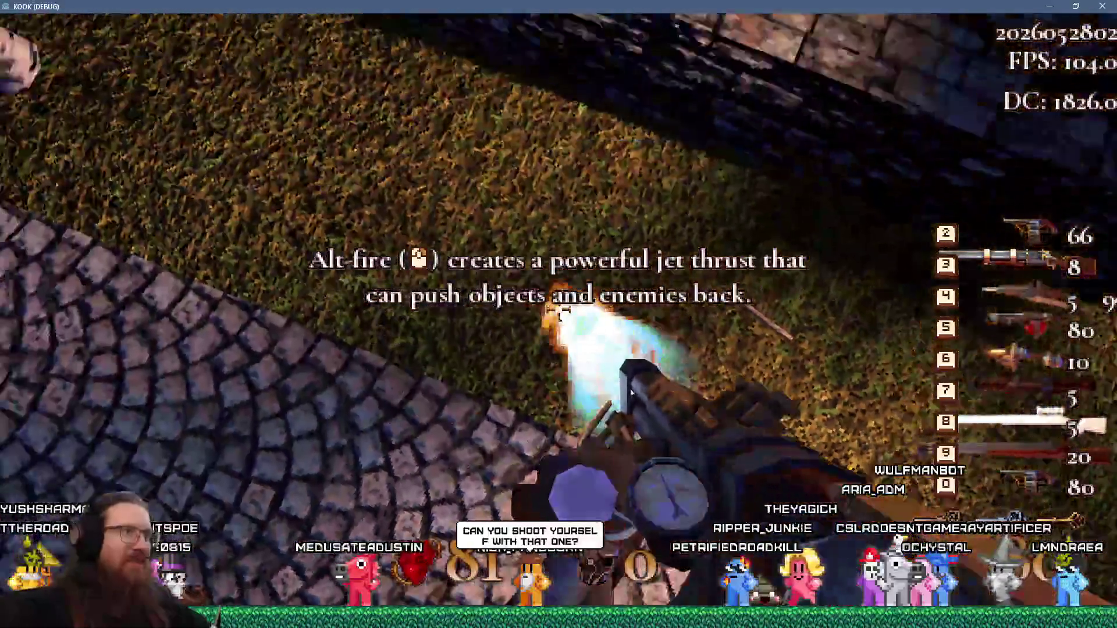
{"action": "left_click", "coordinate": [557, 315]}
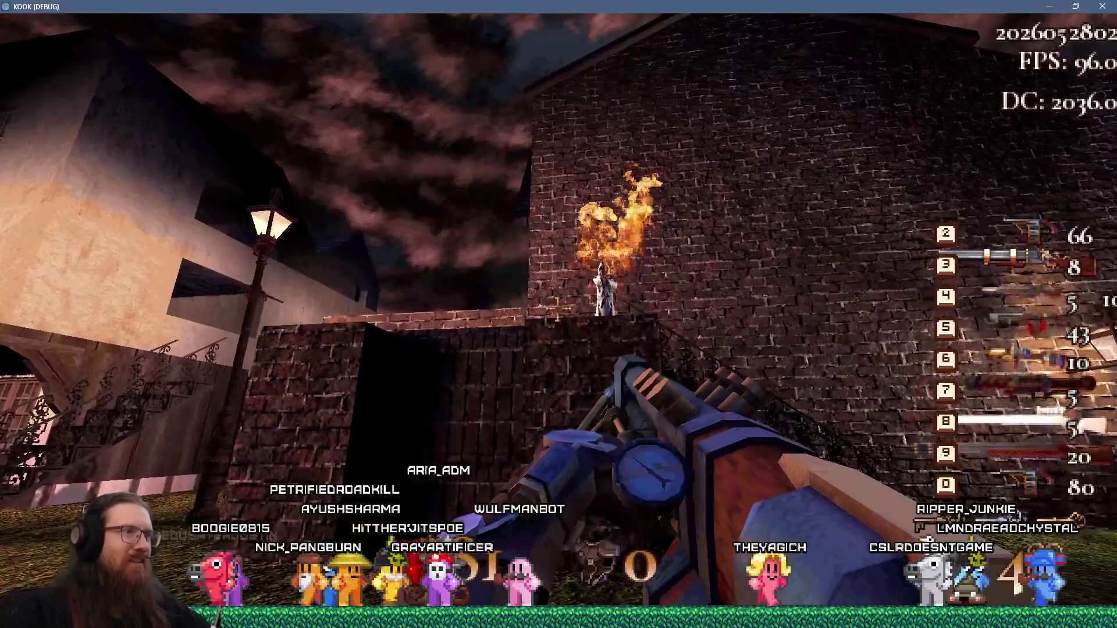
{"action": "key", "text": "6"}
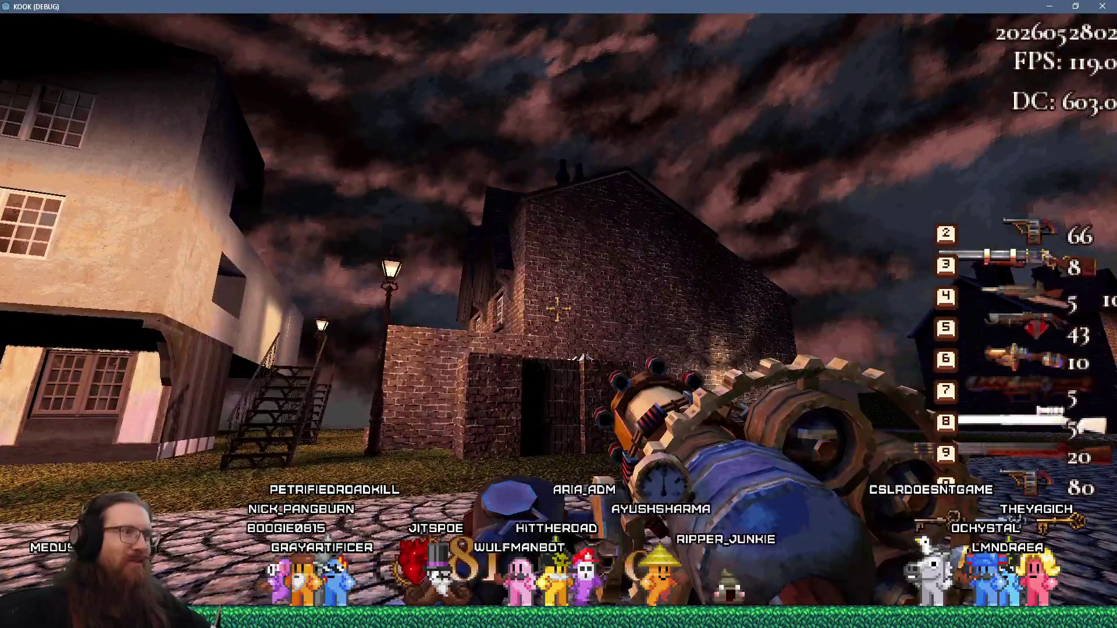
Fire the gear gun down the street while walking past the lamp post and staircase
{"action": "left_click", "coordinate": [558, 308]}
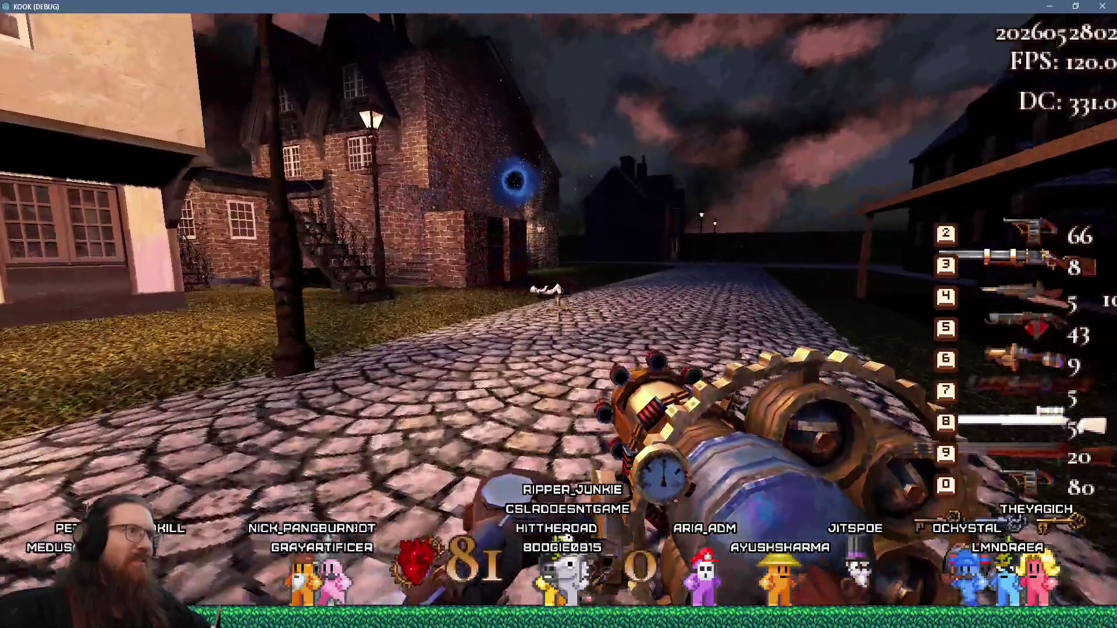
{"action": "left_click", "coordinate": [558, 308]}
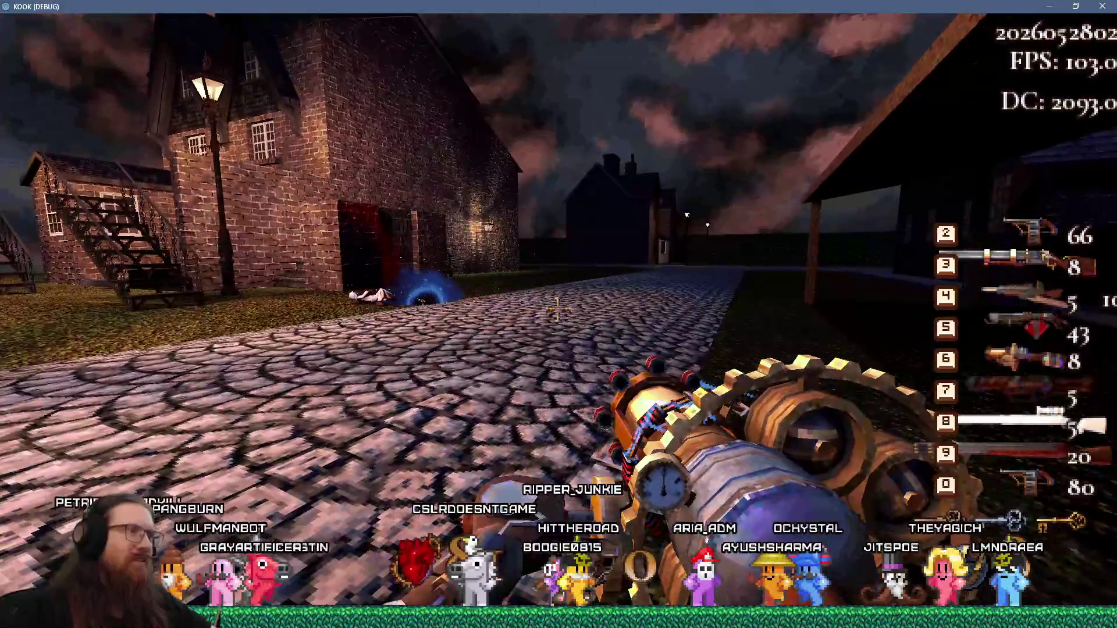
{"action": "key", "text": "w"}
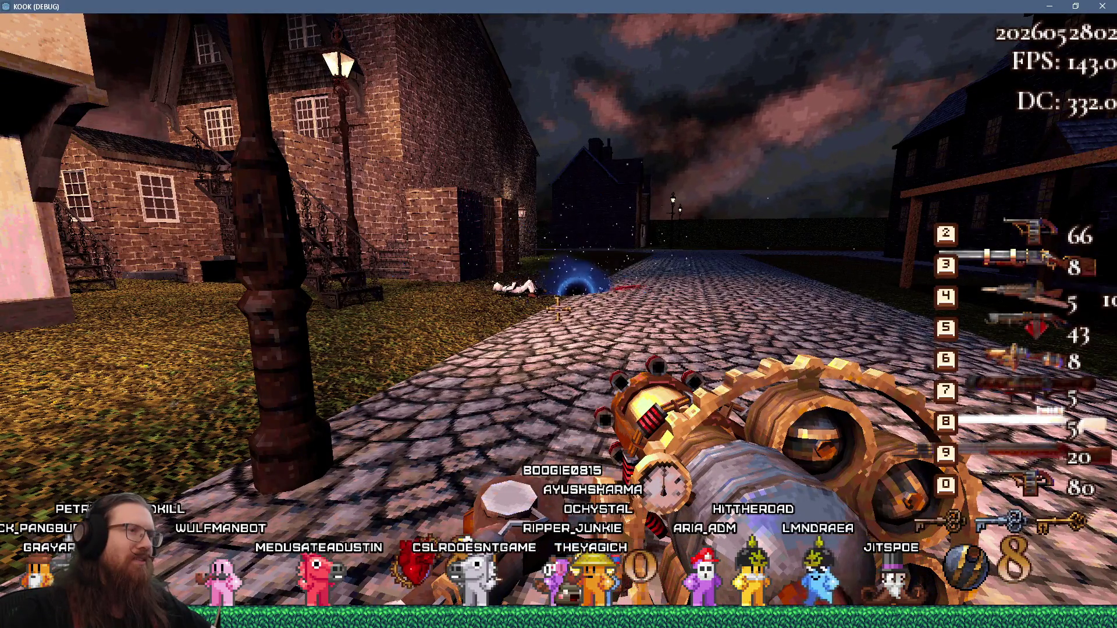
{"action": "left_click", "coordinate": [558, 307]}
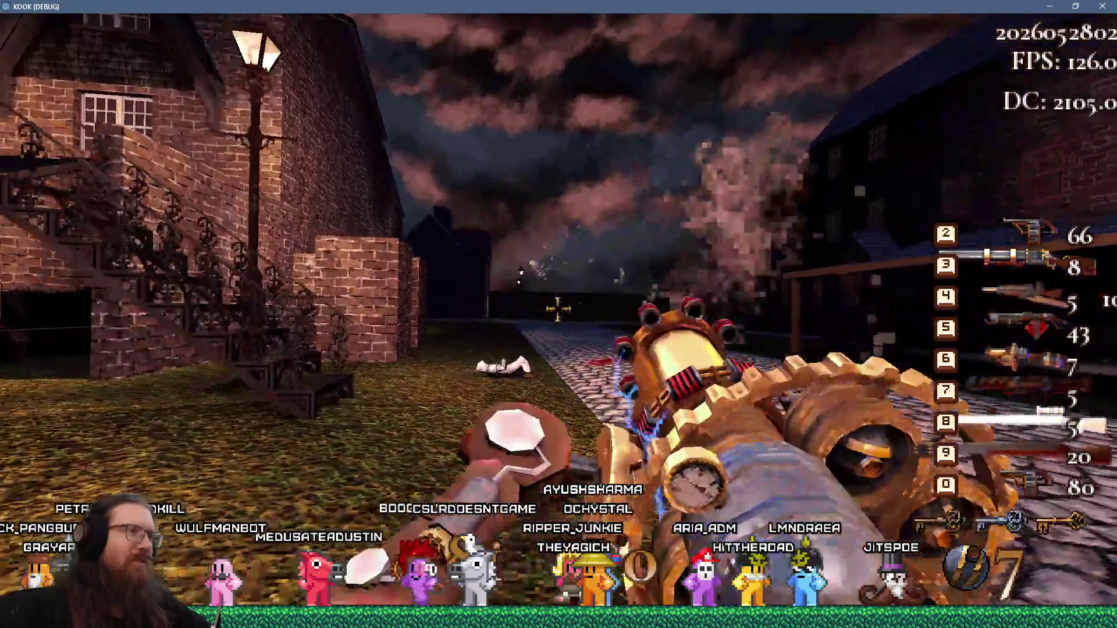
{"action": "key", "text": "w"}
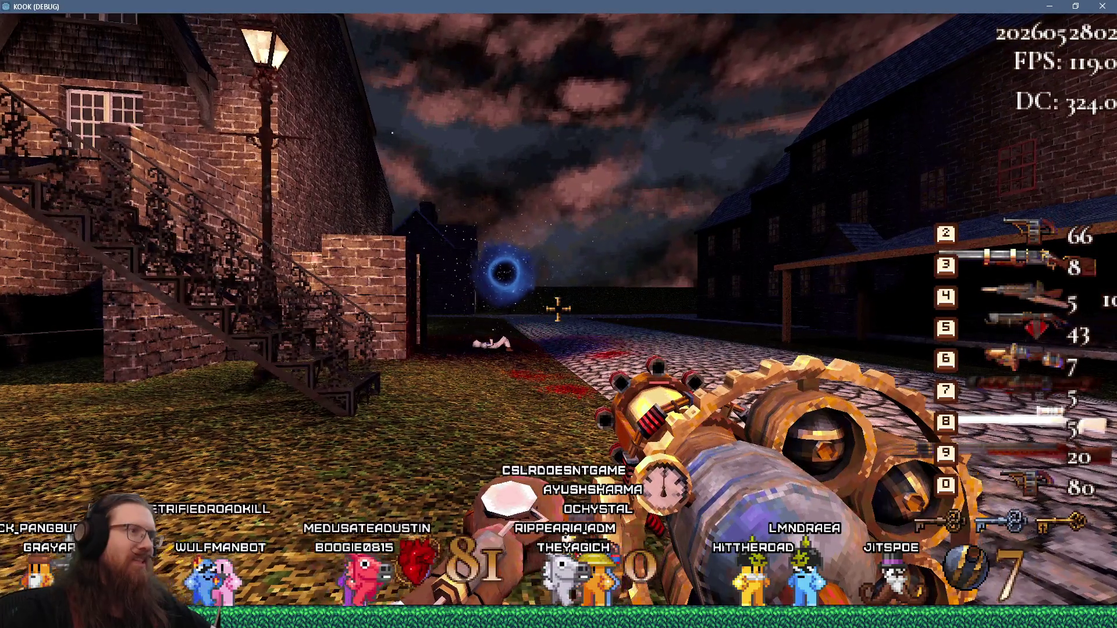
{"action": "key", "text": "w"}
{"action": "key", "text": "w"}
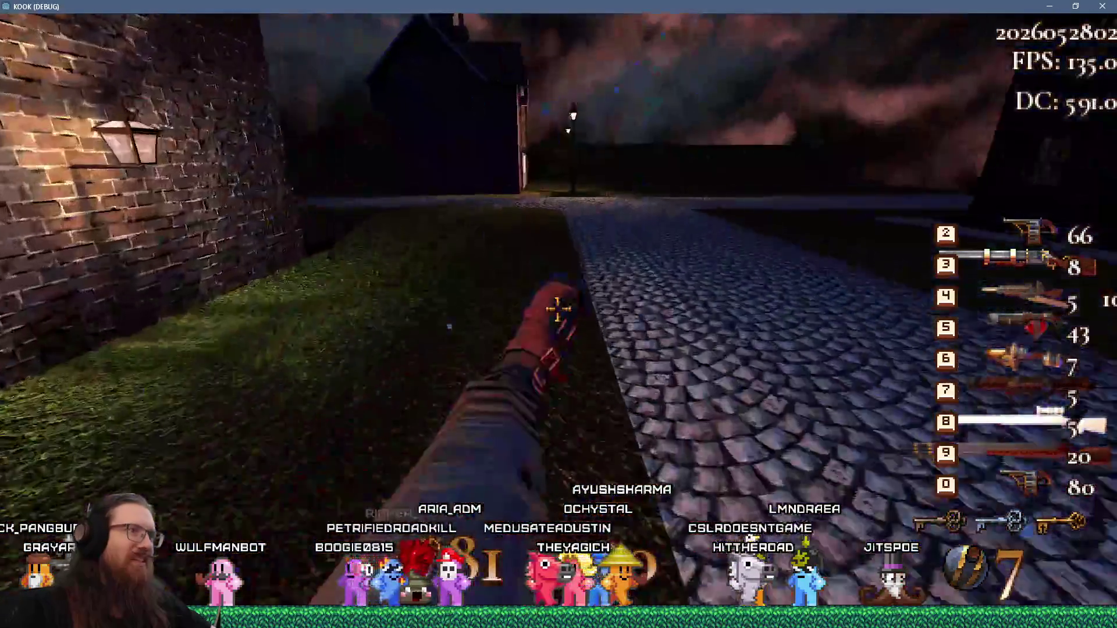
{"action": "key", "text": "s"}
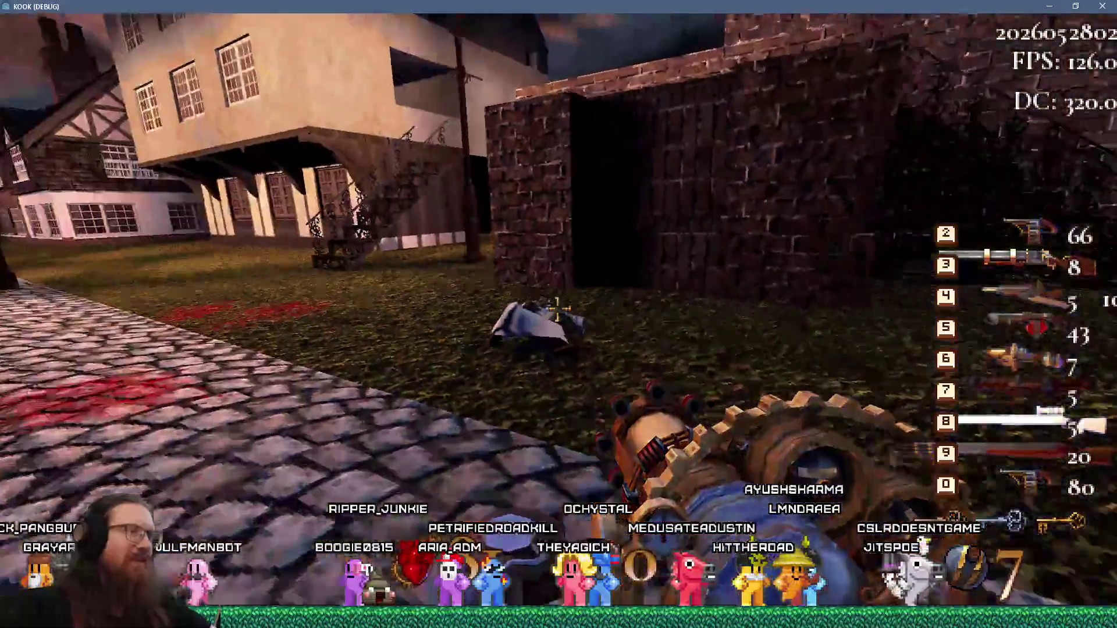
{"action": "key", "text": "w"}
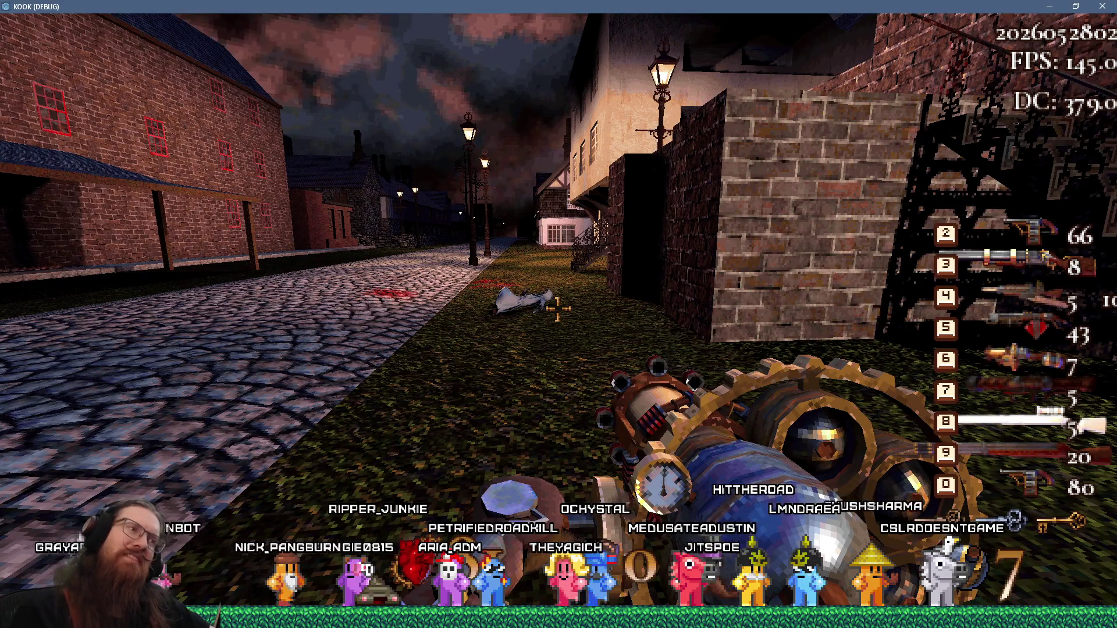
{"action": "key", "text": "w"}
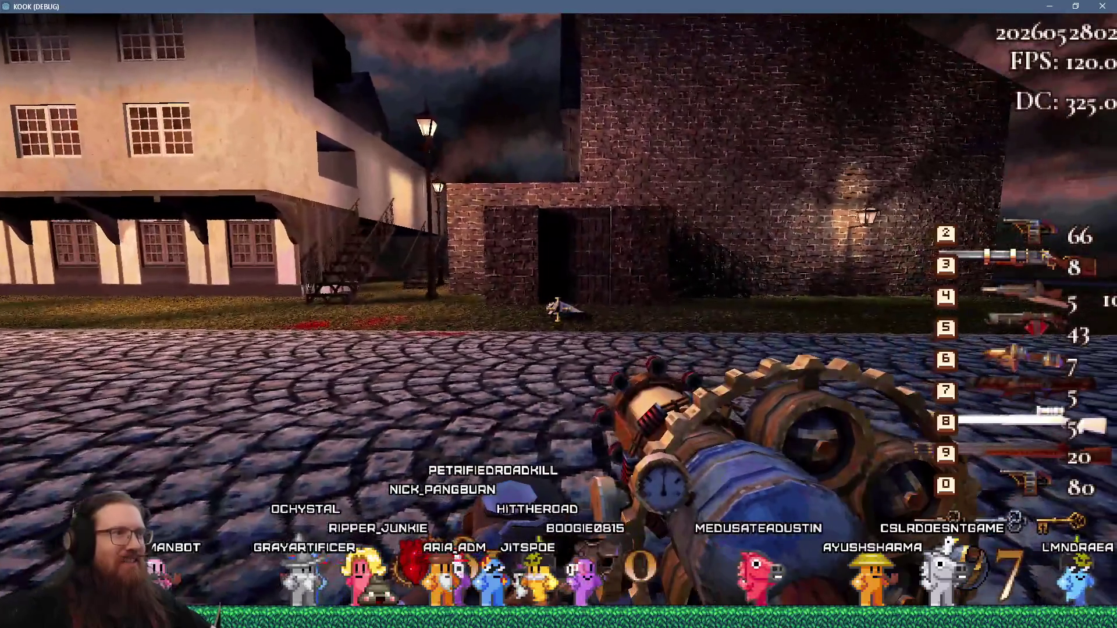
Shoot at the portal by the brick doorway, then switch to the brass long gun
{"action": "left_click", "coordinate": [559, 314]}
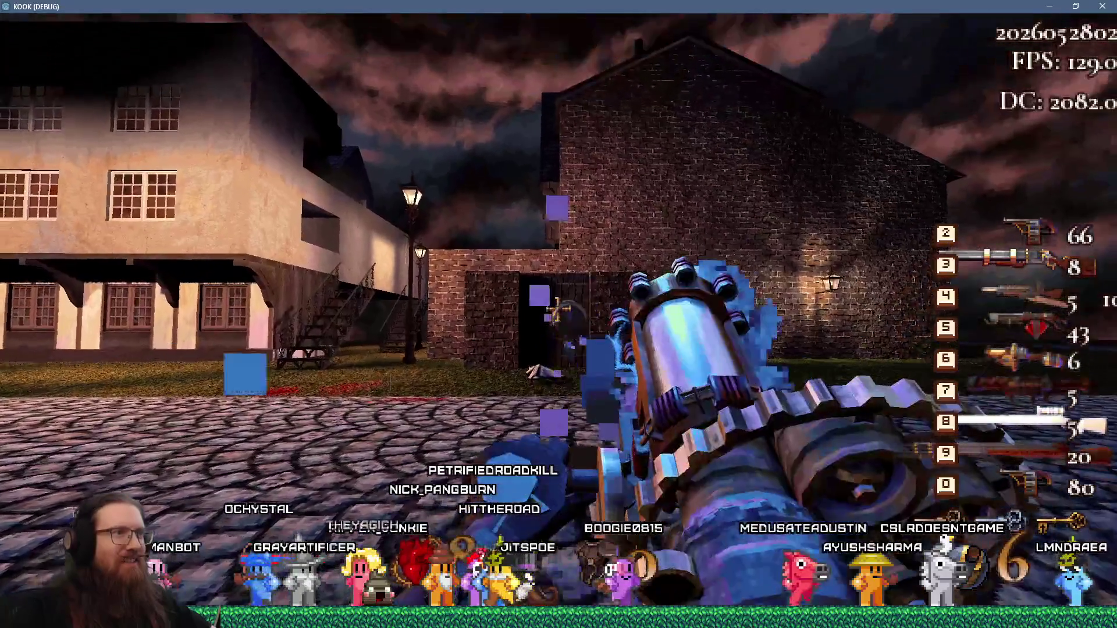
{"action": "key", "text": "s"}
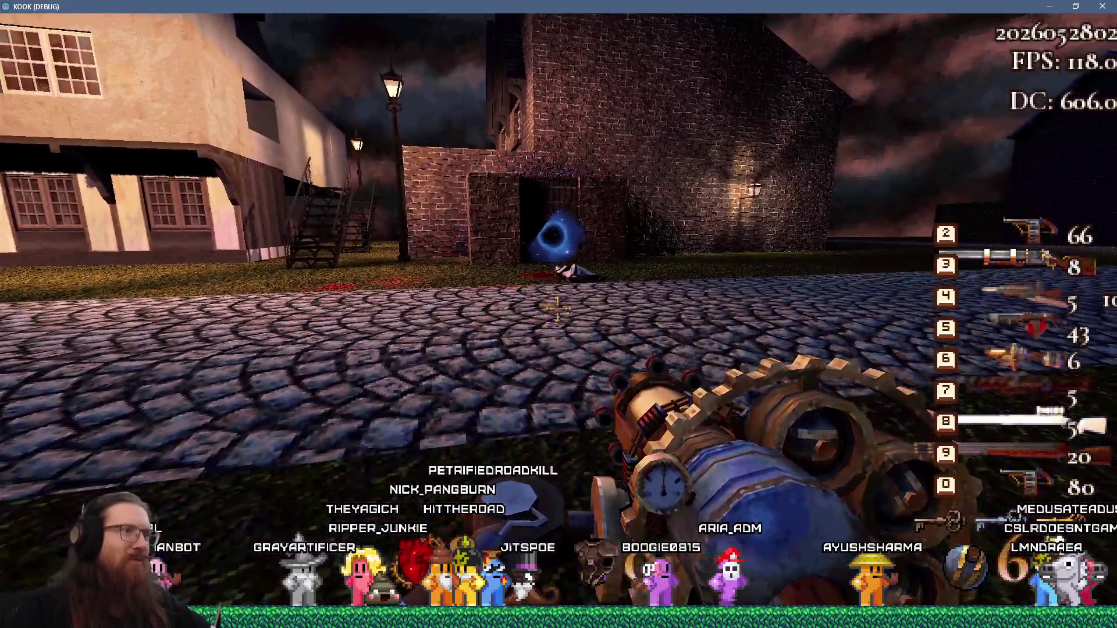
{"action": "left_click", "coordinate": [556, 310]}
{"action": "key", "text": "d"}
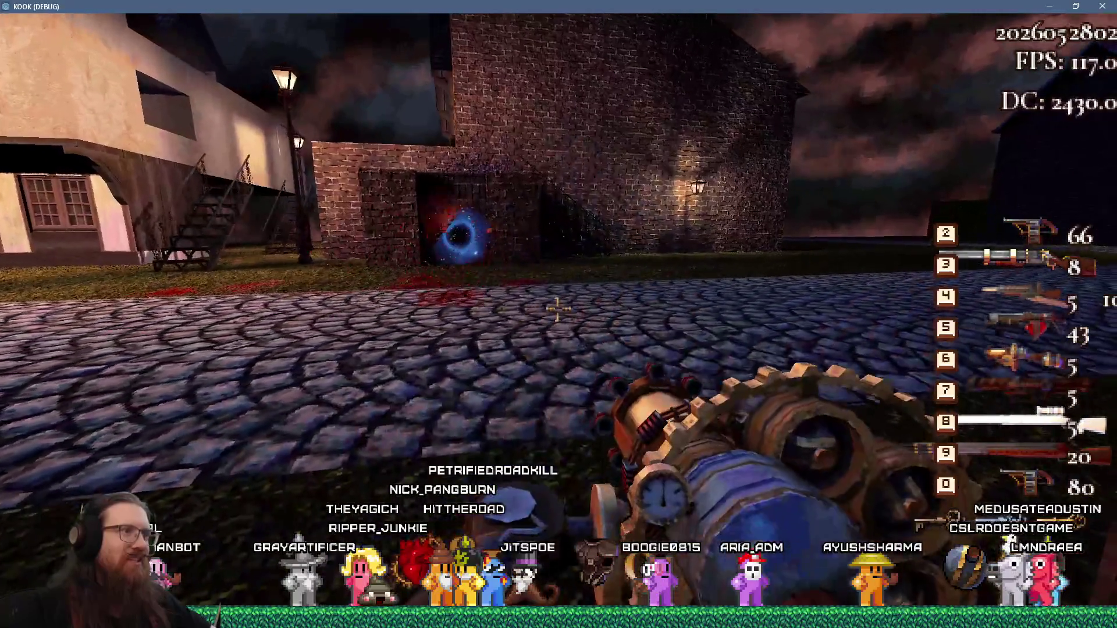
{"action": "key", "text": "w"}
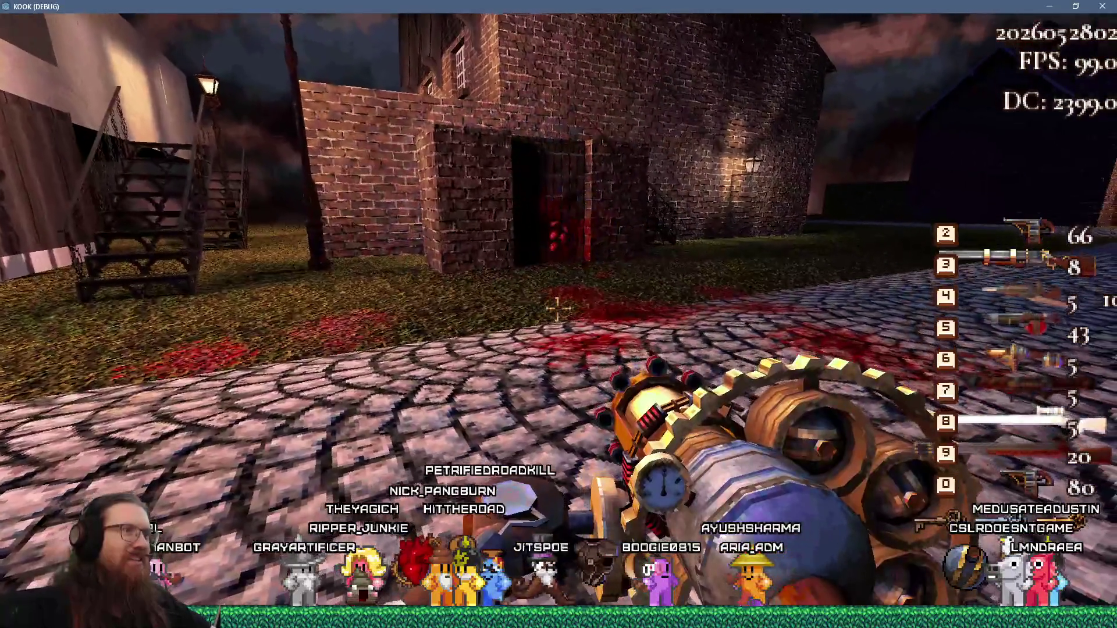
{"action": "left_click", "coordinate": [557, 309]}
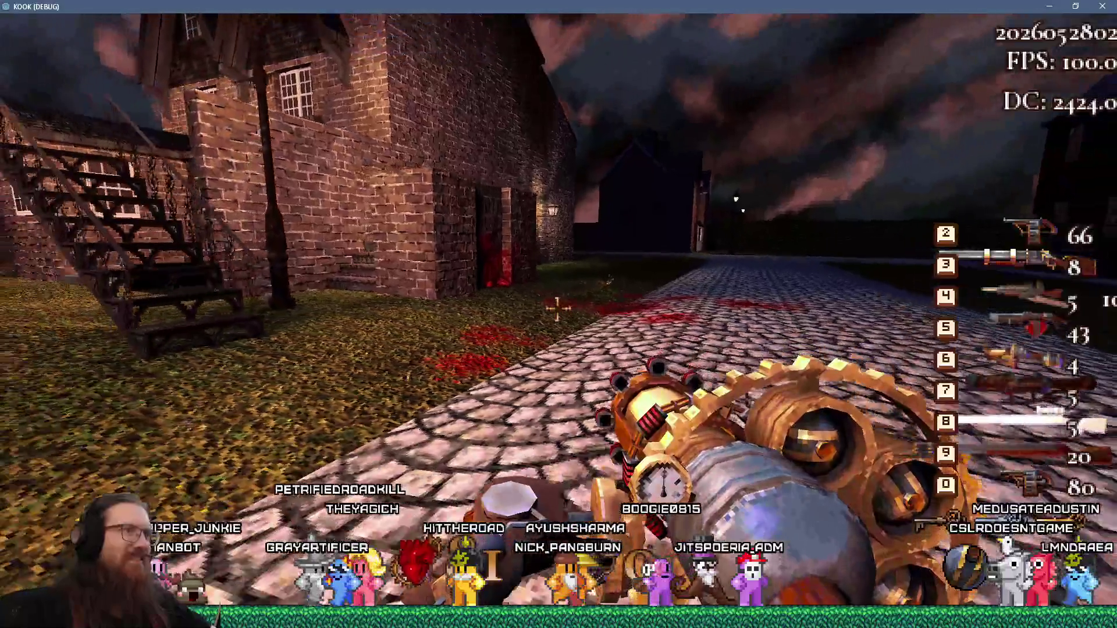
{"action": "left_click", "coordinate": [557, 309]}
{"action": "key", "text": "w"}
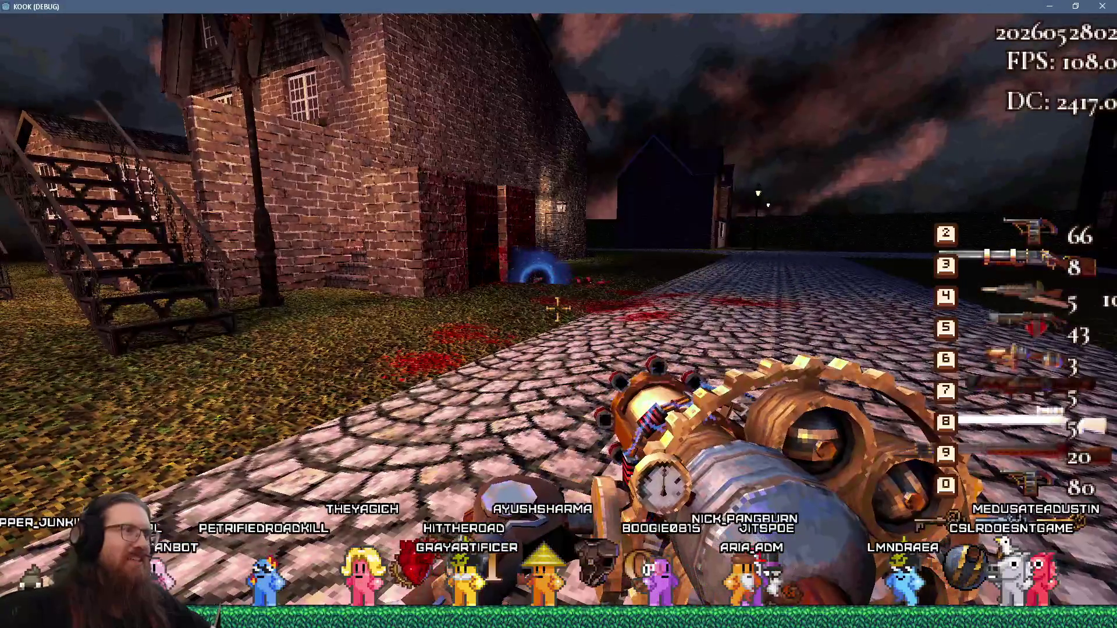
{"action": "left_click", "coordinate": [557, 309]}
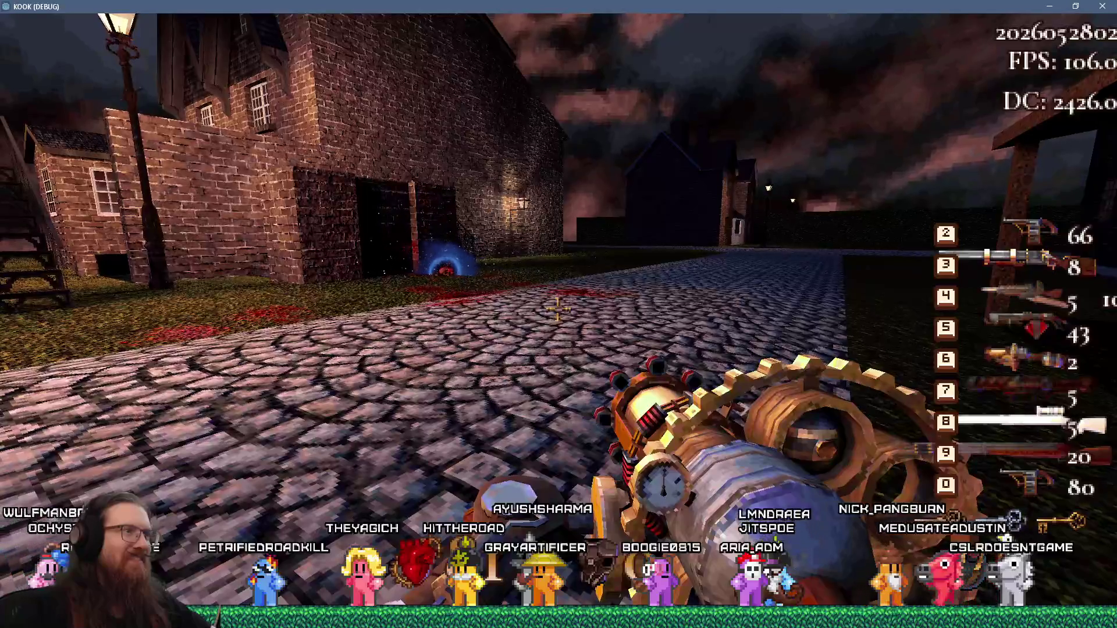
{"action": "key", "text": "w"}
{"action": "scroll", "coordinate": [557, 310], "scroll_direction": "down", "scroll_amount": 1}
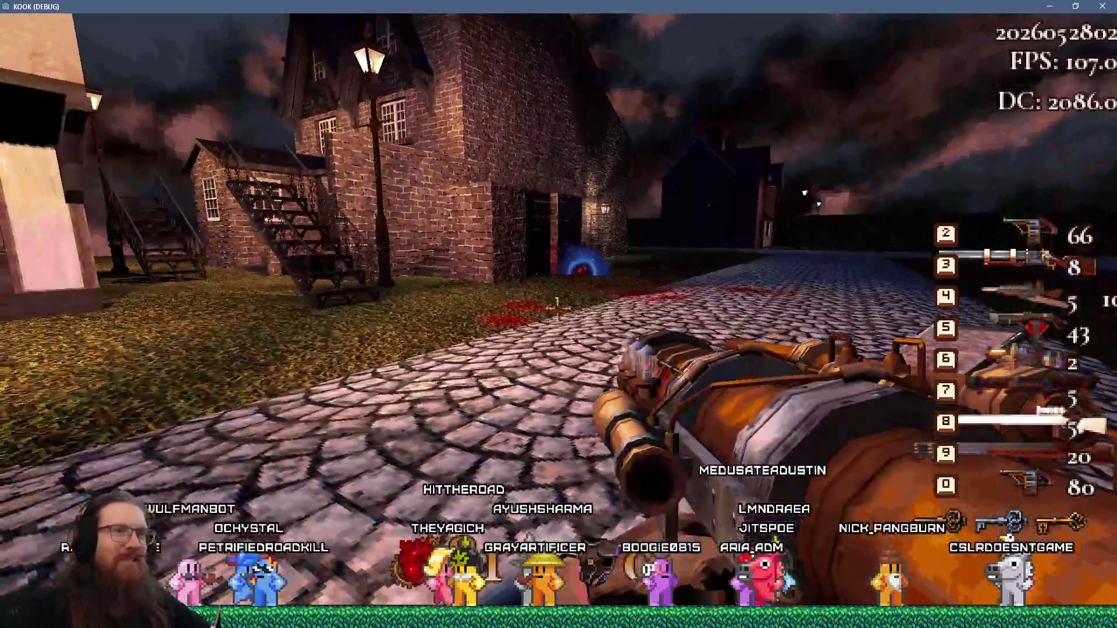
Blast the gear cannon into the cobblestones and up the street
{"action": "key", "text": "w"}
{"action": "scroll", "coordinate": [557, 309], "scroll_direction": "up", "scroll_amount": 1}
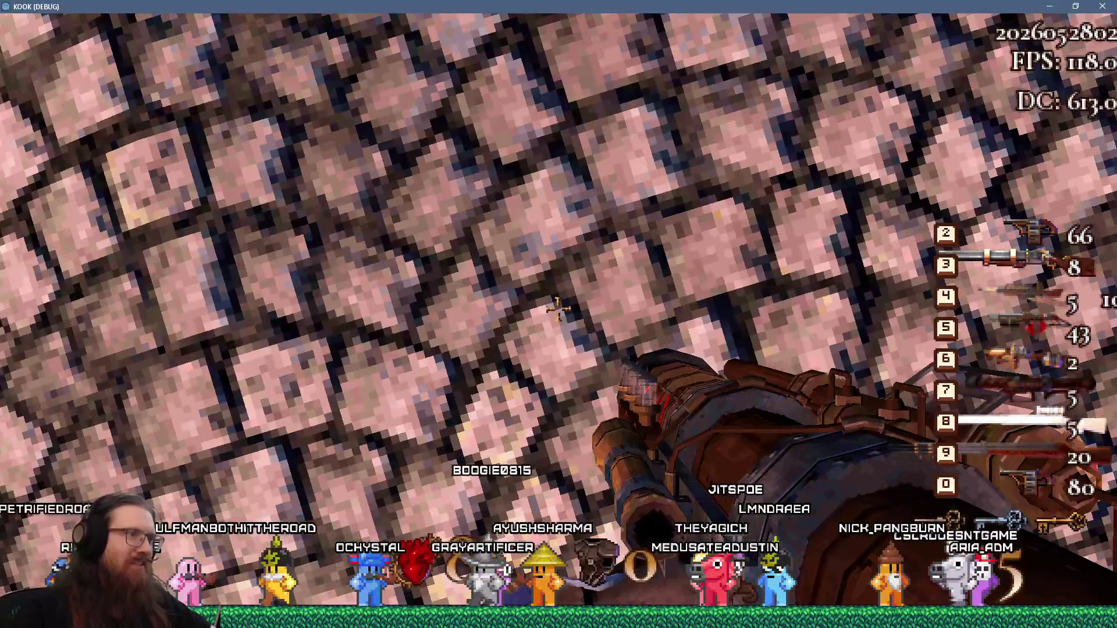
{"action": "left_click", "coordinate": [557, 310]}
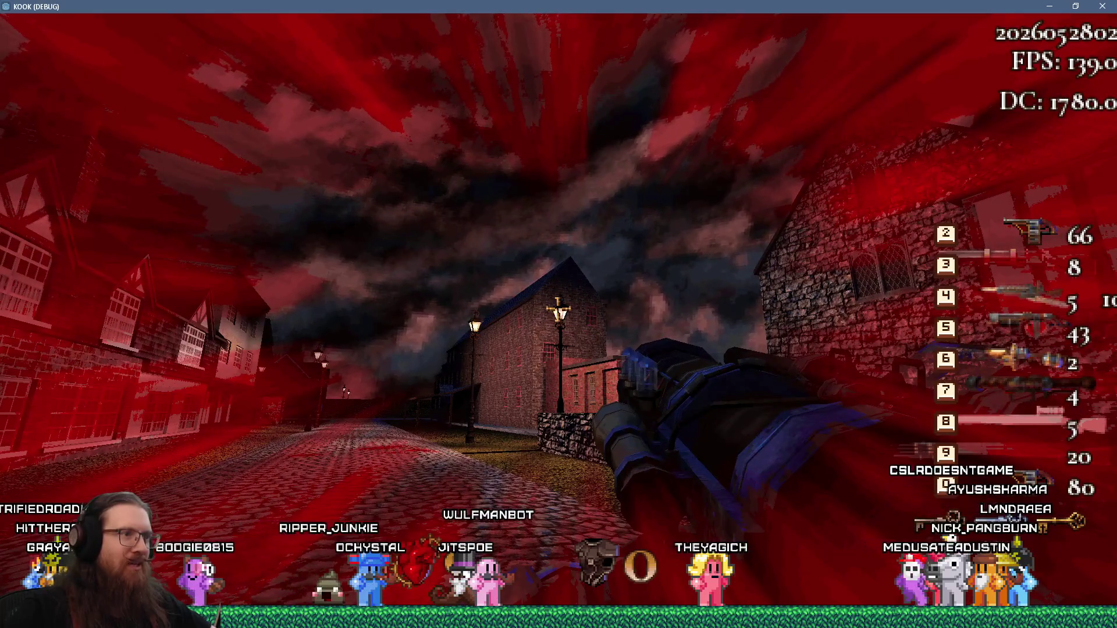
{"action": "left_click", "coordinate": [558, 309]}
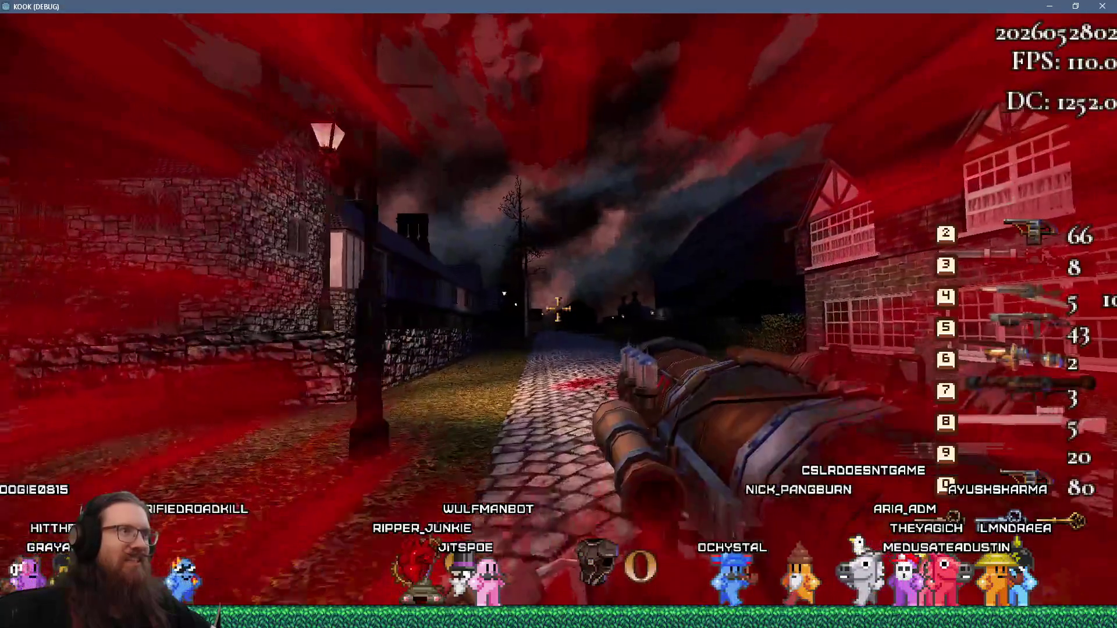
{"action": "left_click", "coordinate": [558, 308]}
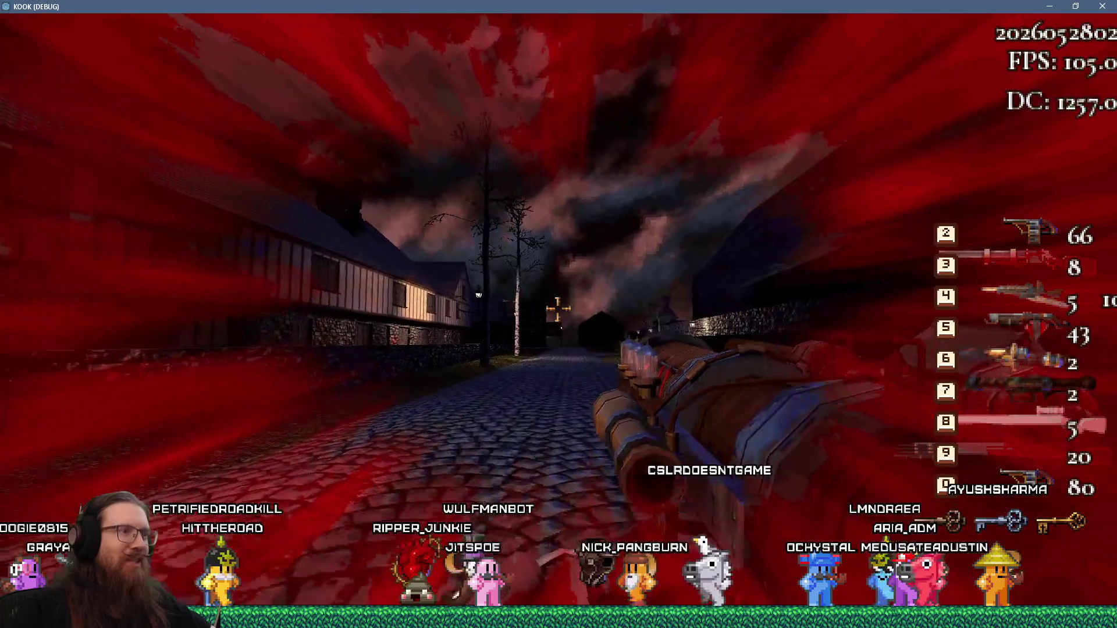
Switch to the slot-8 weapon, then slot 4, walking down the lamp-lit street
{"action": "key", "text": "8"}
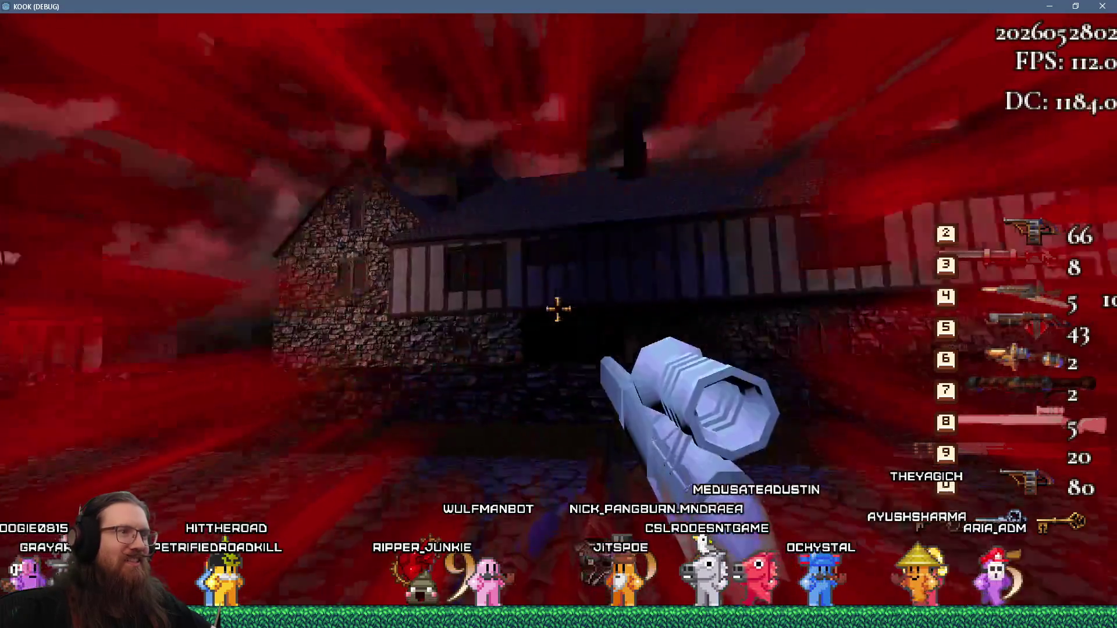
{"action": "key", "text": "w"}
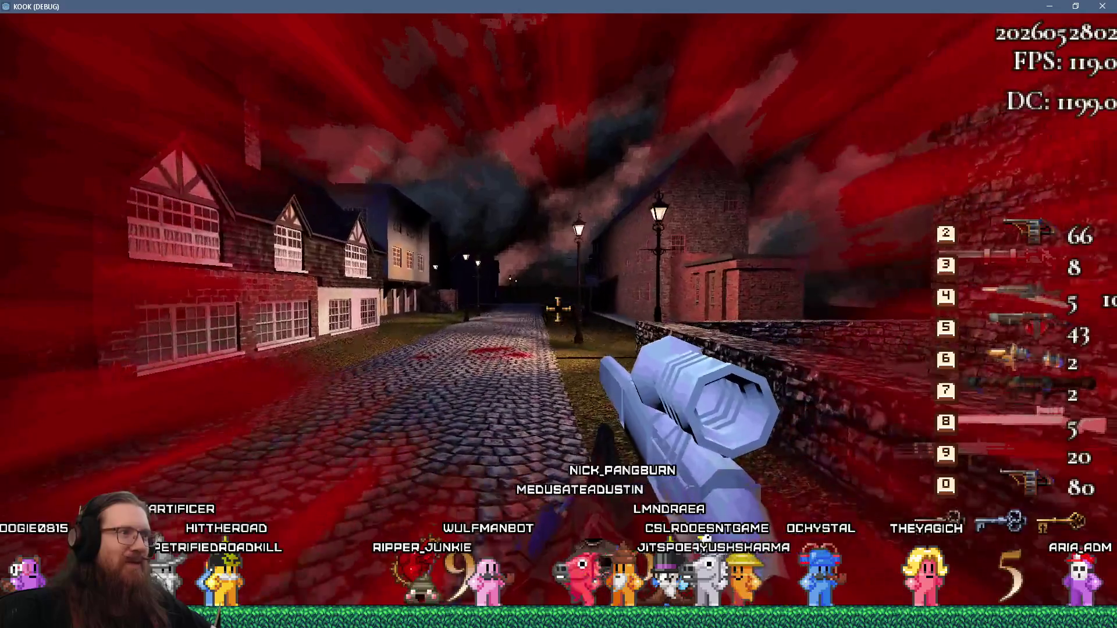
{"action": "key", "text": "w"}
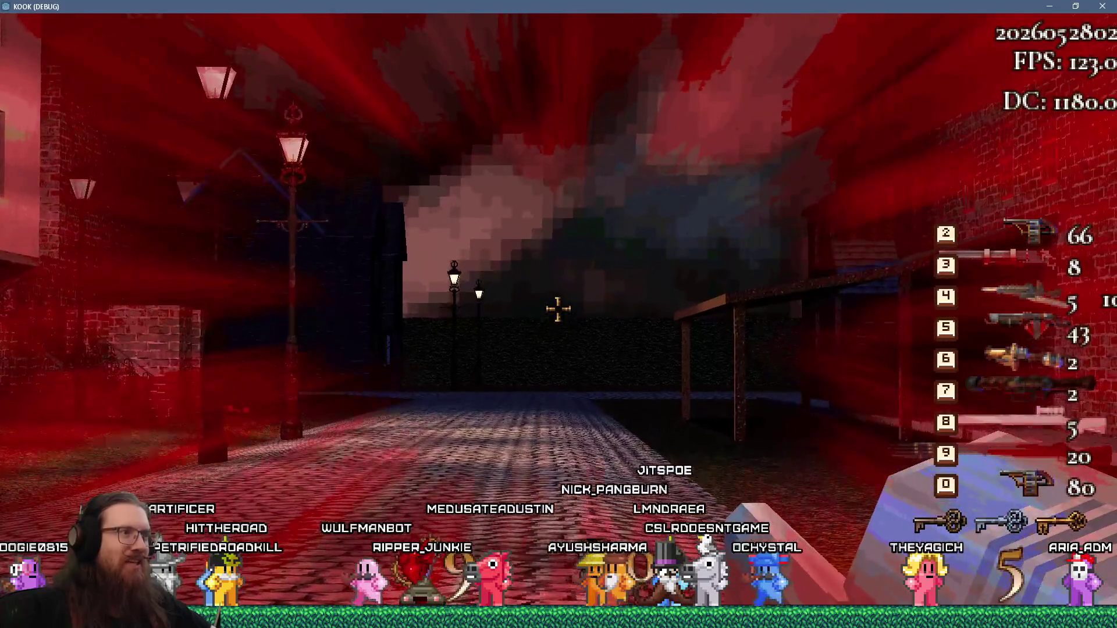
{"action": "key", "text": "w"}
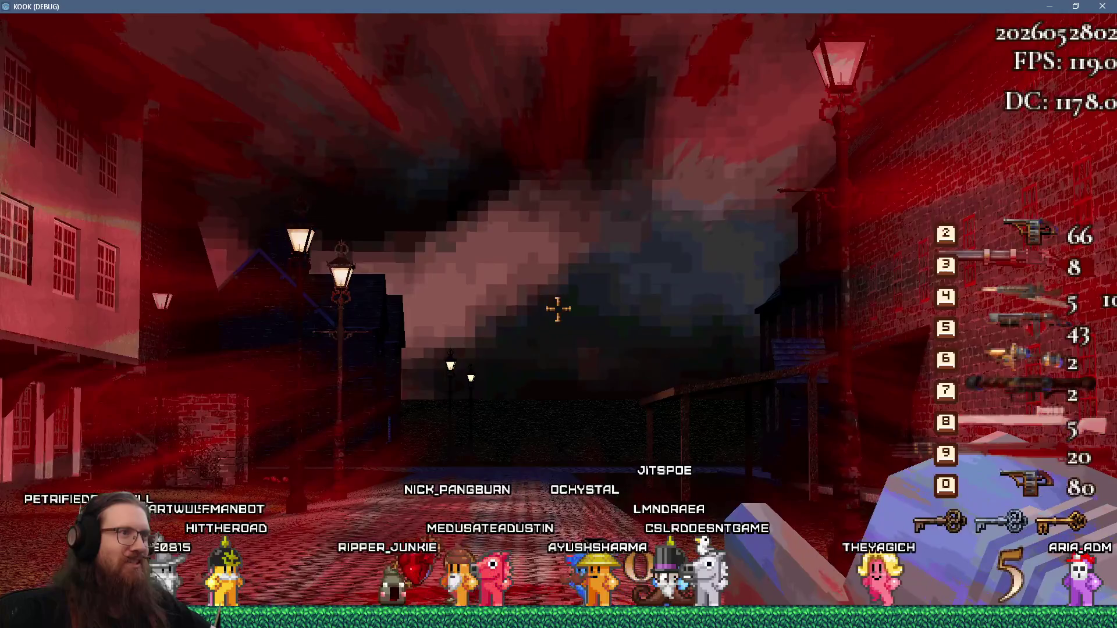
{"action": "key", "text": "4"}
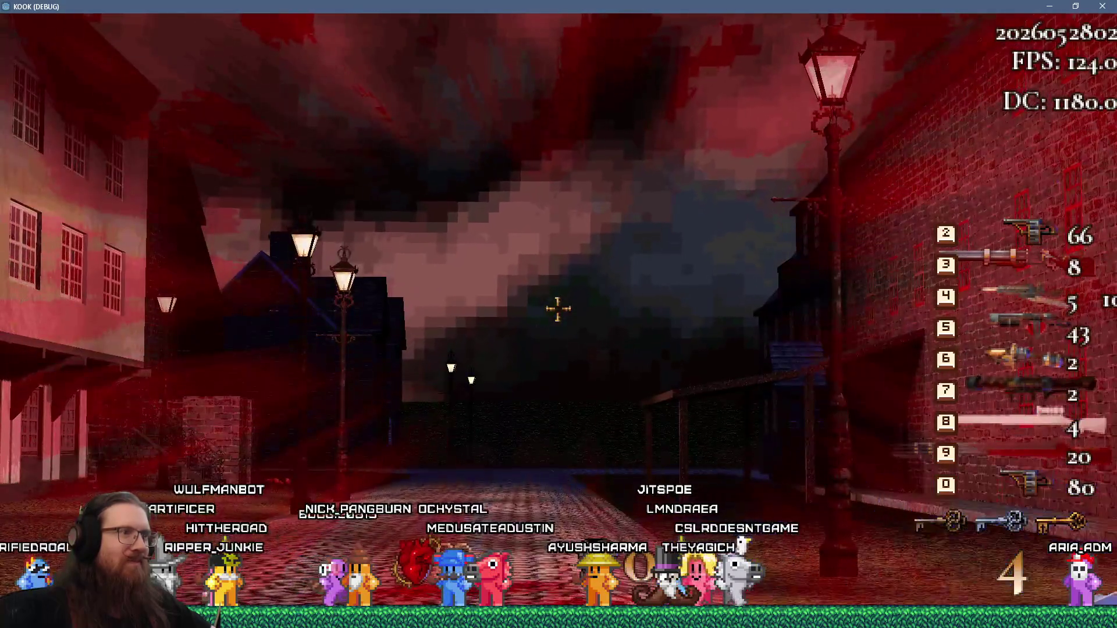
{"action": "key", "text": "w"}
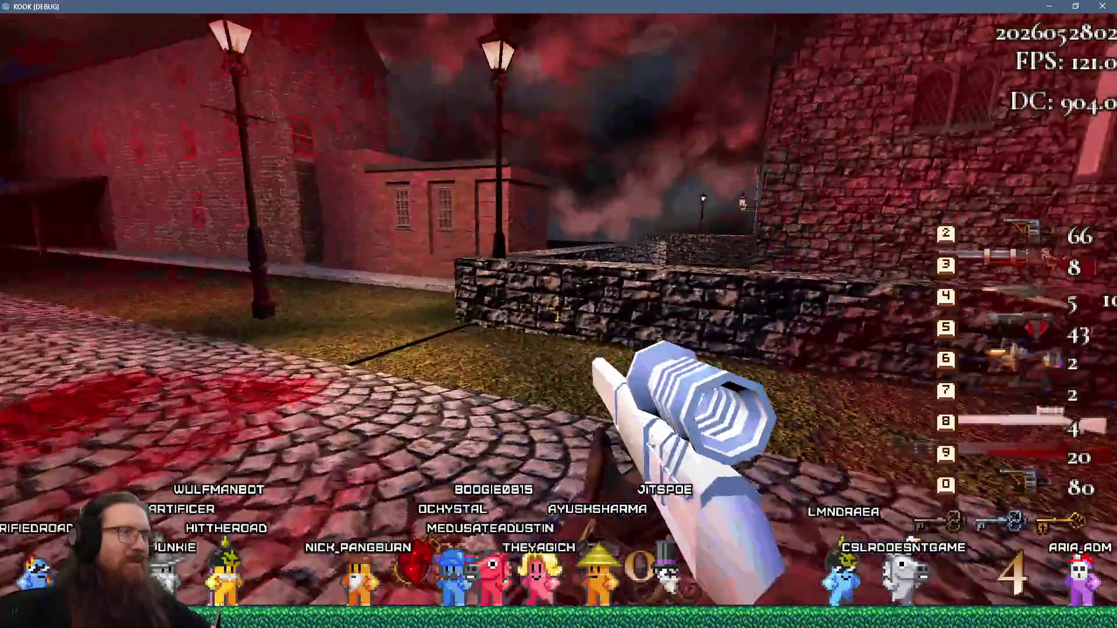
{"action": "key", "text": "w"}
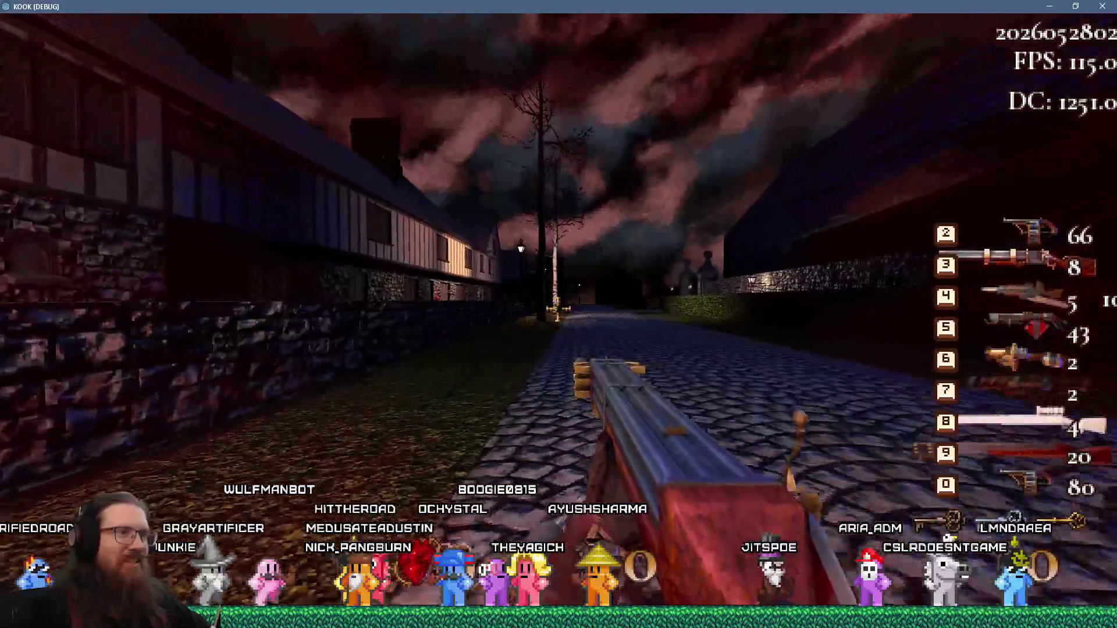
Head toward the brick buildings and fire a shot at them
{"action": "key", "text": "w"}
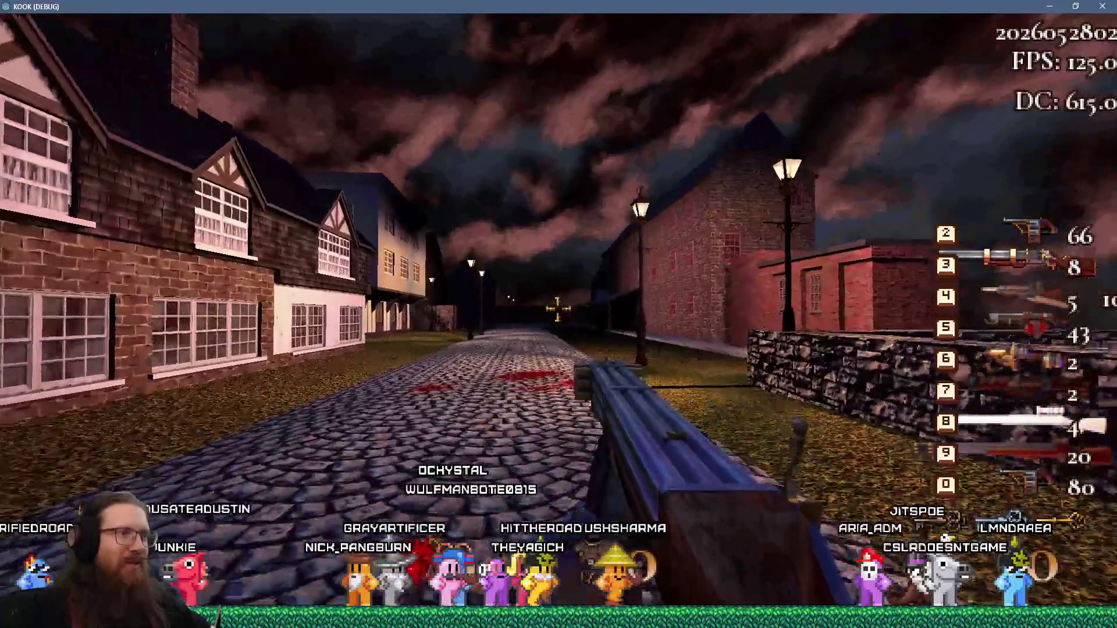
{"action": "key", "text": "w"}
{"action": "left_click", "coordinate": [558, 308]}
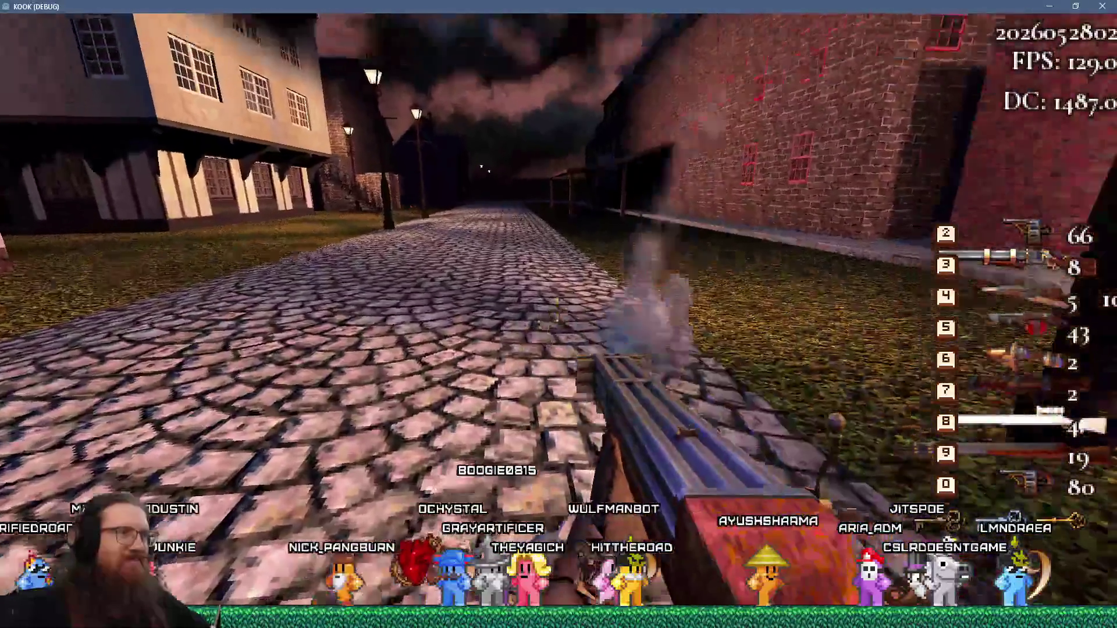
{"action": "key", "text": "w"}
Walk up to the long brick building and fire the multi-barrel gun at its wall
{"action": "key", "text": "3"}
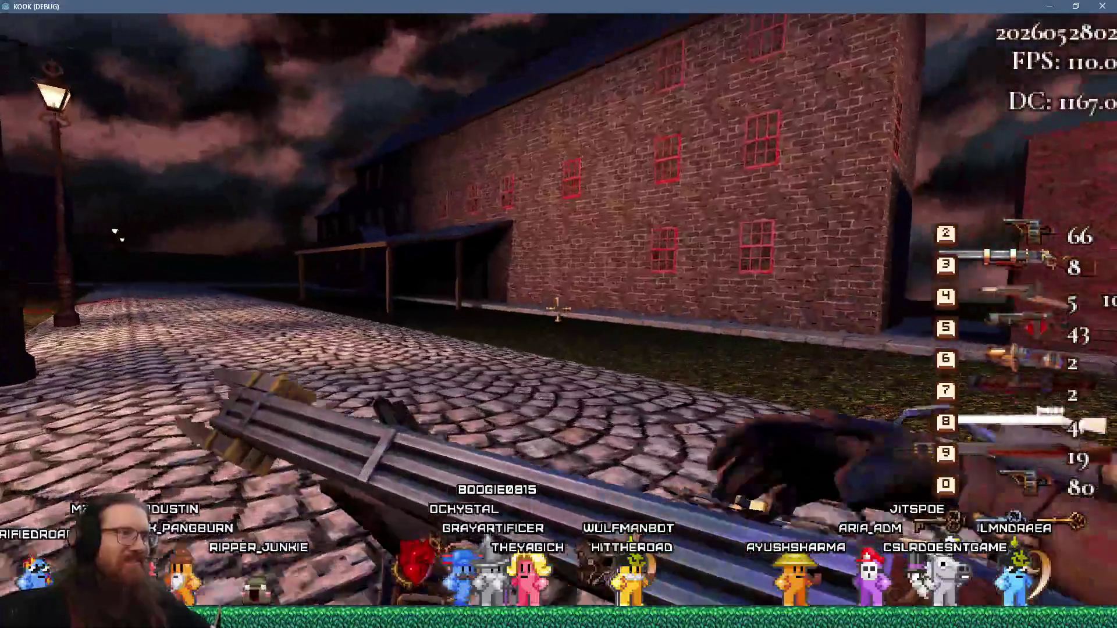
{"action": "key", "text": "w"}
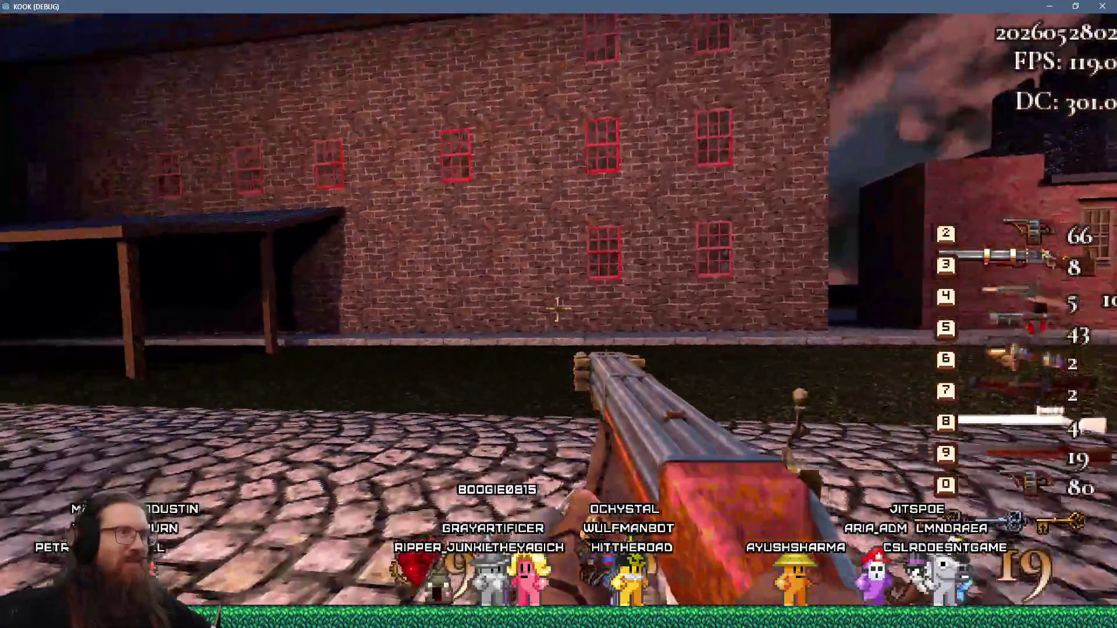
{"action": "key", "text": "s"}
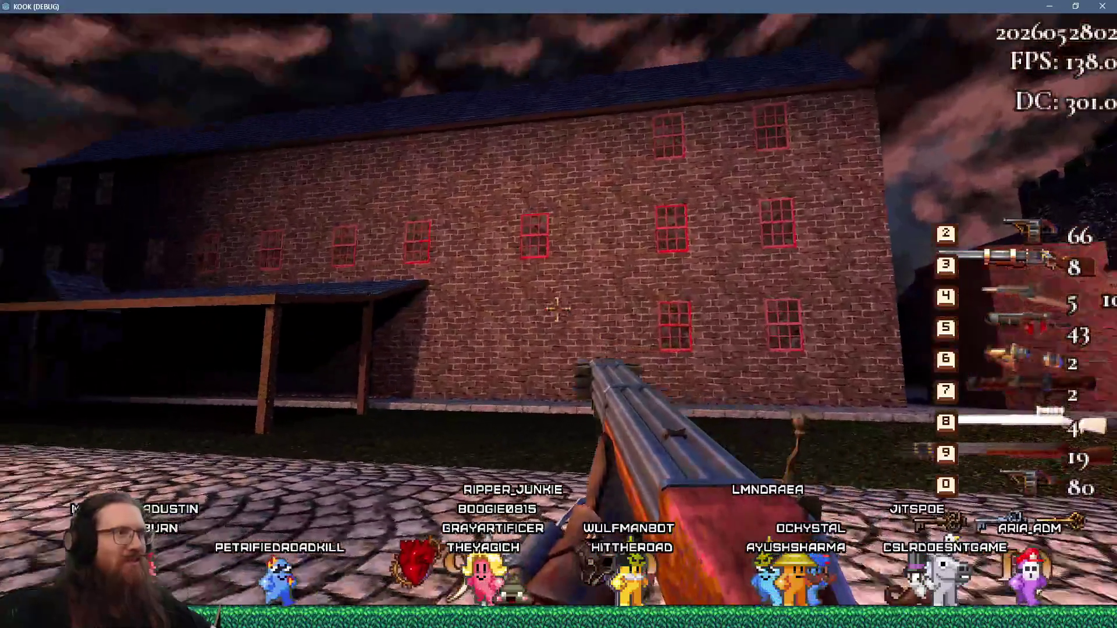
{"action": "key", "text": "w"}
{"action": "left_click", "coordinate": [556, 308]}
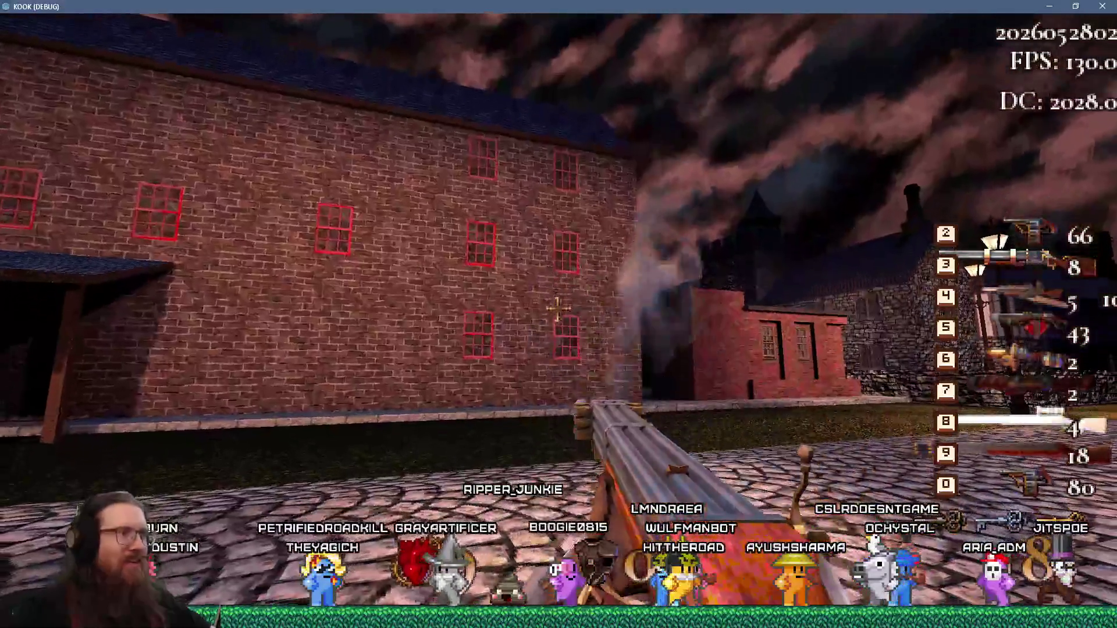
{"action": "key", "text": "3"}
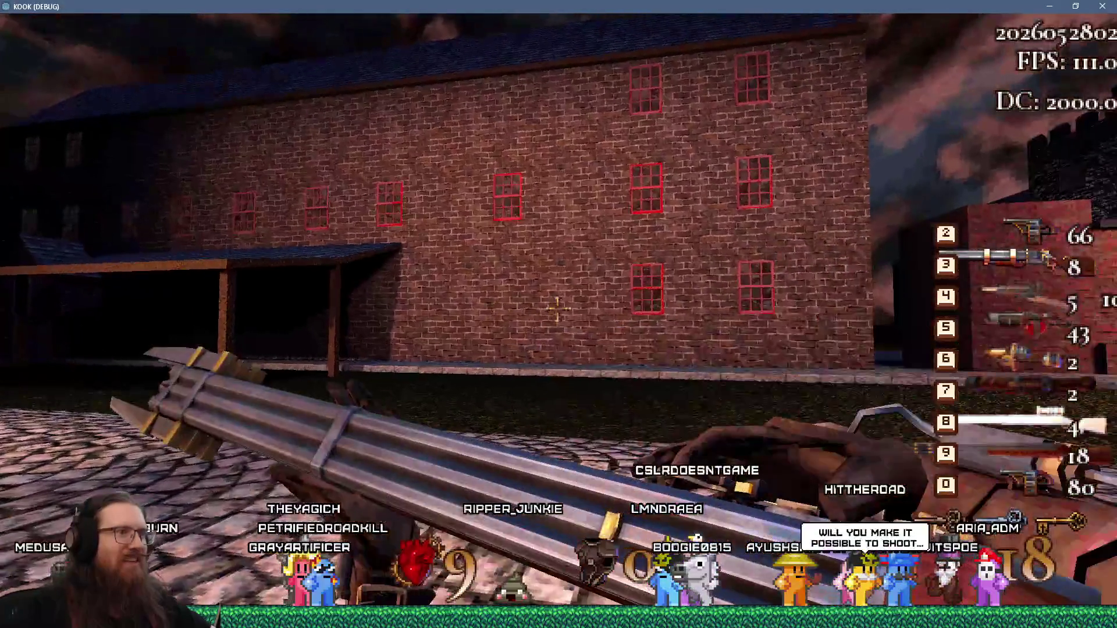
{"action": "left_click", "coordinate": [557, 309]}
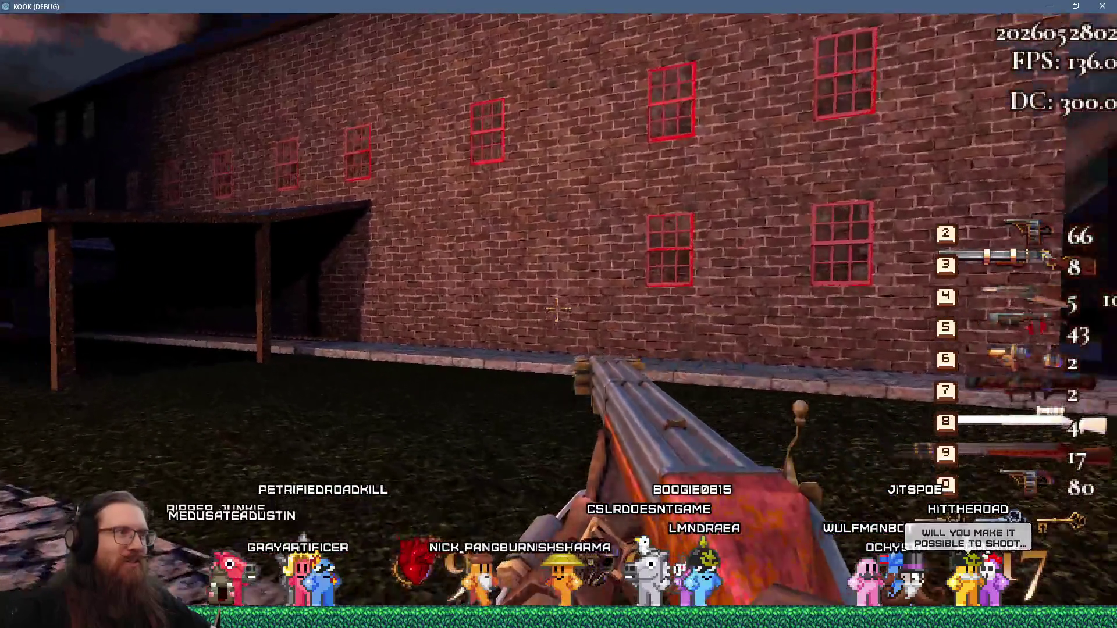
{"action": "left_click", "coordinate": [556, 308]}
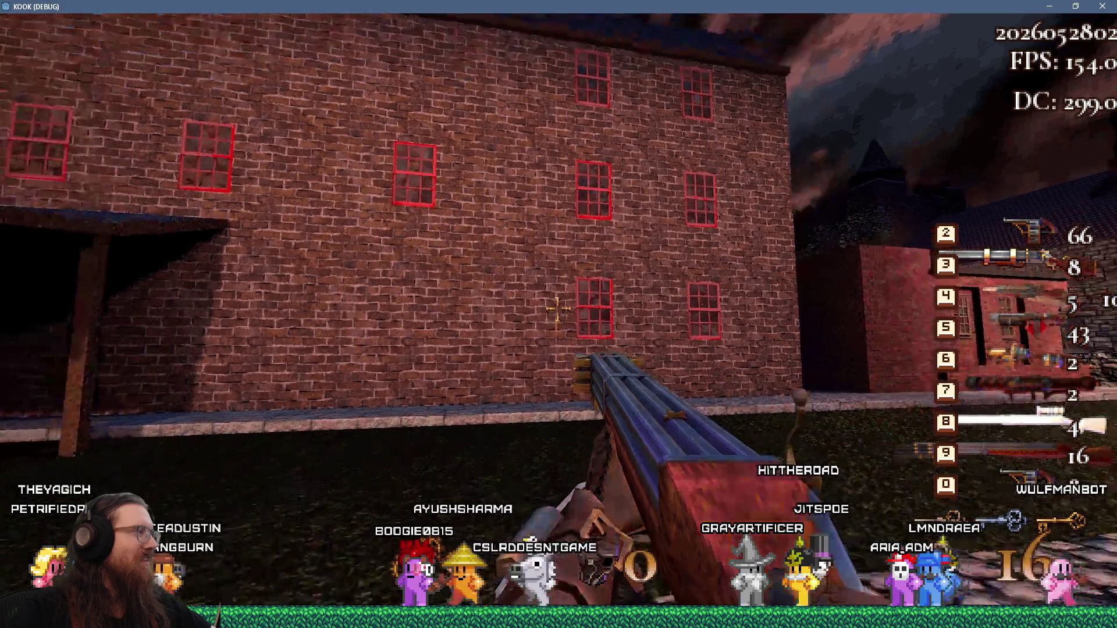
Walk the cobbled street past the lamppost and awning to the white timbered house
{"action": "key", "text": "w"}
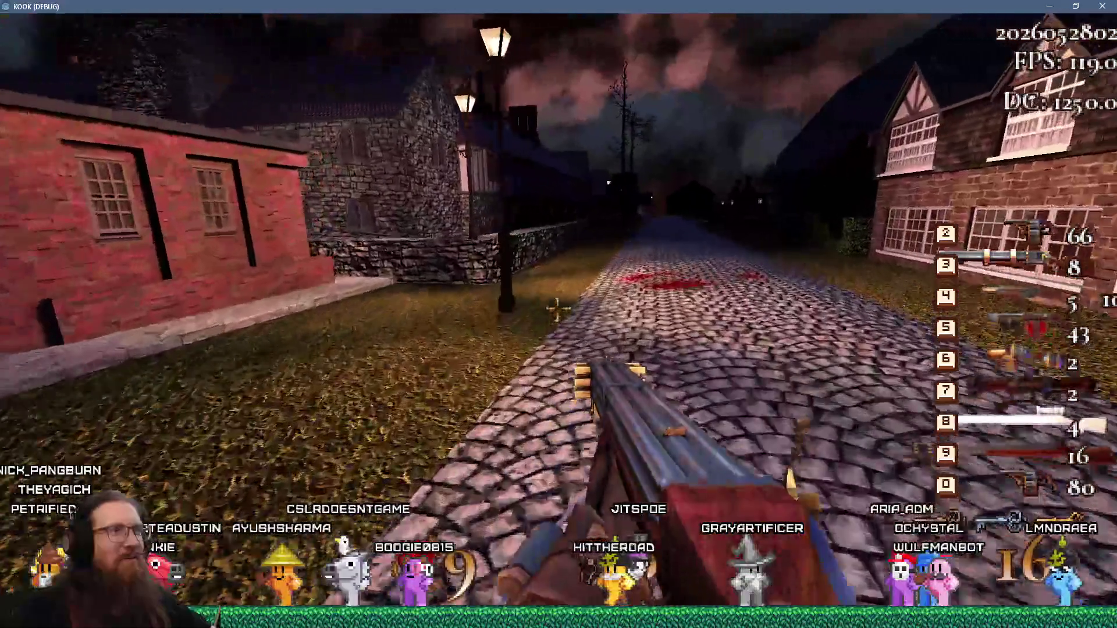
{"action": "key", "text": "w"}
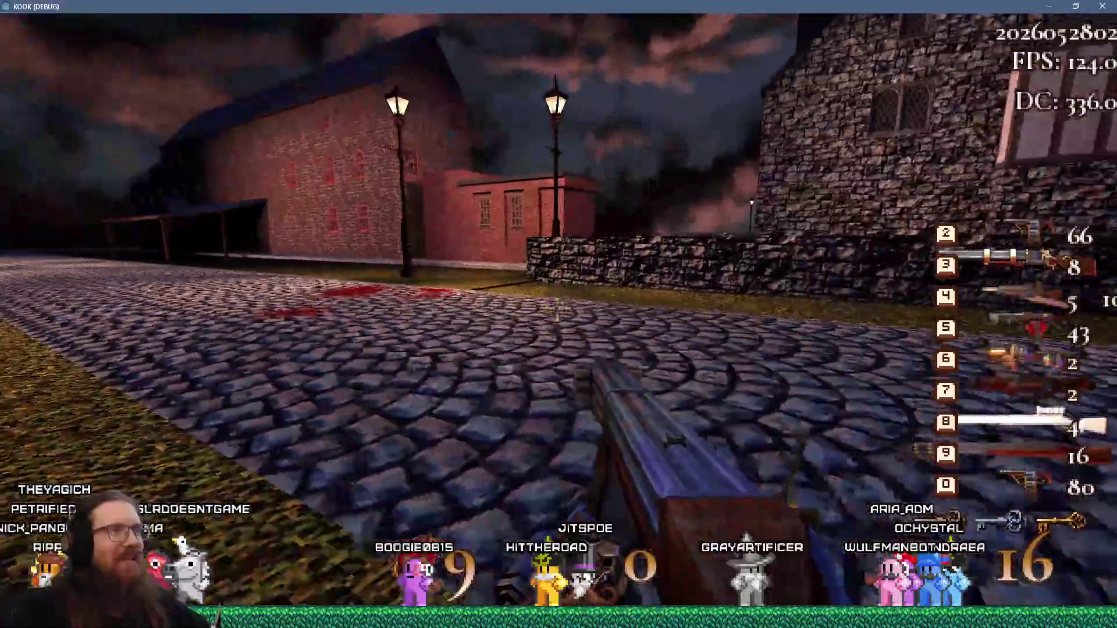
{"action": "key", "text": "w"}
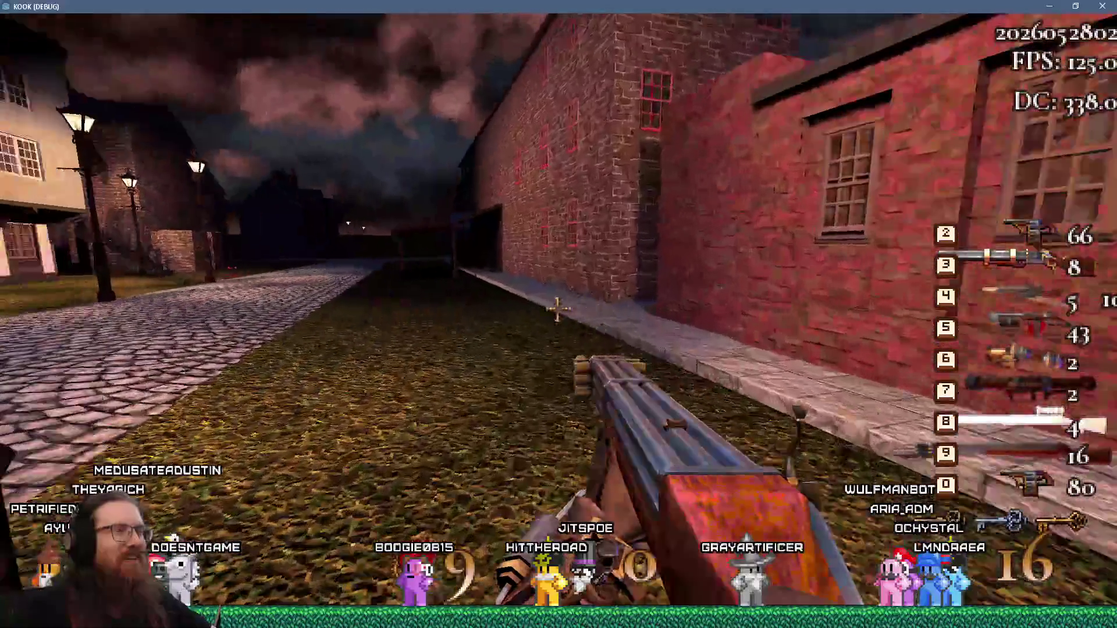
{"action": "key", "text": "w"}
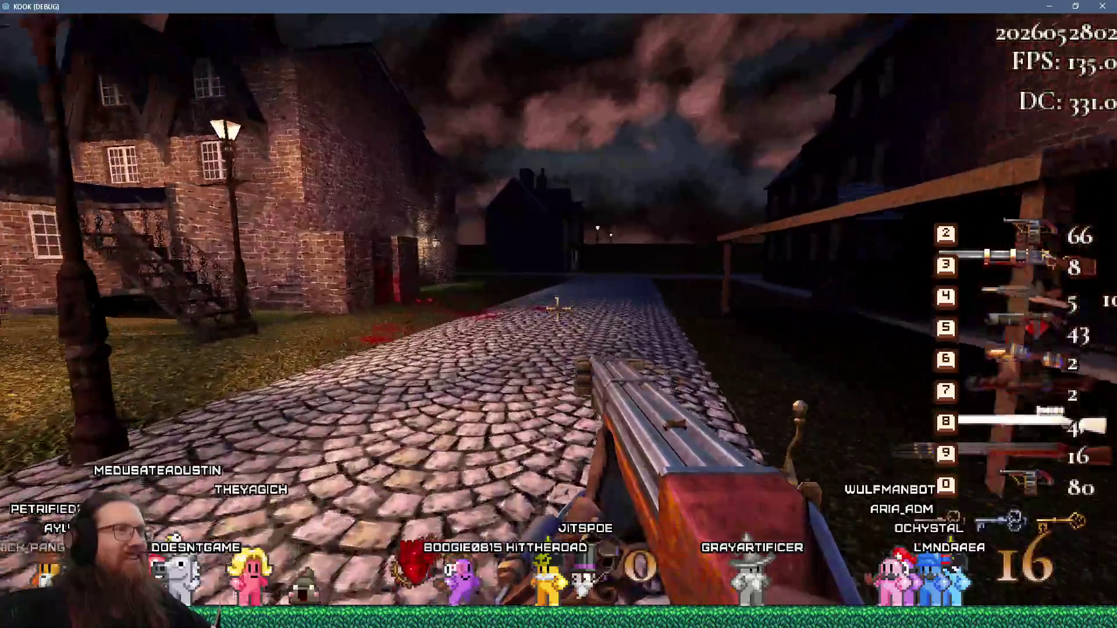
{"action": "key", "text": "w"}
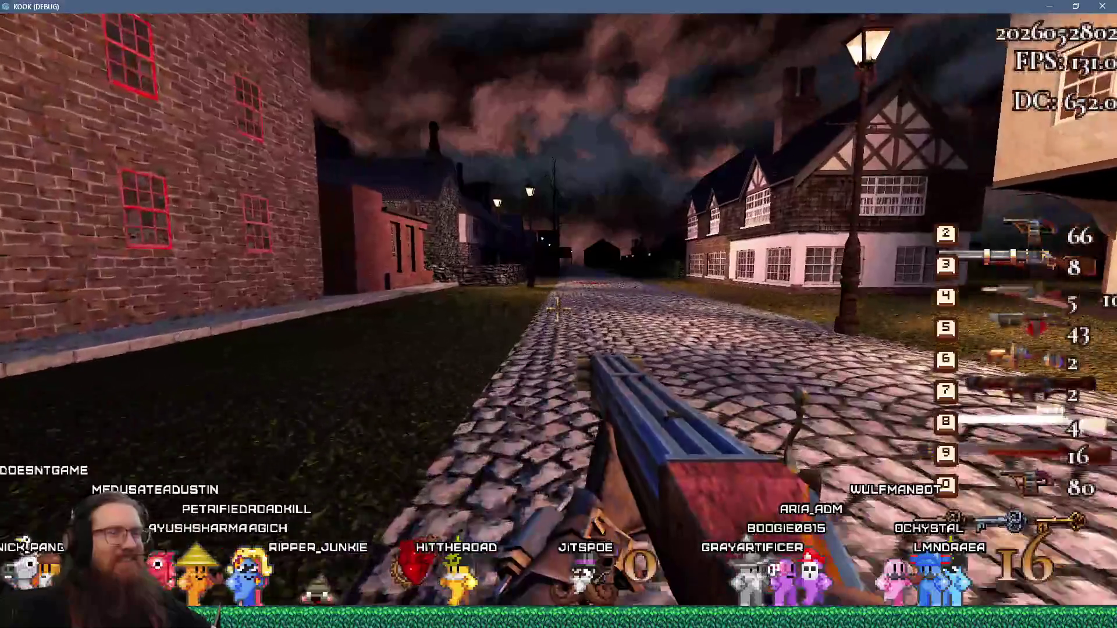
{"action": "key", "text": "w"}
{"action": "key", "text": "w"}
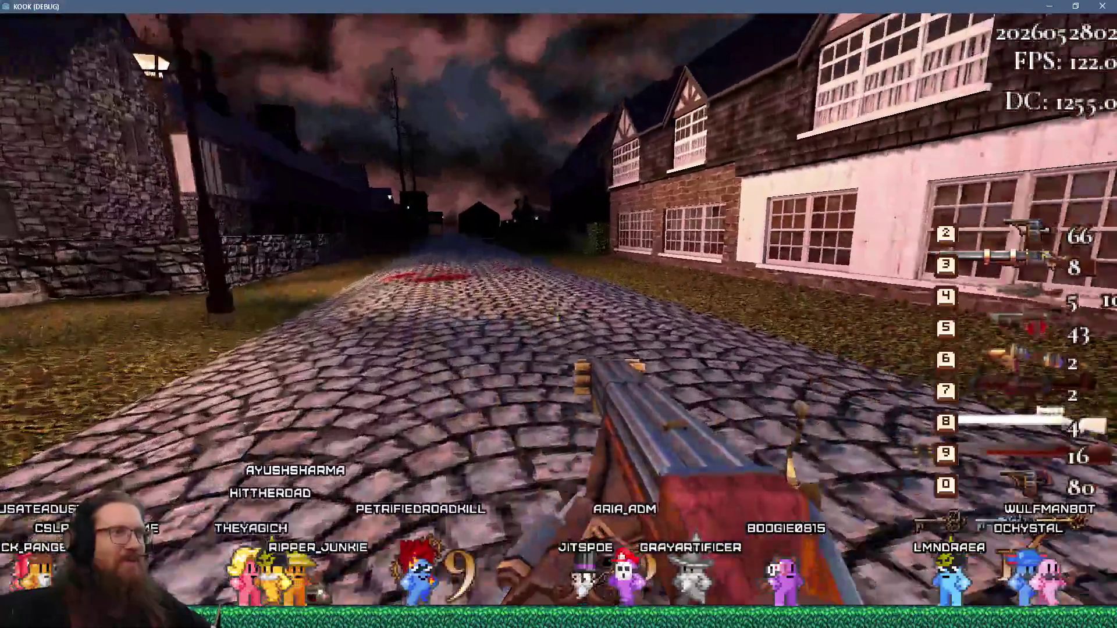
{"action": "key", "text": "w"}
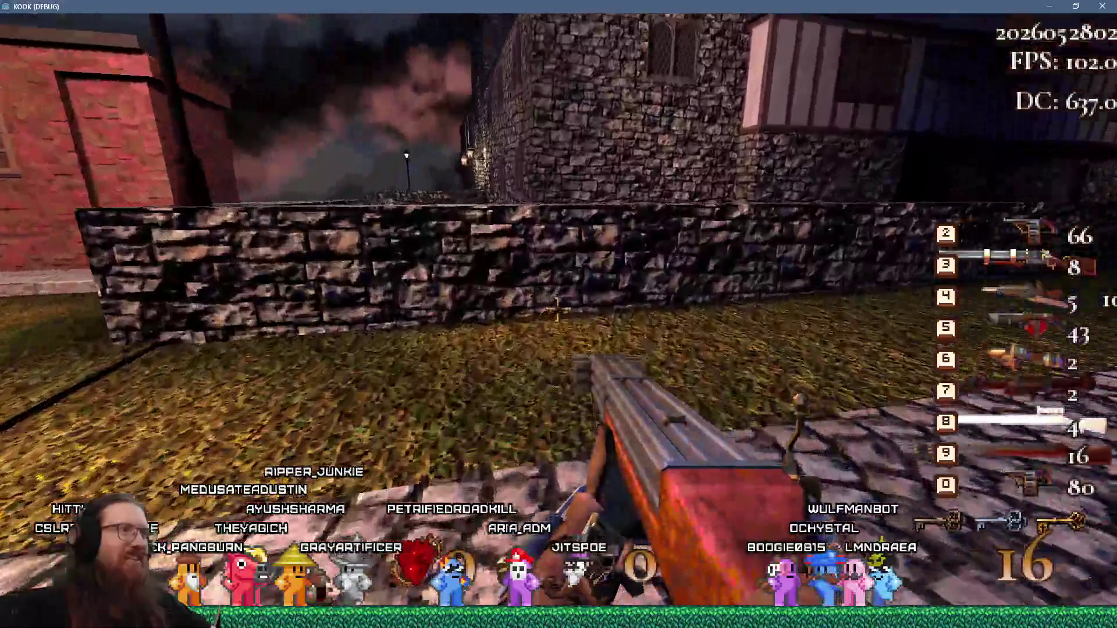
Fire at the stone wall, switch to the gloved hand and walk on until dying
{"action": "key", "text": "w"}
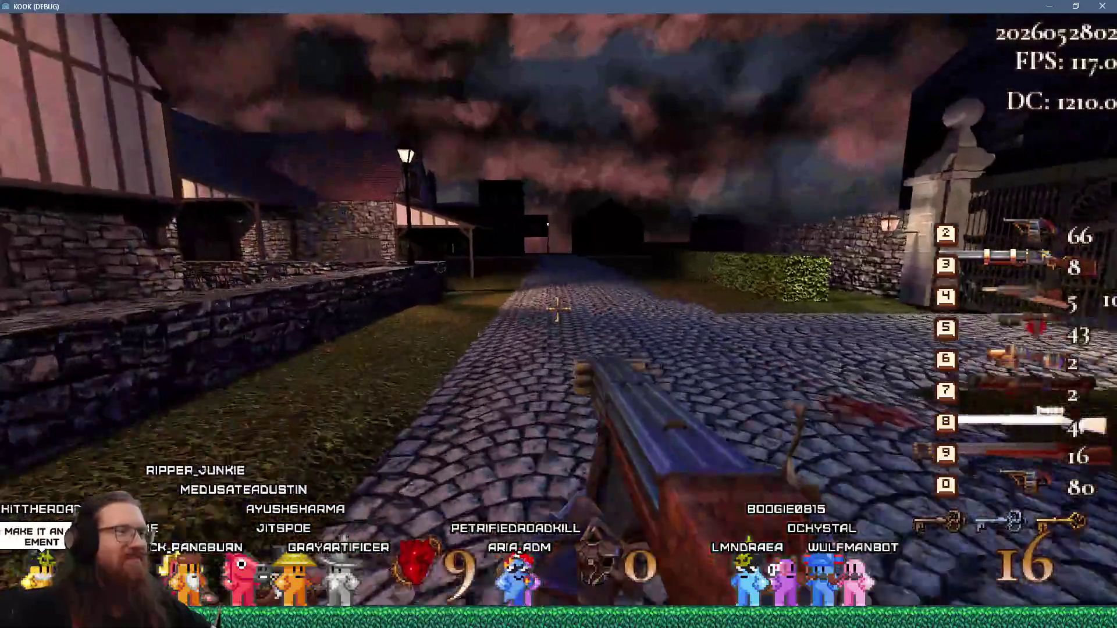
{"action": "key", "text": "w"}
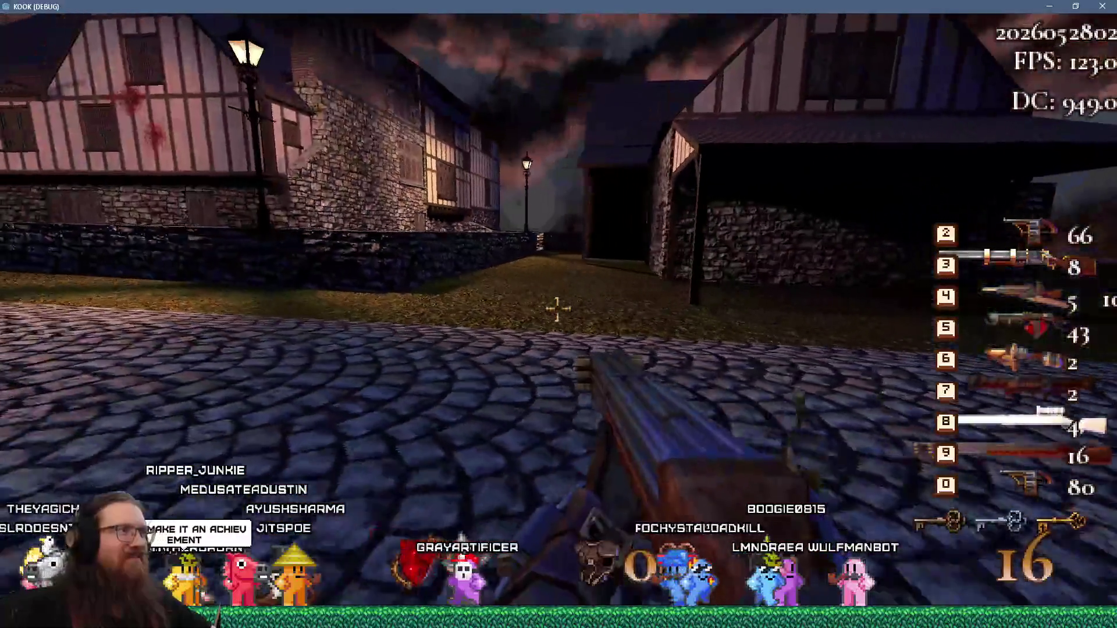
{"action": "left_click", "coordinate": [557, 308]}
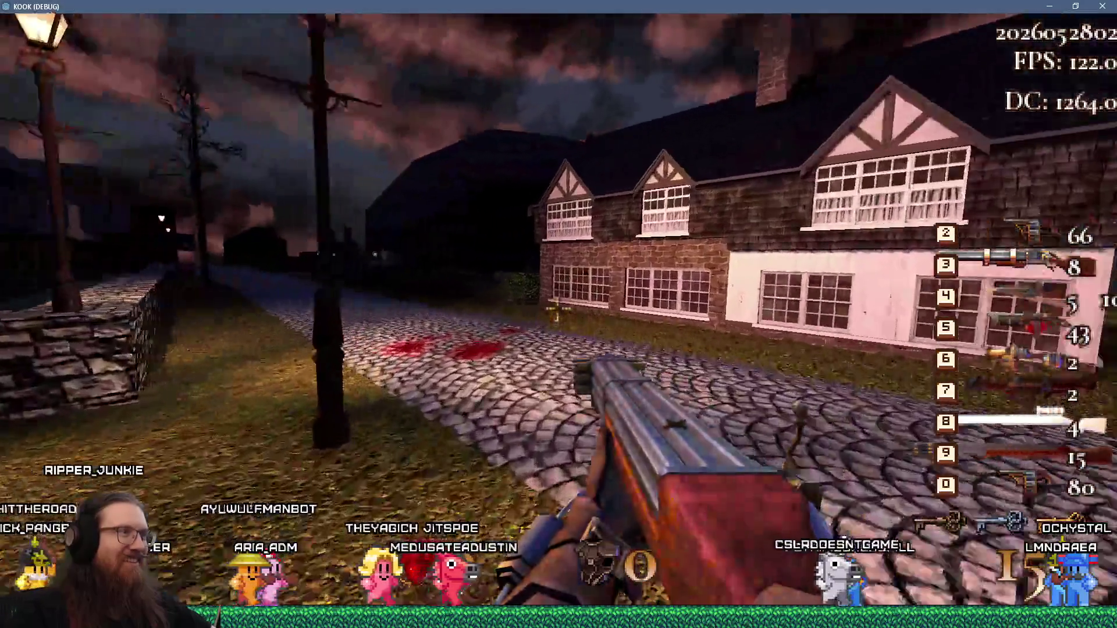
{"action": "key", "text": "w"}
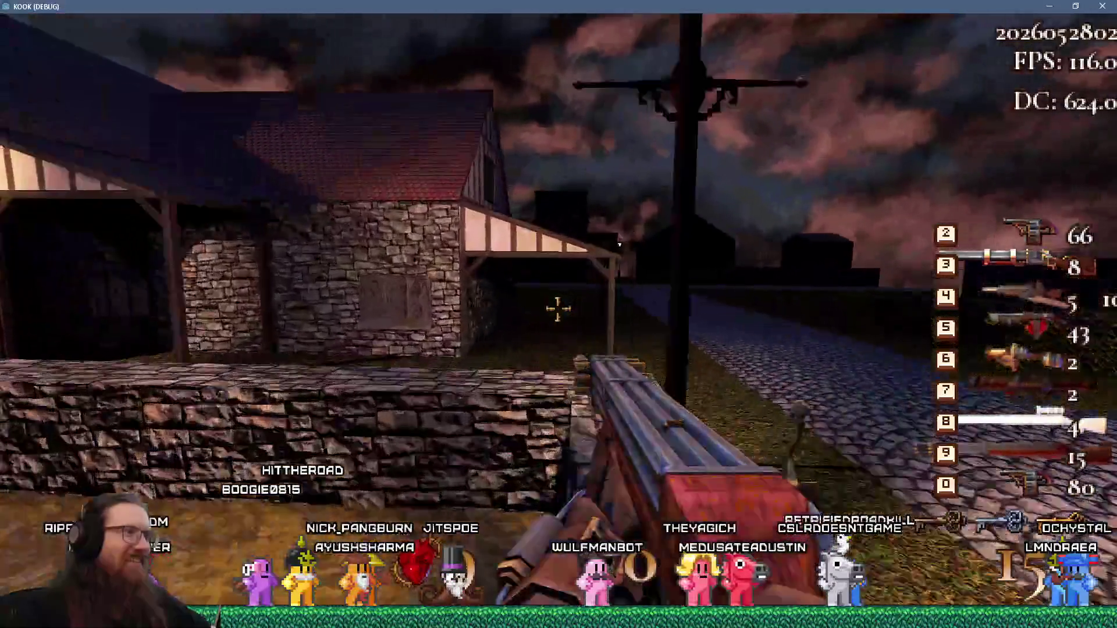
{"action": "key", "text": "1"}
{"action": "key", "text": "w"}
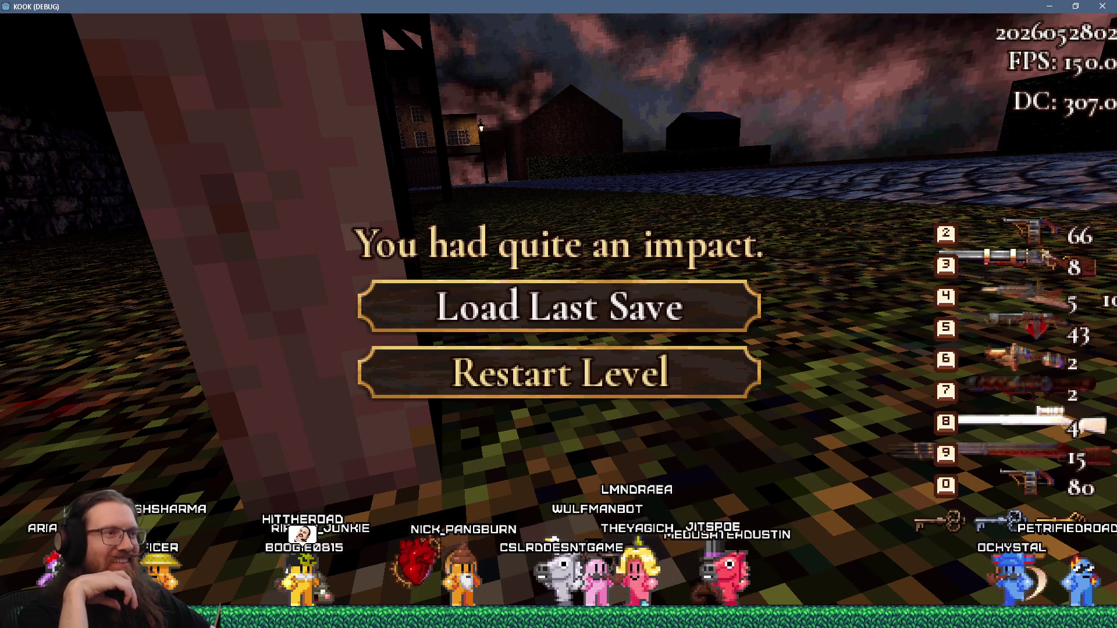
Quit the playtest via the pause menu and switch to the london2.map TrenchBroom window
{"action": "key", "text": "Escape"}
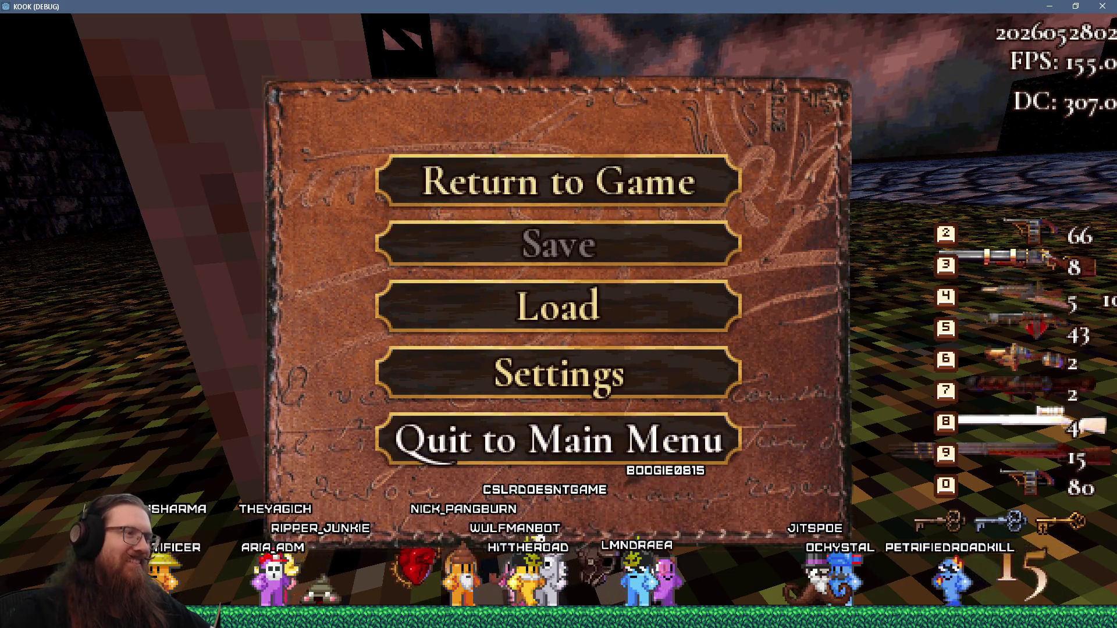
{"action": "left_click", "coordinate": [591, 440]}
{"action": "left_click", "coordinate": [592, 440]}
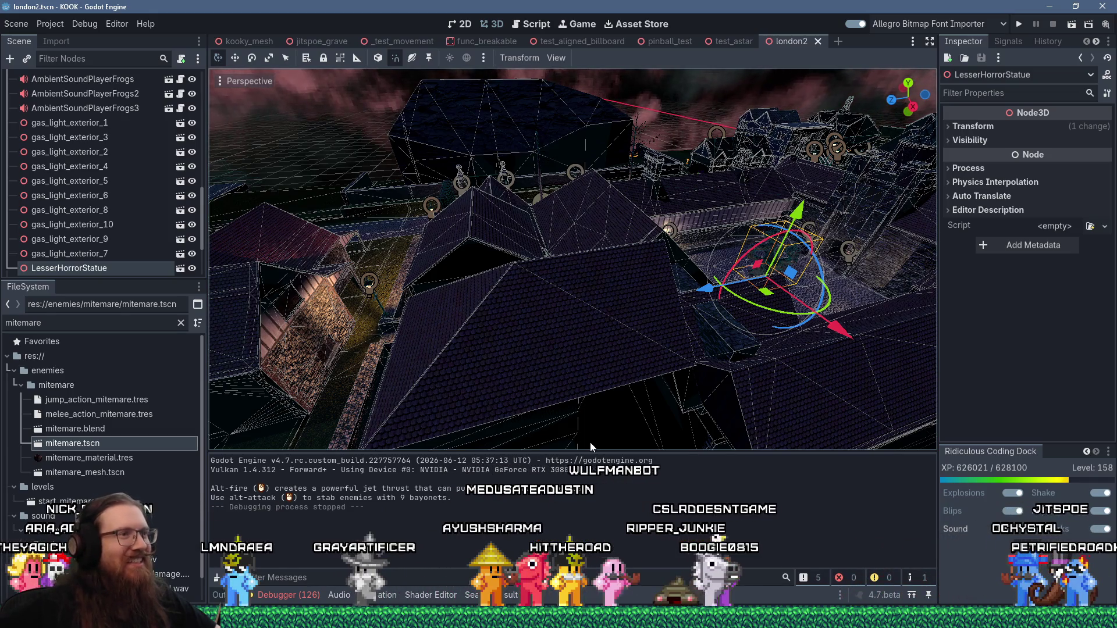
{"action": "key", "text": "alt+Tab"}
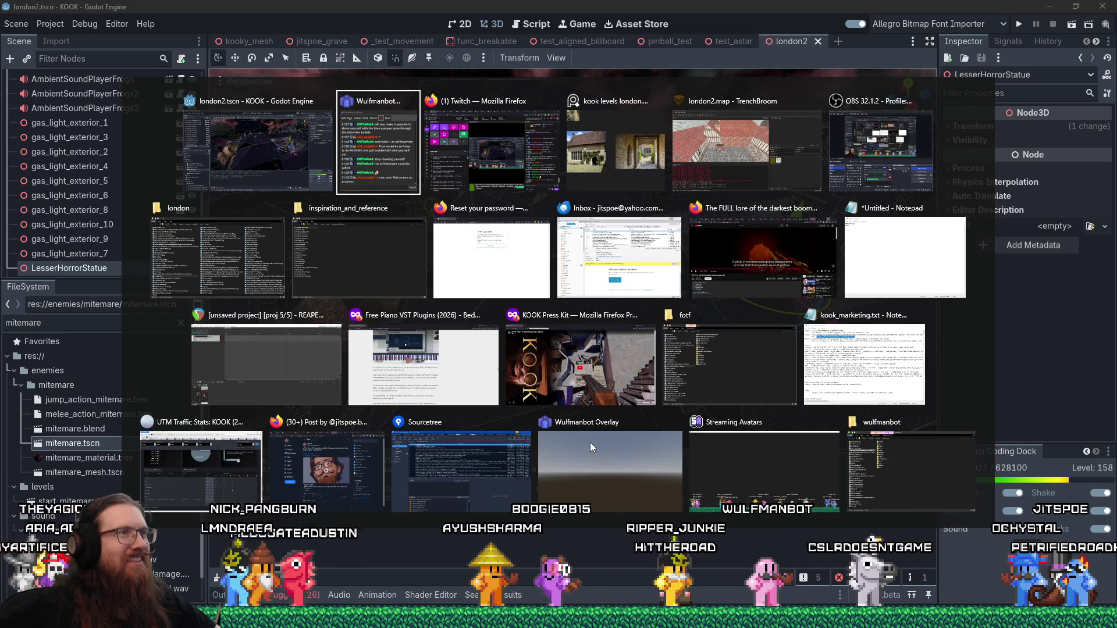
{"action": "key", "text": "Tab"}
{"action": "key", "text": "Tab"}
{"action": "key", "text": "Tab"}
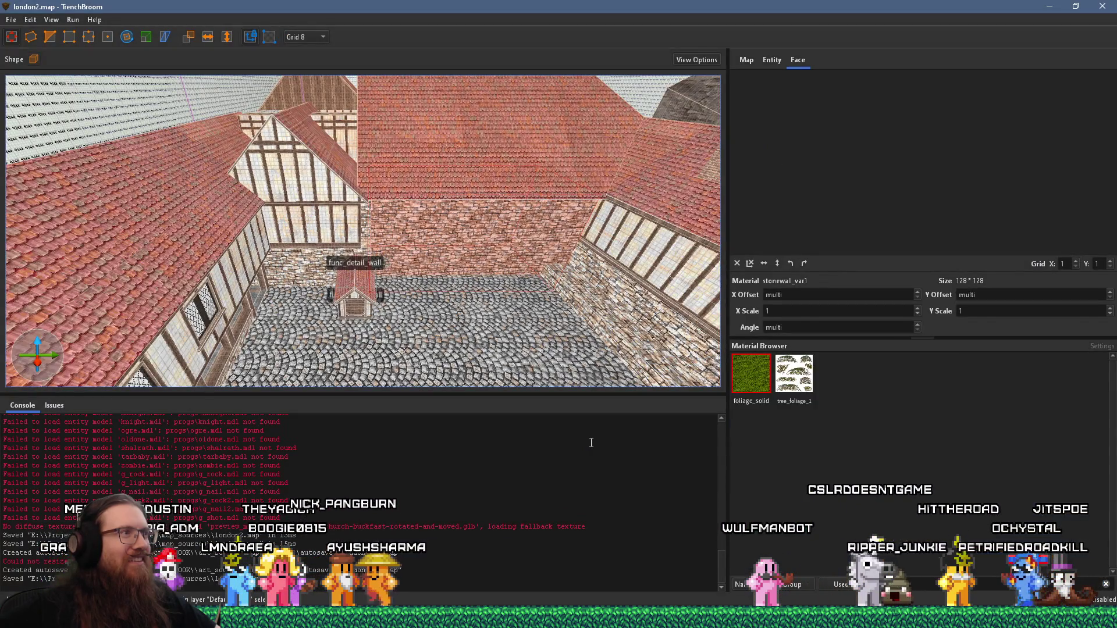
Orbit around the courtyard and select the red brick wall
{"action": "mouse_move", "coordinate": [524, 320]}
{"action": "left_mouse_down"}
{"action": "mouse_move", "coordinate": [491, 268]}
{"action": "mouse_move", "coordinate": [449, 271]}
{"action": "mouse_move", "coordinate": [383, 235]}
{"action": "mouse_move", "coordinate": [459, 250]}
{"action": "left_mouse_up"}
{"action": "scroll", "coordinate": [459, 249], "scroll_direction": "up", "scroll_amount": 10}
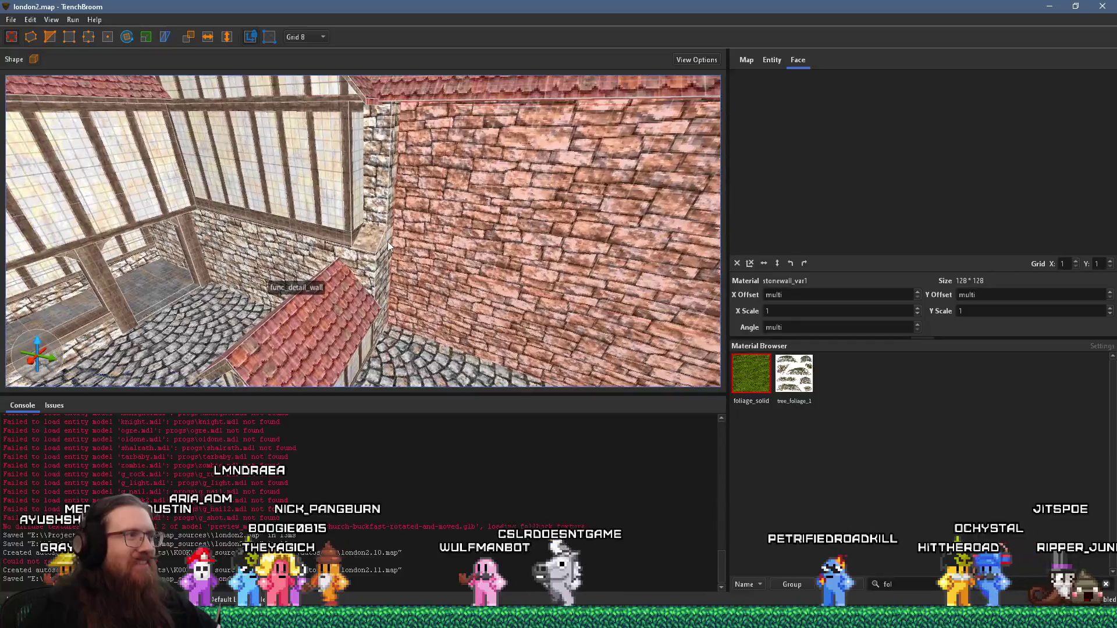
{"action": "left_click", "coordinate": [401, 256]}
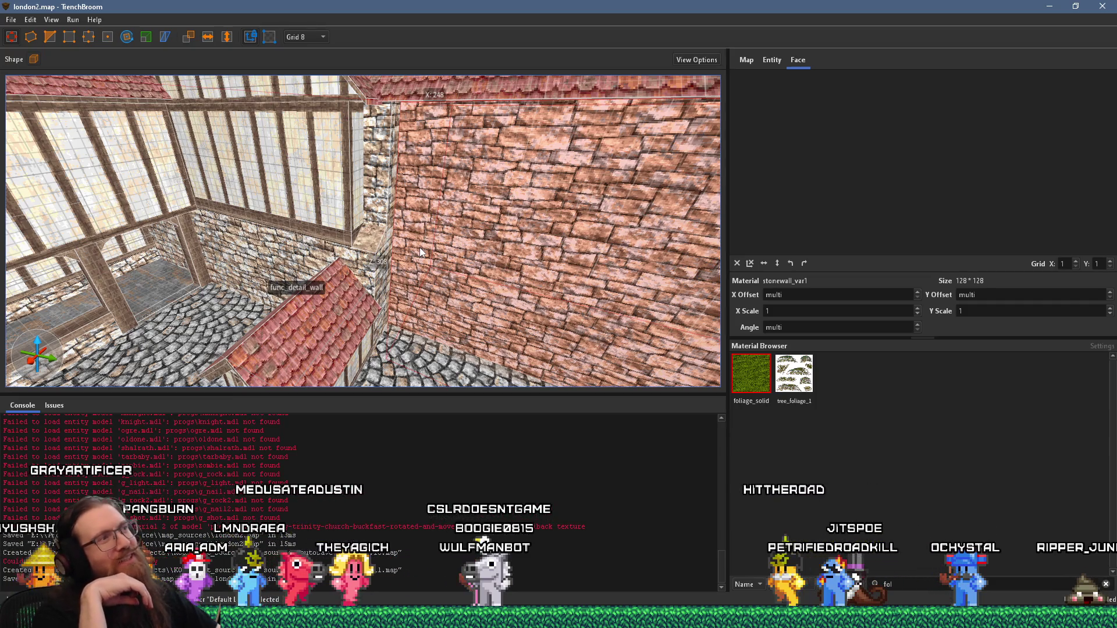
Back in TrenchBroom, select the timbered window brush and turn the view to face it
{"action": "key", "text": "alt+Tab"}
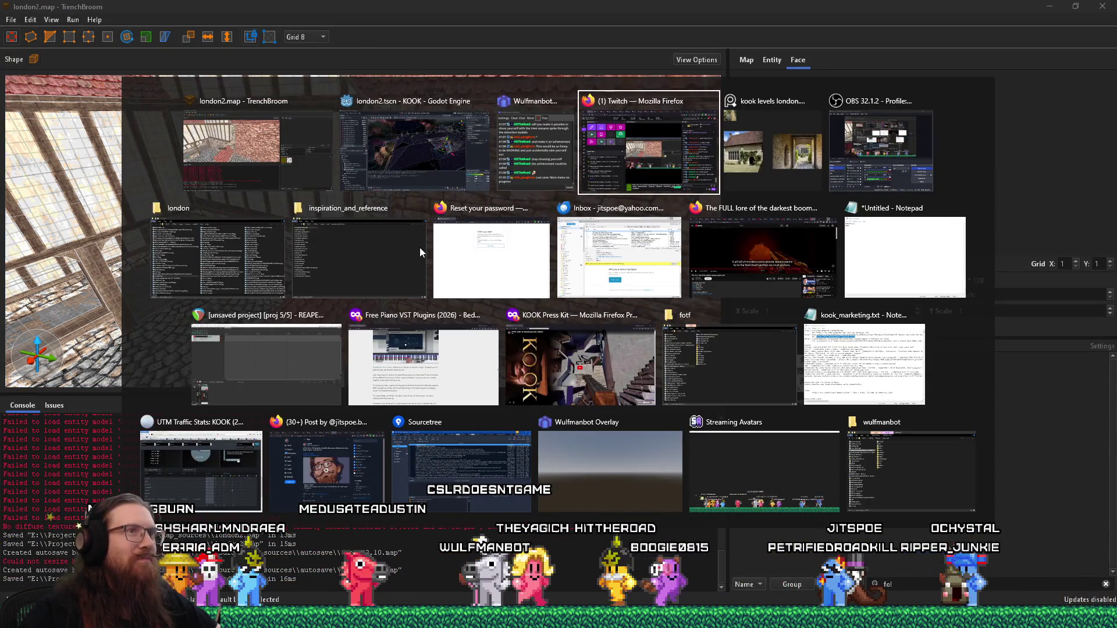
{"action": "key", "text": "shift+Tab"}
{"action": "key", "text": "shift+Tab"}
{"action": "key", "text": "shift+Tab"}
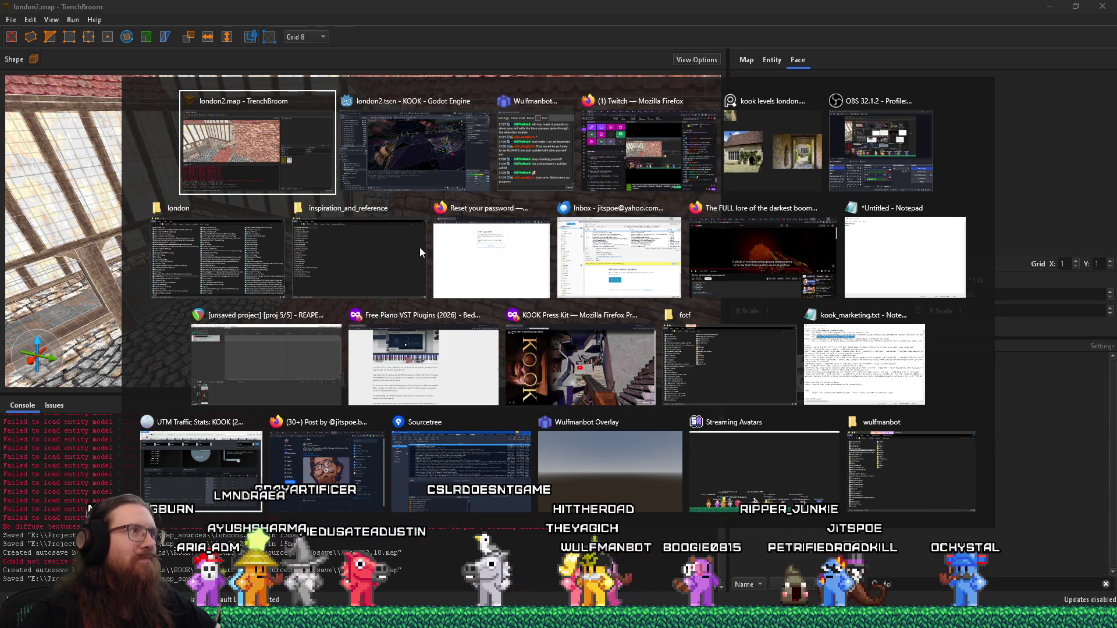
{"action": "scroll", "coordinate": [293, 206], "scroll_direction": "up", "scroll_amount": 5}
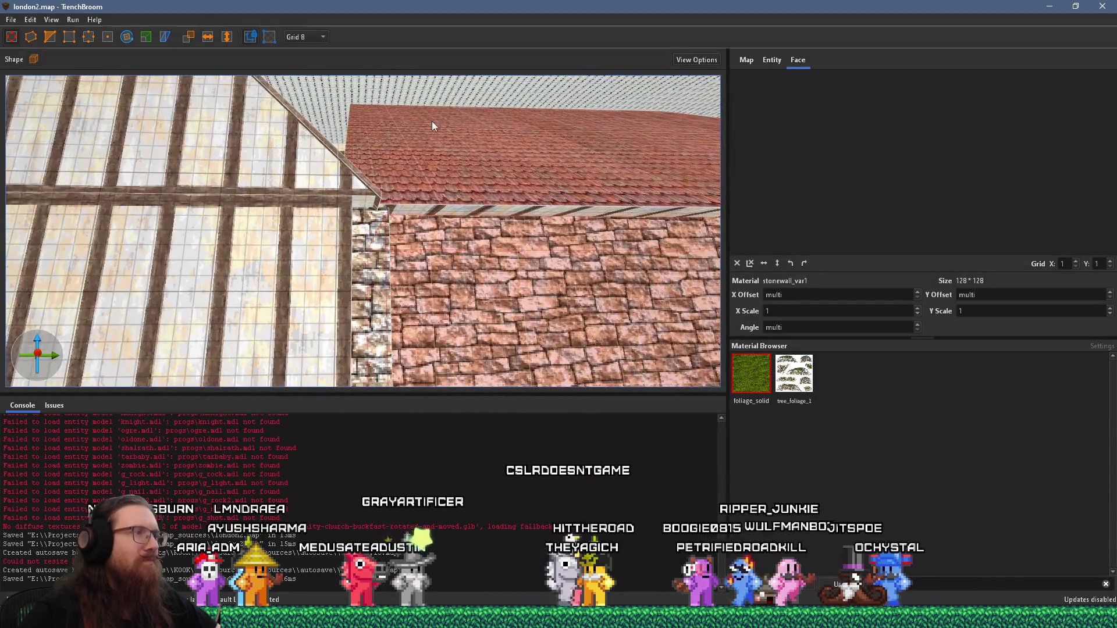
{"action": "scroll", "coordinate": [361, 146], "scroll_direction": "down", "scroll_amount": 3}
{"action": "left_click", "coordinate": [326, 160]}
{"action": "scroll", "coordinate": [433, 202], "scroll_direction": "down", "scroll_amount": 4}
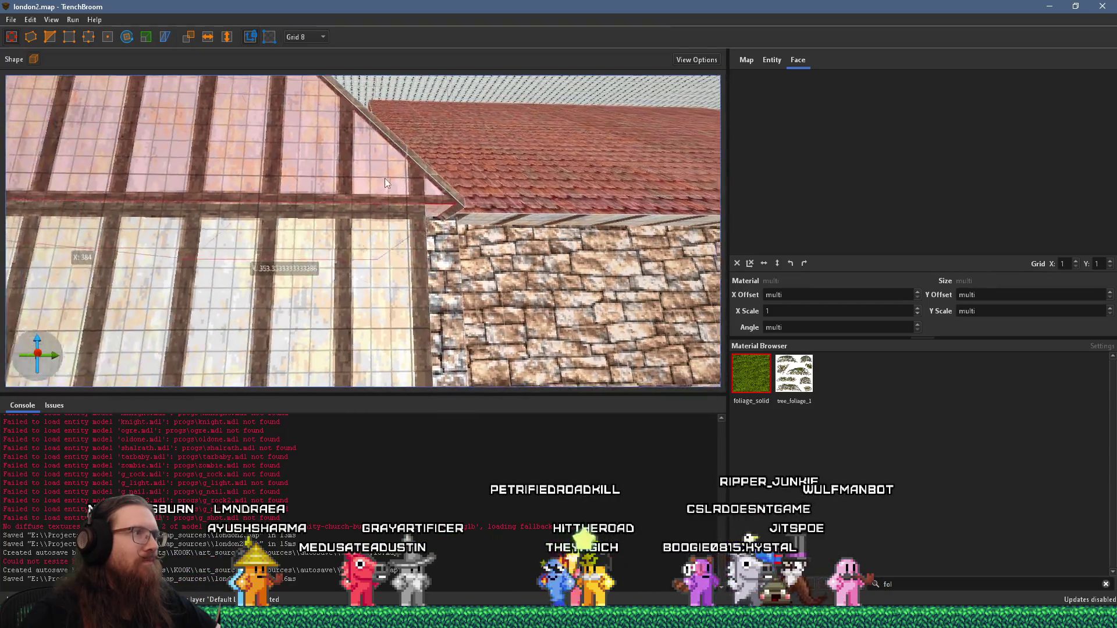
{"action": "scroll", "coordinate": [432, 203], "scroll_direction": "up", "scroll_amount": 5}
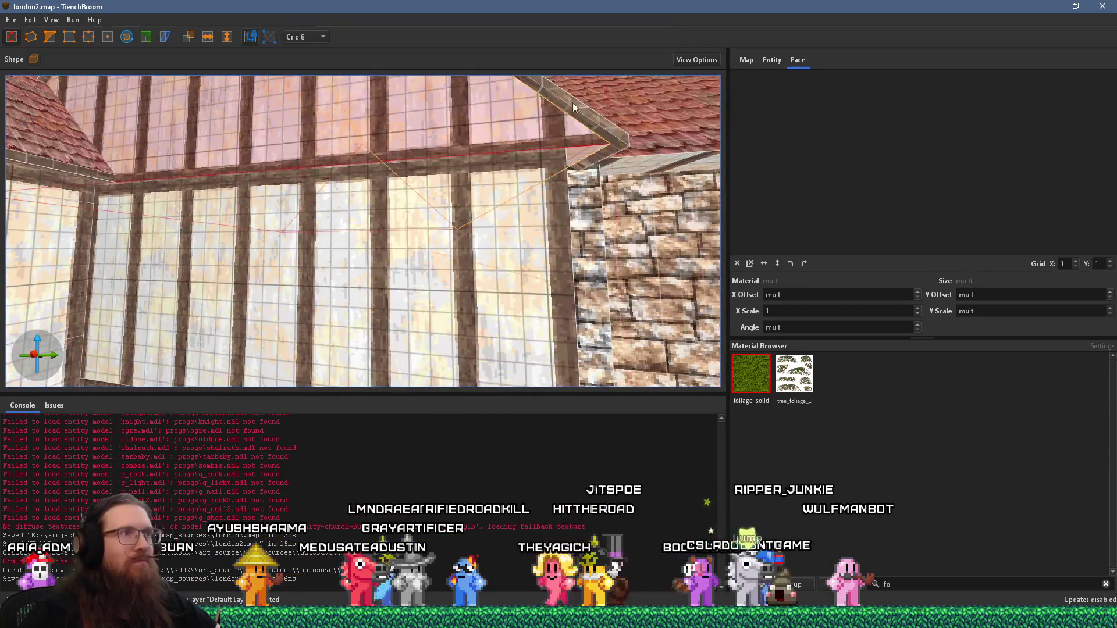
{"action": "scroll", "coordinate": [579, 100], "scroll_direction": "down", "scroll_amount": 3}
{"action": "mouse_move", "coordinate": [567, 107]}
{"action": "left_mouse_down"}
{"action": "mouse_move", "coordinate": [473, 146]}
{"action": "mouse_move", "coordinate": [500, 191]}
{"action": "mouse_move", "coordinate": [703, 411]}
{"action": "mouse_move", "coordinate": [619, 342]}
{"action": "mouse_move", "coordinate": [613, 310]}
{"action": "left_mouse_up"}
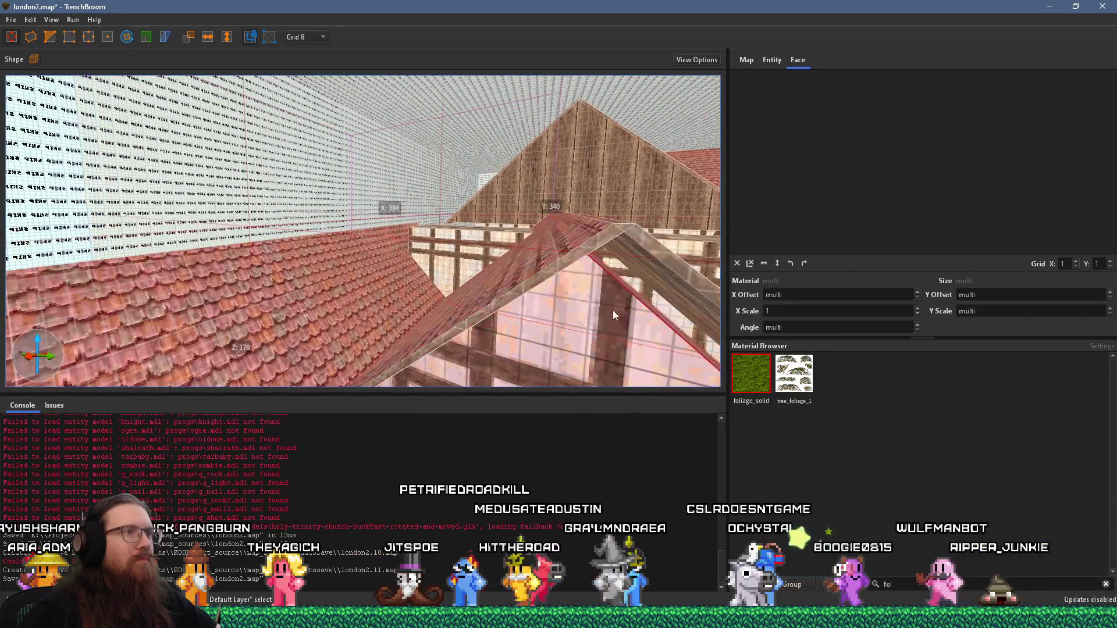
Turn the view toward the gable roof and select the roof ridge brush
{"action": "left_click_drag", "start_coordinate": [636, 272], "coordinate": [599, 303]}
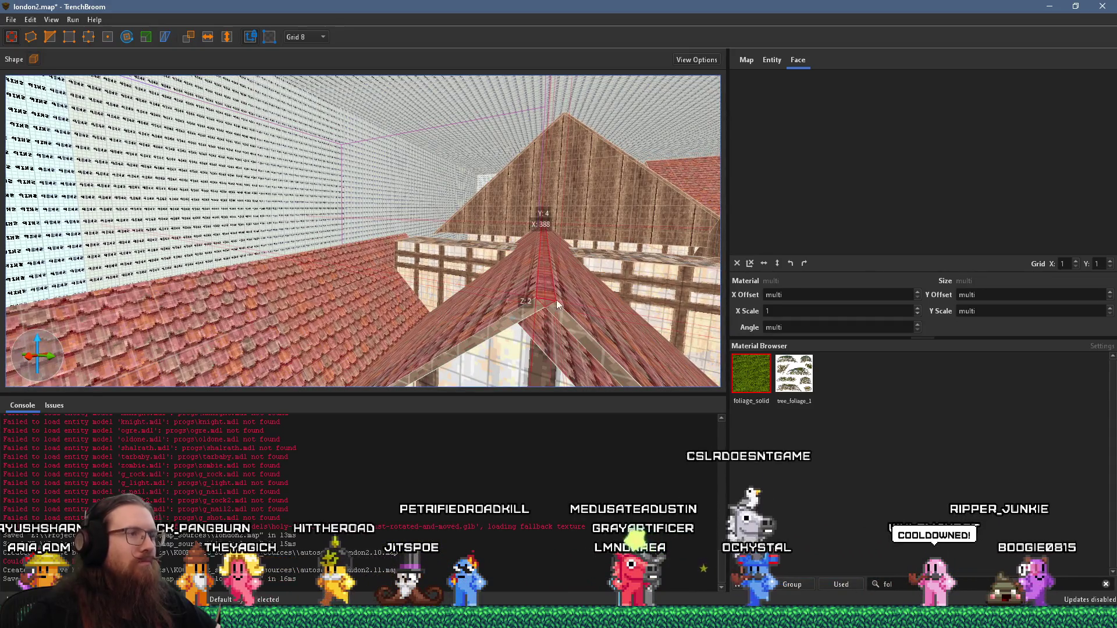
{"action": "key", "text": "Escape"}
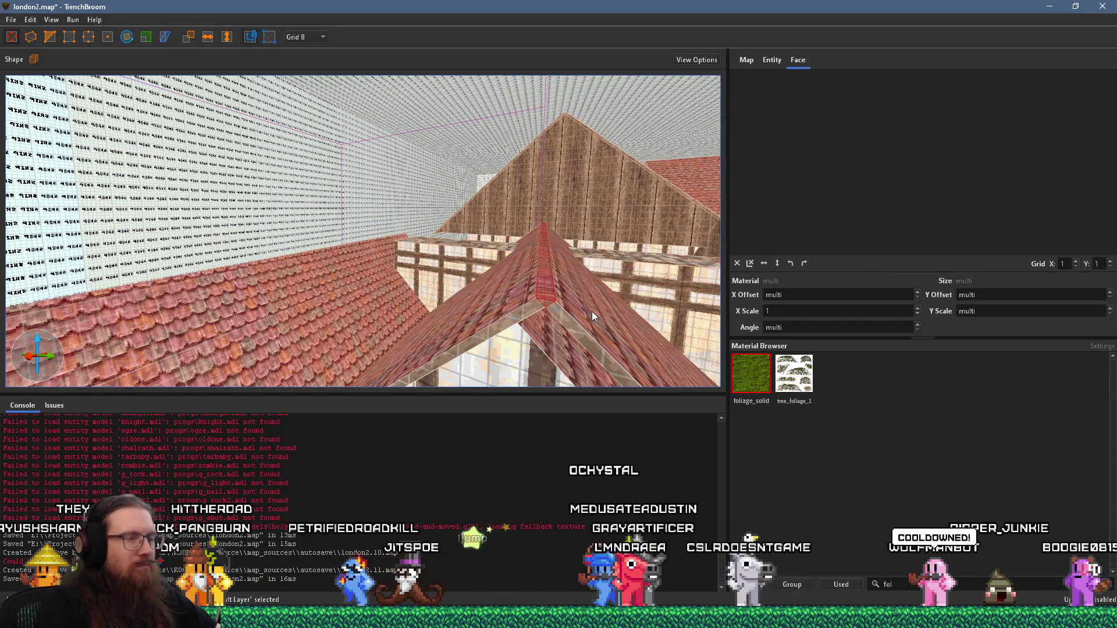
{"action": "scroll", "coordinate": [541, 256], "scroll_direction": "up", "scroll_amount": 3}
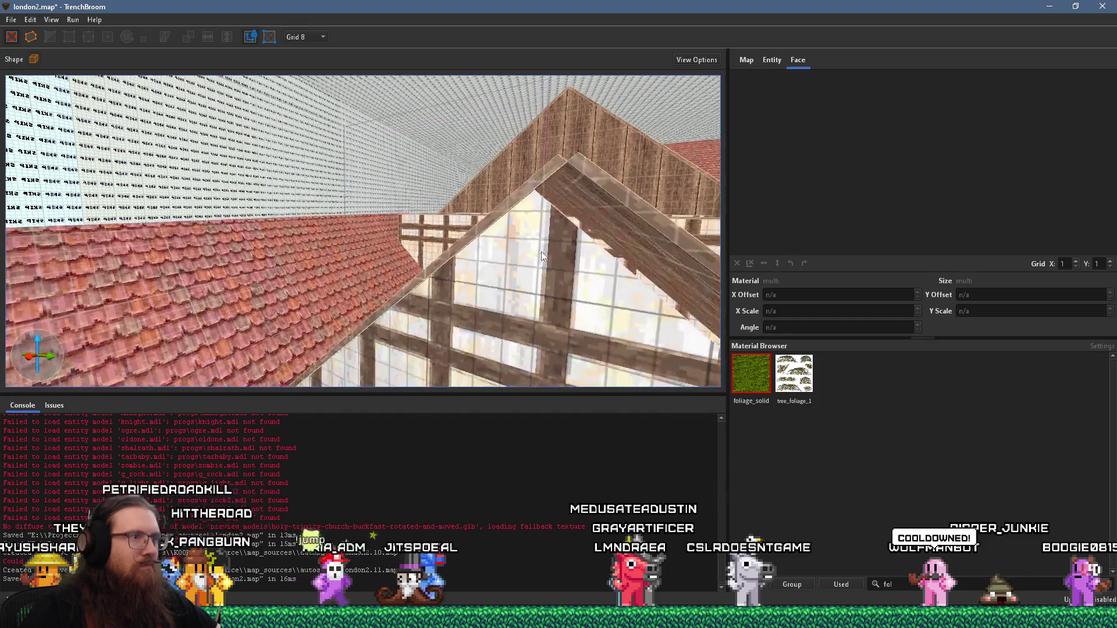
{"action": "scroll", "coordinate": [530, 245], "scroll_direction": "down", "scroll_amount": 3}
{"action": "left_click", "coordinate": [501, 230]}
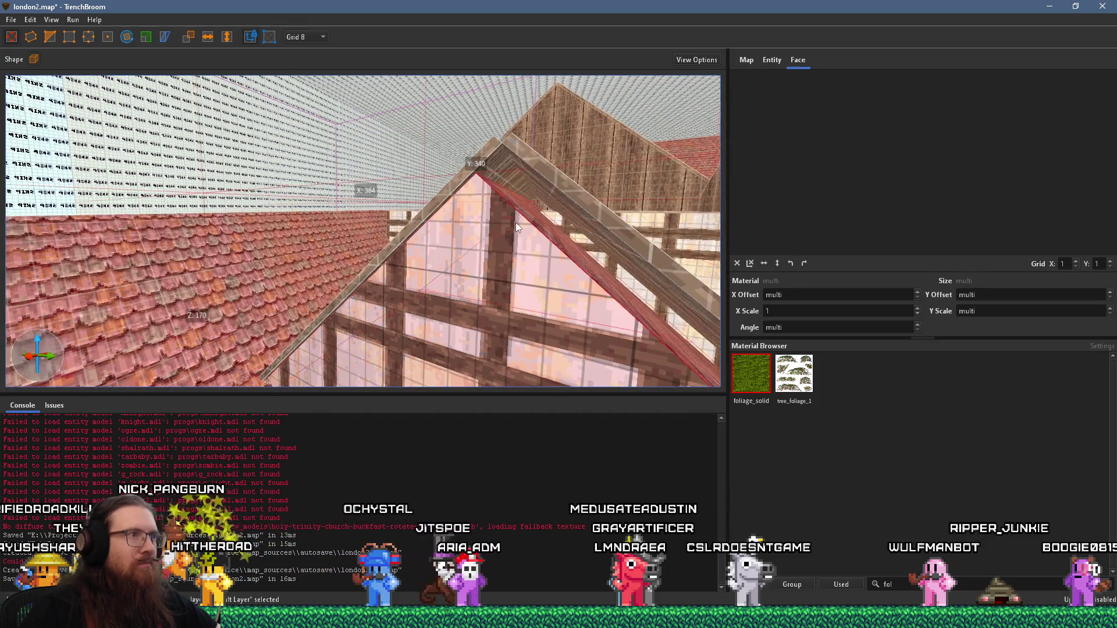
{"action": "scroll", "coordinate": [576, 223], "scroll_direction": "up", "scroll_amount": 3}
{"action": "scroll", "coordinate": [514, 162], "scroll_direction": "down", "scroll_amount": 3}
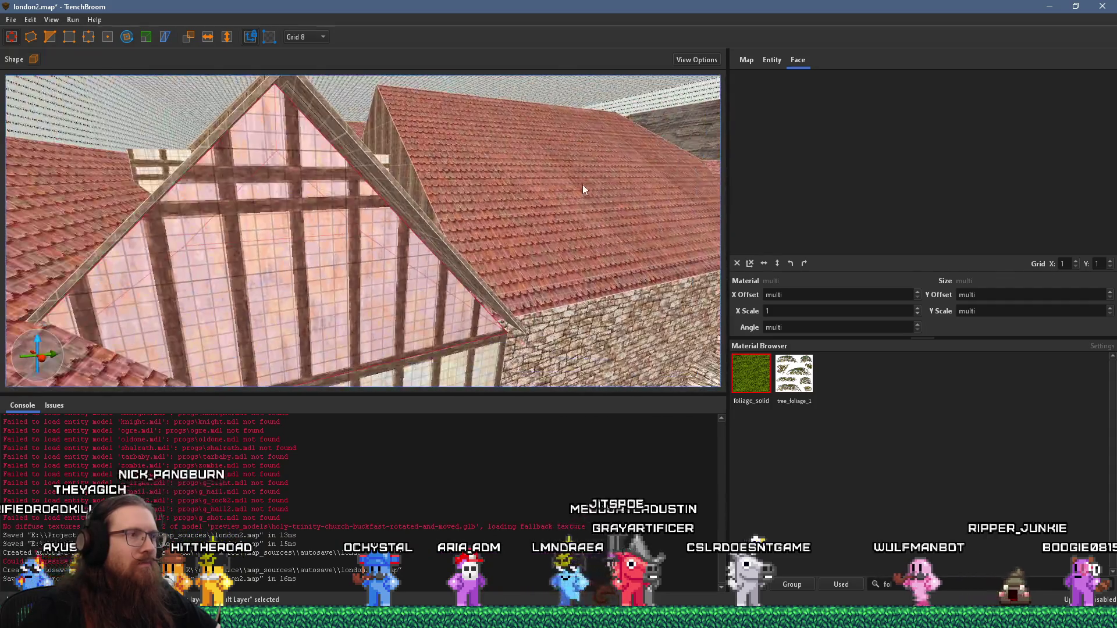
{"action": "scroll", "coordinate": [582, 184], "scroll_direction": "up", "scroll_amount": 3}
{"action": "scroll", "coordinate": [432, 167], "scroll_direction": "down", "scroll_amount": 3}
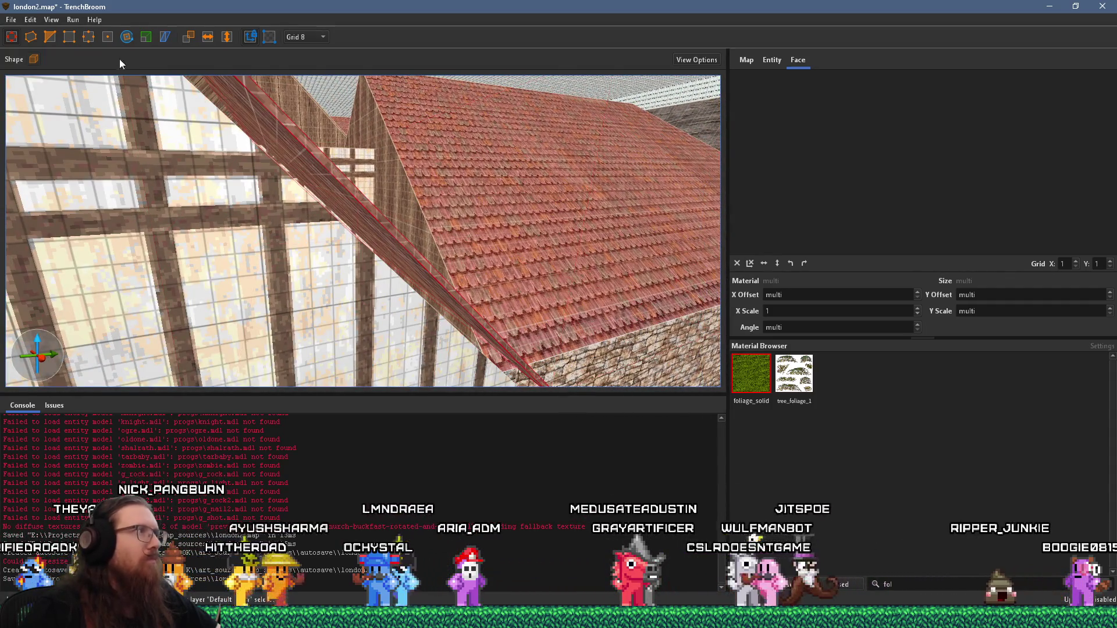
Edit the roof beam's edges, pulling its upper end back from the ridge with Page Down
{"action": "key", "text": "e"}
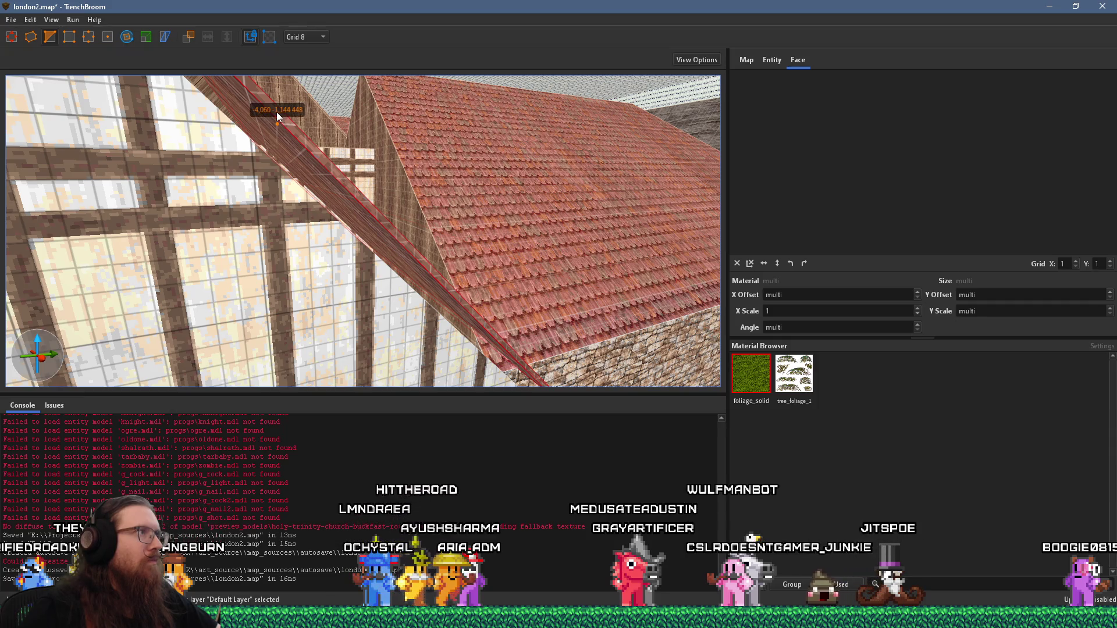
{"action": "scroll", "coordinate": [325, 160], "scroll_direction": "down", "scroll_amount": 2}
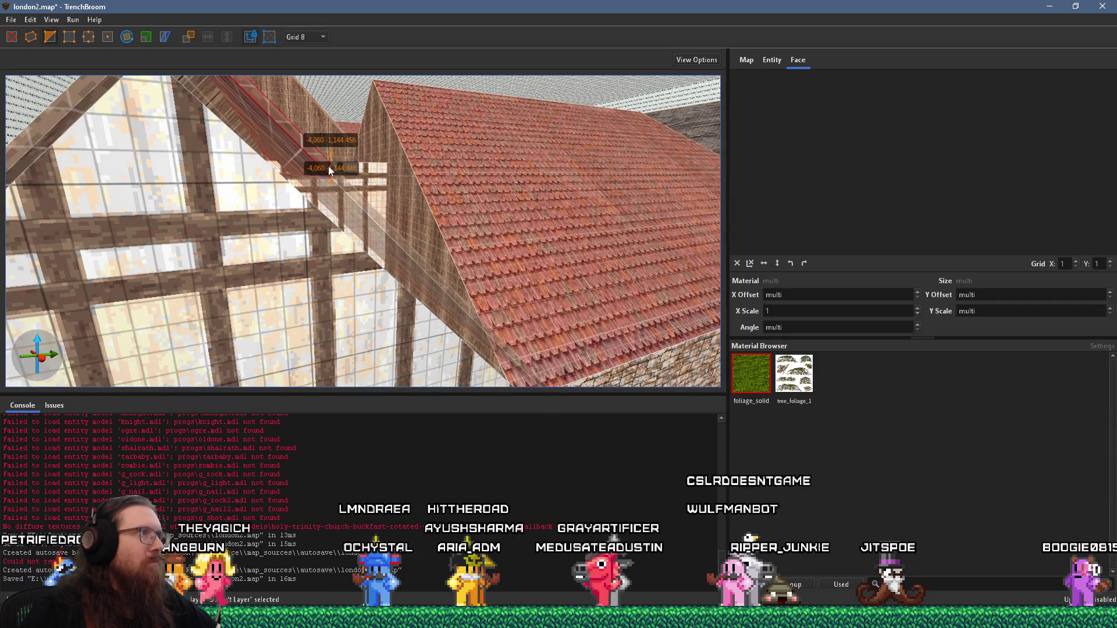
{"action": "scroll", "coordinate": [325, 159], "scroll_direction": "down", "scroll_amount": 2}
{"action": "key", "text": "Escape"}
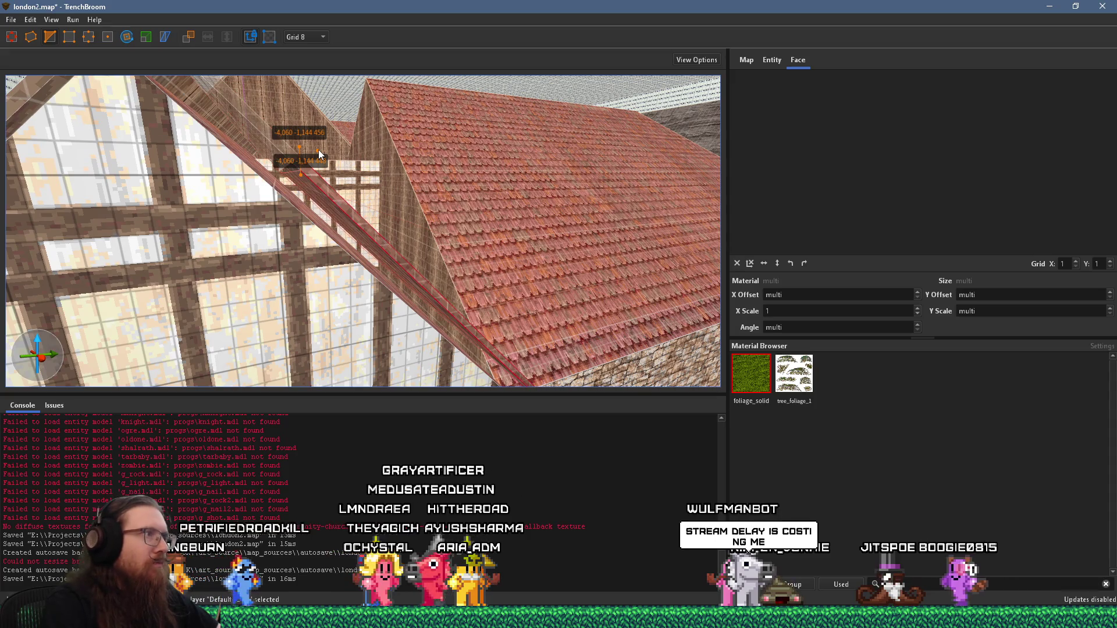
{"action": "scroll", "coordinate": [318, 149], "scroll_direction": "down", "scroll_amount": 3}
{"action": "scroll", "coordinate": [325, 168], "scroll_direction": "down", "scroll_amount": 2}
{"action": "left_click", "coordinate": [256, 132]}
{"action": "scroll", "coordinate": [262, 112], "scroll_direction": "up", "scroll_amount": 3}
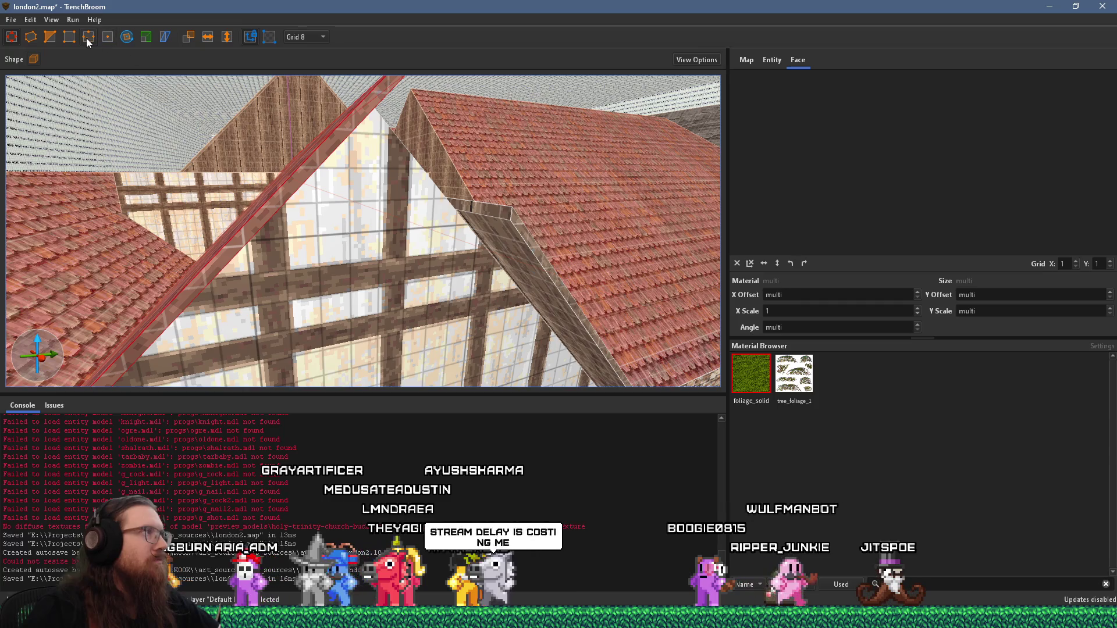
{"action": "left_click", "coordinate": [57, 38]}
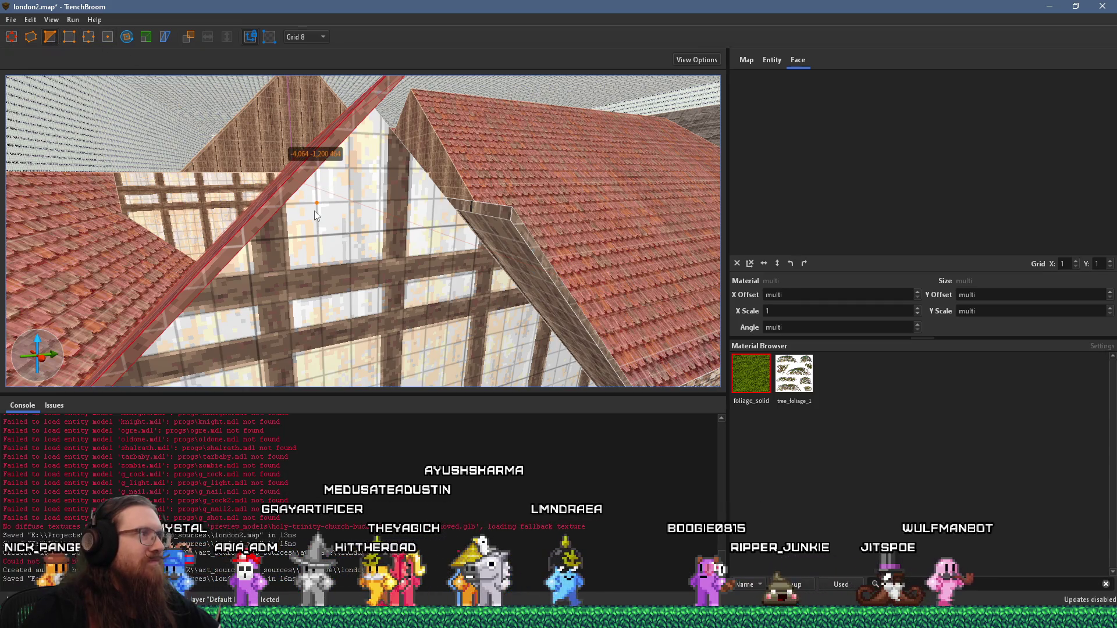
{"action": "key", "text": "Page_Down"}
{"action": "key", "text": "Escape"}
{"action": "scroll", "coordinate": [329, 209], "scroll_direction": "down", "scroll_amount": 4}
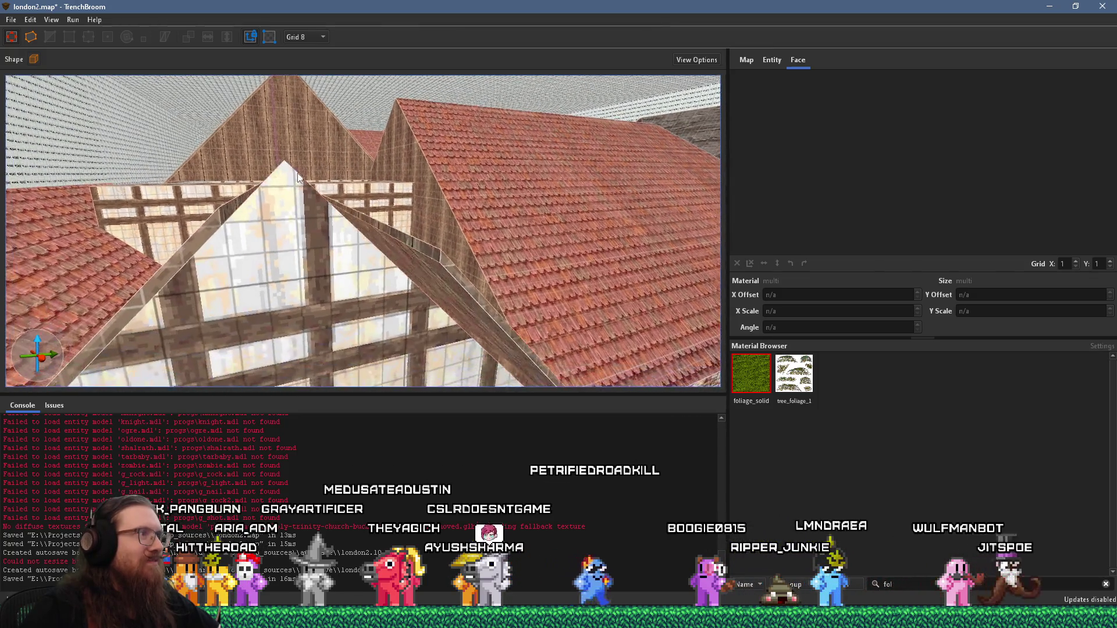
Select the window brush, then the roof beam over the gable and its neighbouring brush
{"action": "left_click", "coordinate": [153, 79]}
{"action": "scroll", "coordinate": [153, 79], "scroll_direction": "down", "scroll_amount": 6}
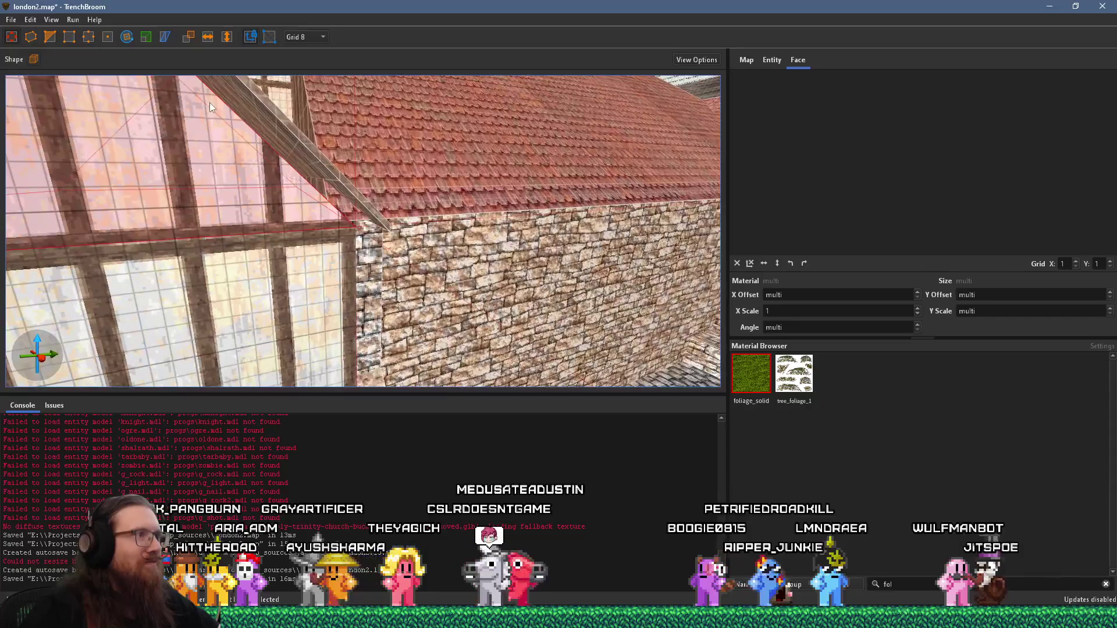
{"action": "scroll", "coordinate": [368, 286], "scroll_direction": "up", "scroll_amount": 2}
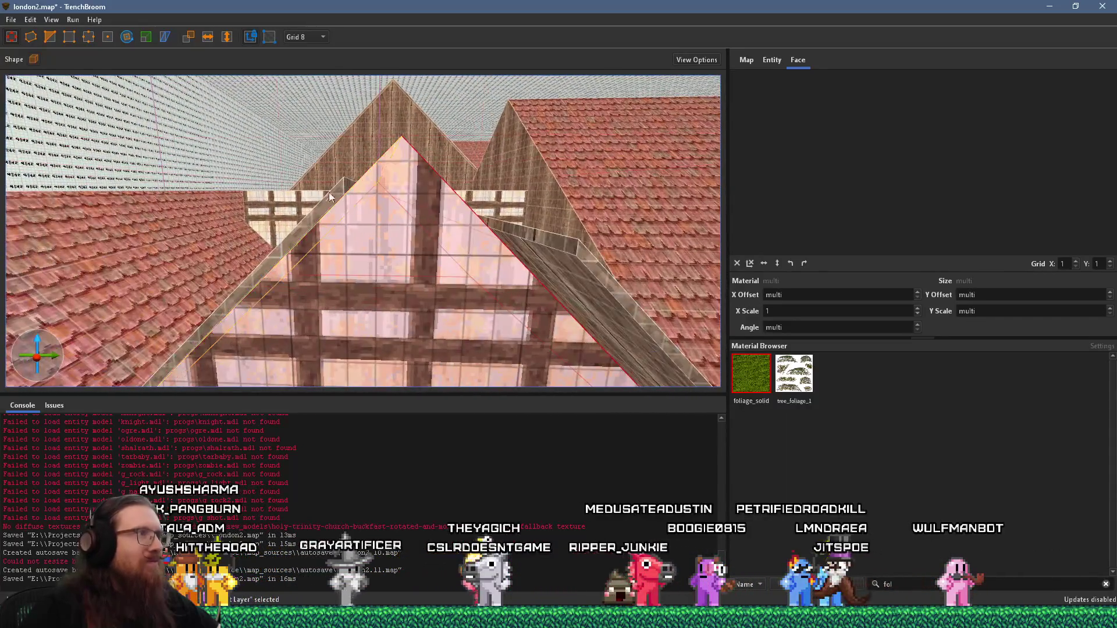
{"action": "left_click", "coordinate": [321, 200]}
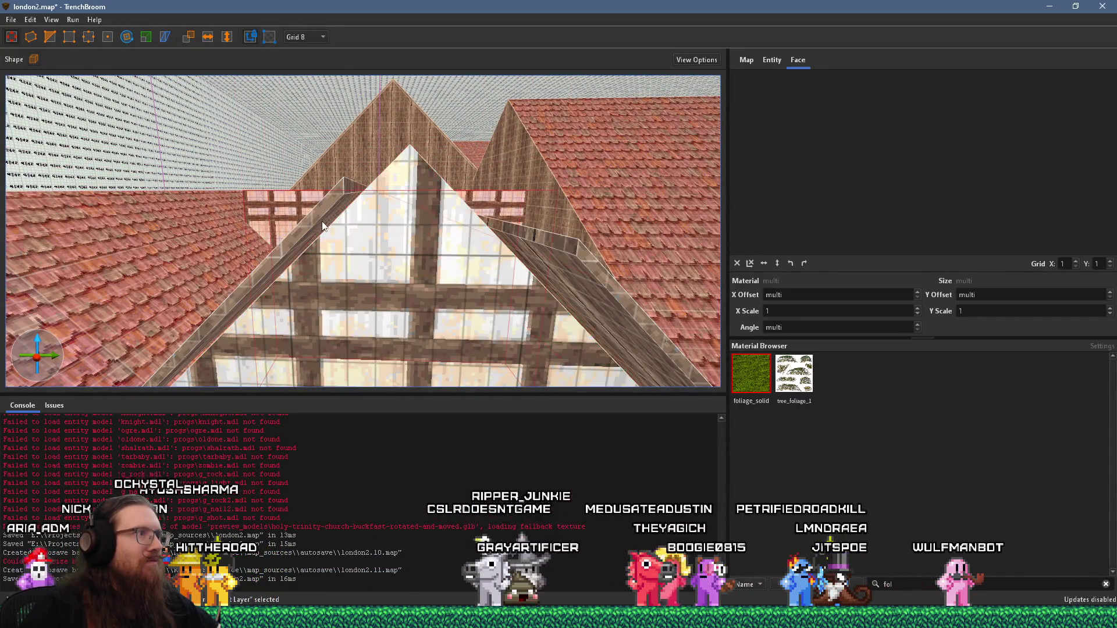
{"action": "scroll", "coordinate": [349, 210], "scroll_direction": "up", "scroll_amount": 3}
{"action": "scroll", "coordinate": [361, 209], "scroll_direction": "down", "scroll_amount": 2}
{"action": "left_click", "coordinate": [351, 217]}
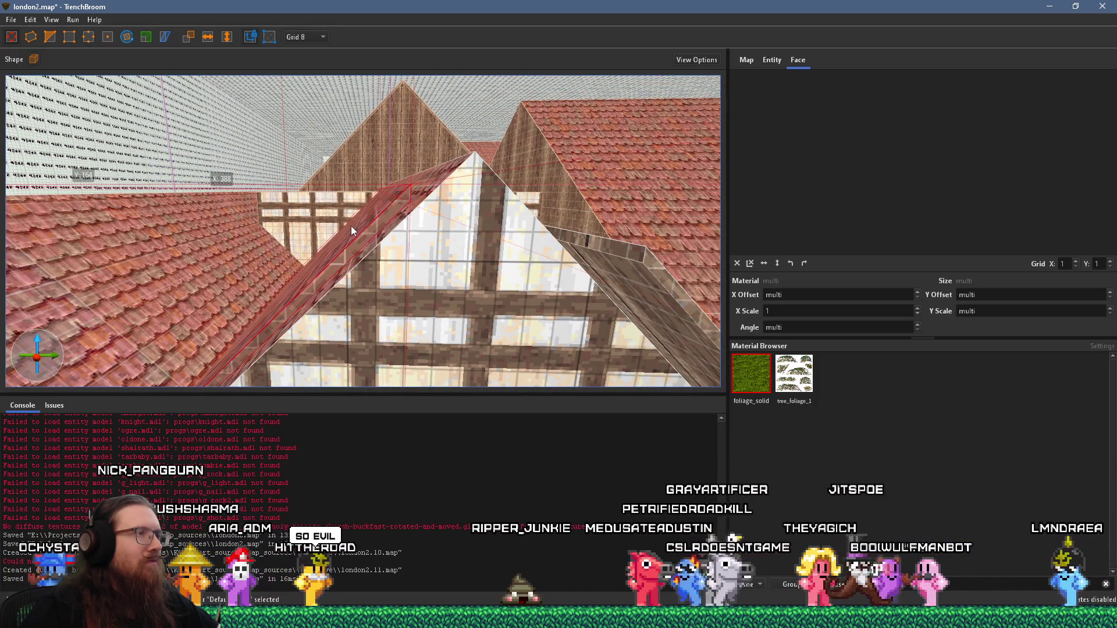
{"action": "scroll", "coordinate": [355, 146], "scroll_direction": "down", "scroll_amount": 2}
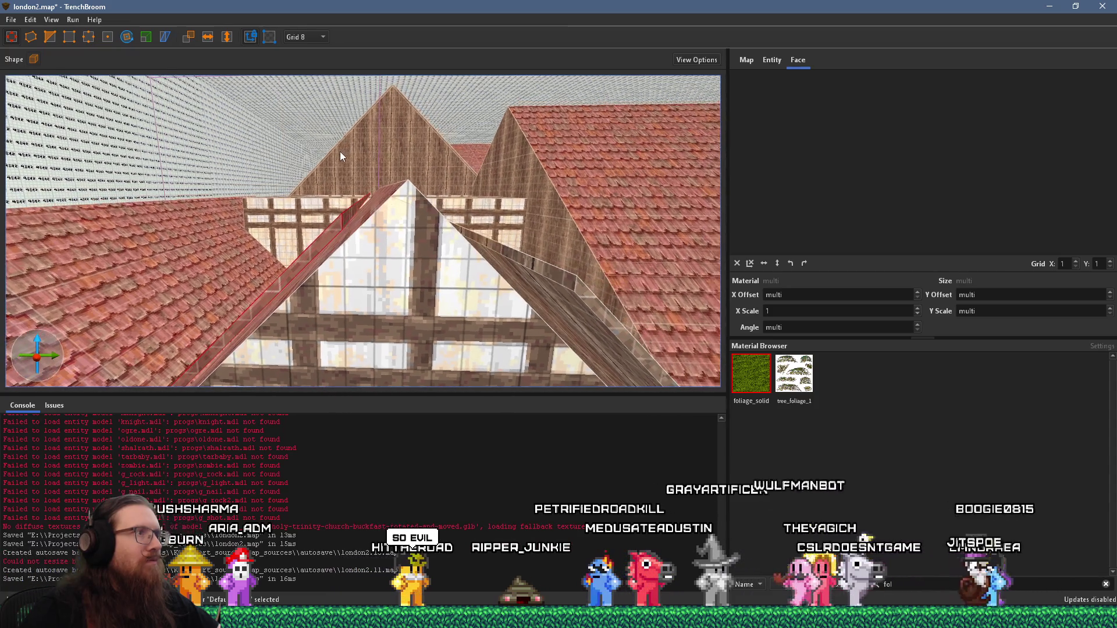
{"action": "left_click", "coordinate": [304, 36]}
Set the grid to 4 and select the right-hand sloping roof beam
{"action": "left_click", "coordinate": [317, 76]}
{"action": "scroll", "coordinate": [338, 87], "scroll_direction": "up", "scroll_amount": 3}
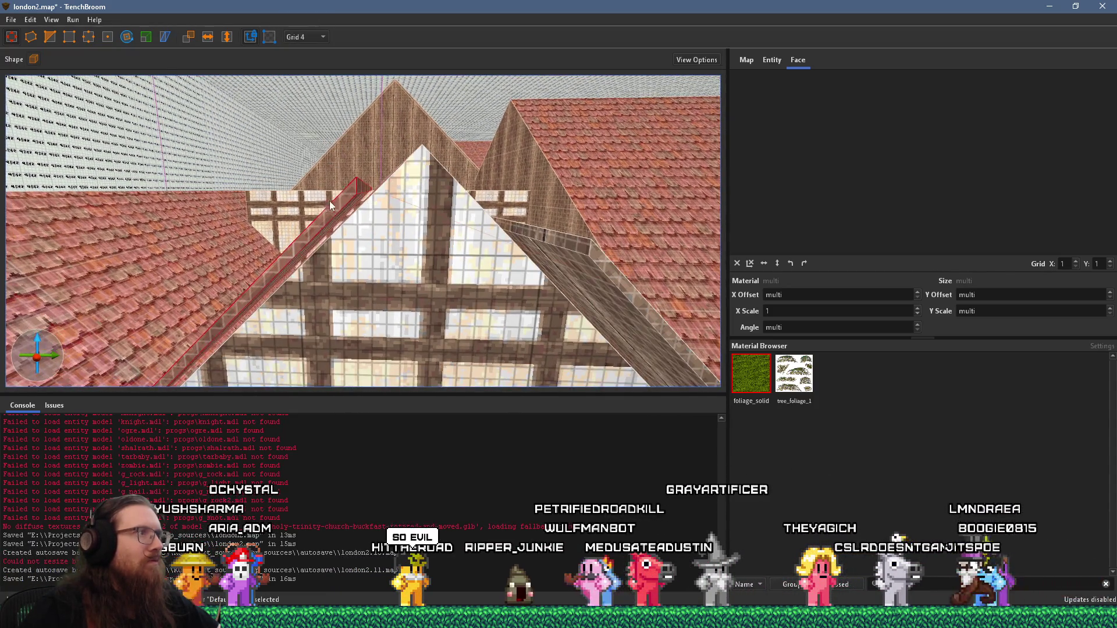
{"action": "key", "text": "d"}
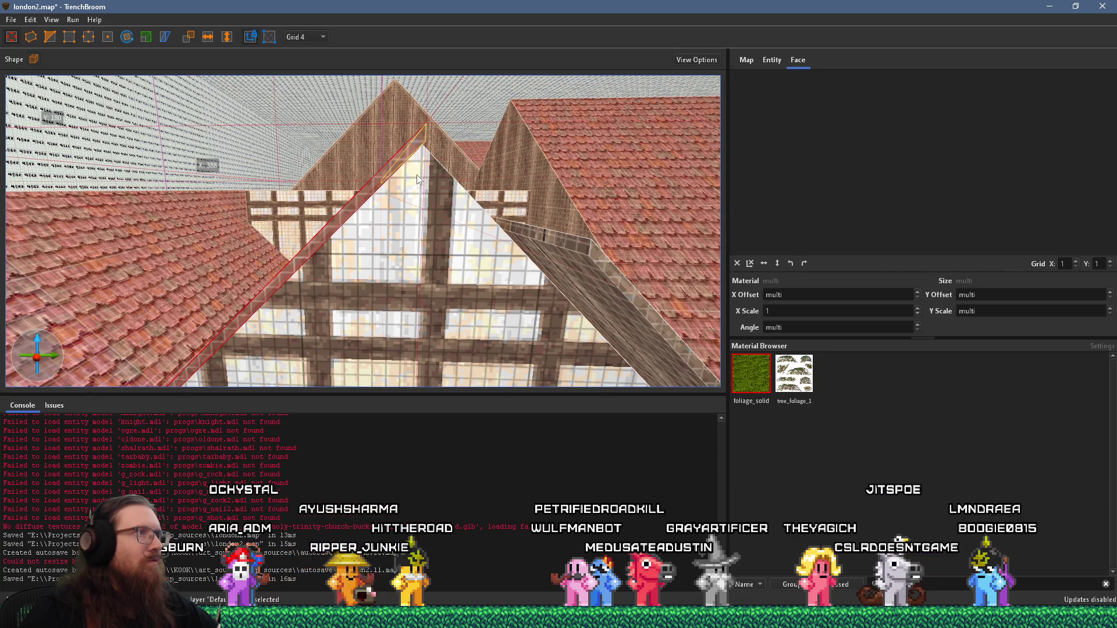
{"action": "left_click", "coordinate": [569, 272]}
{"action": "key", "text": "w"}
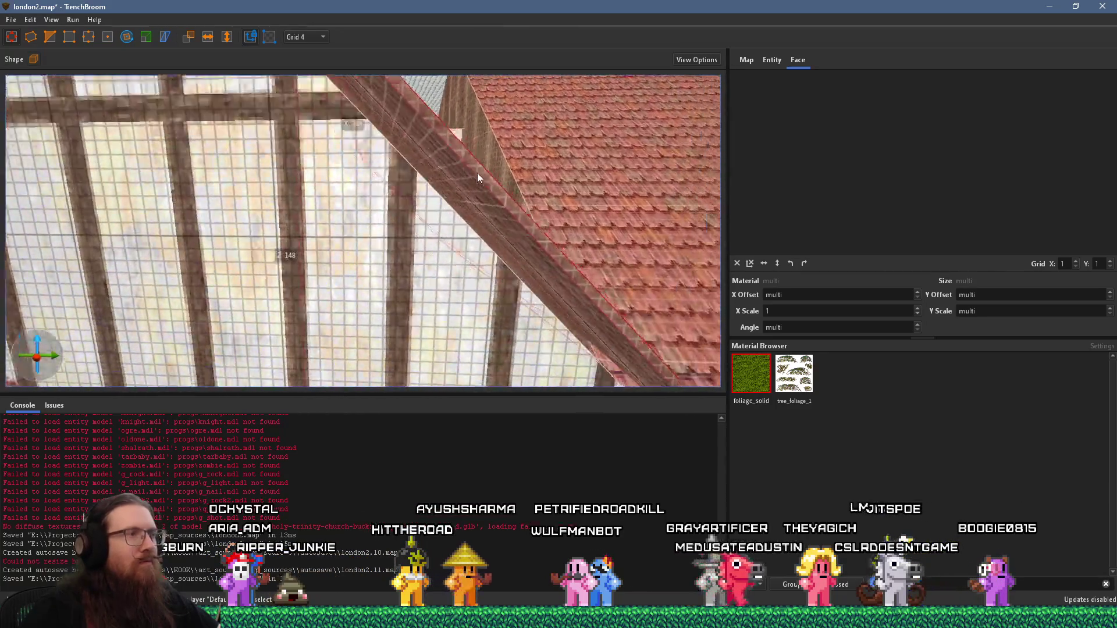
{"action": "key", "text": "w"}
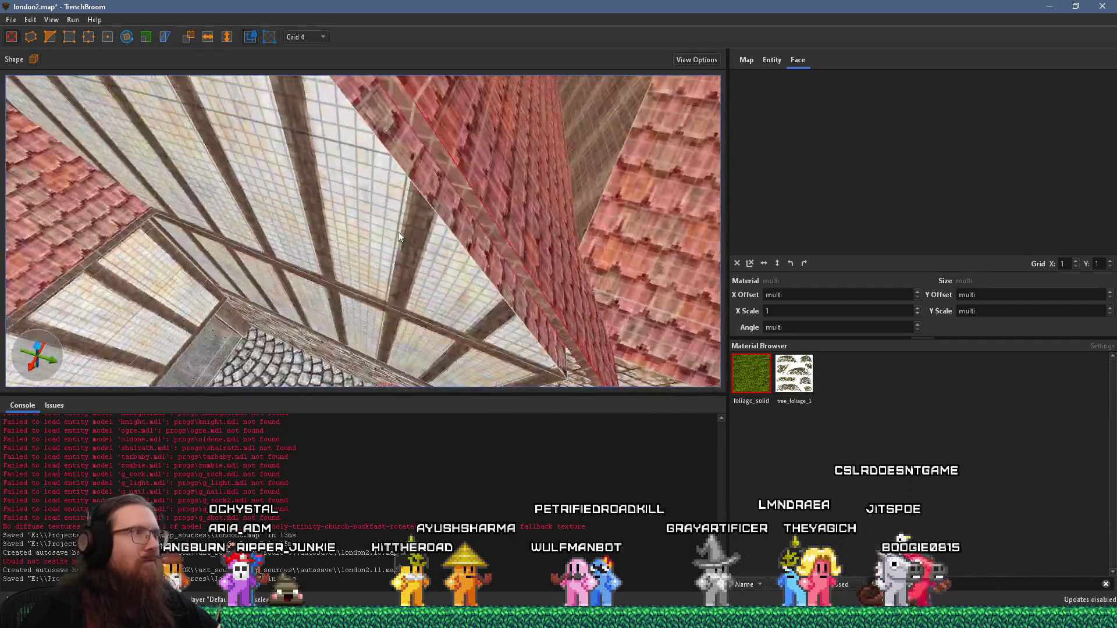
{"action": "key", "text": "s"}
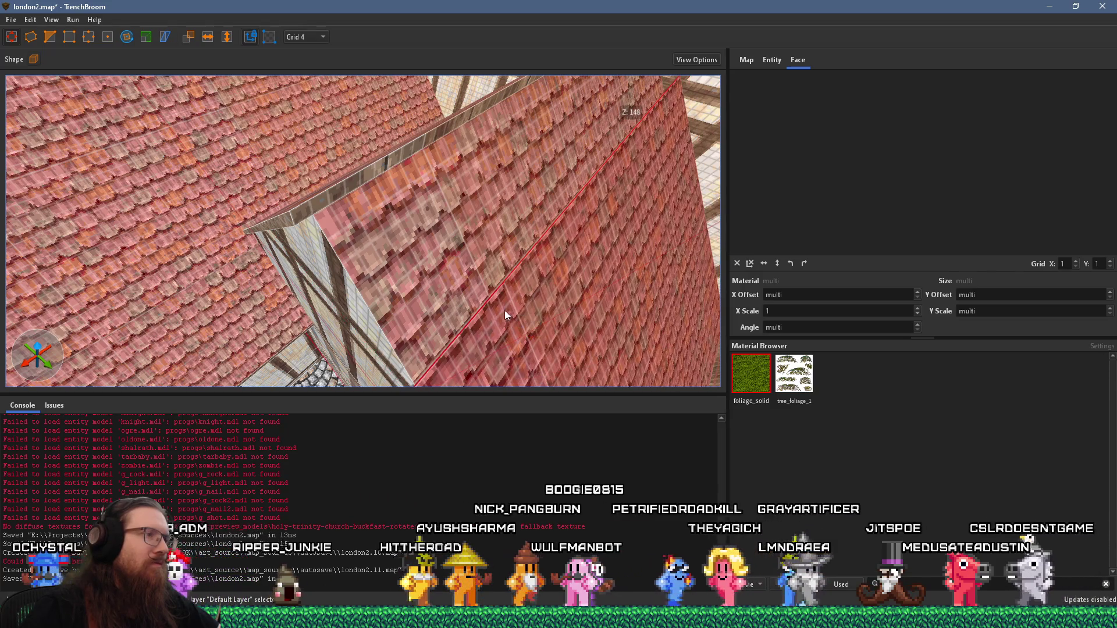
{"action": "key", "text": "s"}
{"action": "key", "text": "s"}
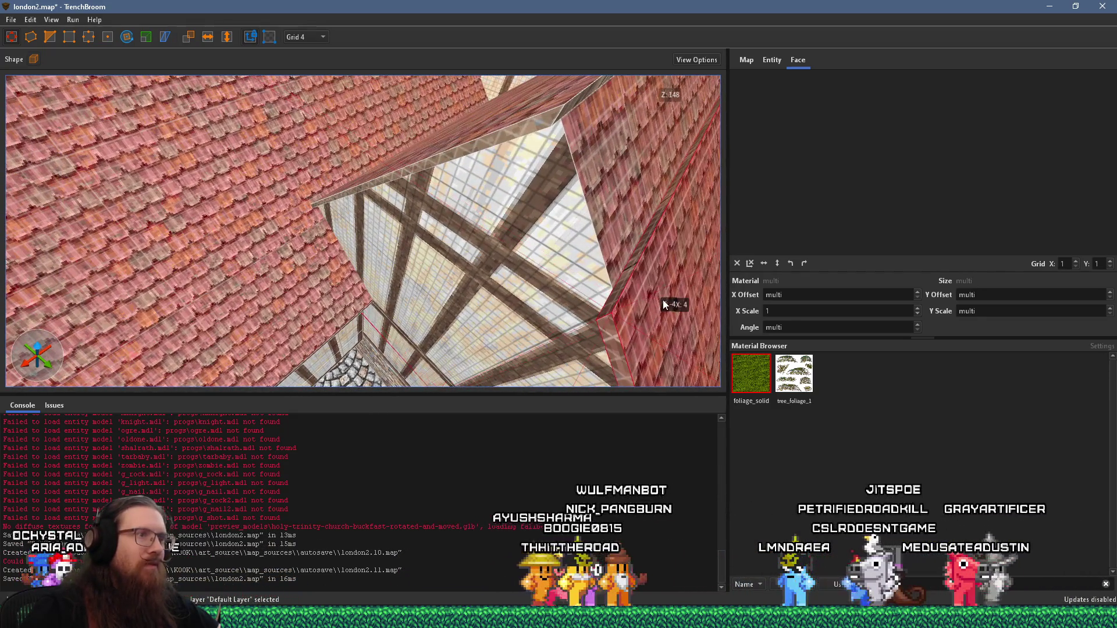
Lower the roof-edge beam 4 units toward the eave, then switch to a 2-unit grid
{"action": "left_click_drag", "start_coordinate": [634, 259], "coordinate": [569, 141]}
{"action": "key", "text": "w"}
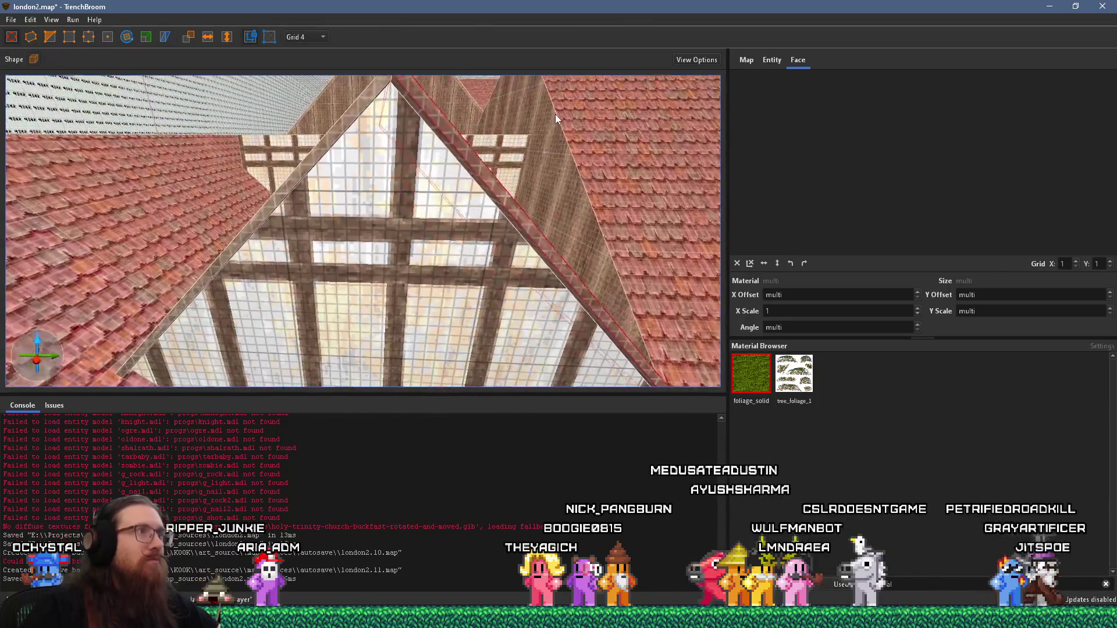
{"action": "key", "text": "w"}
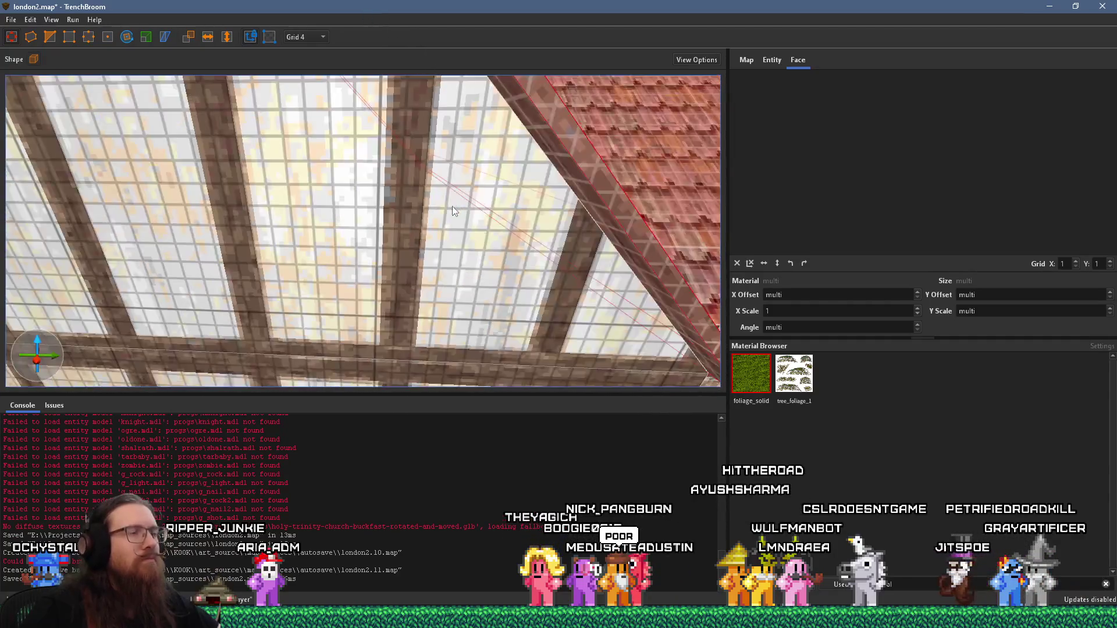
{"action": "key", "text": "w"}
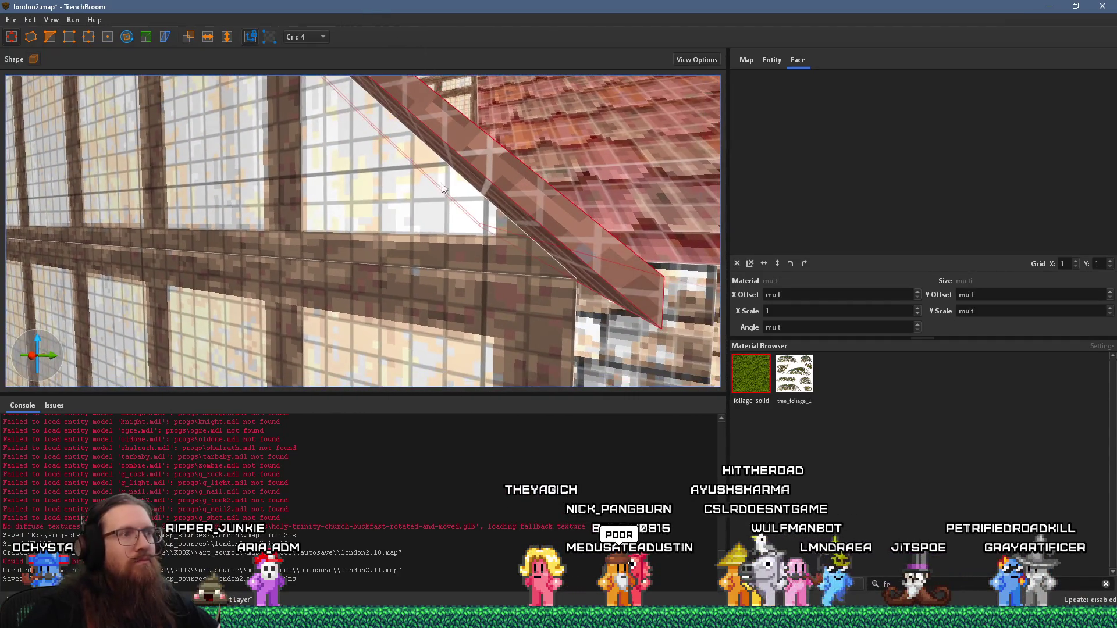
{"action": "mouse_move", "coordinate": [522, 211]}
{"action": "left_mouse_down"}
{"action": "mouse_move", "coordinate": [522, 201]}
{"action": "mouse_move", "coordinate": [527, 218]}
{"action": "mouse_move", "coordinate": [524, 200]}
{"action": "left_mouse_up"}
{"action": "left_click", "coordinate": [308, 37]}
{"action": "left_click", "coordinate": [309, 63]}
{"action": "scroll", "coordinate": [521, 209], "scroll_direction": "down", "scroll_amount": 3}
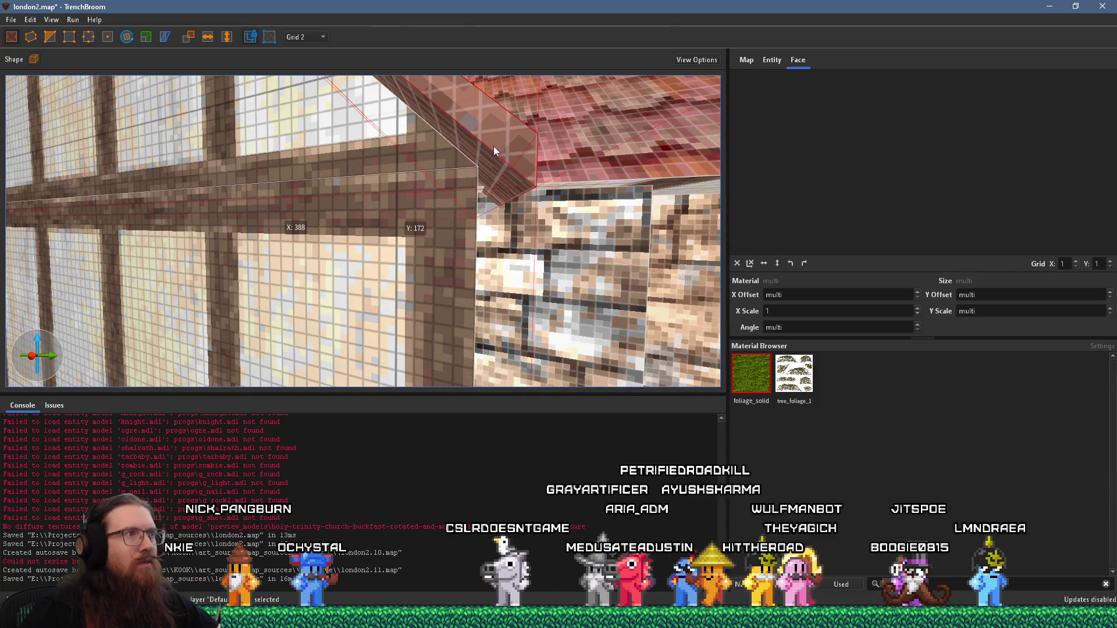
Tilt the view up at the beam and lower the sloping roof brush 2 units on Z
{"action": "scroll", "coordinate": [493, 147], "scroll_direction": "up", "scroll_amount": 2}
{"action": "scroll", "coordinate": [484, 167], "scroll_direction": "up", "scroll_amount": 3}
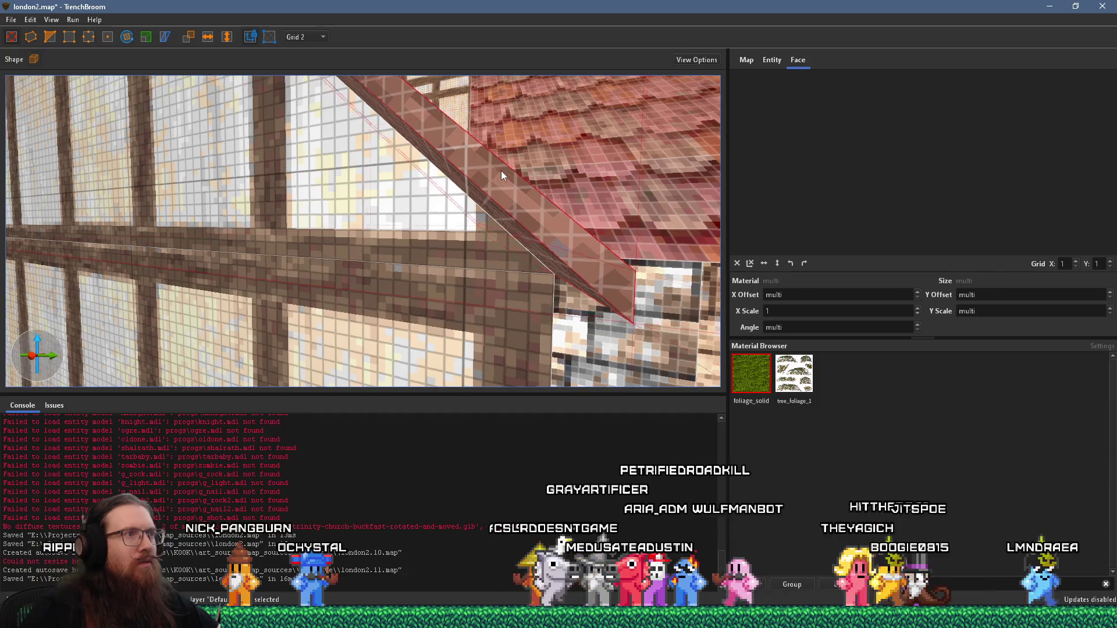
{"action": "mouse_move", "coordinate": [489, 172]}
{"action": "left_mouse_down"}
{"action": "mouse_move", "coordinate": [479, 214]}
{"action": "mouse_move", "coordinate": [540, 198]}
{"action": "mouse_move", "coordinate": [540, 132]}
{"action": "mouse_move", "coordinate": [549, 136]}
{"action": "mouse_move", "coordinate": [533, 127]}
{"action": "mouse_move", "coordinate": [538, 147]}
{"action": "mouse_move", "coordinate": [515, 134]}
{"action": "mouse_move", "coordinate": [548, 142]}
{"action": "mouse_move", "coordinate": [586, 199]}
{"action": "mouse_move", "coordinate": [534, 247]}
{"action": "mouse_move", "coordinate": [575, 255]}
{"action": "mouse_move", "coordinate": [537, 182]}
{"action": "mouse_move", "coordinate": [520, 188]}
{"action": "mouse_move", "coordinate": [481, 250]}
{"action": "mouse_move", "coordinate": [481, 291]}
{"action": "mouse_move", "coordinate": [458, 161]}
{"action": "mouse_move", "coordinate": [473, 187]}
{"action": "left_mouse_up"}
{"action": "scroll", "coordinate": [456, 182], "scroll_direction": "up", "scroll_amount": 6}
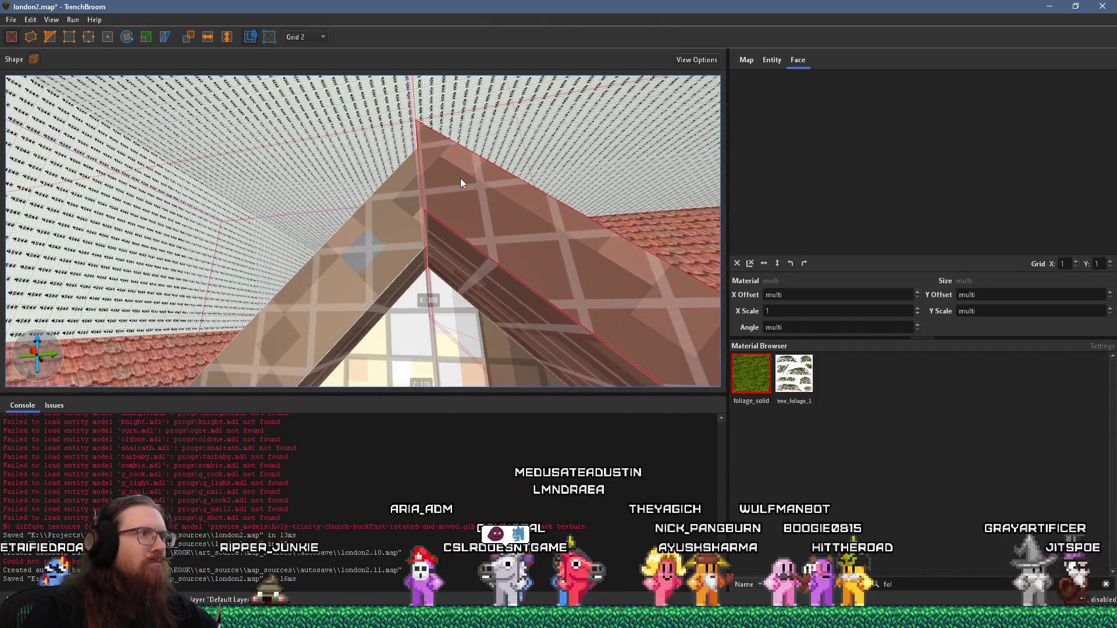
{"action": "left_click_drag", "start_coordinate": [461, 183], "coordinate": [462, 260]}
{"action": "left_click", "coordinate": [31, 19]}
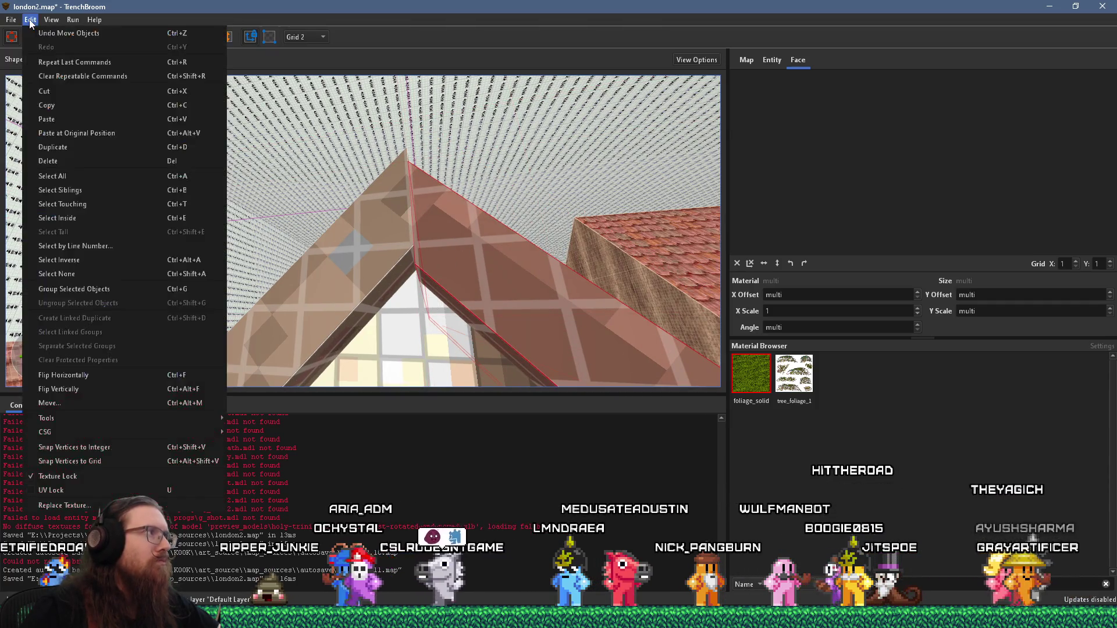
Snap the roof brush vertices to integers, switch to Grid 1, and nudge the brush into place
{"action": "left_click", "coordinate": [129, 448]}
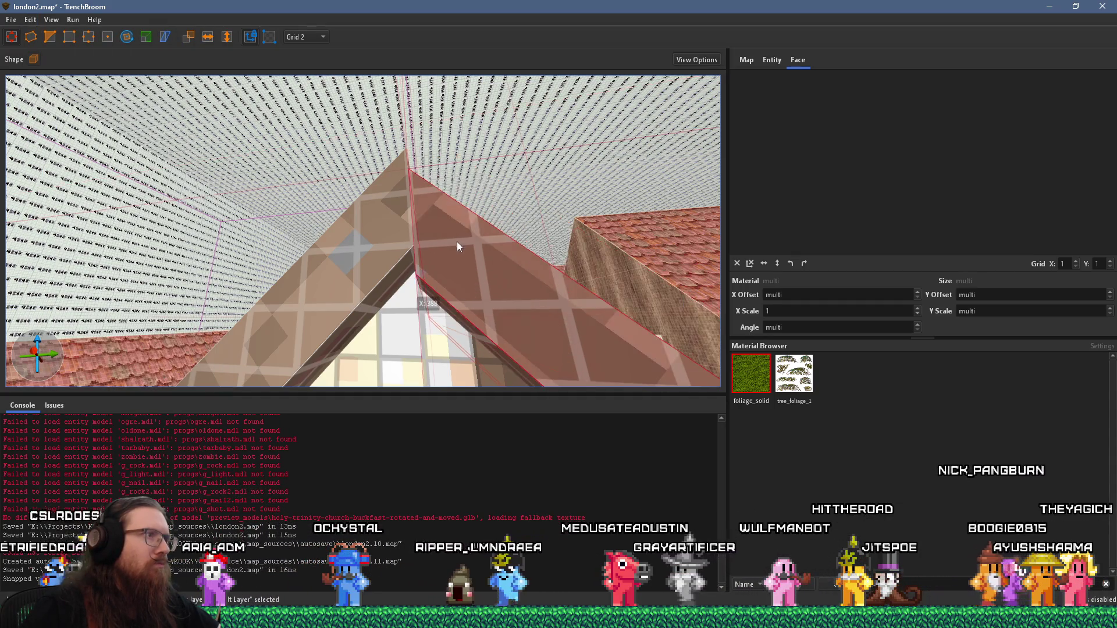
{"action": "left_click", "coordinate": [303, 37]}
{"action": "left_click", "coordinate": [303, 26]}
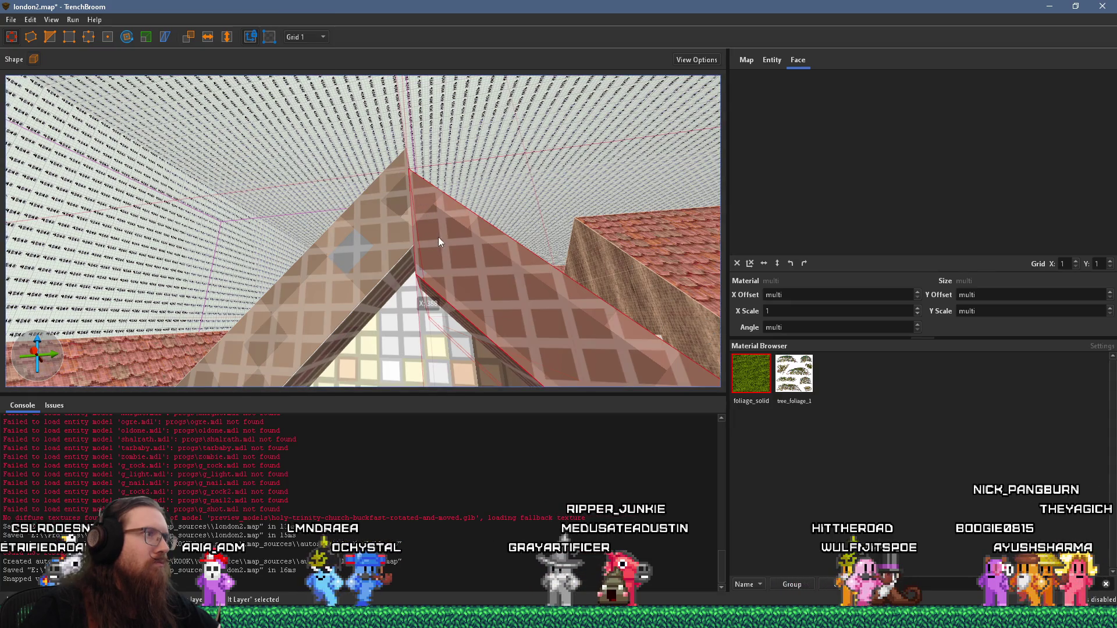
{"action": "left_click_drag", "start_coordinate": [438, 237], "coordinate": [432, 219]}
{"action": "scroll", "coordinate": [431, 219], "scroll_direction": "down", "scroll_amount": 5}
{"action": "scroll", "coordinate": [479, 268], "scroll_direction": "up", "scroll_amount": 10}
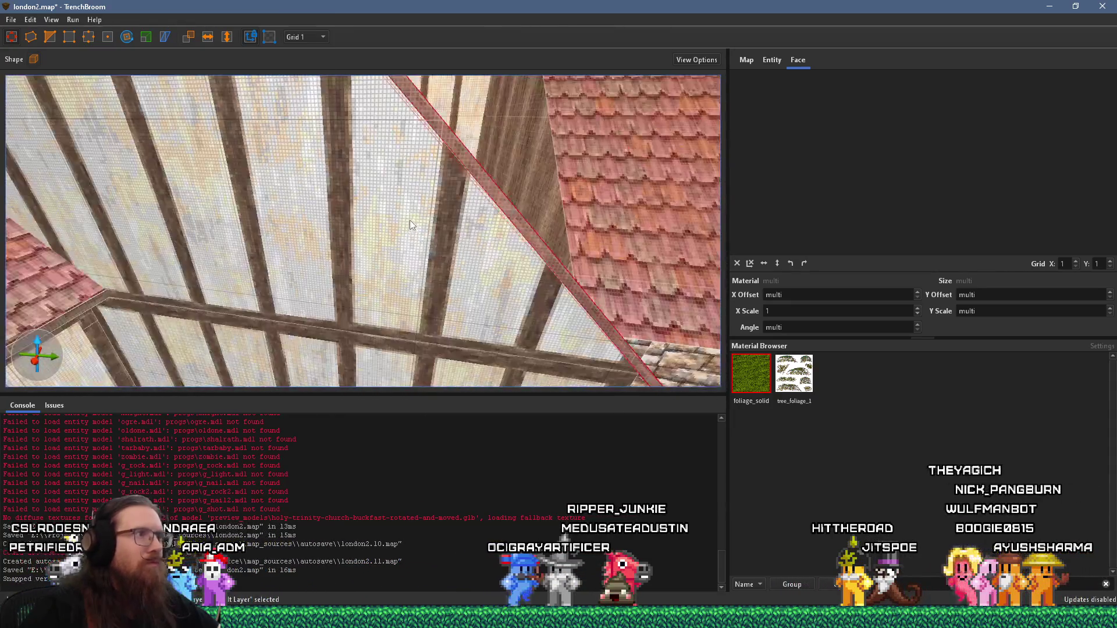
Fly around the roof overhang and ridge to inspect the trim beam, then deselect everything
{"action": "scroll", "coordinate": [378, 186], "scroll_direction": "down", "scroll_amount": 5}
{"action": "key", "text": "s"}
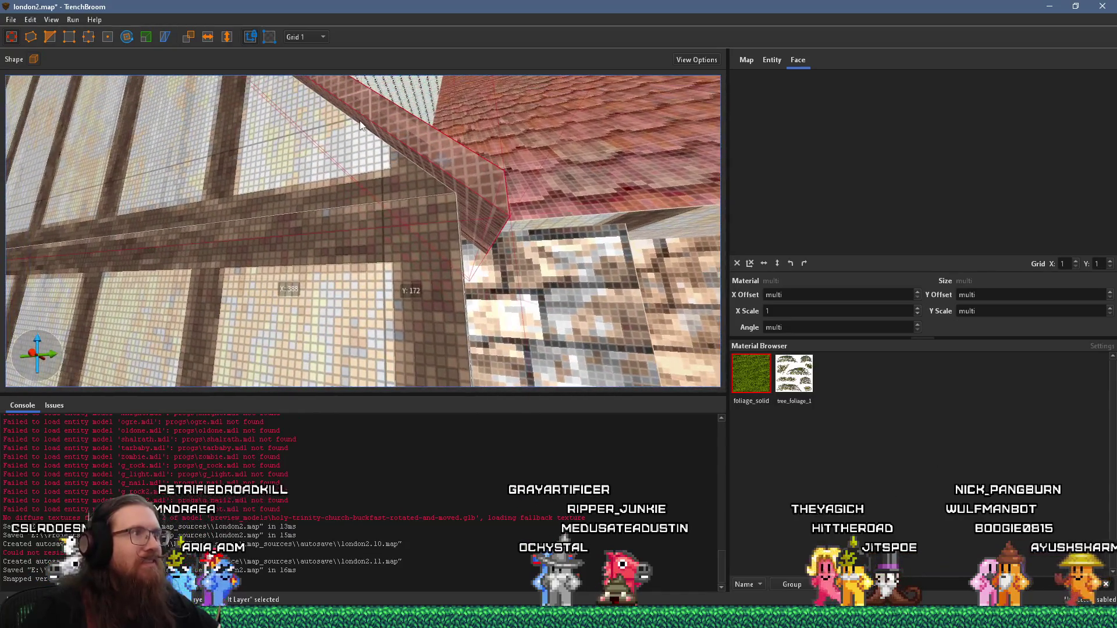
{"action": "key", "text": "s"}
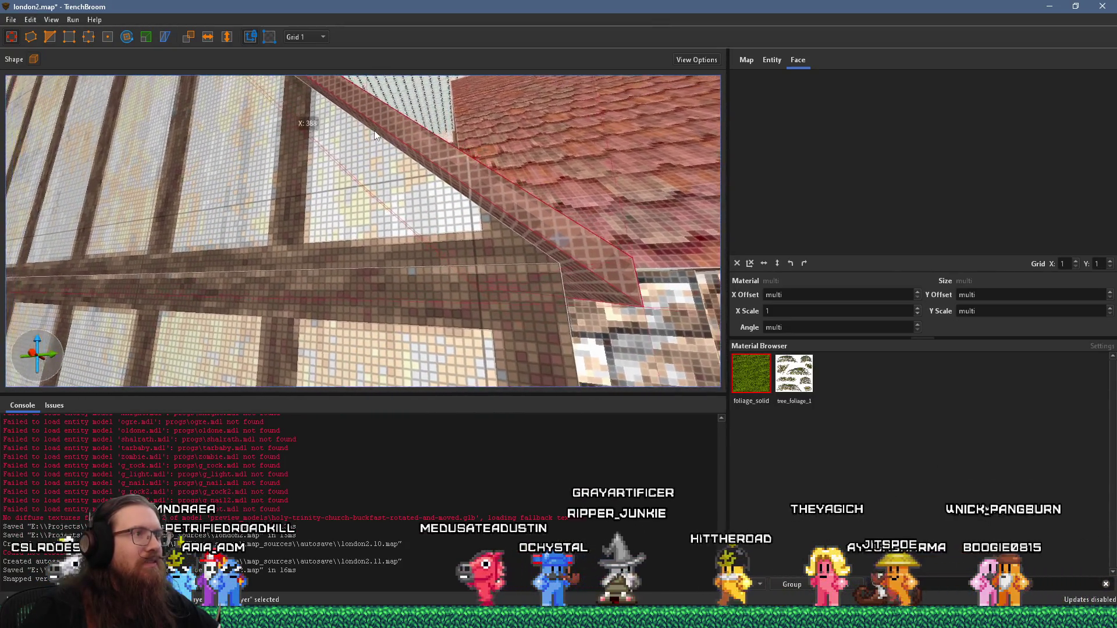
{"action": "key", "text": "s"}
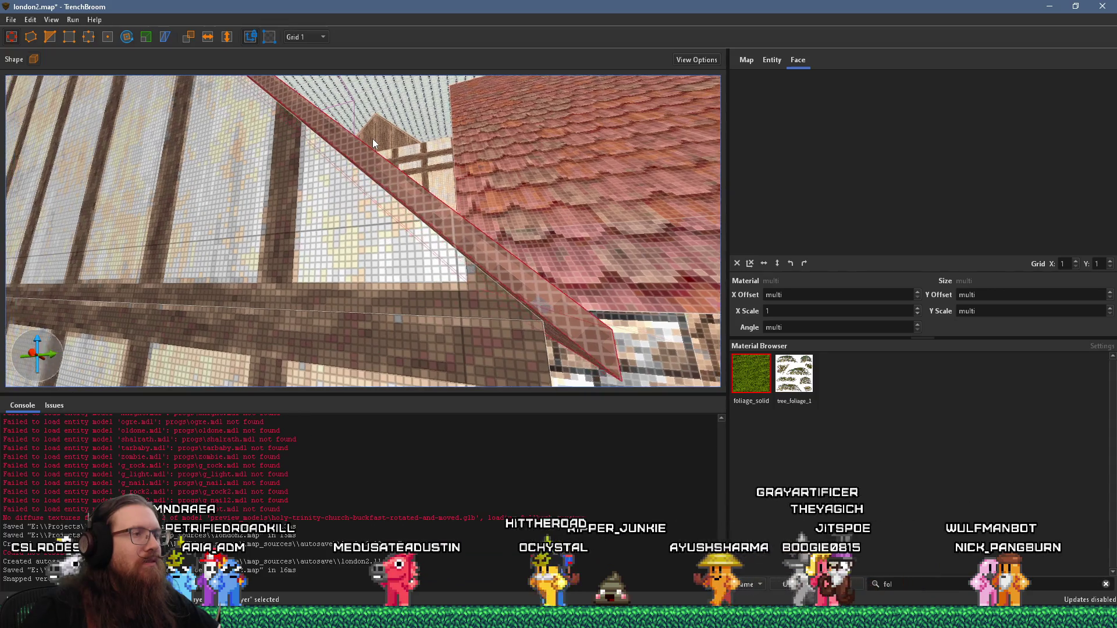
{"action": "key", "text": "s"}
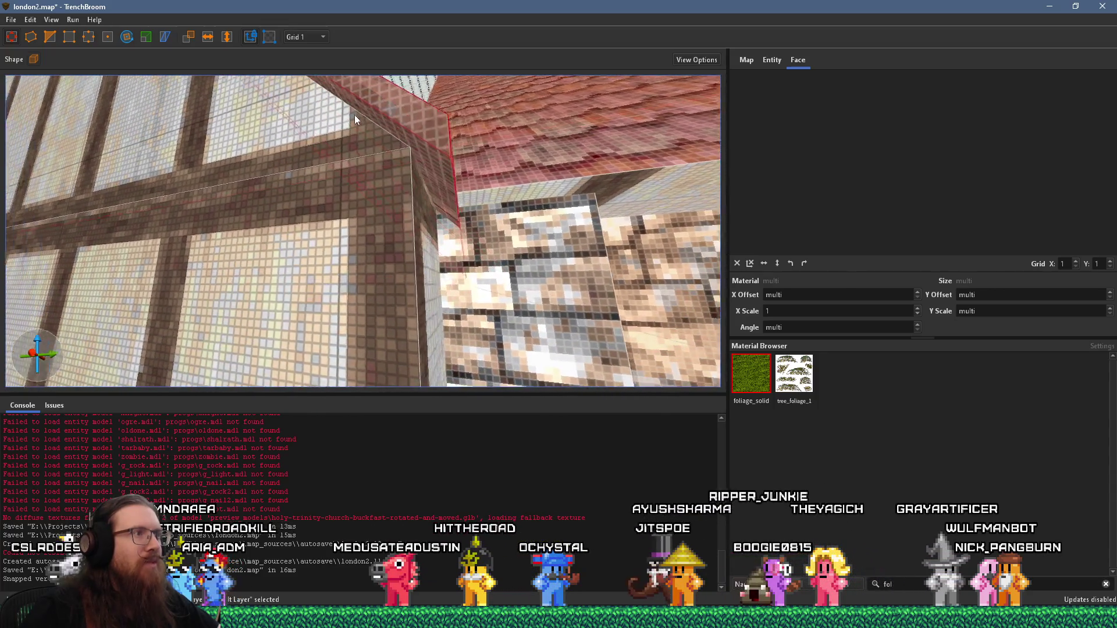
{"action": "key", "text": "s"}
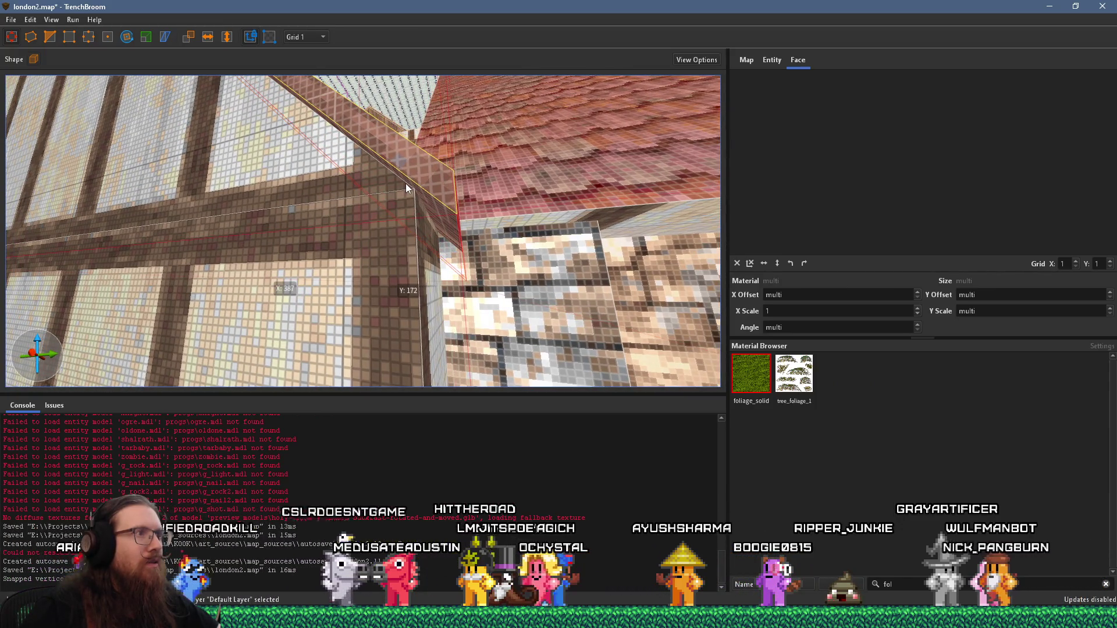
{"action": "key", "text": "s"}
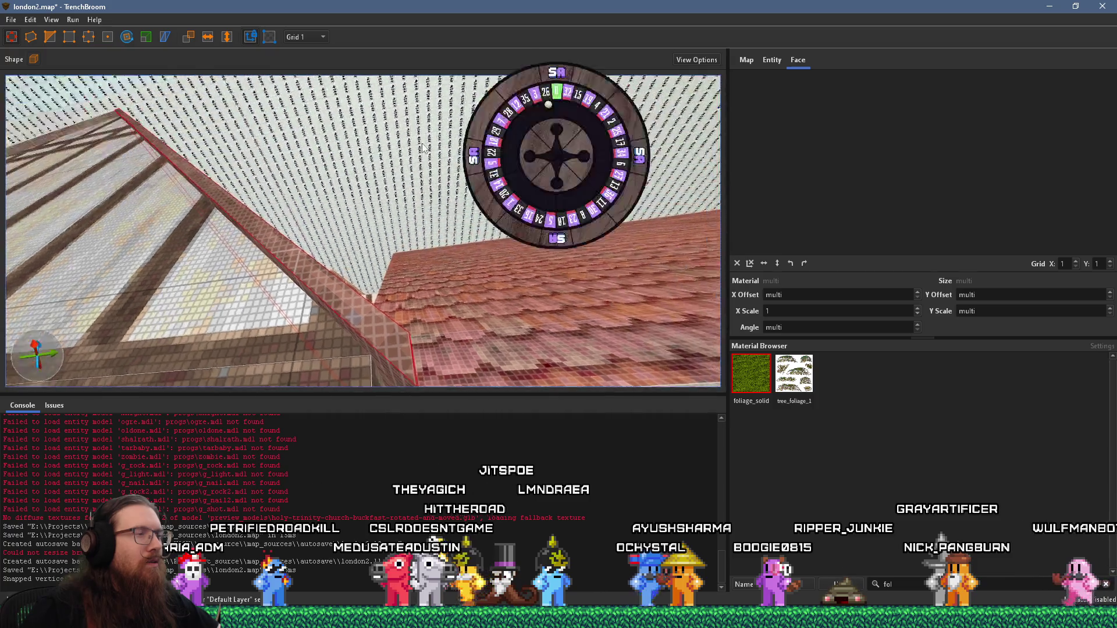
{"action": "key", "text": "s"}
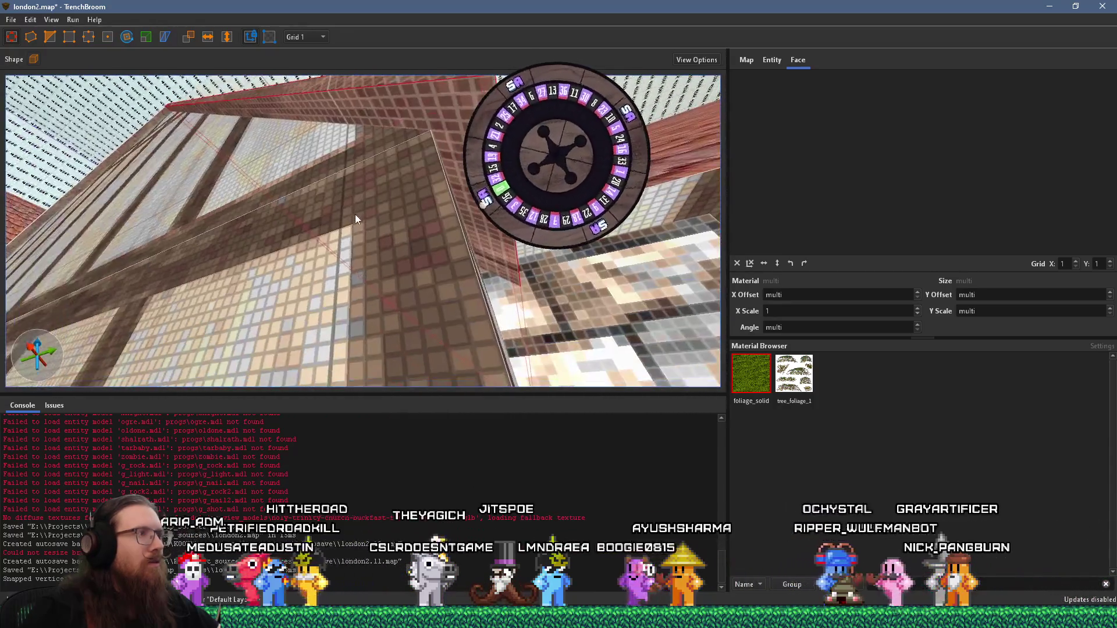
{"action": "key", "text": "s"}
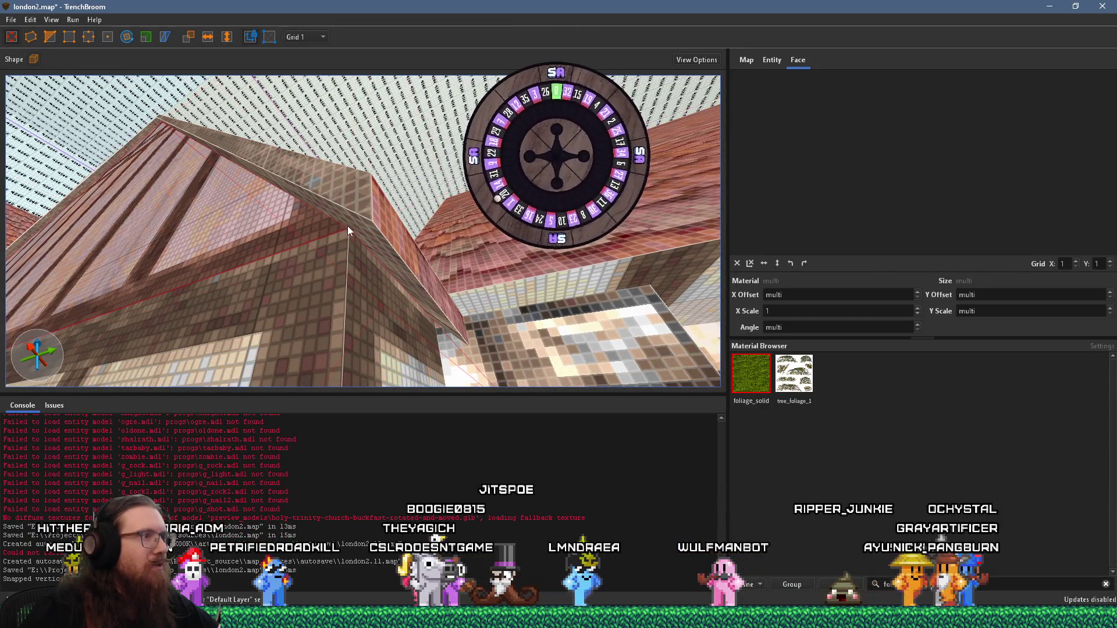
{"action": "key", "text": "Escape"}
{"action": "key", "text": "s"}
{"action": "key", "text": "s"}
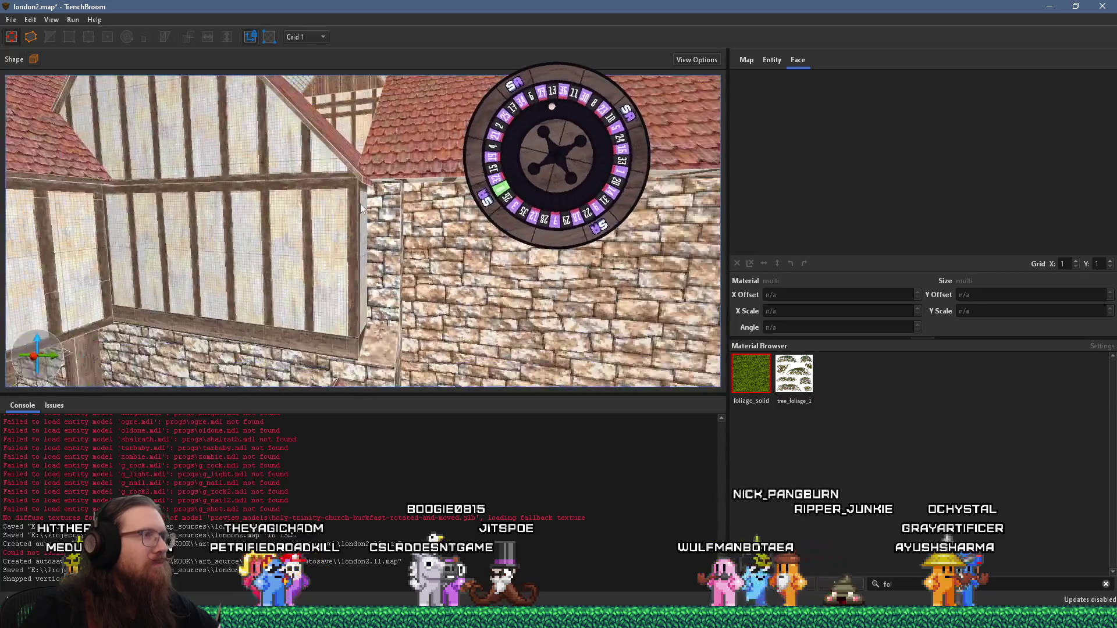
Fly in for a closer look at the gable and roof window, then check the Godot london2 scene
{"action": "key", "text": "w"}
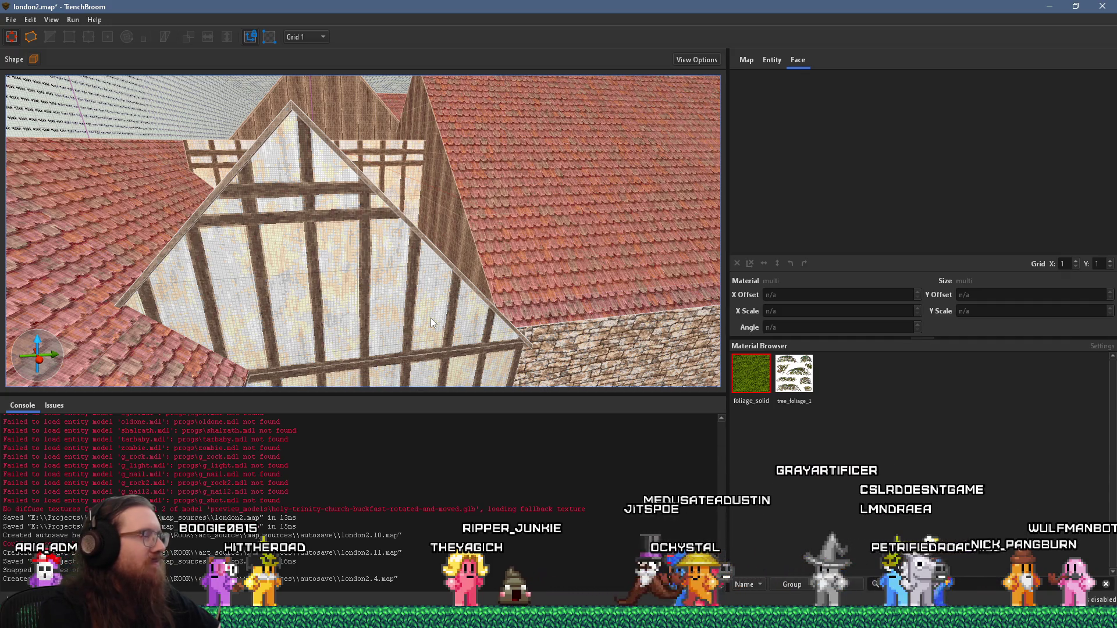
{"action": "scroll", "coordinate": [494, 296], "scroll_direction": "up", "scroll_amount": 3}
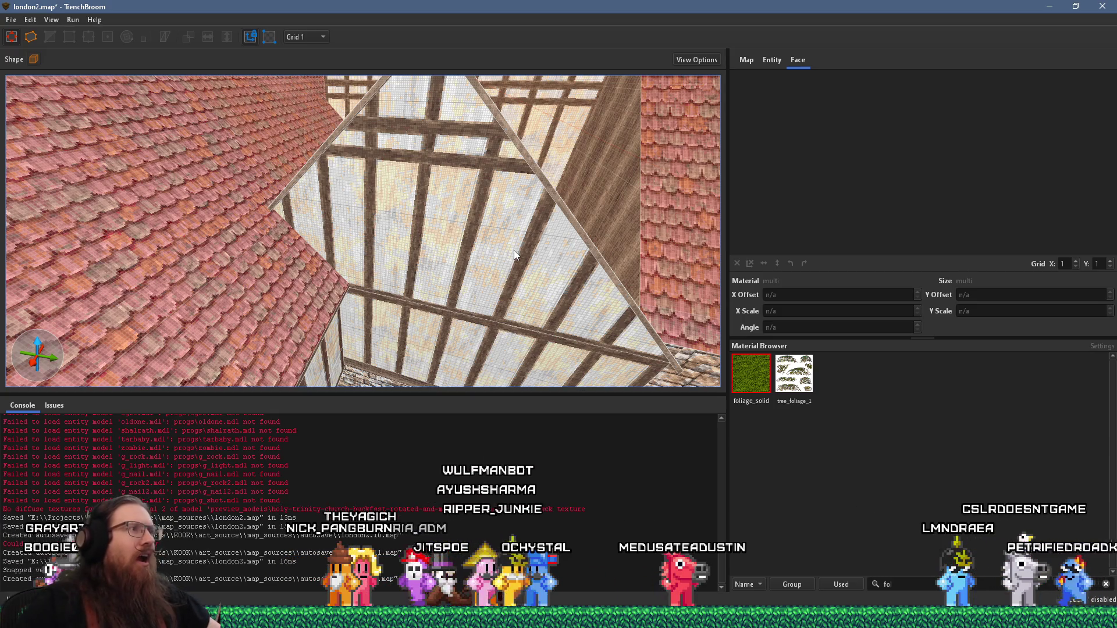
{"action": "mouse_move", "coordinate": [431, 199]}
{"action": "left_mouse_down"}
{"action": "mouse_move", "coordinate": [402, 203]}
{"action": "mouse_move", "coordinate": [194, 113]}
{"action": "mouse_move", "coordinate": [376, 174]}
{"action": "mouse_move", "coordinate": [443, 111]}
{"action": "mouse_move", "coordinate": [361, 135]}
{"action": "mouse_move", "coordinate": [364, 80]}
{"action": "mouse_move", "coordinate": [290, 99]}
{"action": "mouse_move", "coordinate": [359, 81]}
{"action": "mouse_move", "coordinate": [398, 98]}
{"action": "mouse_move", "coordinate": [342, 99]}
{"action": "mouse_move", "coordinate": [326, 112]}
{"action": "mouse_move", "coordinate": [331, 141]}
{"action": "left_mouse_up"}
{"action": "key", "text": "alt+Tab"}
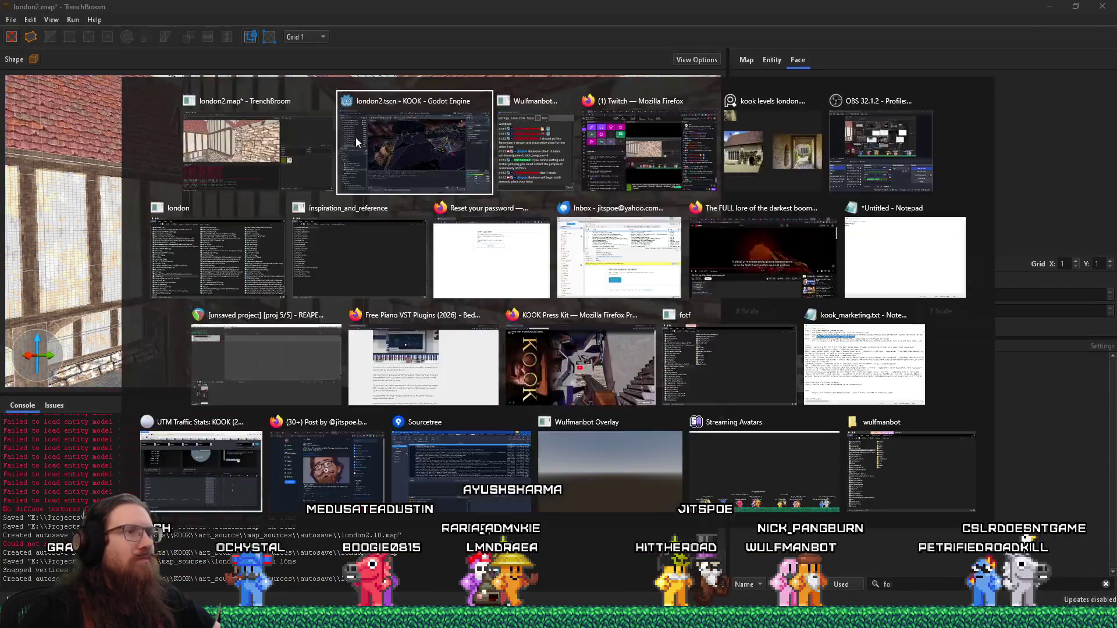
{"action": "left_click", "coordinate": [359, 138]}
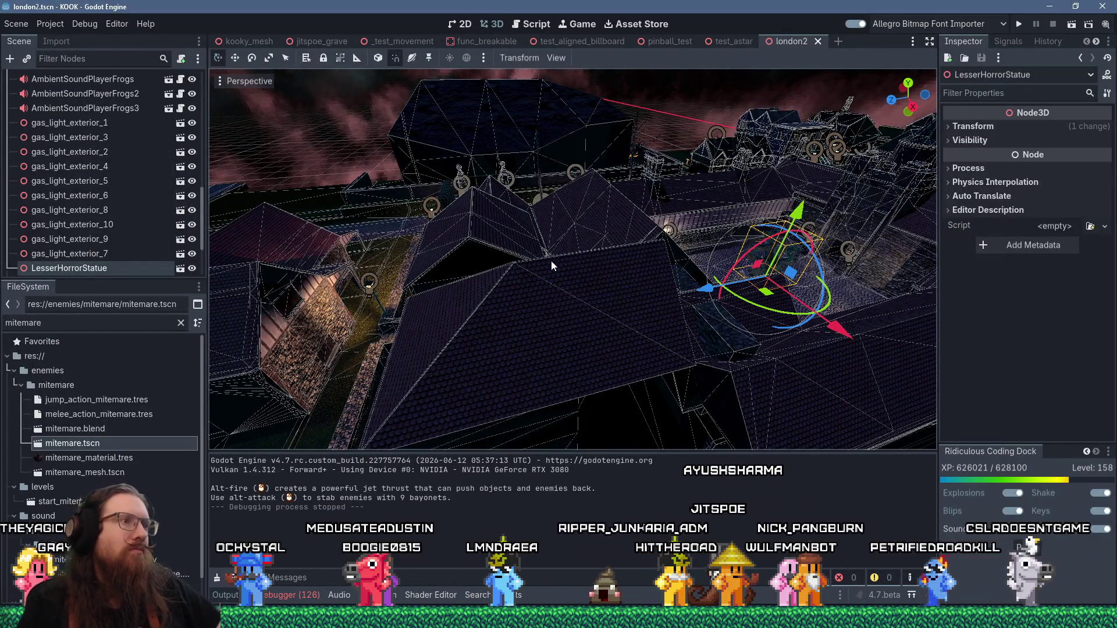
Back in TrenchBroom, filter the material browser with 'iron'
{"action": "key", "text": "alt+Tab"}
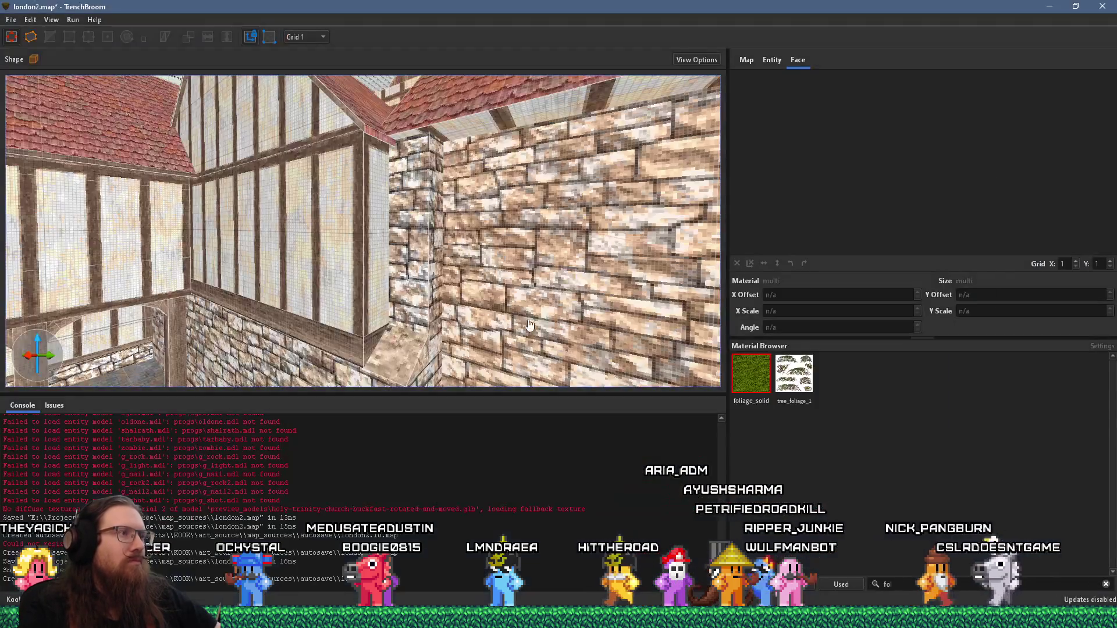
{"action": "scroll", "coordinate": [530, 324], "scroll_direction": "up", "scroll_amount": 5}
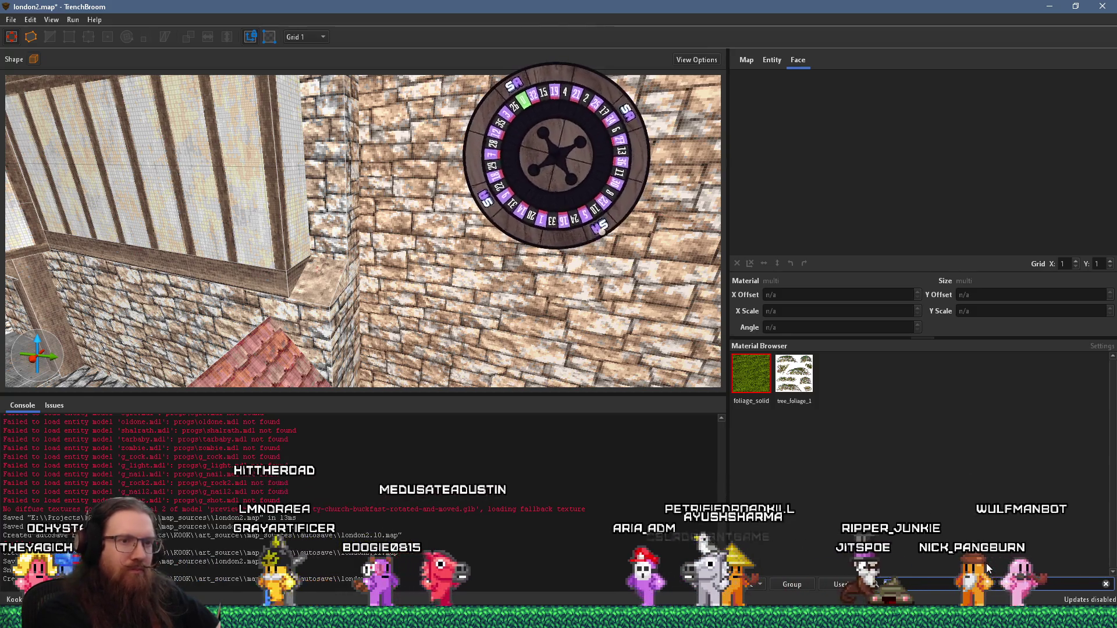
{"action": "key", "text": "ctrl+a"}
{"action": "type", "text": "iron"}
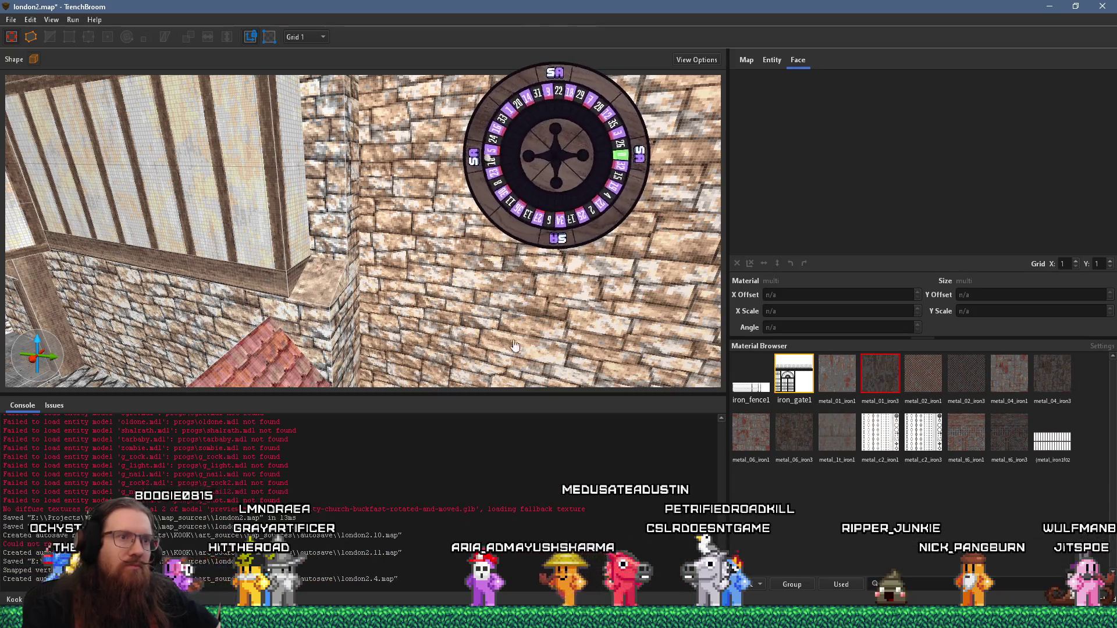
{"action": "key", "text": "alt+Tab"}
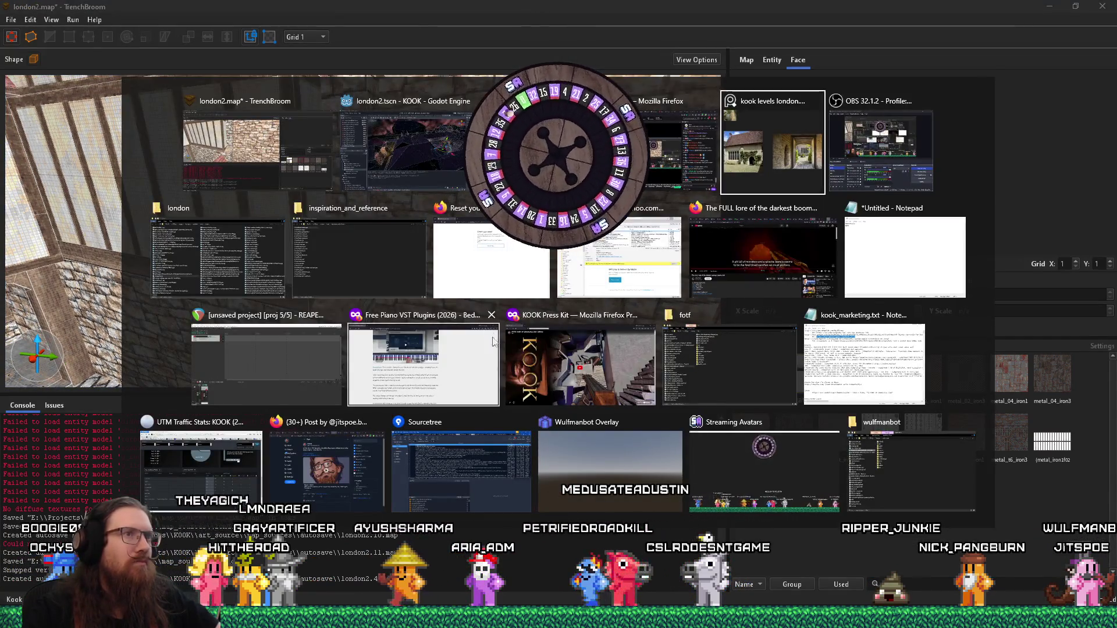
{"action": "scroll", "coordinate": [603, 389], "scroll_direction": "down", "scroll_amount": 3}
{"action": "scroll", "coordinate": [546, 356], "scroll_direction": "up", "scroll_amount": 5}
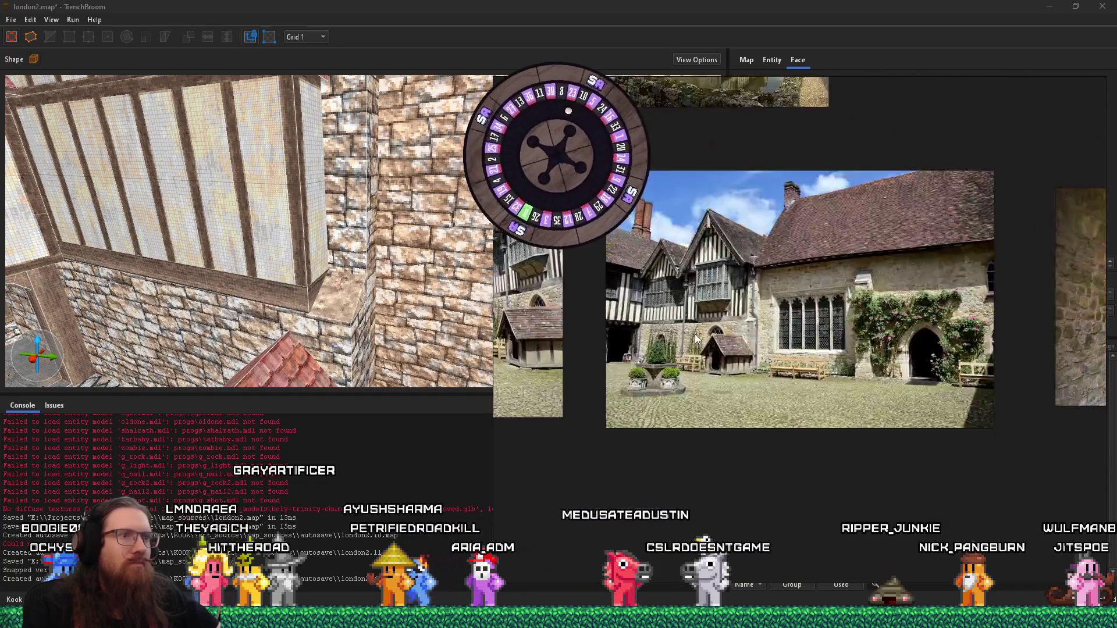
{"action": "scroll", "coordinate": [696, 335], "scroll_direction": "up", "scroll_amount": 5}
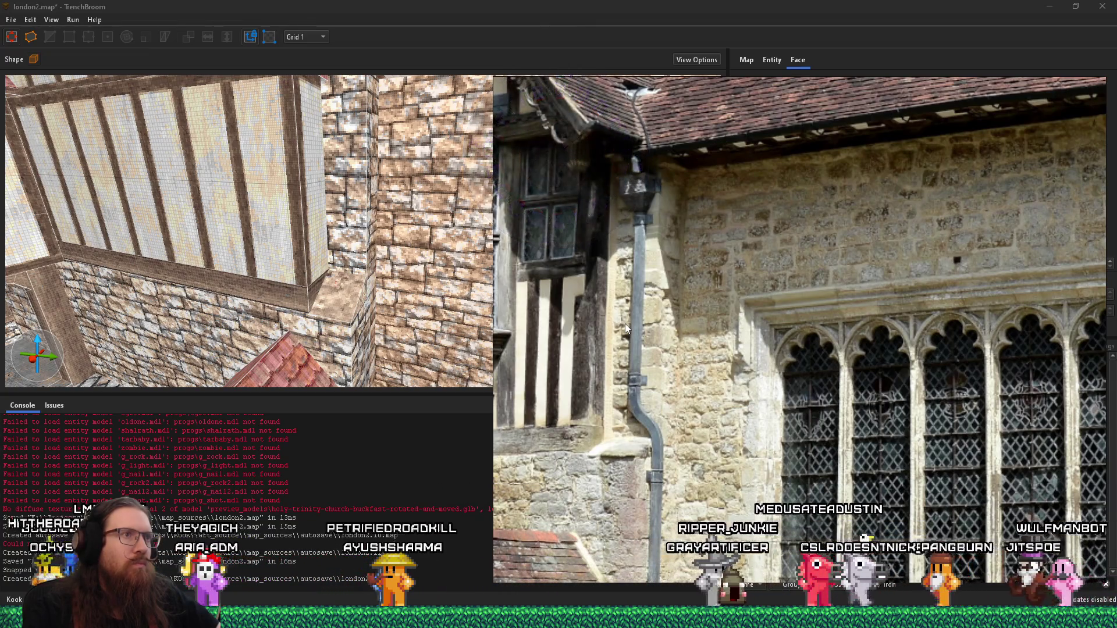
{"action": "key", "text": "alt+Tab"}
Draw a new block under the red-tiled roof eave and make it taller
{"action": "mouse_move", "coordinate": [493, 273]}
{"action": "left_mouse_down"}
{"action": "mouse_move", "coordinate": [481, 404]}
{"action": "mouse_move", "coordinate": [492, 270]}
{"action": "mouse_move", "coordinate": [338, 272]}
{"action": "mouse_move", "coordinate": [336, 252]}
{"action": "left_mouse_up"}
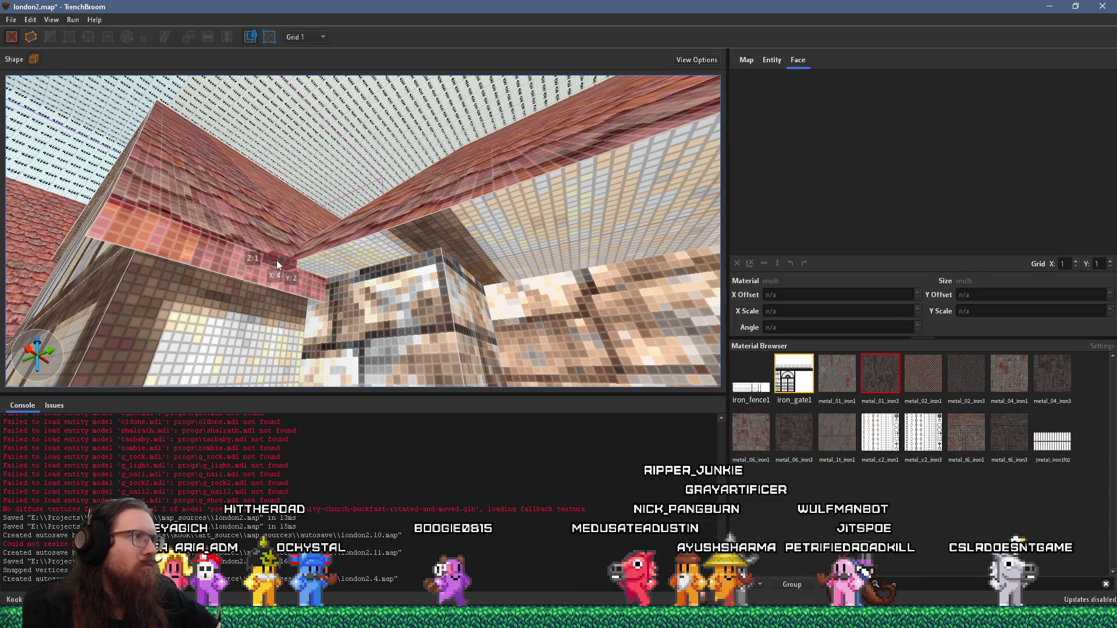
{"action": "left_click_drag", "start_coordinate": [276, 259], "coordinate": [279, 266]}
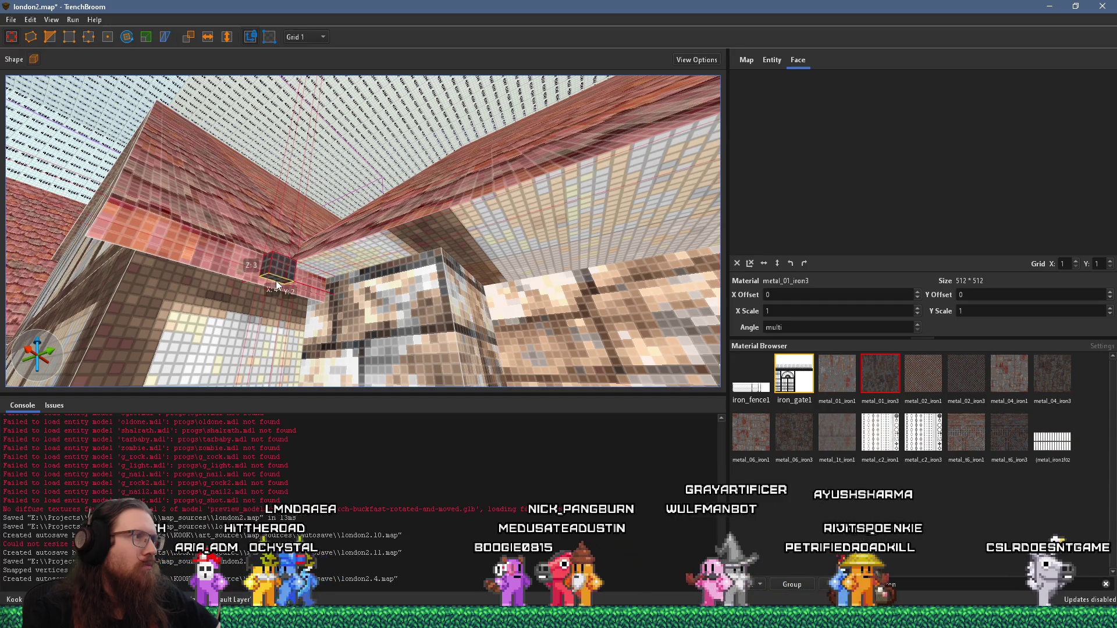
{"action": "mouse_move", "coordinate": [276, 285]}
{"action": "left_mouse_down"}
{"action": "mouse_move", "coordinate": [294, 293]}
{"action": "mouse_move", "coordinate": [267, 291]}
{"action": "left_mouse_up"}
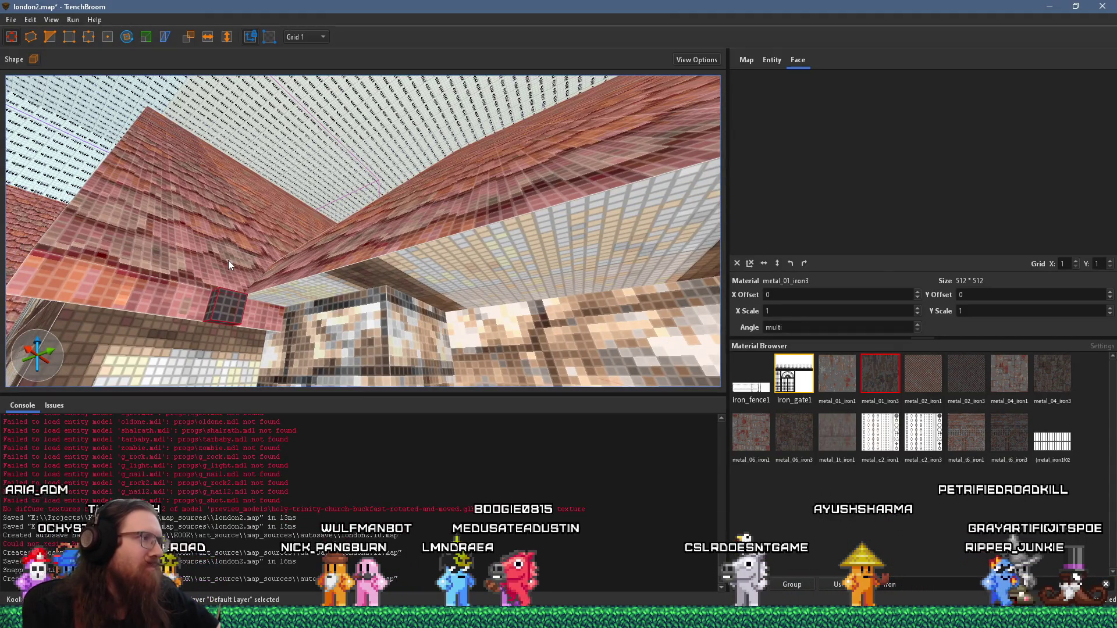
{"action": "key", "text": "alt+Tab"}
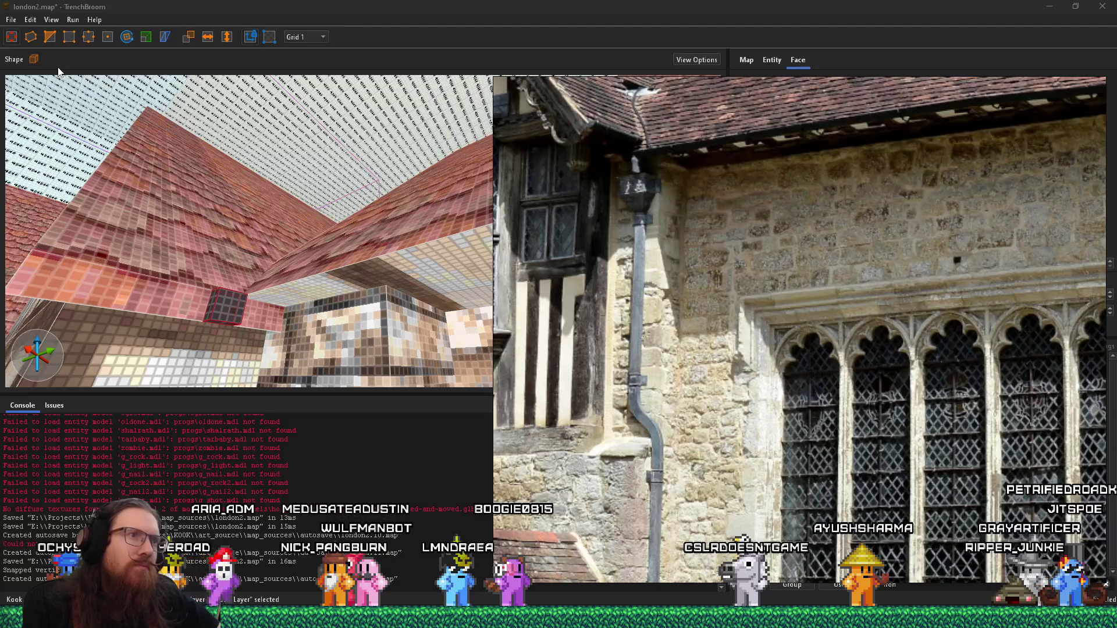
{"action": "key", "text": "alt+Tab"}
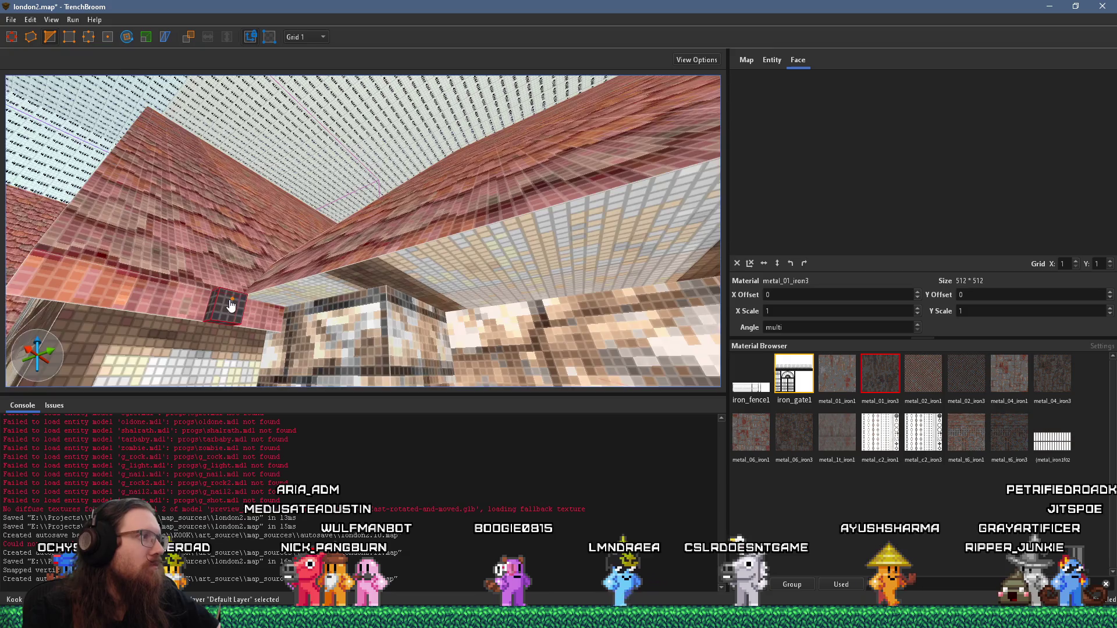
Adjust the metal_01_iron3 block's corner vertex, then reselect it and stretch it along the eave
{"action": "key", "text": "w"}
{"action": "key", "text": "w"}
{"action": "key", "text": "w"}
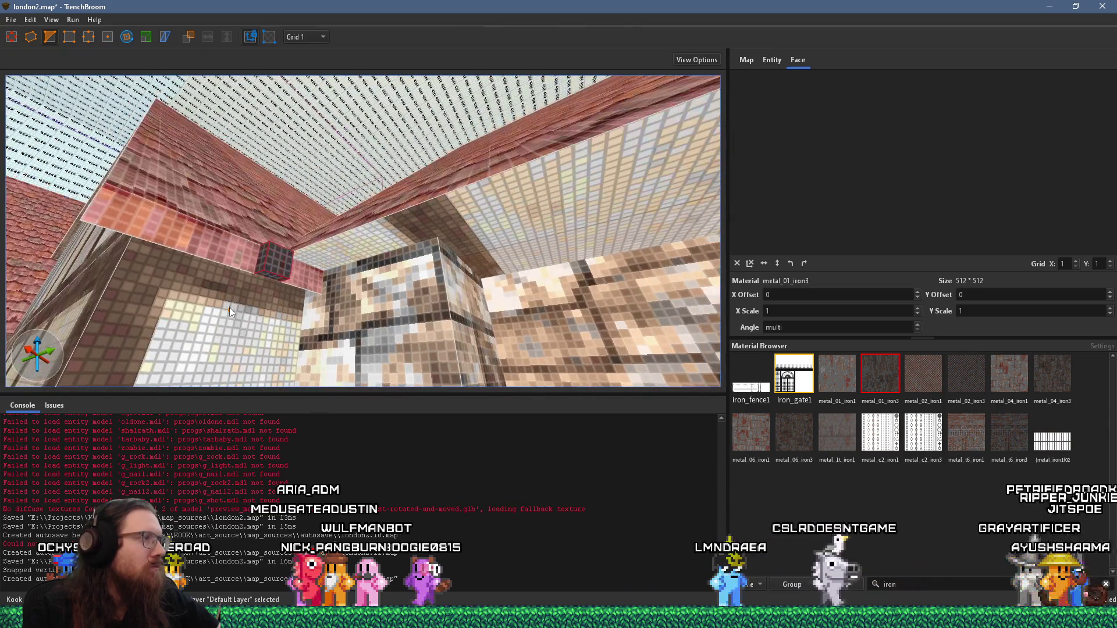
{"action": "key", "text": "a"}
{"action": "key", "text": "a"}
{"action": "key", "text": "a"}
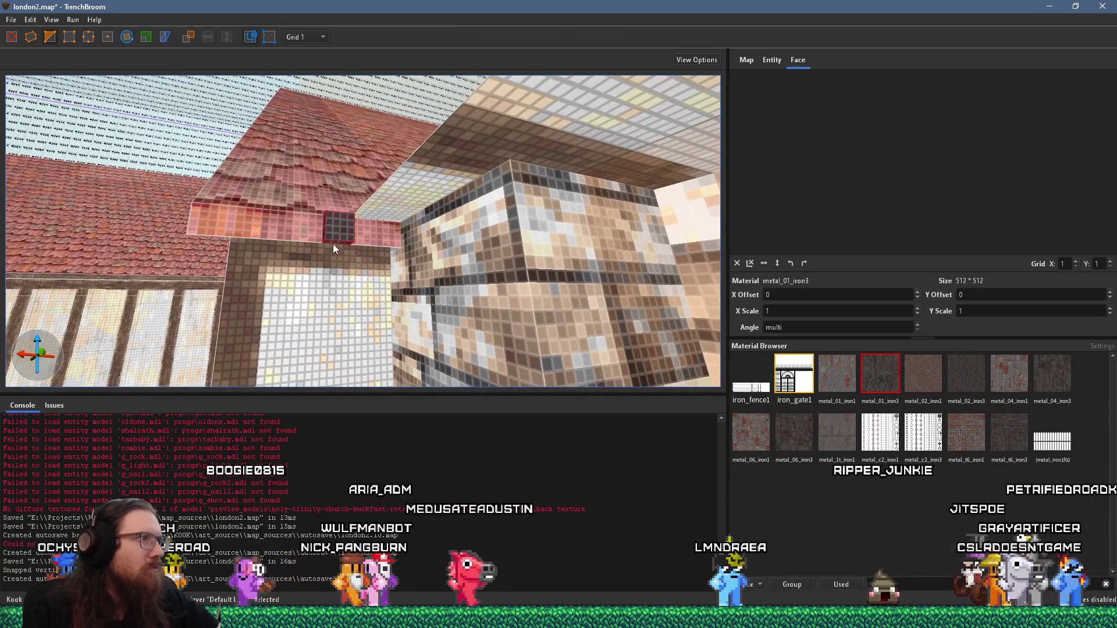
{"action": "left_click_drag", "start_coordinate": [354, 228], "coordinate": [342, 242]}
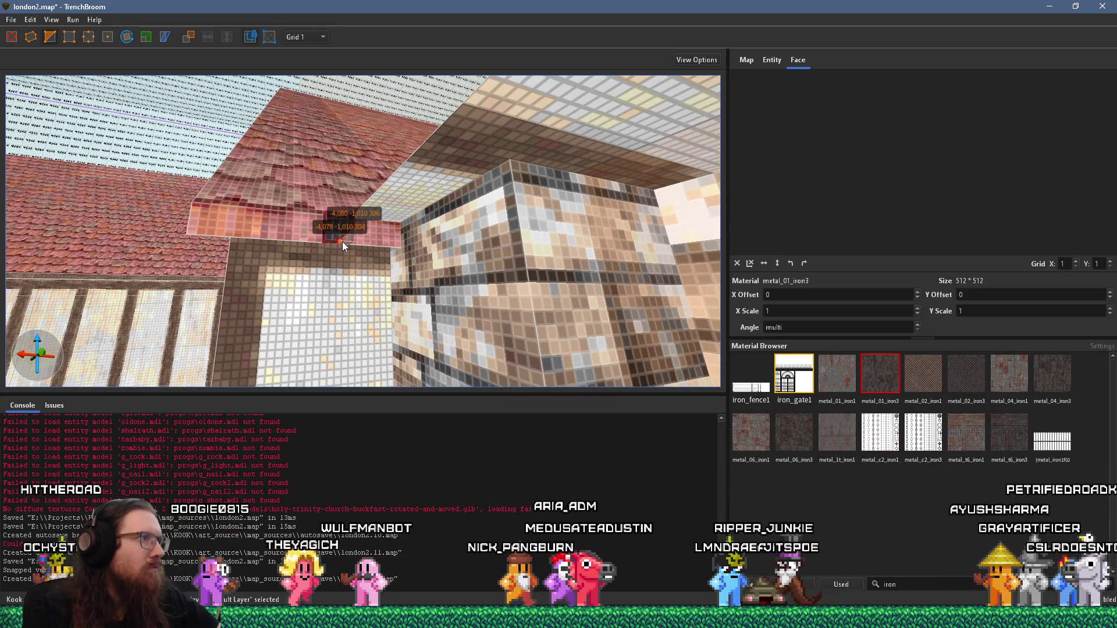
{"action": "key", "text": "ctrl+z"}
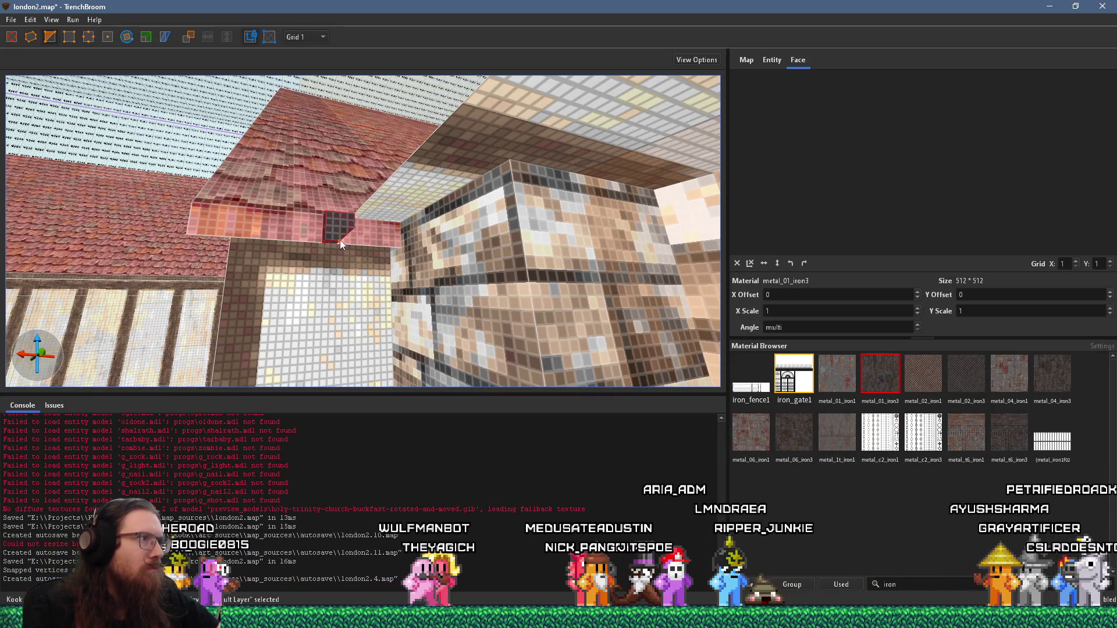
{"action": "left_click", "coordinate": [340, 240]}
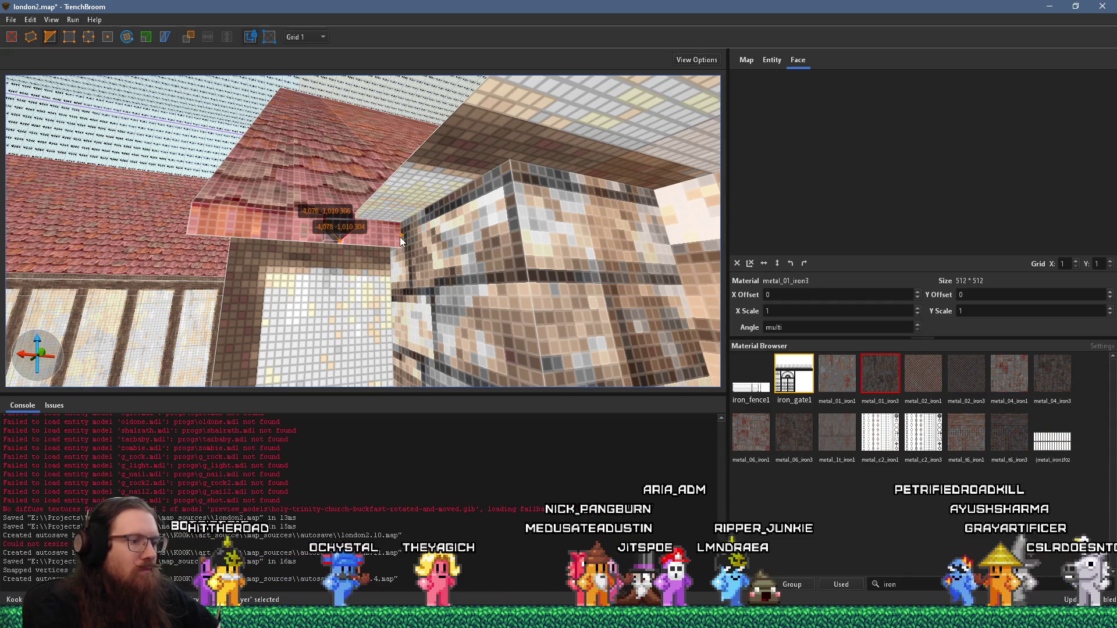
{"action": "key", "text": "Escape"}
{"action": "key", "text": "Escape"}
{"action": "left_click", "coordinate": [343, 234]}
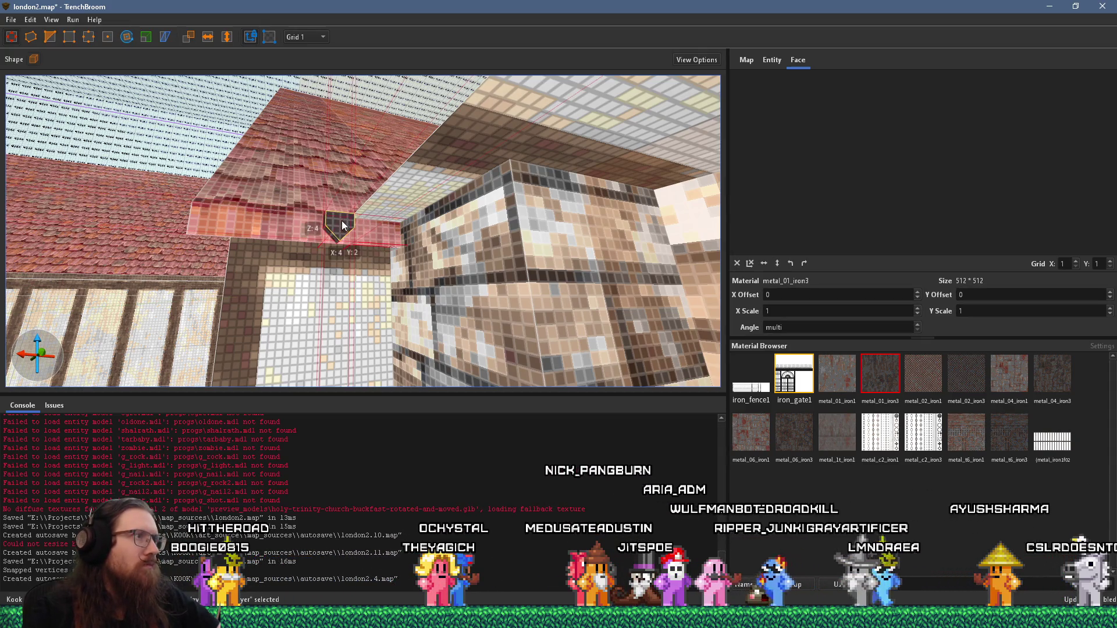
{"action": "scroll", "coordinate": [460, 297], "scroll_direction": "down", "scroll_amount": 5}
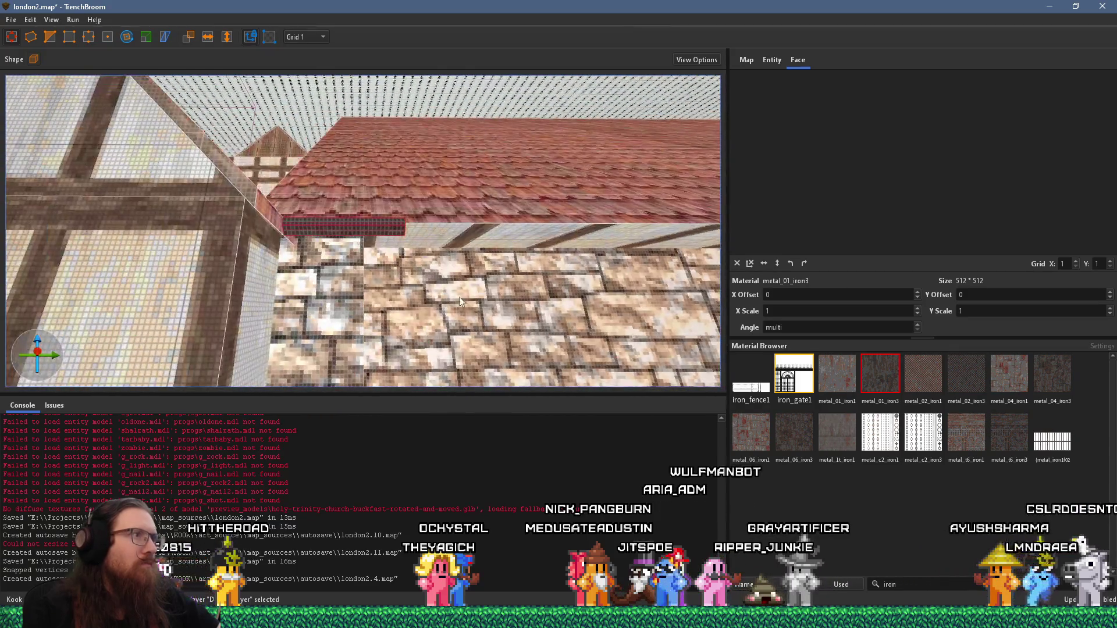
{"action": "mouse_move", "coordinate": [516, 258]}
{"action": "left_mouse_down"}
{"action": "mouse_move", "coordinate": [283, 265]}
{"action": "mouse_move", "coordinate": [281, 279]}
{"action": "left_mouse_up"}
Fine-tune the iron gutter's end under the eave, checking it against the church reference photo
{"action": "mouse_move", "coordinate": [226, 249]}
{"action": "left_mouse_down"}
{"action": "mouse_move", "coordinate": [230, 269]}
{"action": "mouse_move", "coordinate": [628, 264]}
{"action": "mouse_move", "coordinate": [381, 282]}
{"action": "mouse_move", "coordinate": [448, 253]}
{"action": "mouse_move", "coordinate": [372, 322]}
{"action": "mouse_move", "coordinate": [328, 297]}
{"action": "left_mouse_up"}
{"action": "key", "text": "alt+Tab"}
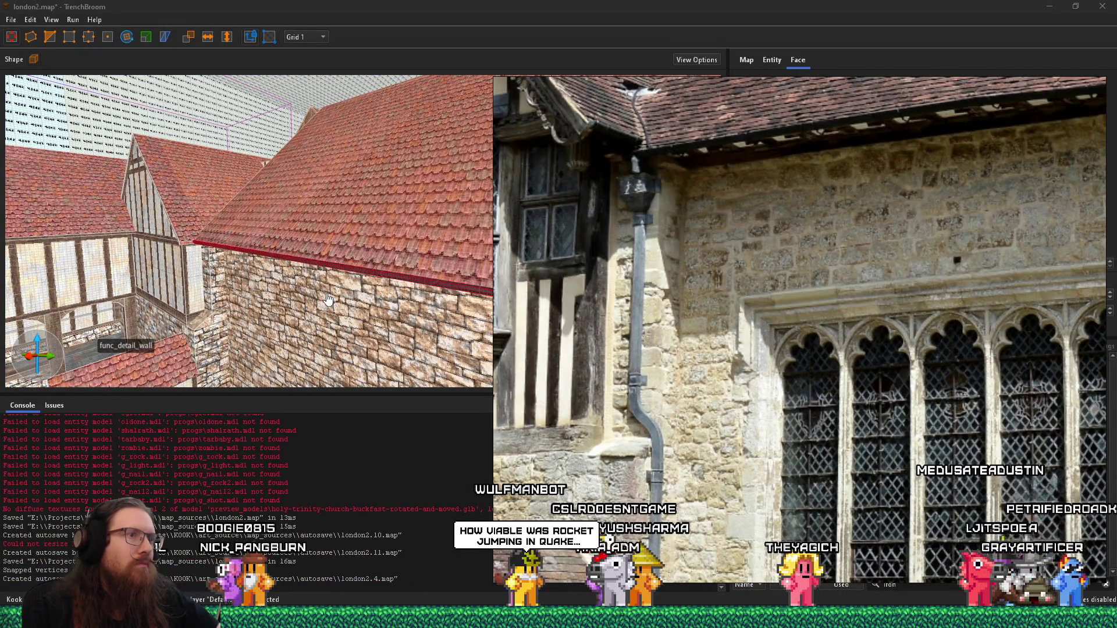
{"action": "key", "text": "alt+Tab"}
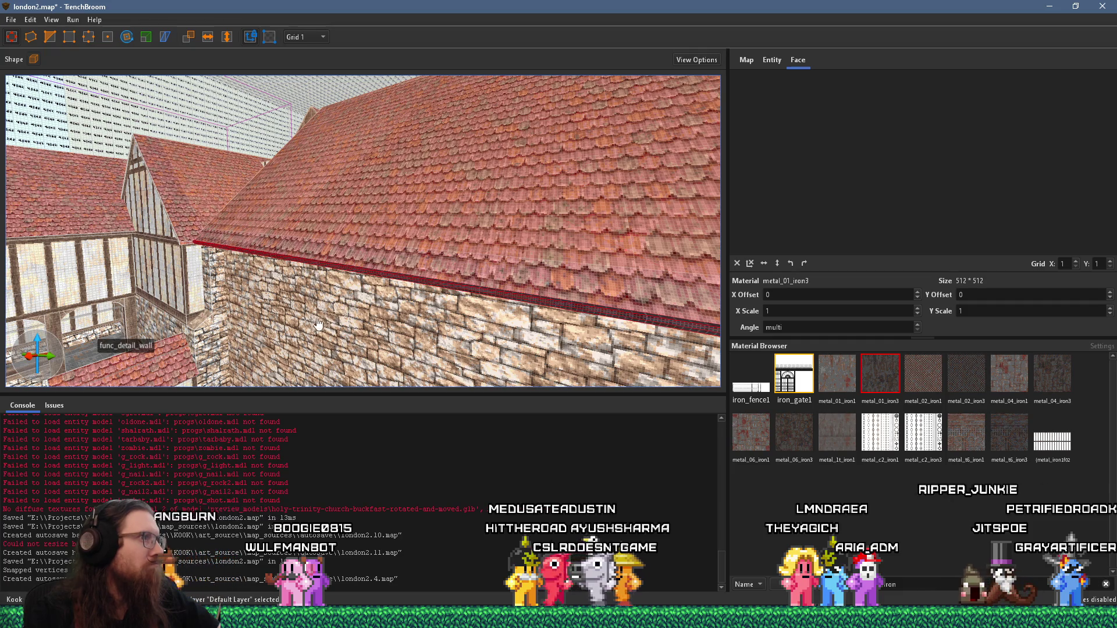
{"action": "key", "text": "w"}
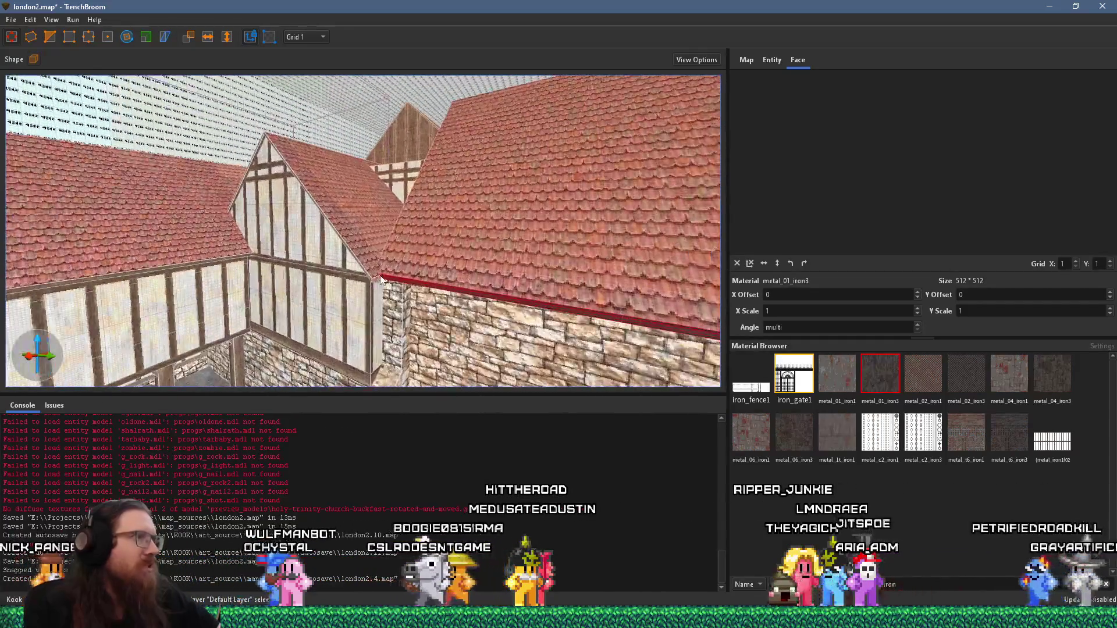
{"action": "key", "text": "w"}
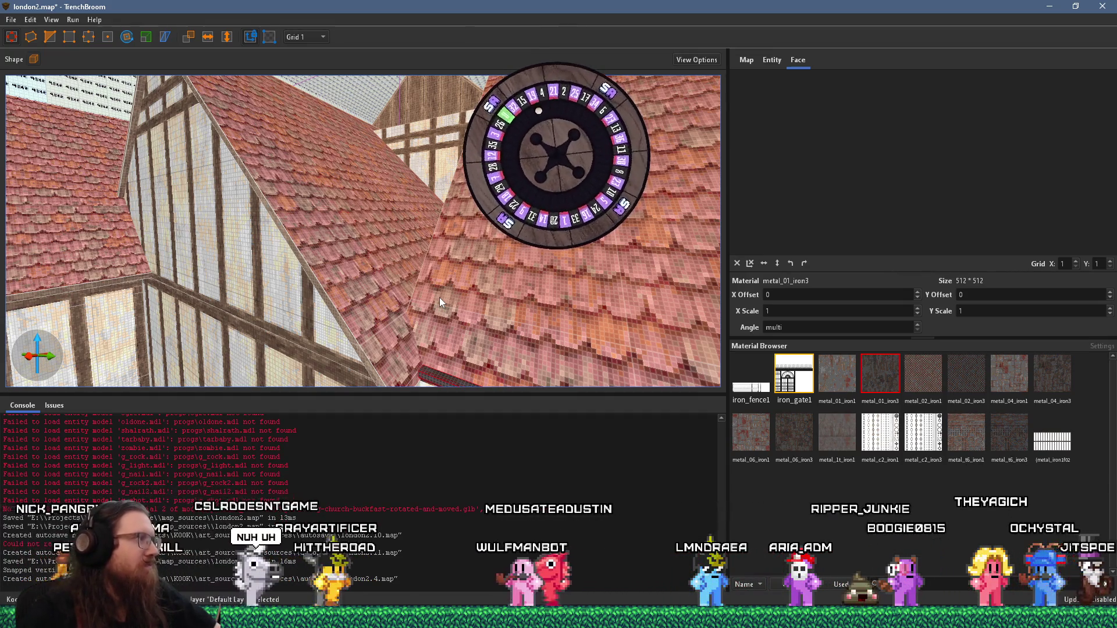
Select the sloped gable trim and drag its lower vertex down to meet the iron gutter
{"action": "scroll", "coordinate": [448, 294], "scroll_direction": "up", "scroll_amount": 5}
{"action": "scroll", "coordinate": [456, 296], "scroll_direction": "up", "scroll_amount": 5}
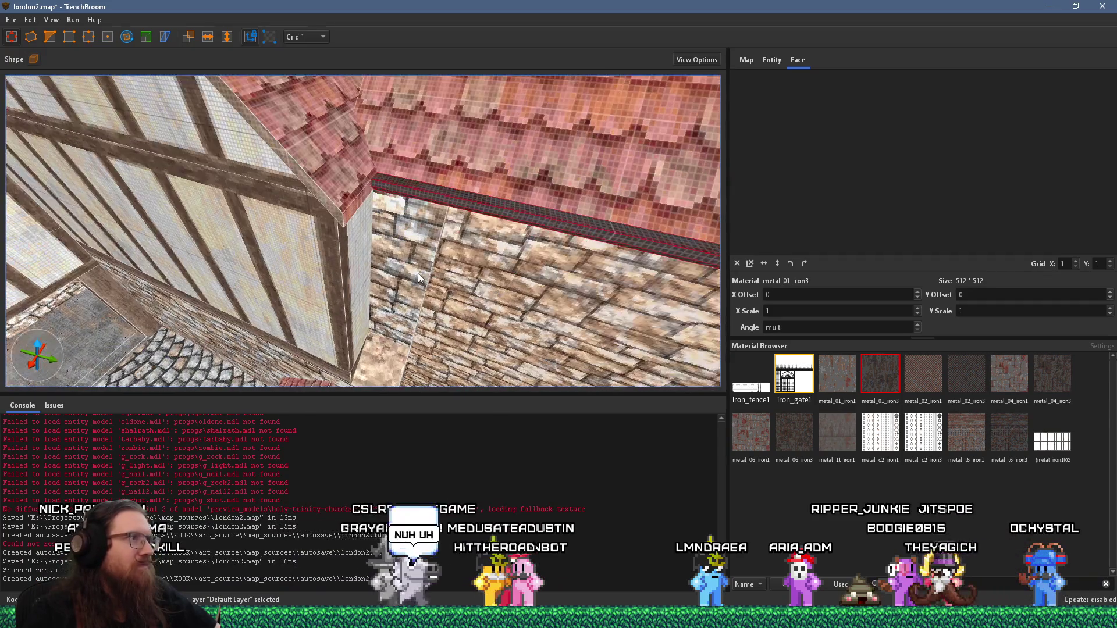
{"action": "scroll", "coordinate": [396, 250], "scroll_direction": "up", "scroll_amount": 5}
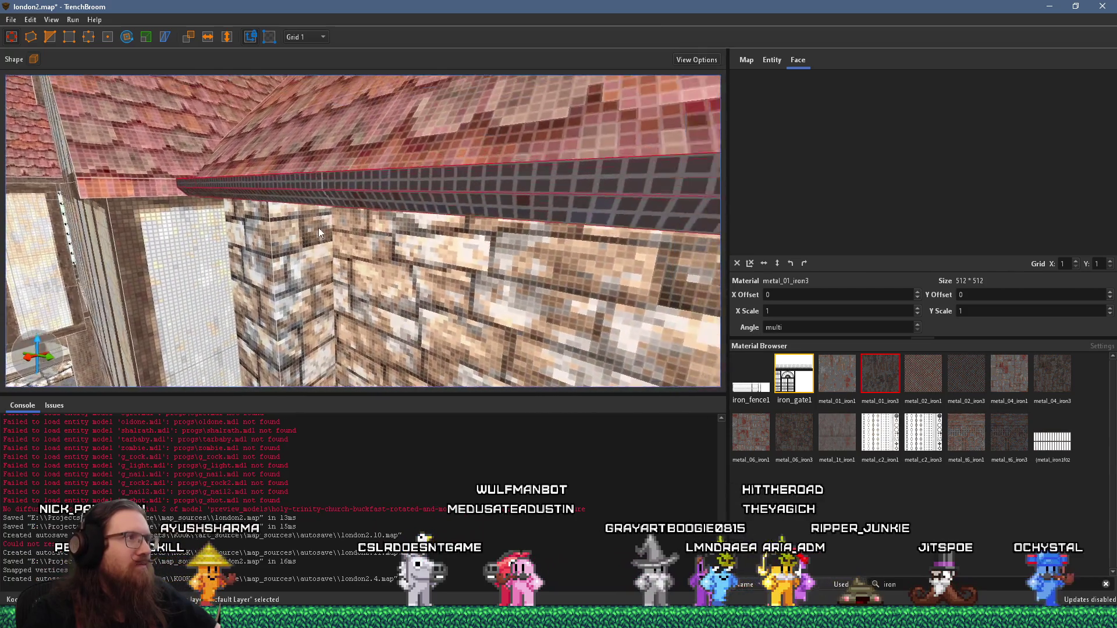
{"action": "mouse_move", "coordinate": [318, 228]}
{"action": "left_mouse_down"}
{"action": "mouse_move", "coordinate": [313, 245]}
{"action": "mouse_move", "coordinate": [391, 208]}
{"action": "mouse_move", "coordinate": [407, 227]}
{"action": "left_mouse_up"}
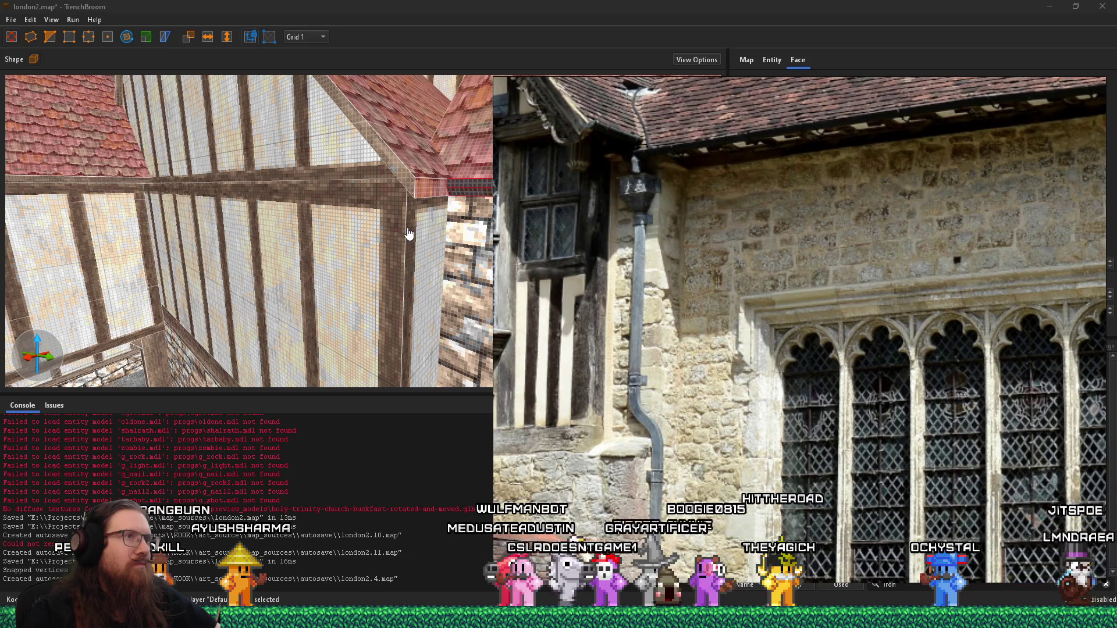
{"action": "left_click", "coordinate": [408, 238]}
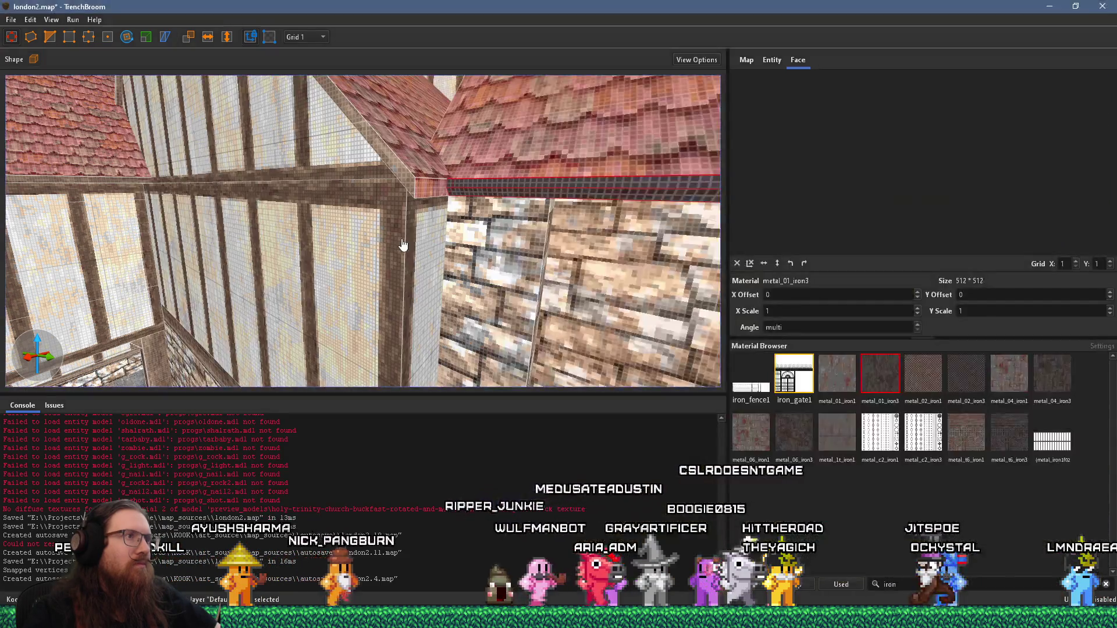
{"action": "left_click", "coordinate": [390, 256], "text": "ctrl+shift"}
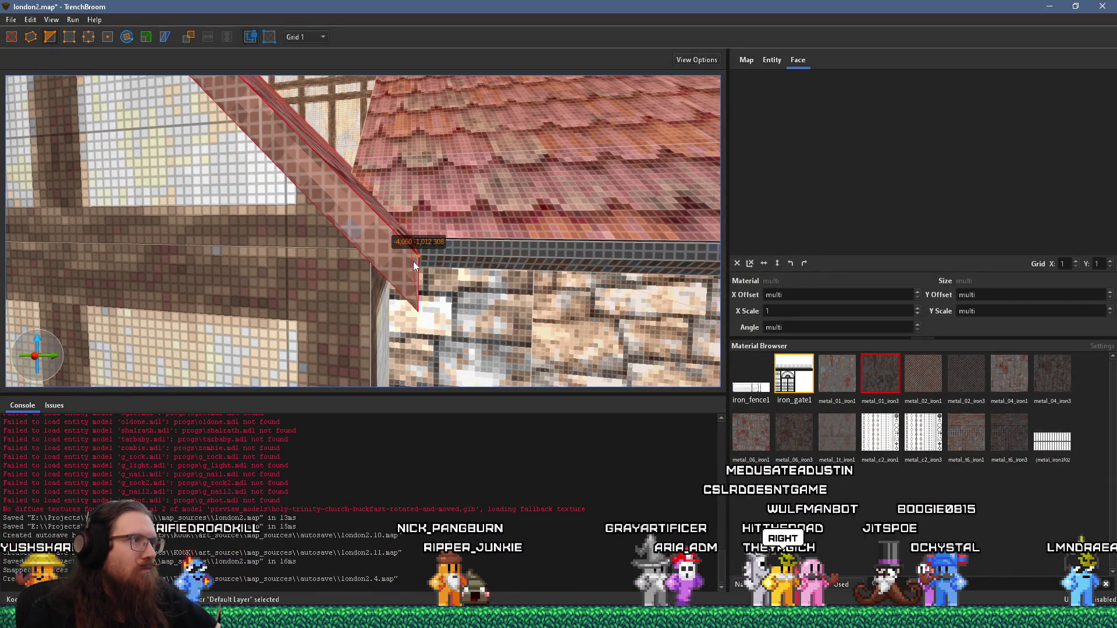
{"action": "left_click_drag", "start_coordinate": [410, 261], "coordinate": [409, 266]}
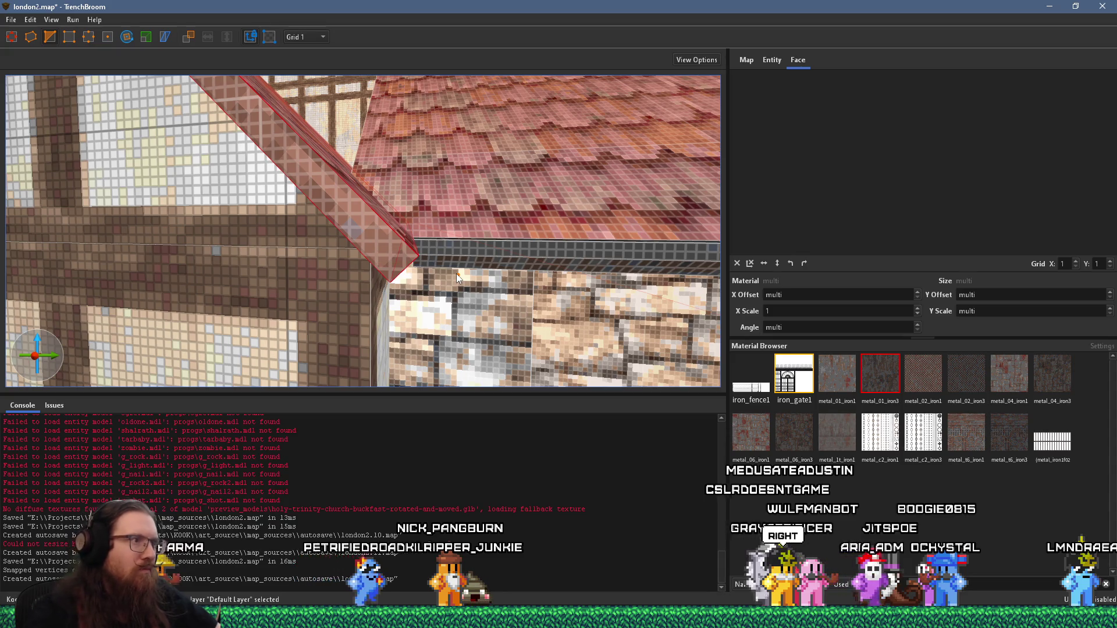
{"action": "scroll", "coordinate": [448, 263], "scroll_direction": "up", "scroll_amount": 5}
{"action": "scroll", "coordinate": [468, 256], "scroll_direction": "down", "scroll_amount": 5}
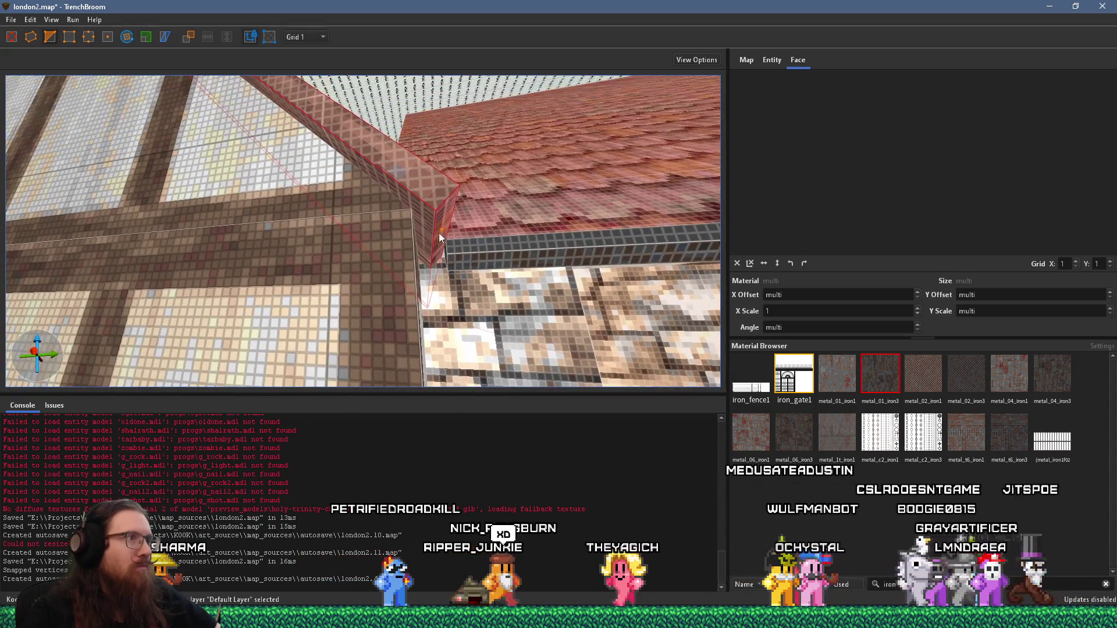
{"action": "key", "text": "Escape"}
{"action": "left_click", "coordinate": [429, 225]}
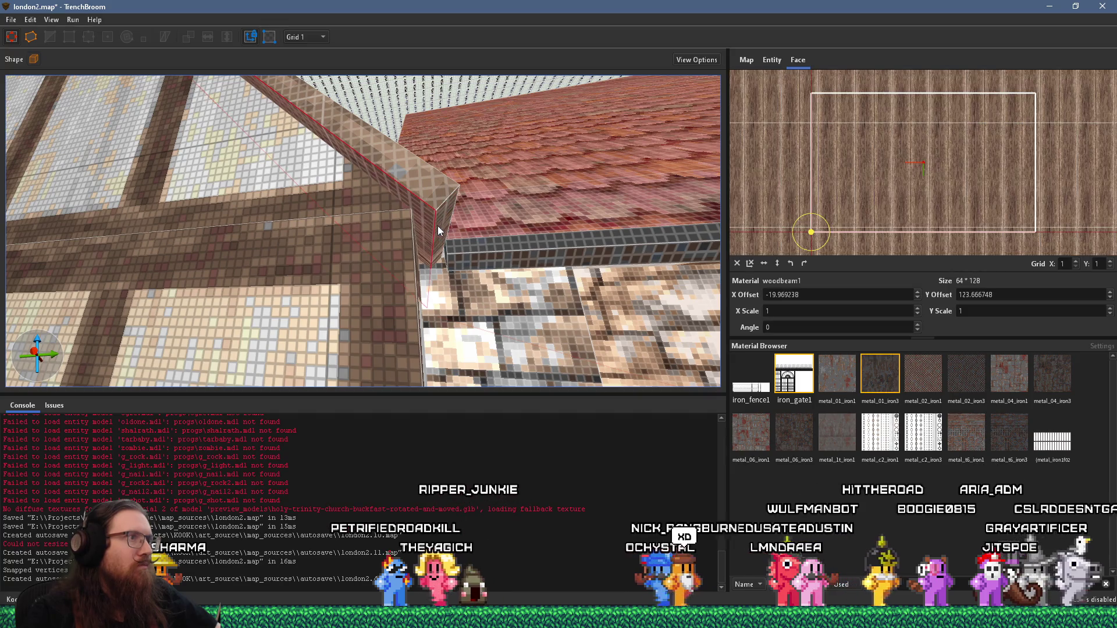
Compare the roof-edge gutter with the church reference photo
{"action": "key", "text": "a"}
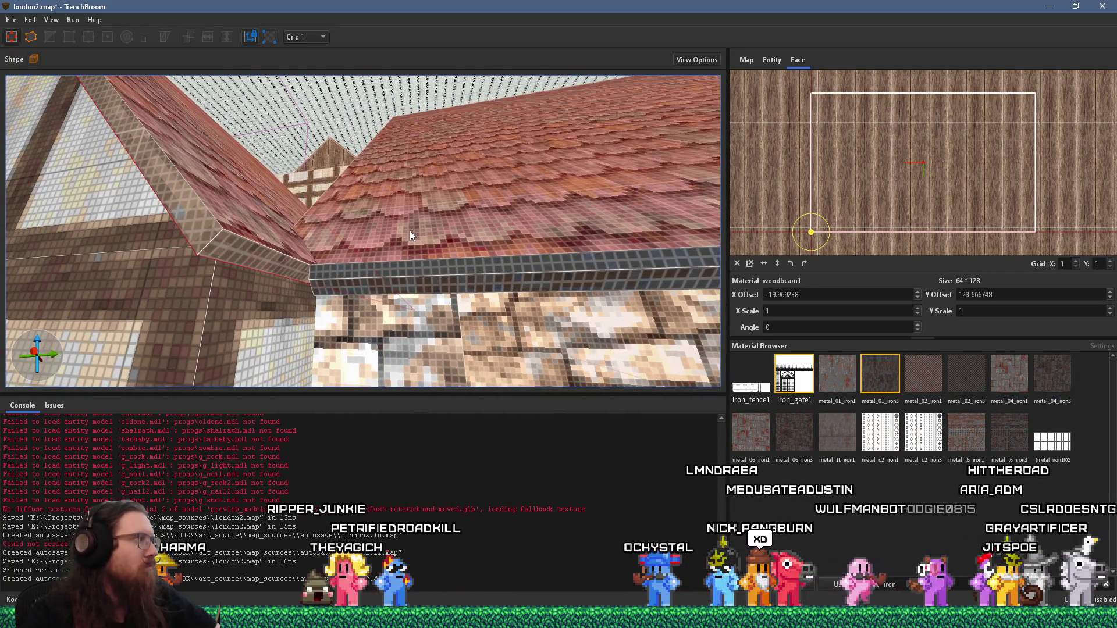
{"action": "scroll", "coordinate": [400, 266], "scroll_direction": "up", "scroll_amount": 3}
{"action": "scroll", "coordinate": [423, 289], "scroll_direction": "down", "scroll_amount": 2}
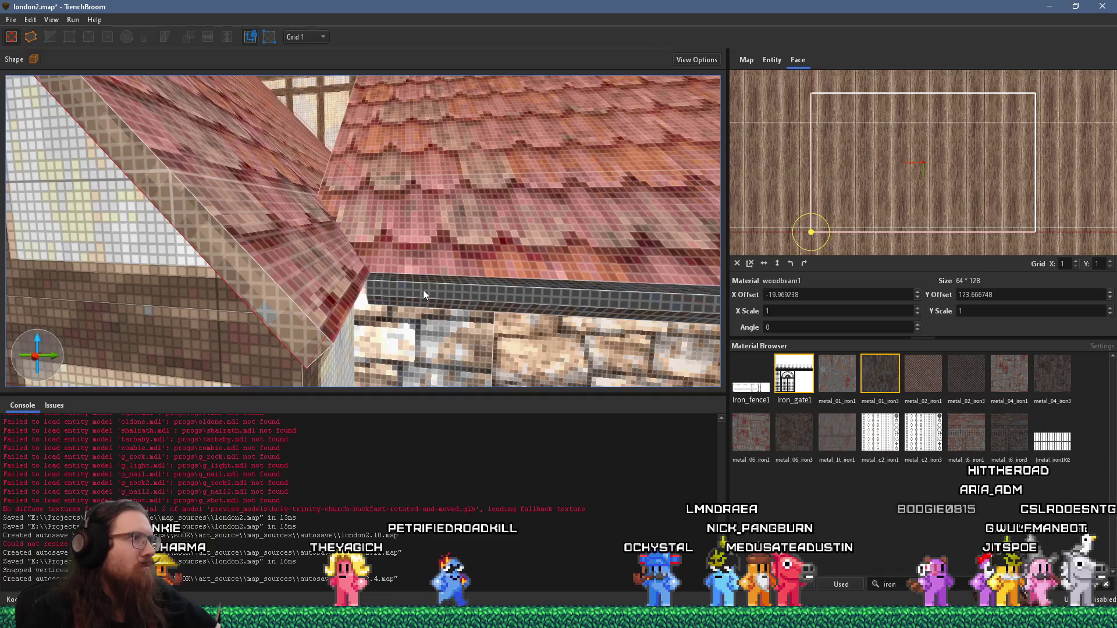
{"action": "key", "text": "alt+Tab"}
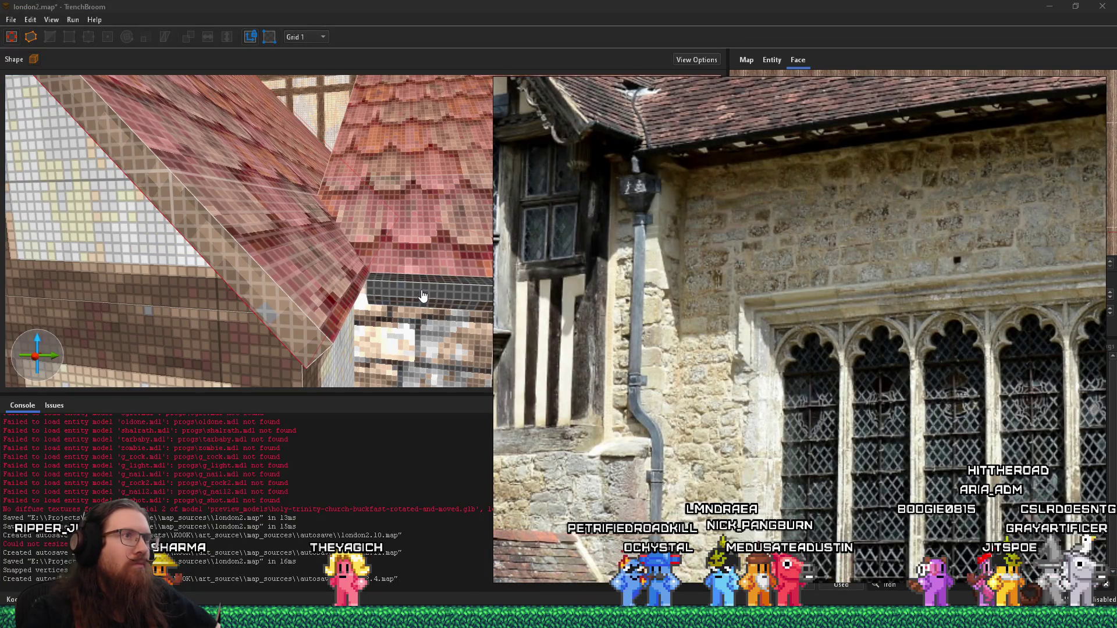
{"action": "key", "text": "alt+Tab"}
{"action": "scroll", "coordinate": [416, 292], "scroll_direction": "up", "scroll_amount": 3}
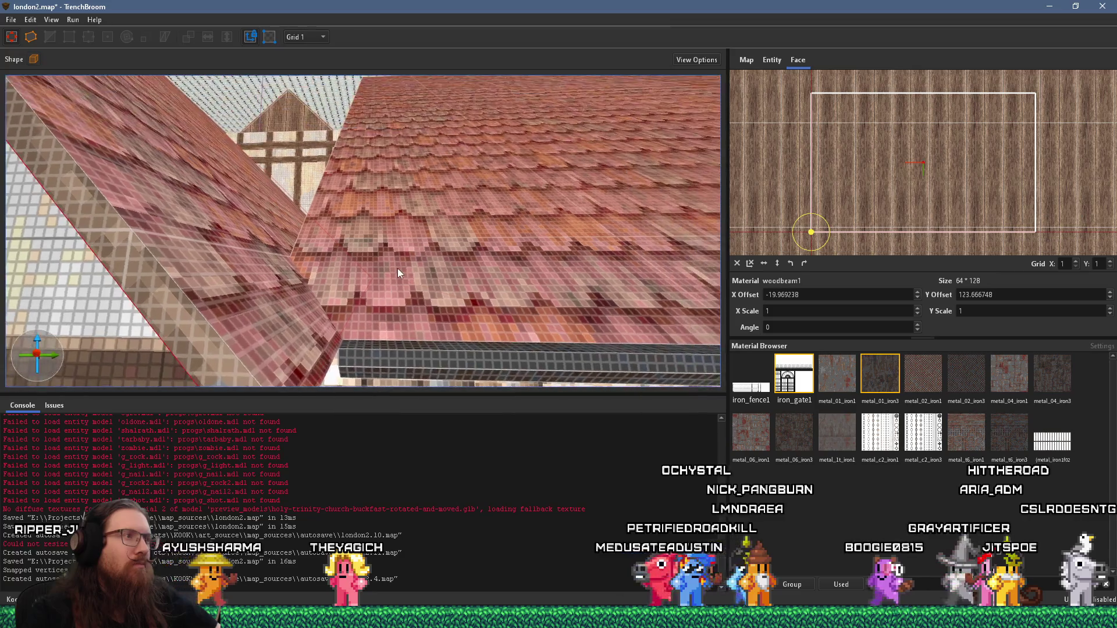
{"action": "scroll", "coordinate": [418, 238], "scroll_direction": "up", "scroll_amount": 5}
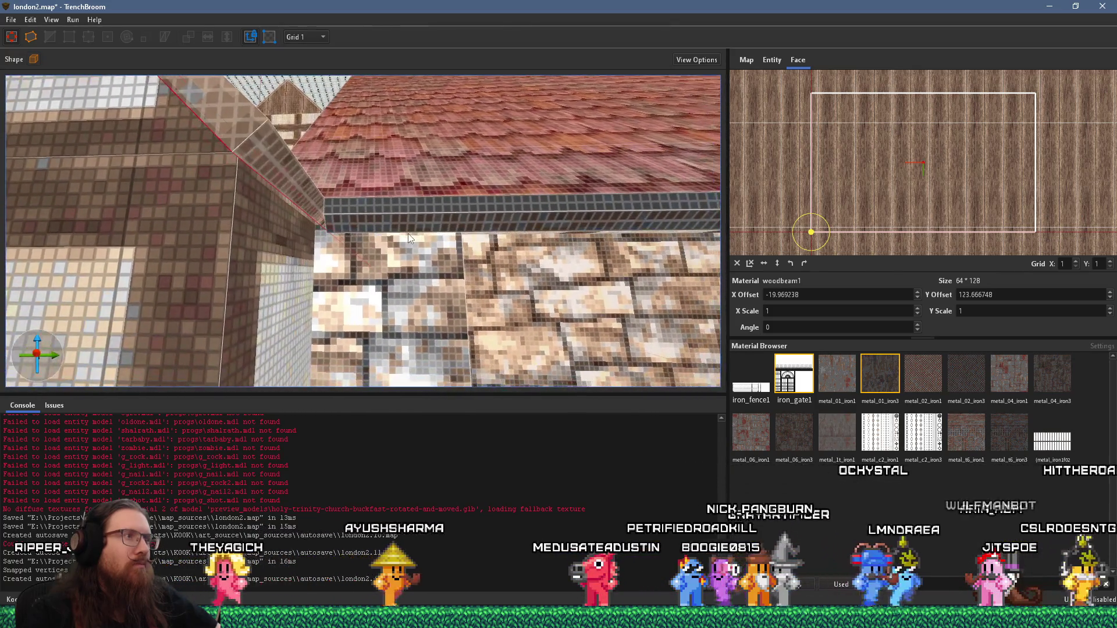
Select the roof brush and set the grid size to 4
{"action": "left_click", "coordinate": [408, 250]}
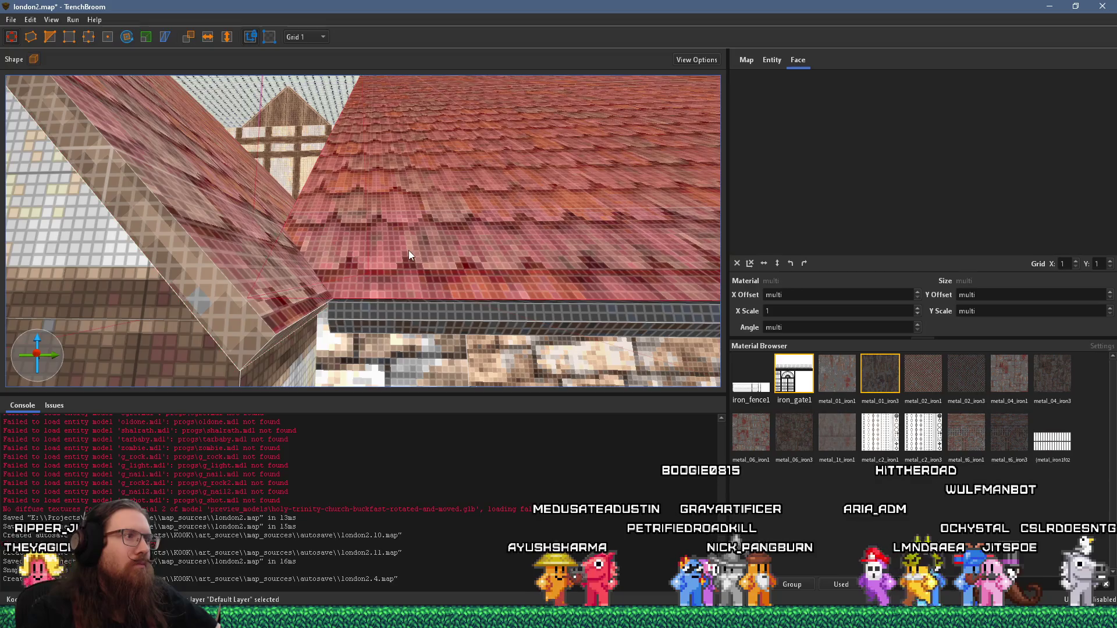
{"action": "scroll", "coordinate": [408, 250], "scroll_direction": "up", "scroll_amount": 5}
{"action": "scroll", "coordinate": [398, 206], "scroll_direction": "down", "scroll_amount": 5}
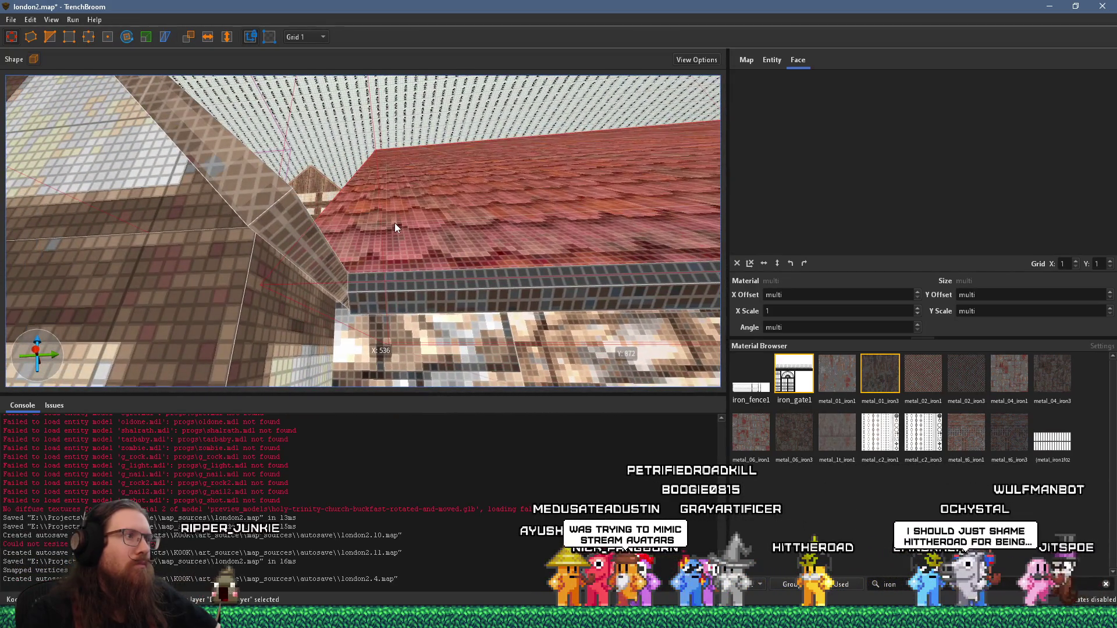
{"action": "scroll", "coordinate": [394, 223], "scroll_direction": "up", "scroll_amount": 3}
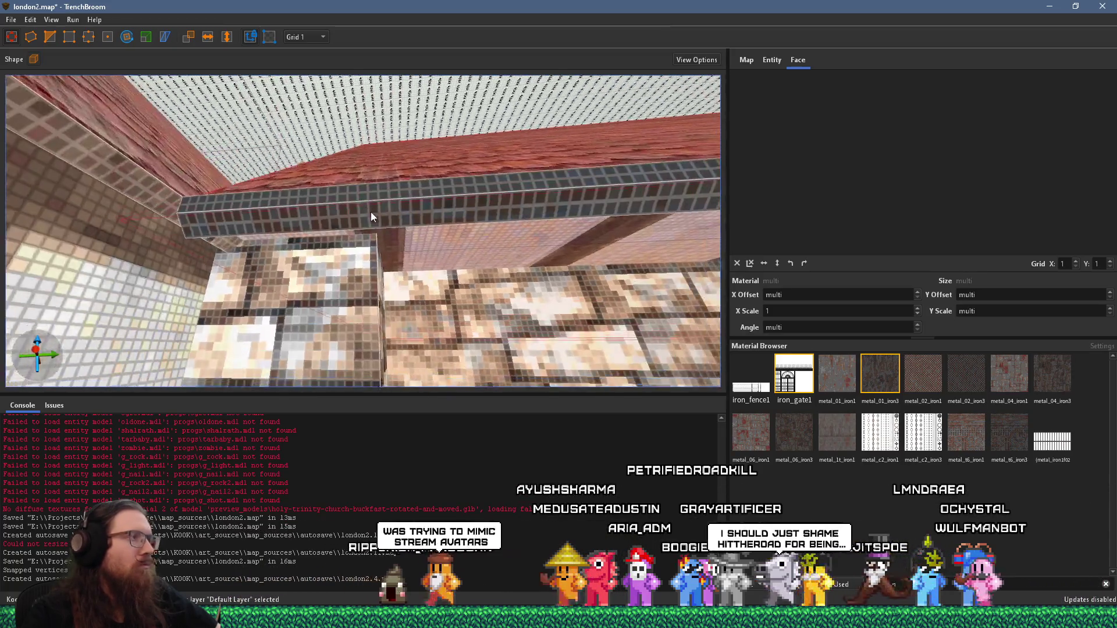
{"action": "scroll", "coordinate": [391, 223], "scroll_direction": "down", "scroll_amount": 3}
{"action": "left_click", "coordinate": [297, 78]}
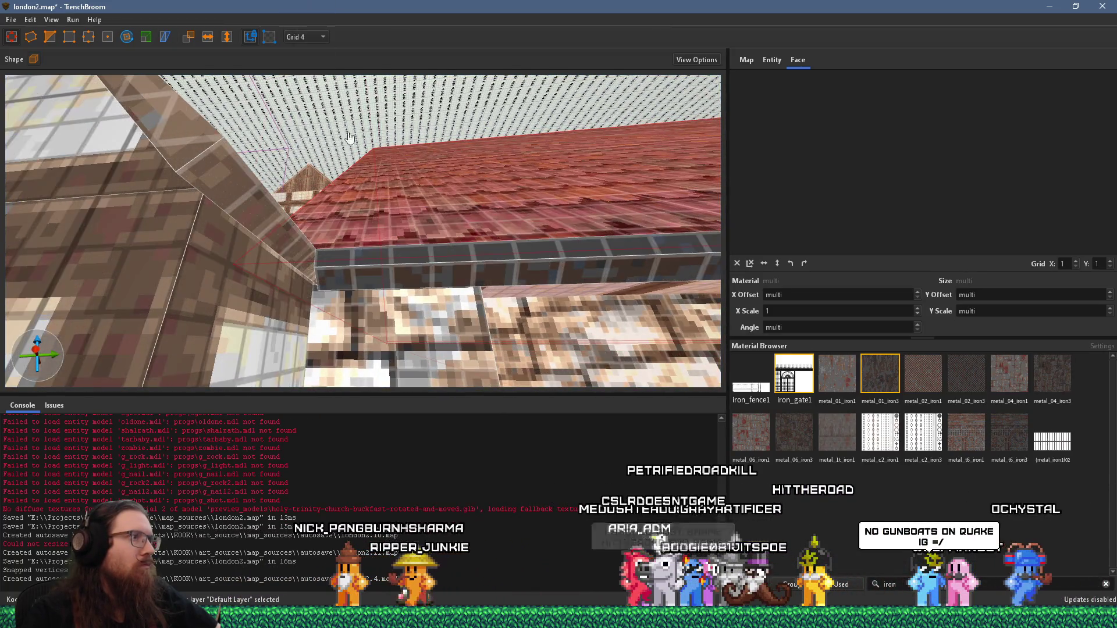
Select the gutter trim brush together with the roof, turning the view toward the chimney
{"action": "scroll", "coordinate": [421, 232], "scroll_direction": "up", "scroll_amount": 3}
{"action": "scroll", "coordinate": [457, 247], "scroll_direction": "up", "scroll_amount": 2}
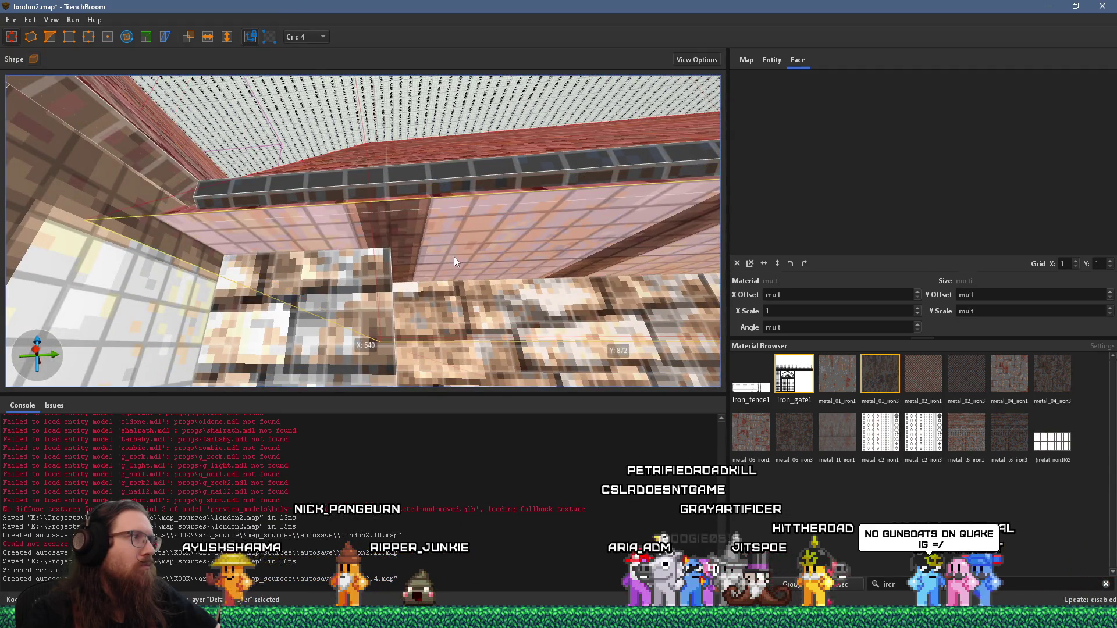
{"action": "scroll", "coordinate": [412, 238], "scroll_direction": "up", "scroll_amount": 3}
{"action": "scroll", "coordinate": [407, 265], "scroll_direction": "down", "scroll_amount": 3}
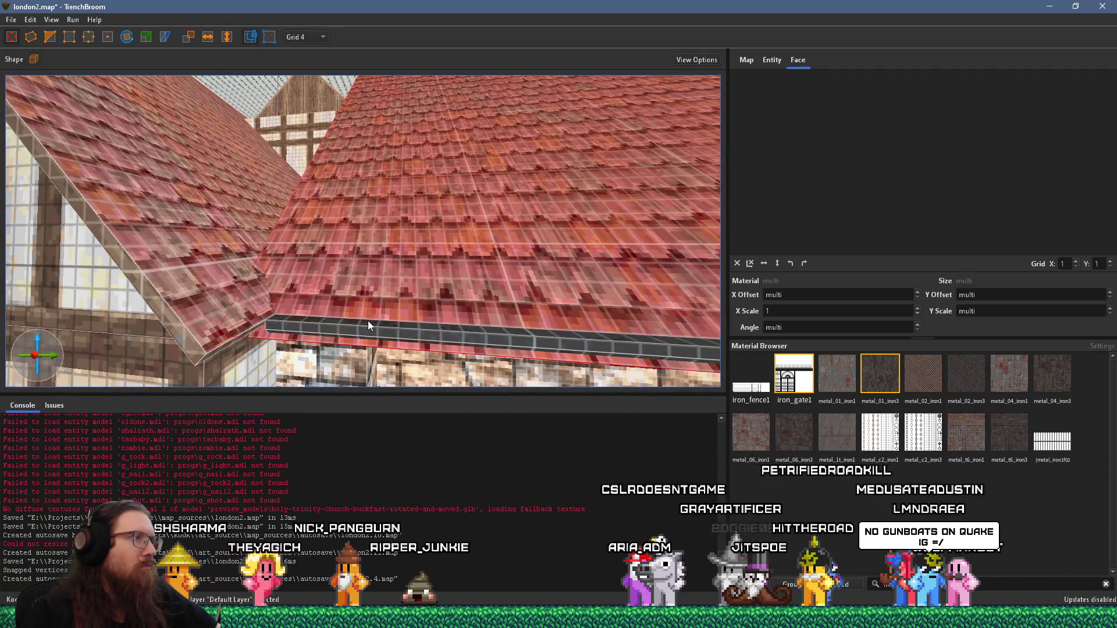
{"action": "left_click", "coordinate": [365, 322]}
{"action": "mouse_move", "coordinate": [362, 341]}
{"action": "left_mouse_down"}
{"action": "mouse_move", "coordinate": [438, 312]}
{"action": "mouse_move", "coordinate": [474, 245]}
{"action": "mouse_move", "coordinate": [500, 247]}
{"action": "mouse_move", "coordinate": [430, 198]}
{"action": "mouse_move", "coordinate": [447, 224]}
{"action": "mouse_move", "coordinate": [435, 295]}
{"action": "mouse_move", "coordinate": [476, 252]}
{"action": "mouse_move", "coordinate": [462, 279]}
{"action": "mouse_move", "coordinate": [478, 259]}
{"action": "mouse_move", "coordinate": [463, 277]}
{"action": "mouse_move", "coordinate": [455, 261]}
{"action": "mouse_move", "coordinate": [443, 263]}
{"action": "mouse_move", "coordinate": [439, 284]}
{"action": "mouse_move", "coordinate": [256, 365]}
{"action": "mouse_move", "coordinate": [296, 331]}
{"action": "mouse_move", "coordinate": [518, 273]}
{"action": "mouse_move", "coordinate": [444, 219]}
{"action": "mouse_move", "coordinate": [408, 219]}
{"action": "left_mouse_up"}
{"action": "left_click", "coordinate": [462, 279], "text": "ctrl+shift"}
Study the photo's downpipe and hopper head, reselecting the gutter trim and panning along the corner
{"action": "key", "text": "alt+Tab"}
{"action": "key", "text": "alt+Tab"}
{"action": "left_click", "coordinate": [409, 209]}
{"action": "key", "text": "alt+Tab"}
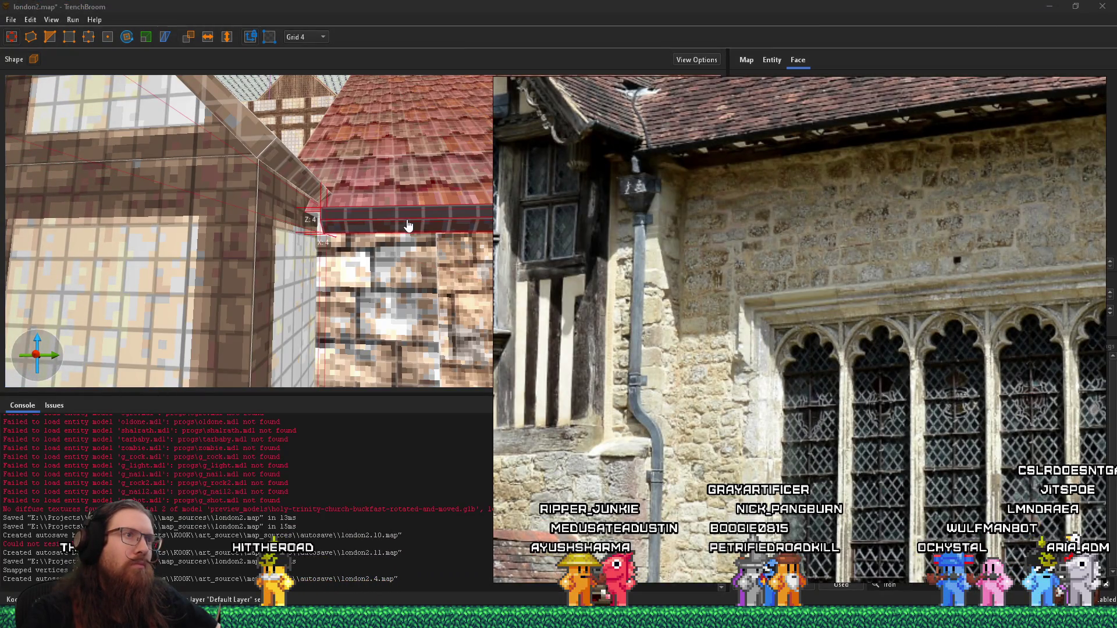
{"action": "scroll", "coordinate": [615, 187], "scroll_direction": "up", "scroll_amount": 3}
{"action": "left_click_drag", "start_coordinate": [615, 187], "coordinate": [624, 239]}
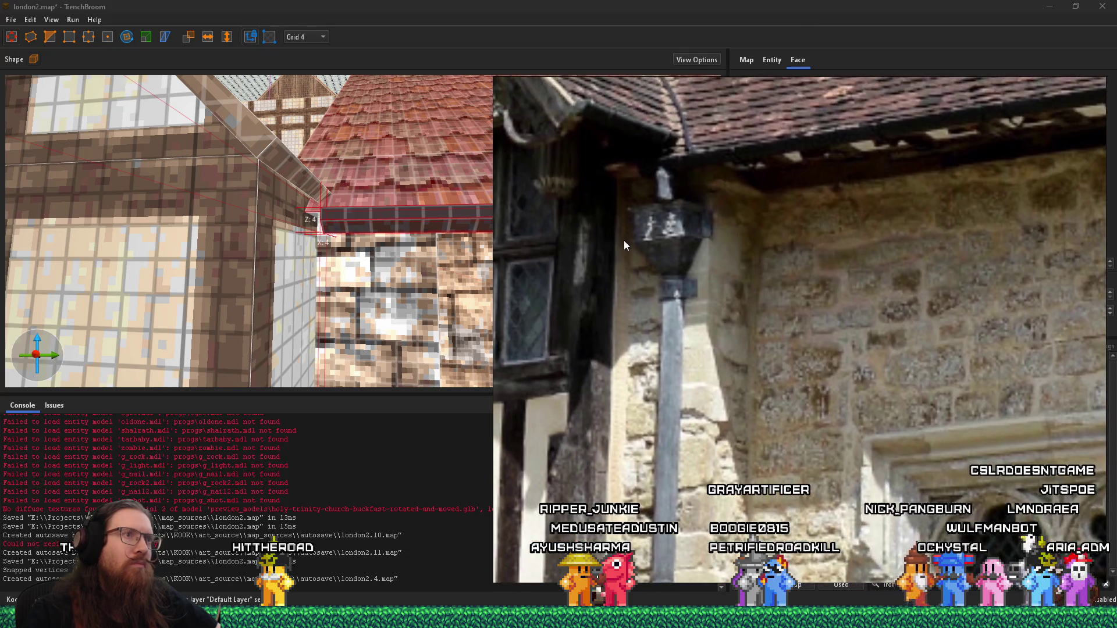
{"action": "key", "text": "alt+Tab"}
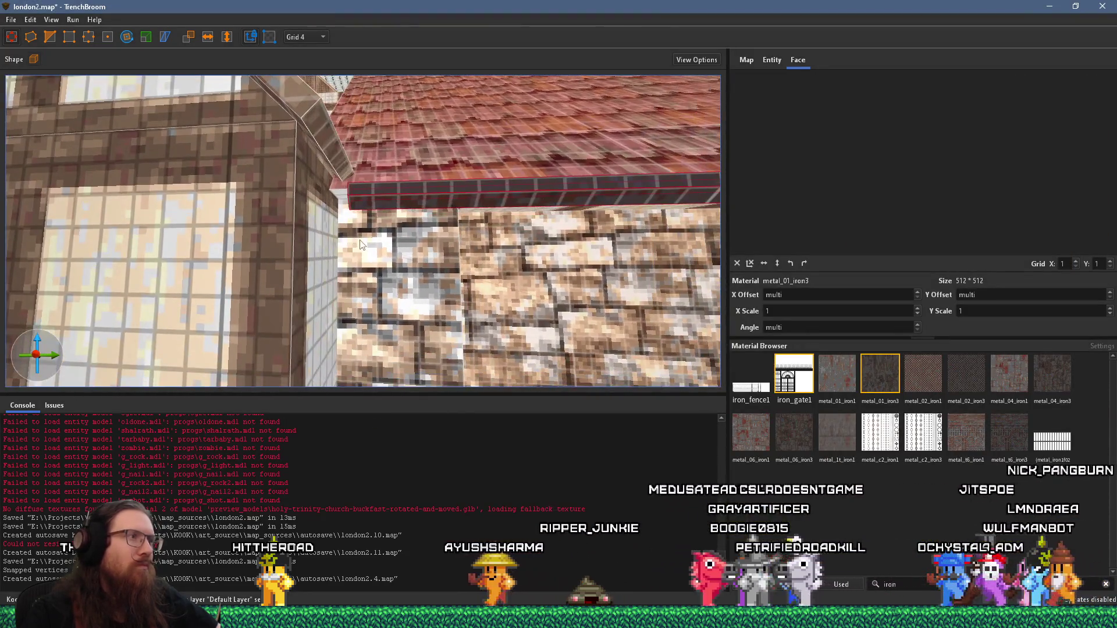
{"action": "left_click_drag", "start_coordinate": [359, 245], "coordinate": [379, 252]}
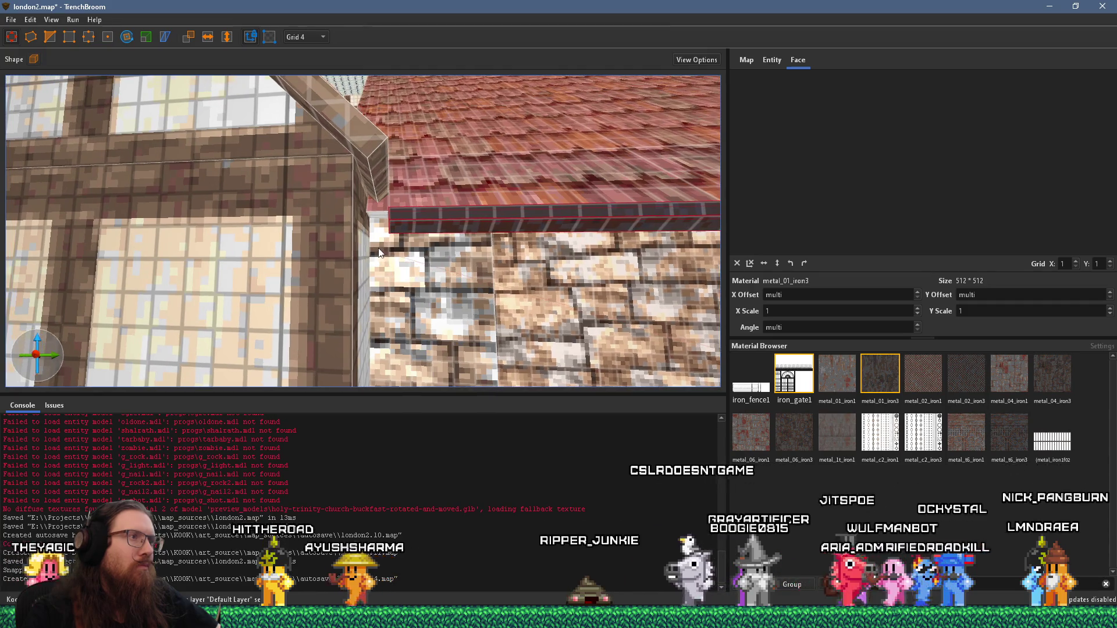
Select the small brush at the gutter end plus the top beam block to begin the hopper head
{"action": "key", "text": "alt+Tab"}
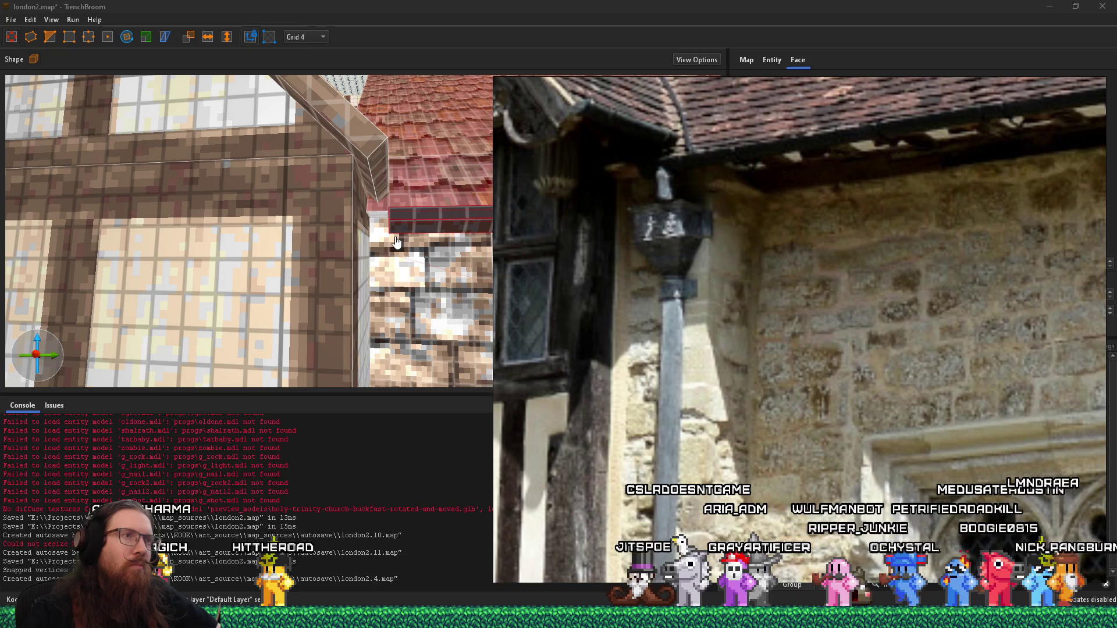
{"action": "left_click_drag", "start_coordinate": [395, 243], "coordinate": [444, 238]}
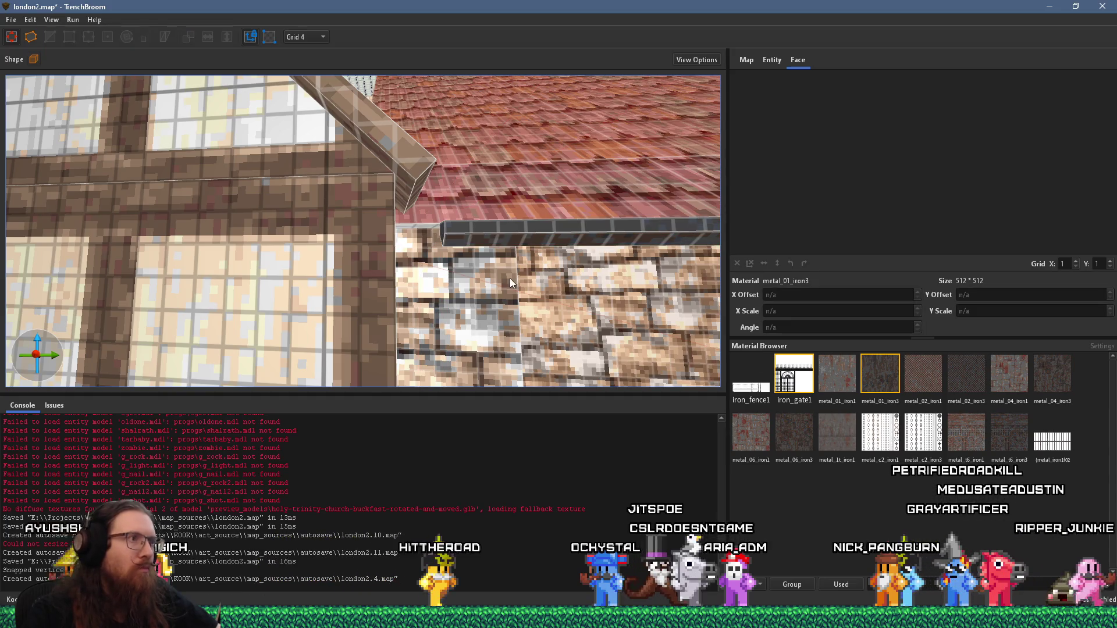
{"action": "left_click", "coordinate": [417, 231]}
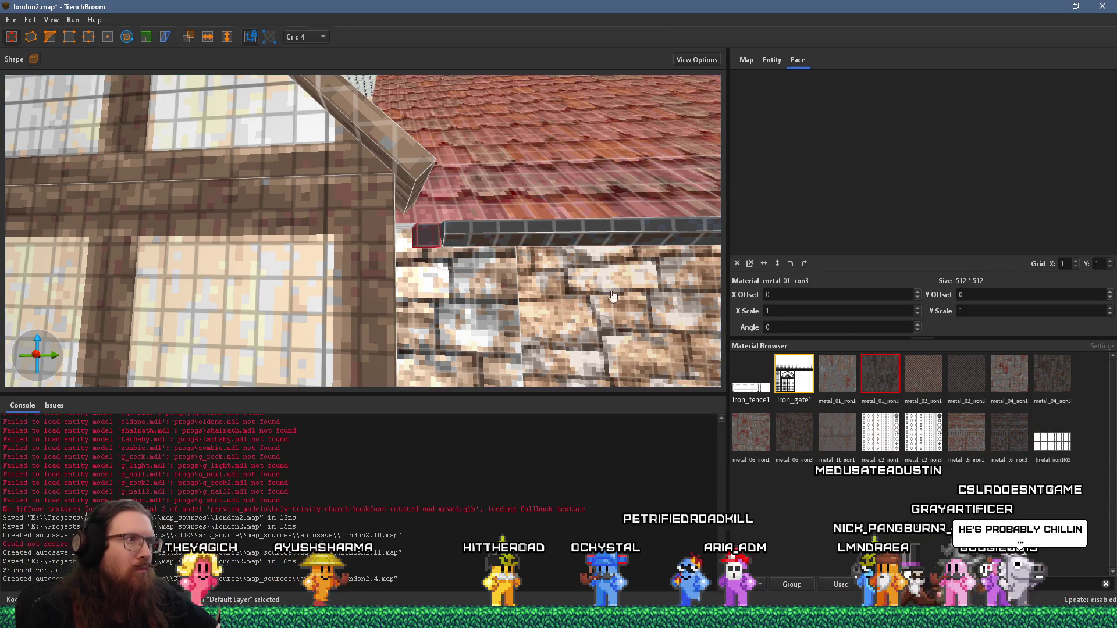
{"action": "left_click_drag", "start_coordinate": [613, 297], "coordinate": [479, 232]}
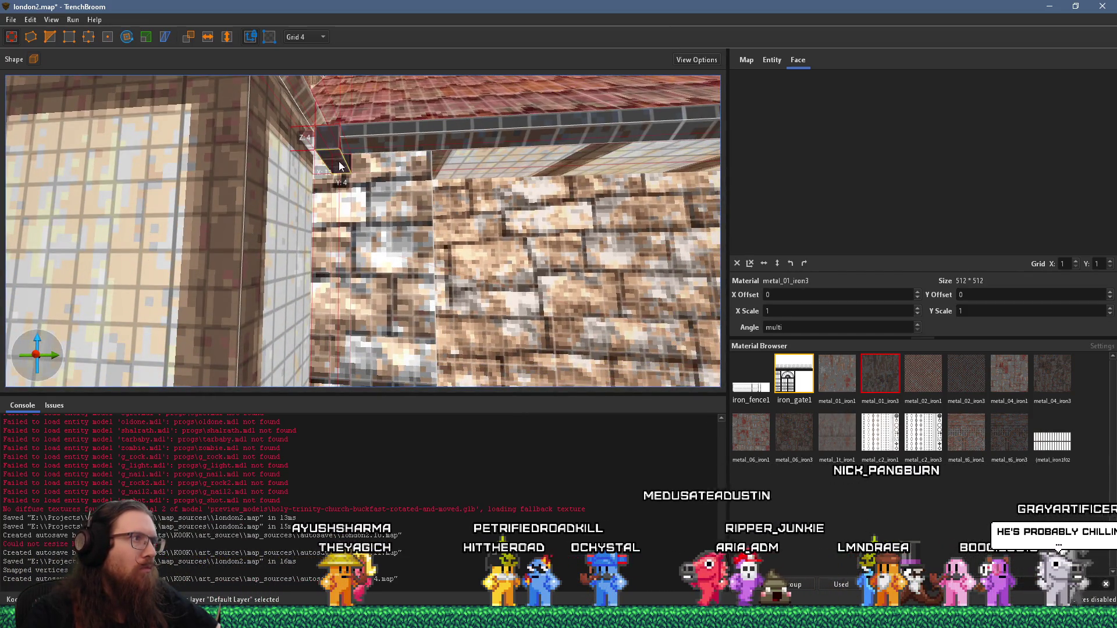
{"action": "mouse_move", "coordinate": [342, 172]}
{"action": "left_mouse_down"}
{"action": "mouse_move", "coordinate": [411, 232]}
{"action": "mouse_move", "coordinate": [428, 228]}
{"action": "mouse_move", "coordinate": [348, 260]}
{"action": "mouse_move", "coordinate": [335, 238]}
{"action": "mouse_move", "coordinate": [501, 168]}
{"action": "mouse_move", "coordinate": [484, 236]}
{"action": "mouse_move", "coordinate": [444, 241]}
{"action": "left_mouse_up"}
{"action": "left_click", "coordinate": [471, 212], "text": "ctrl"}
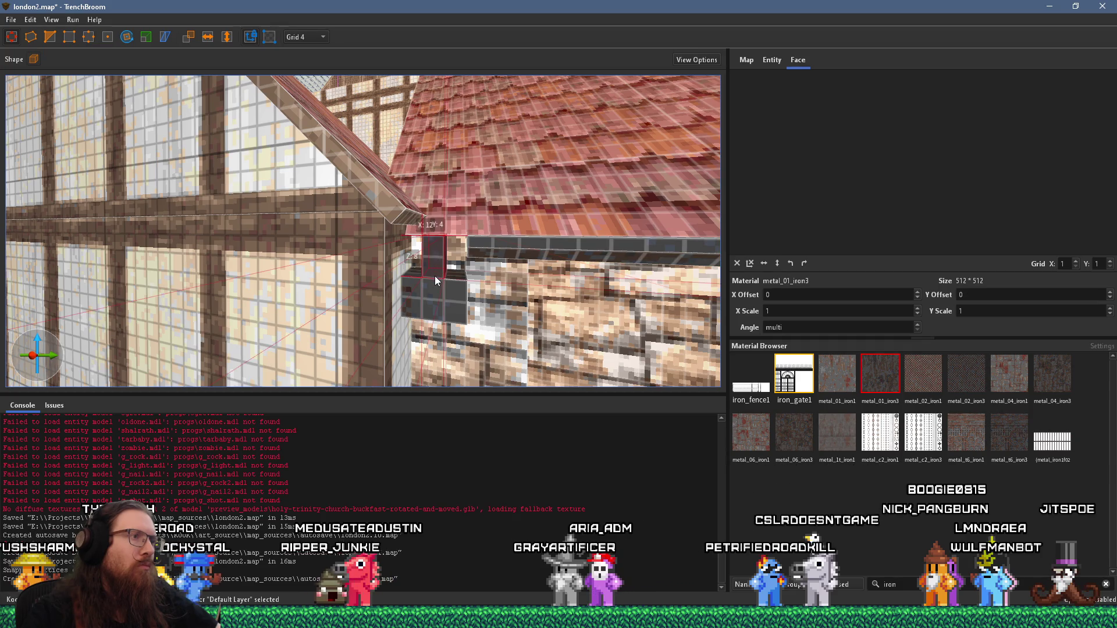
Multi-select the lower dark block and roof beam, shaping a wide hopper box under a narrower neck
{"action": "left_click", "coordinate": [444, 293], "text": "ctrl"}
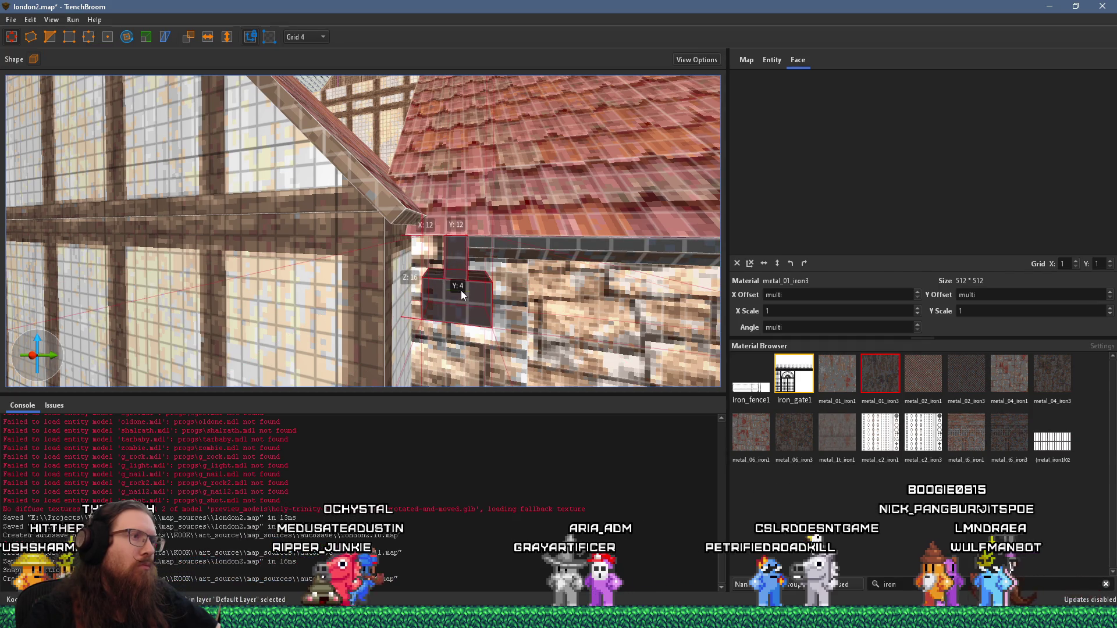
{"action": "left_click_drag", "start_coordinate": [457, 289], "coordinate": [471, 290]}
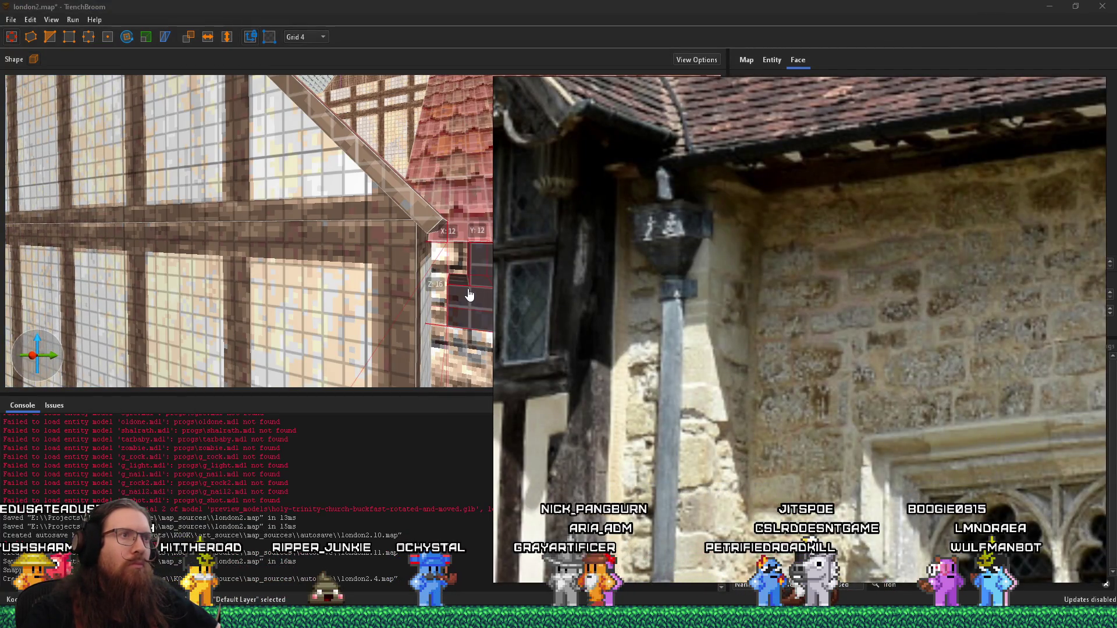
{"action": "key", "text": "alt+Tab"}
{"action": "scroll", "coordinate": [447, 284], "scroll_direction": "up", "scroll_amount": 3}
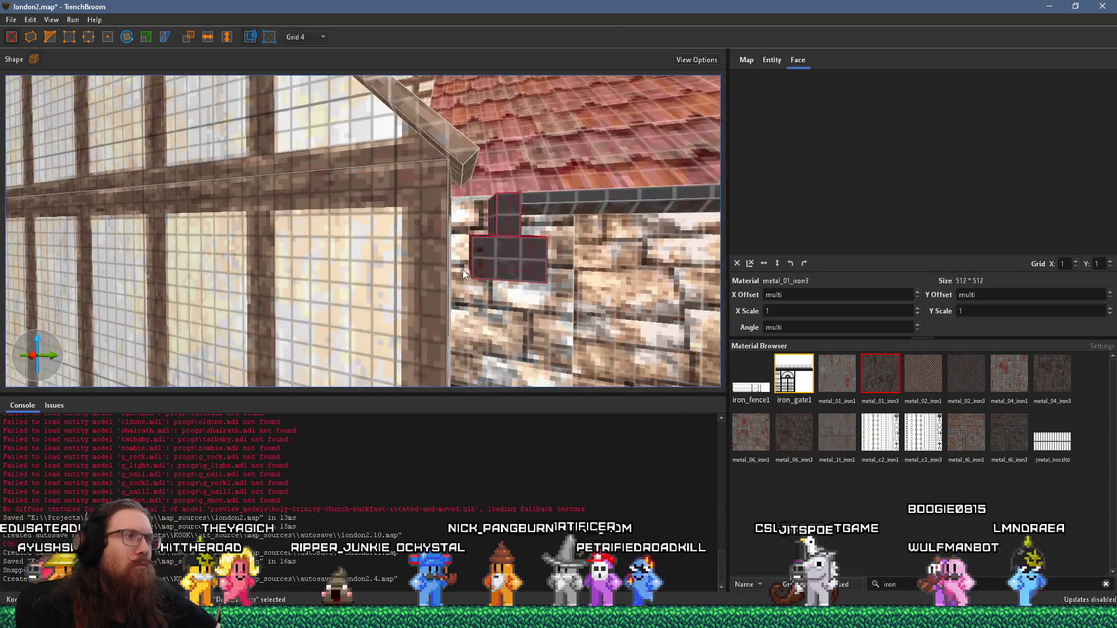
{"action": "scroll", "coordinate": [462, 270], "scroll_direction": "down", "scroll_amount": 2}
{"action": "left_click", "coordinate": [444, 181]}
{"action": "mouse_move", "coordinate": [454, 188]}
{"action": "left_mouse_down"}
{"action": "mouse_move", "coordinate": [445, 227]}
{"action": "mouse_move", "coordinate": [455, 236]}
{"action": "left_mouse_up"}
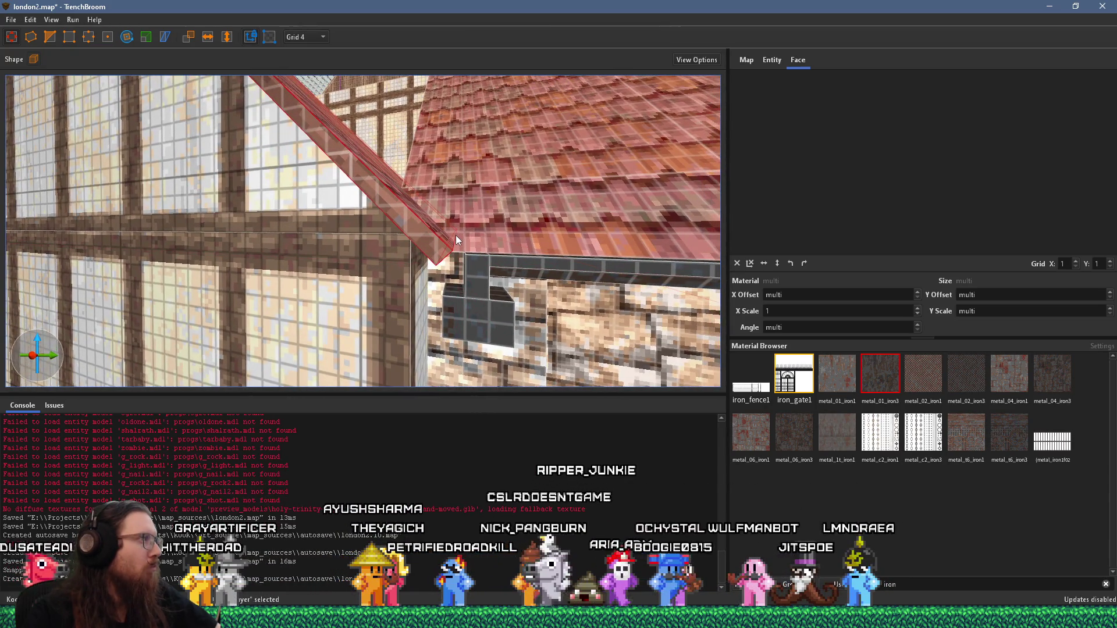
Shift the gutter strip's iron texture down 4 units
{"action": "left_click", "coordinate": [507, 263]}
{"action": "left_click_drag", "start_coordinate": [507, 263], "coordinate": [482, 289]}
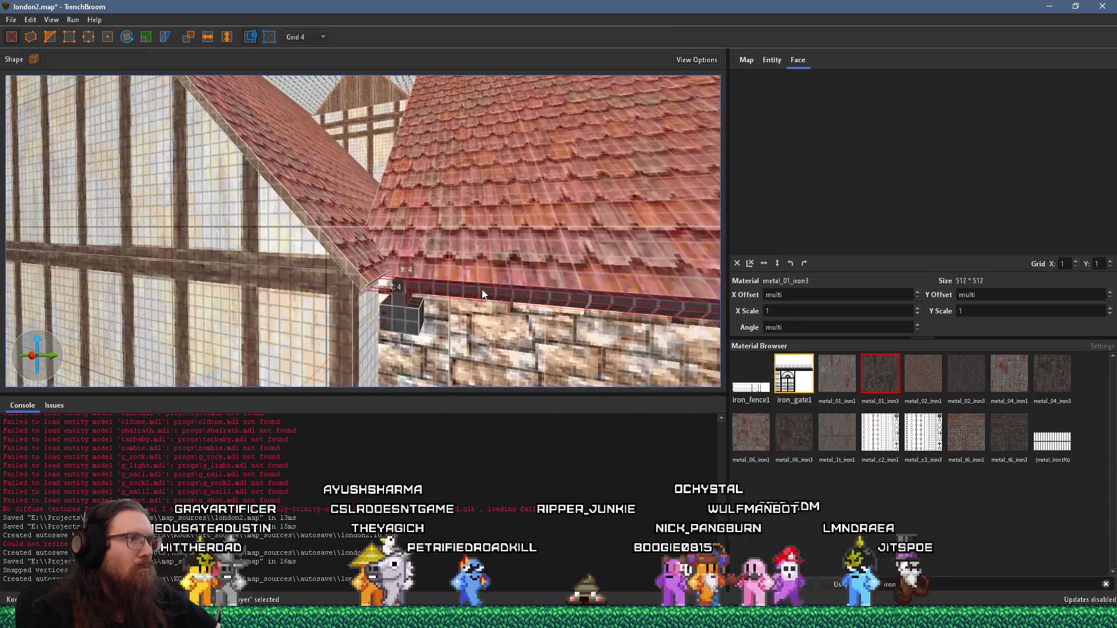
{"action": "key", "text": "Down"}
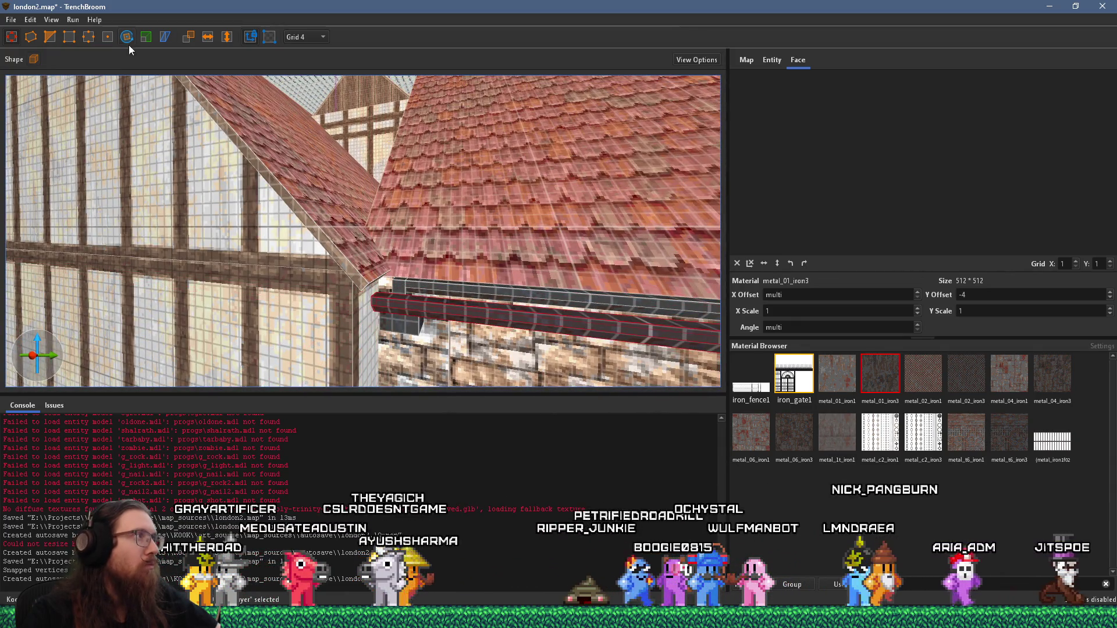
Rotate the small iron brush about the vertical axis and move it to the gutter end at the roof corner
{"action": "left_click", "coordinate": [129, 41]}
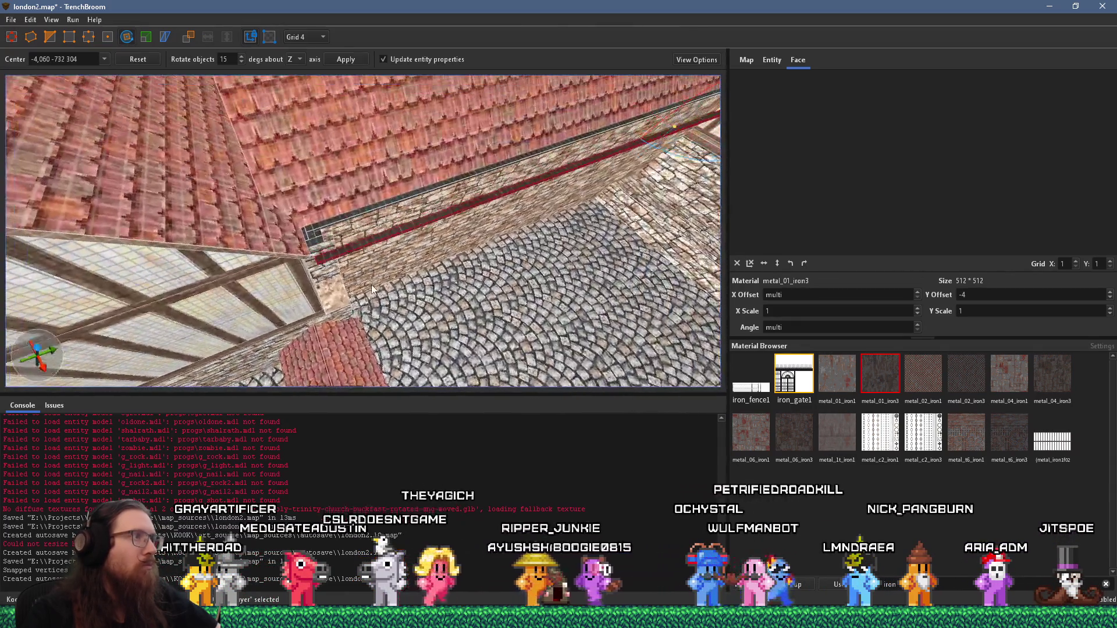
{"action": "left_click_drag", "start_coordinate": [372, 285], "coordinate": [530, 164]}
{"action": "key", "text": "Escape"}
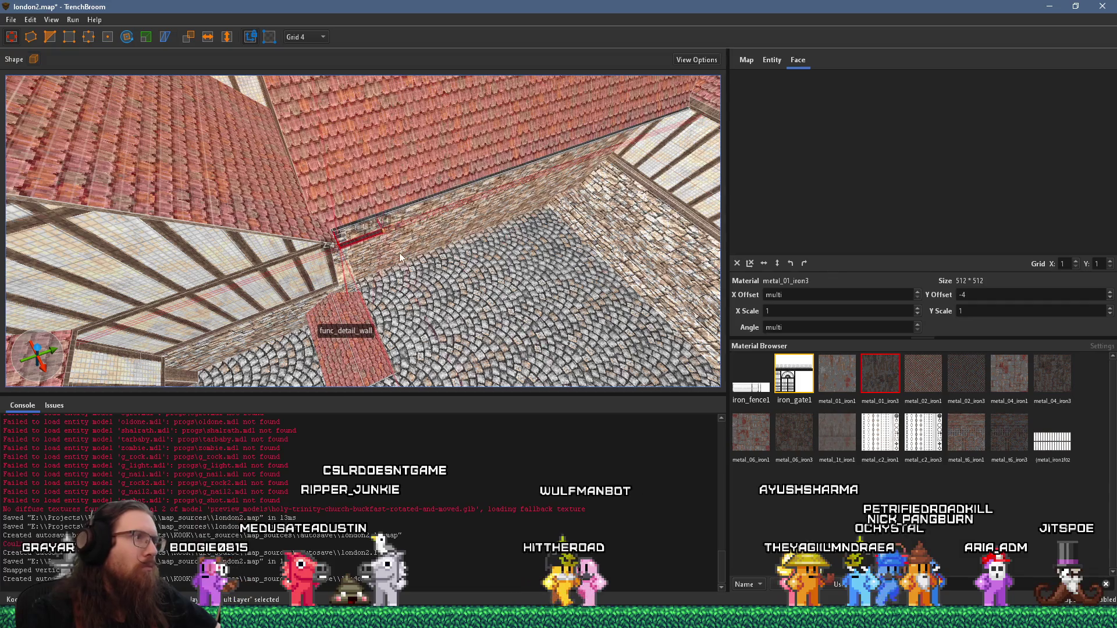
{"action": "scroll", "coordinate": [396, 253], "scroll_direction": "up", "scroll_amount": 3}
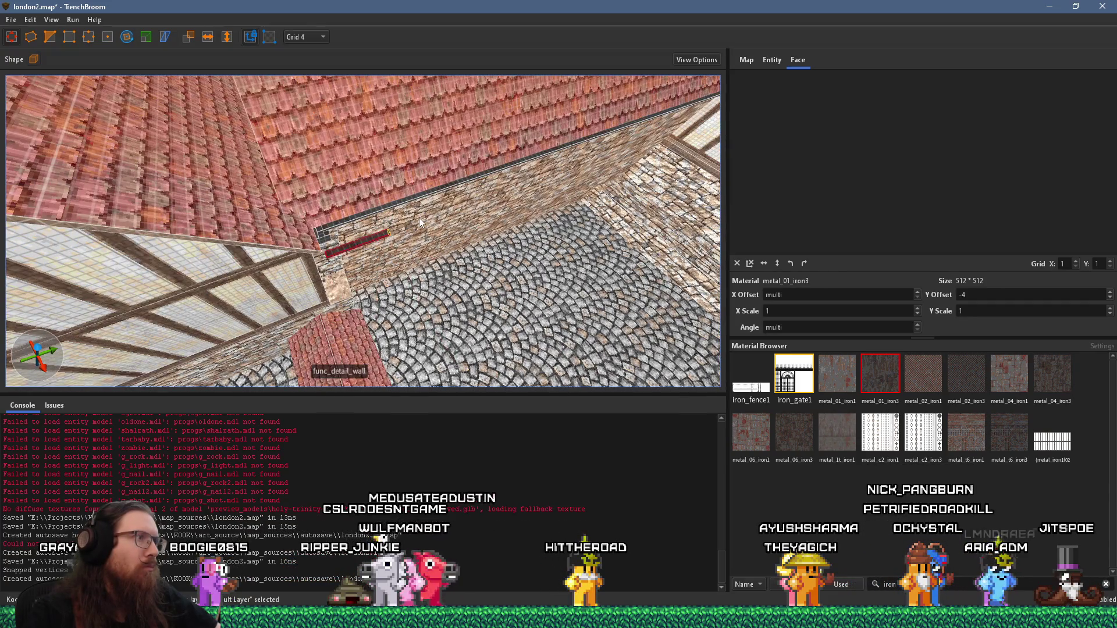
{"action": "key", "text": "Escape"}
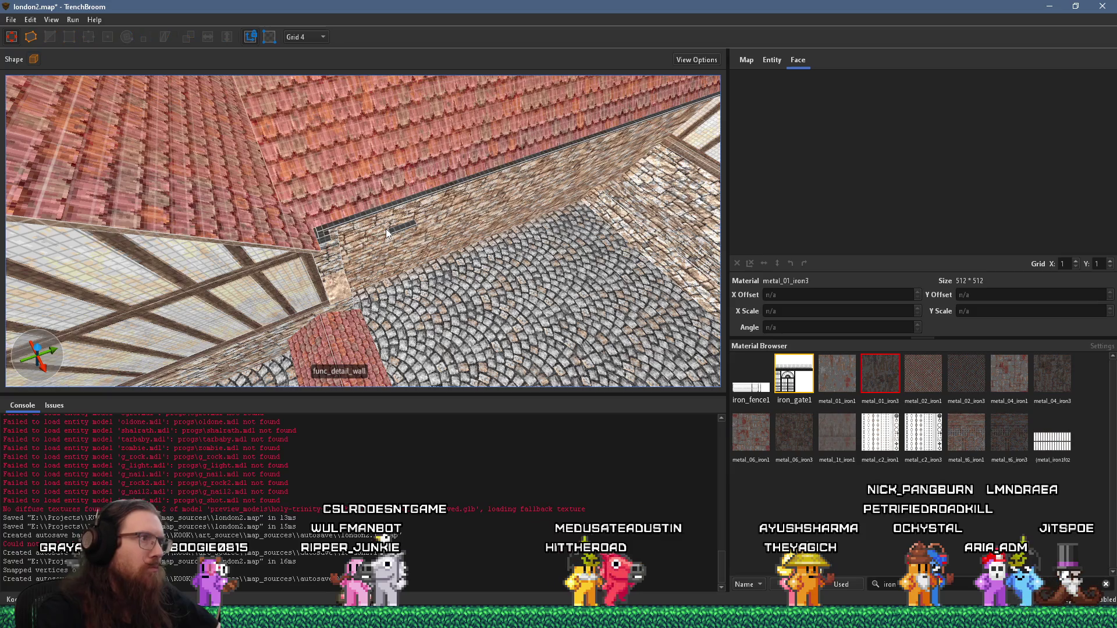
{"action": "left_click", "coordinate": [410, 232]}
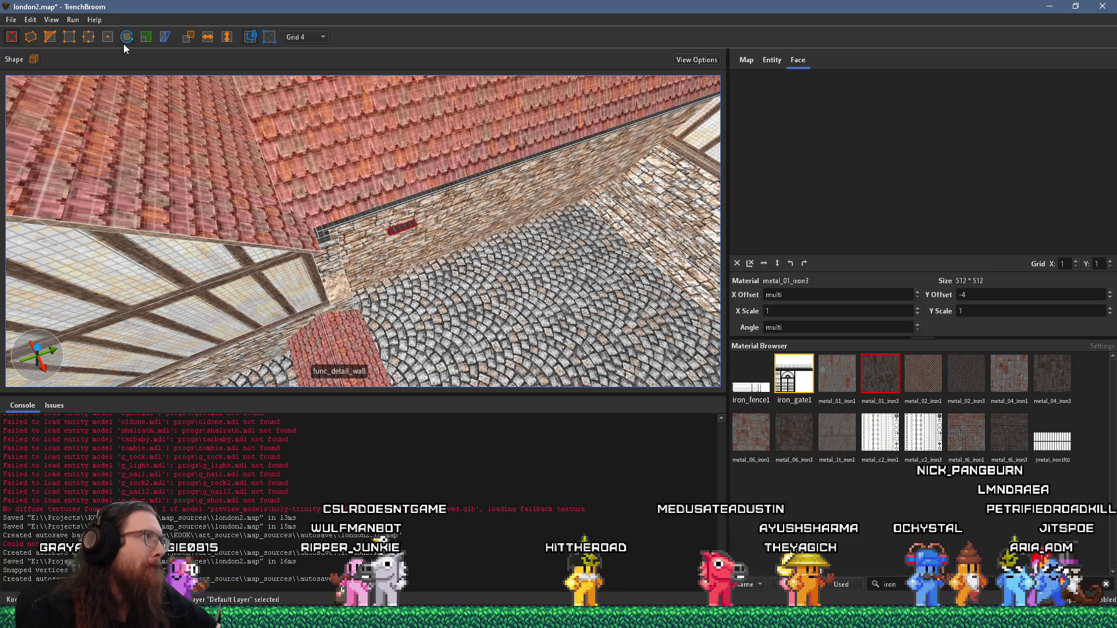
{"action": "key", "text": "r"}
{"action": "mouse_move", "coordinate": [384, 273]}
{"action": "left_mouse_down"}
{"action": "mouse_move", "coordinate": [359, 189]}
{"action": "mouse_move", "coordinate": [371, 219]}
{"action": "mouse_move", "coordinate": [335, 247]}
{"action": "mouse_move", "coordinate": [357, 180]}
{"action": "mouse_move", "coordinate": [429, 193]}
{"action": "left_mouse_up"}
{"action": "key", "text": "r"}
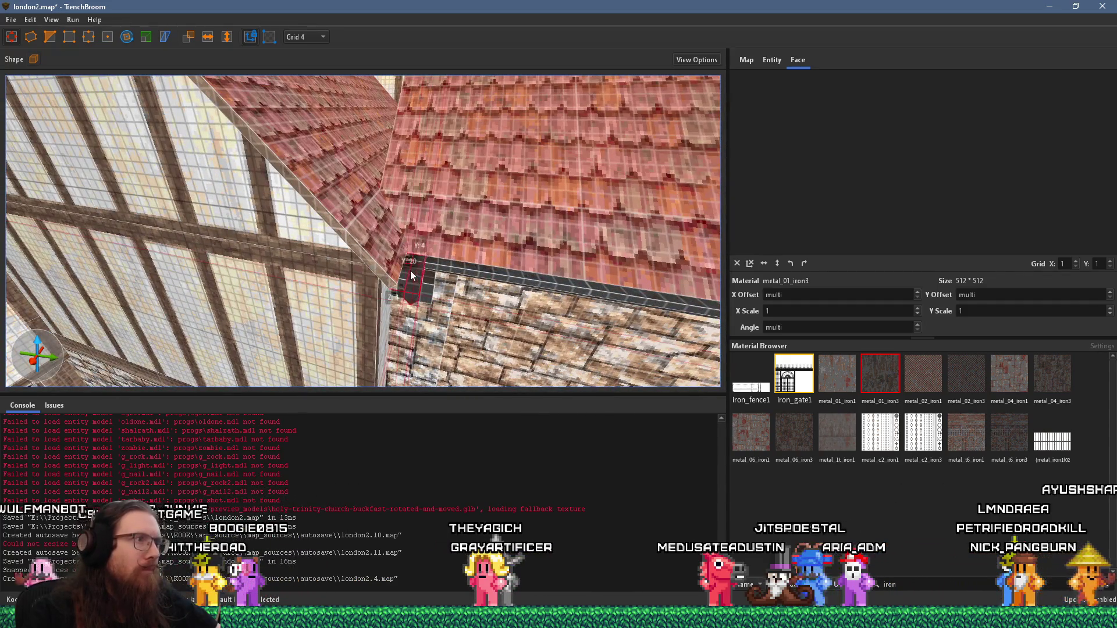
Set the grid to 1 and nudge the gutter outlet into finer alignment under the eave
{"action": "scroll", "coordinate": [413, 274], "scroll_direction": "up", "scroll_amount": 5}
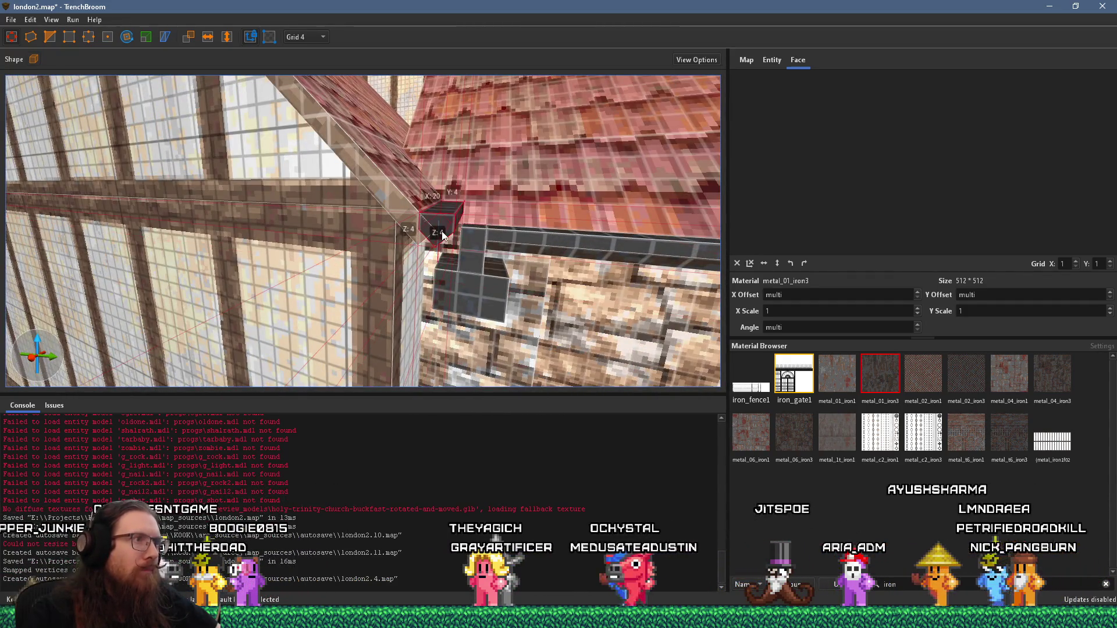
{"action": "left_click", "coordinate": [316, 37]}
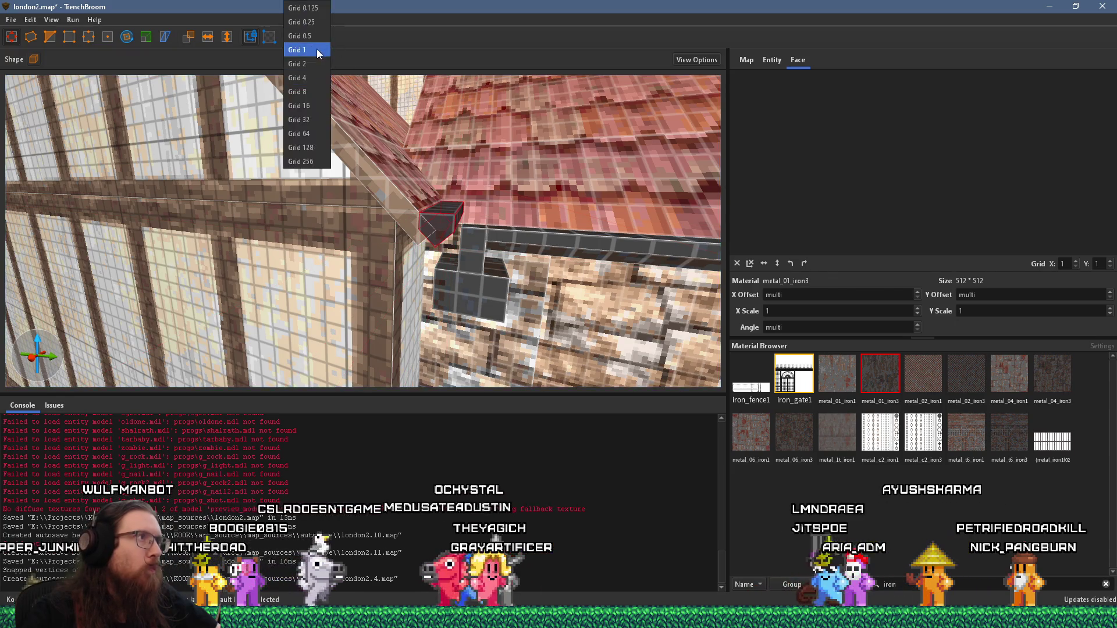
{"action": "left_click", "coordinate": [303, 81]}
{"action": "scroll", "coordinate": [423, 240], "scroll_direction": "up", "scroll_amount": 4}
{"action": "mouse_move", "coordinate": [422, 245]}
{"action": "left_mouse_down"}
{"action": "mouse_move", "coordinate": [438, 245]}
{"action": "mouse_move", "coordinate": [439, 274]}
{"action": "mouse_move", "coordinate": [458, 285]}
{"action": "left_mouse_up"}
{"action": "scroll", "coordinate": [457, 284], "scroll_direction": "down", "scroll_amount": 4}
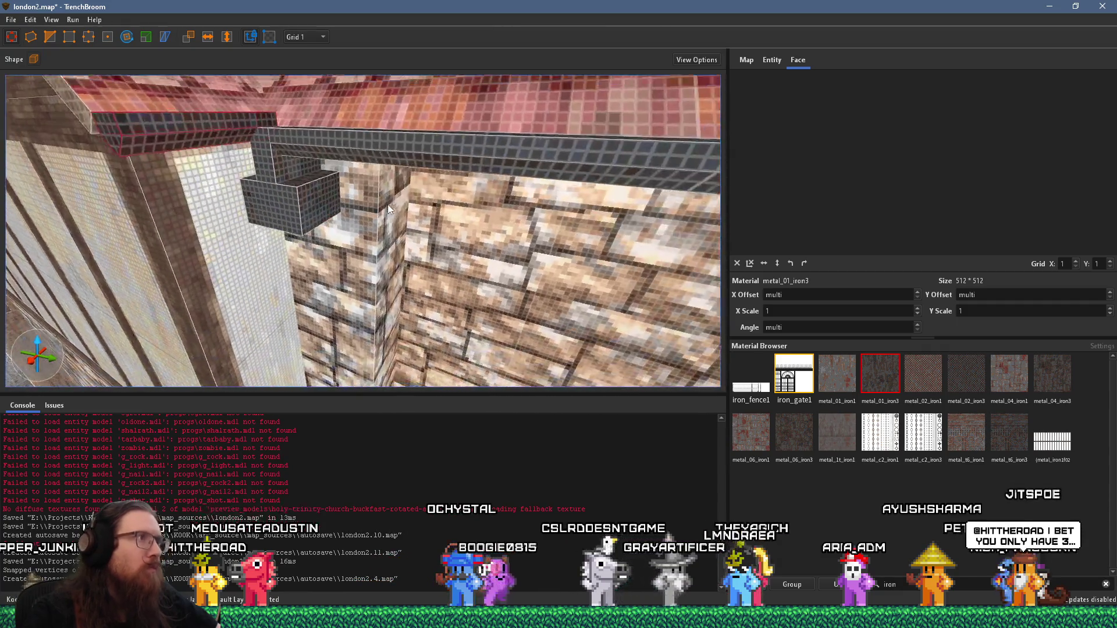
{"action": "key", "text": "Escape"}
Select the hopper box, restore the grid to 4, and compare with the church photo
{"action": "key", "text": "a"}
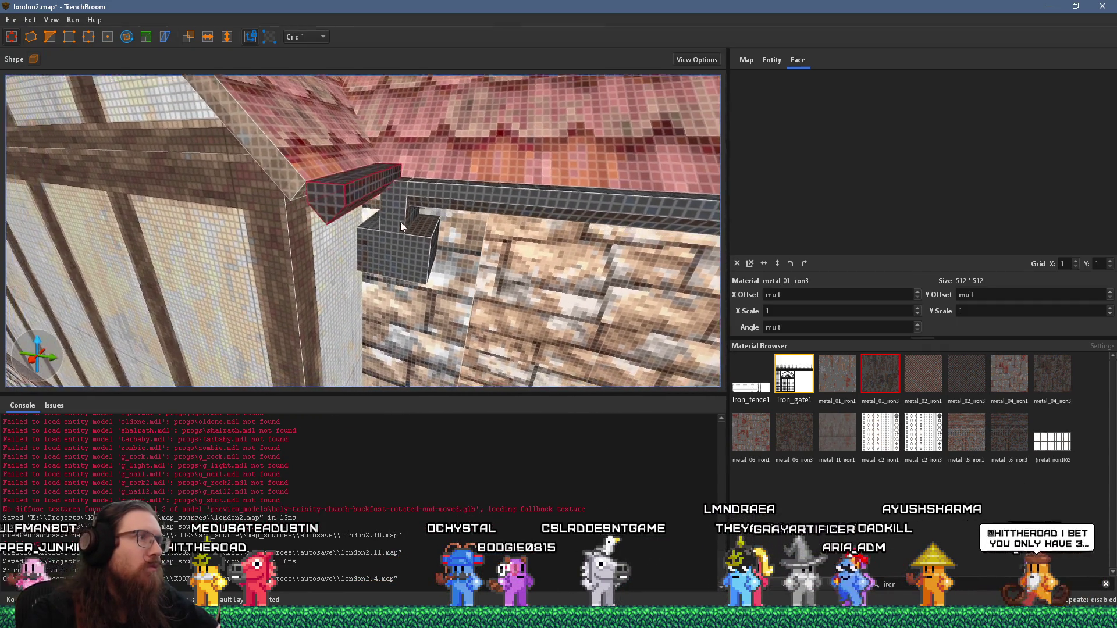
{"action": "left_click", "coordinate": [413, 236]}
{"action": "left_click", "coordinate": [304, 36]}
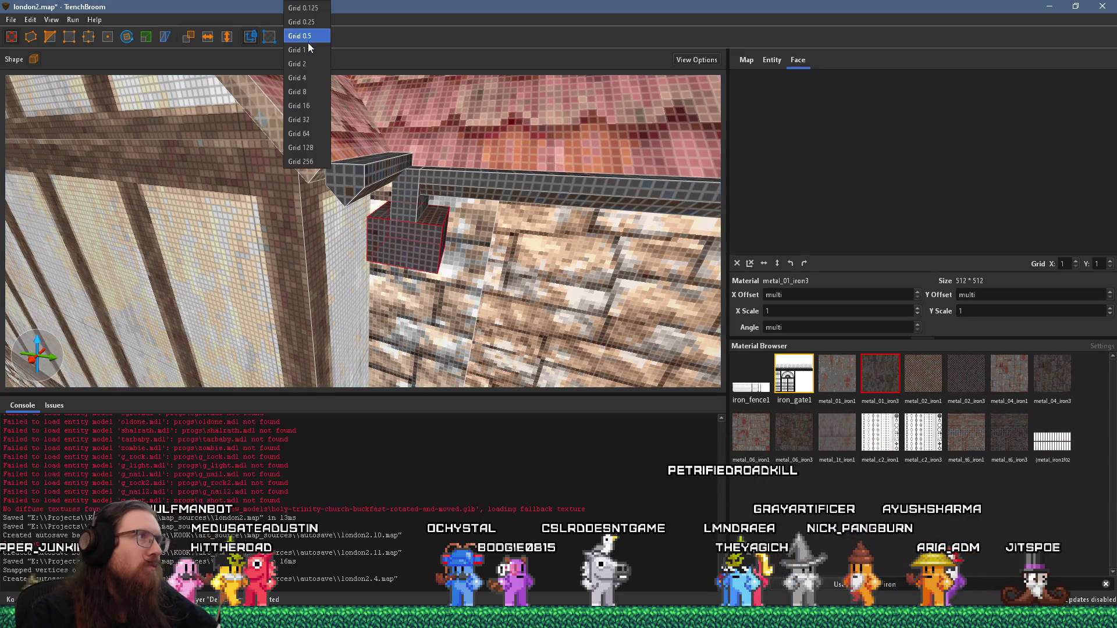
{"action": "left_click", "coordinate": [307, 79]}
{"action": "scroll", "coordinate": [378, 148], "scroll_direction": "up", "scroll_amount": 2}
{"action": "key", "text": "alt+Tab"}
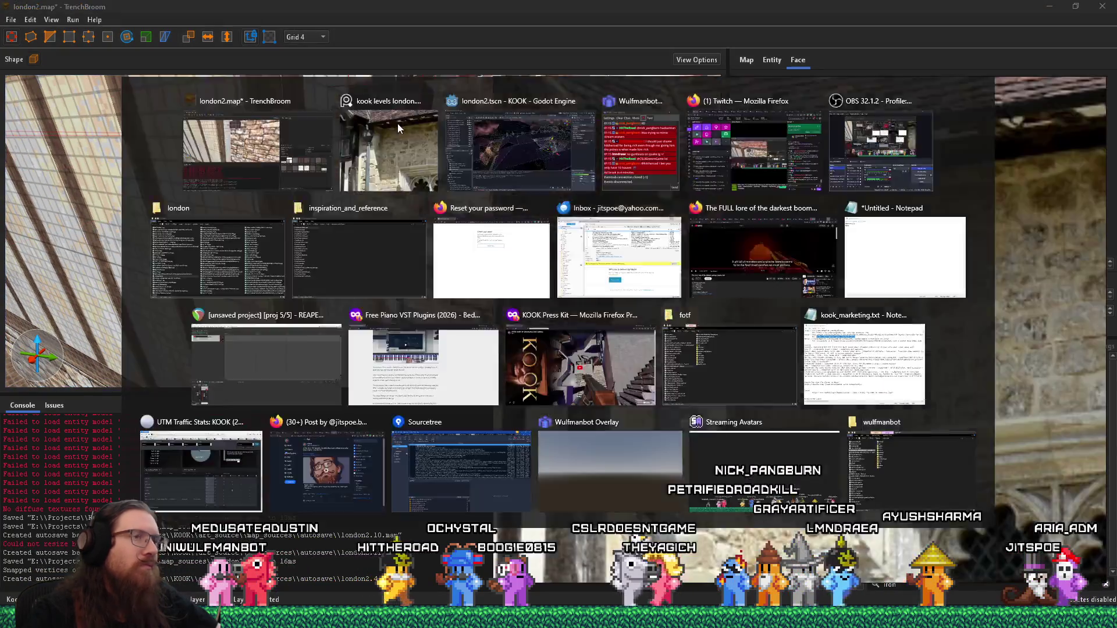
{"action": "key", "text": "alt+Tab"}
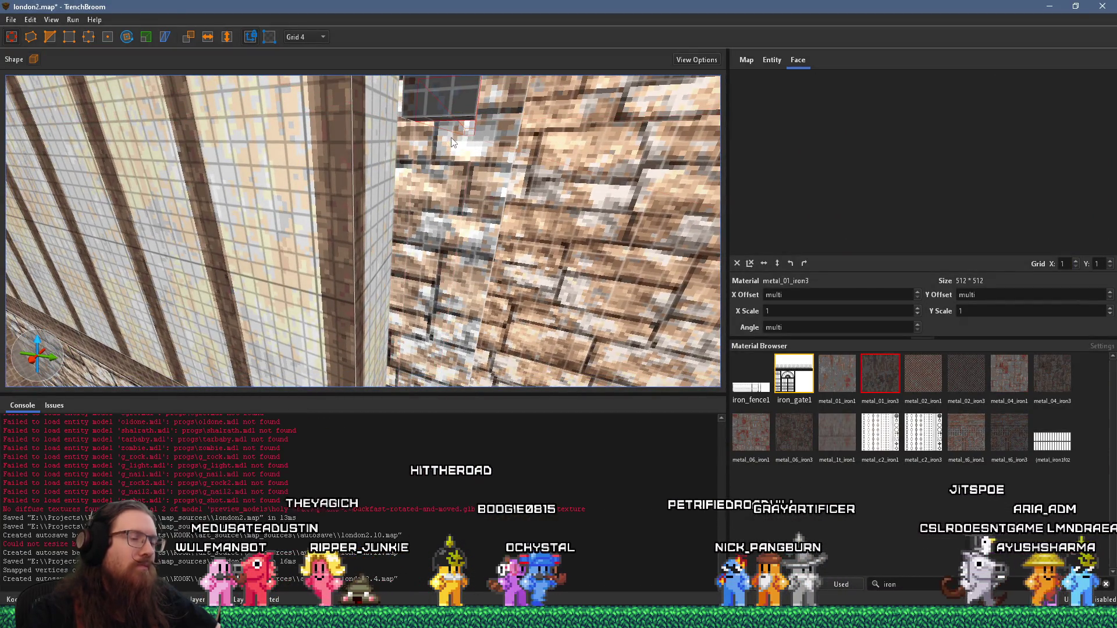
Reshape and shorten the thin brush under the hopper, undoing a trial CSG merge
{"action": "mouse_move", "coordinate": [465, 125]}
{"action": "left_mouse_down"}
{"action": "mouse_move", "coordinate": [479, 69]}
{"action": "mouse_move", "coordinate": [427, 99]}
{"action": "left_mouse_up"}
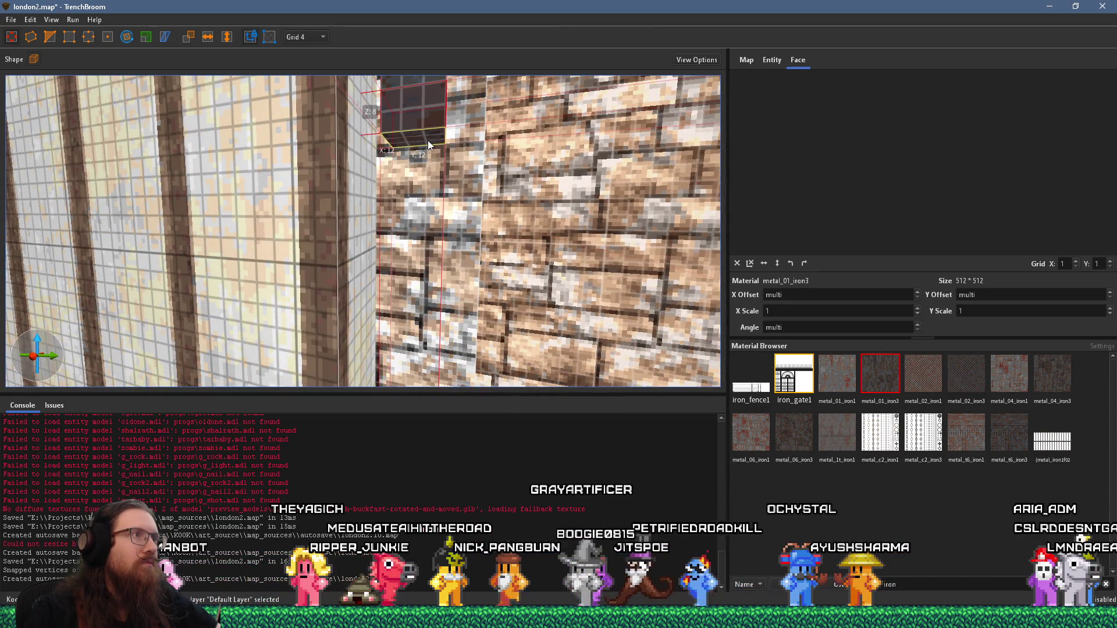
{"action": "left_click_drag", "start_coordinate": [443, 140], "coordinate": [402, 108]}
{"action": "left_click", "coordinate": [359, 112], "text": "shift"}
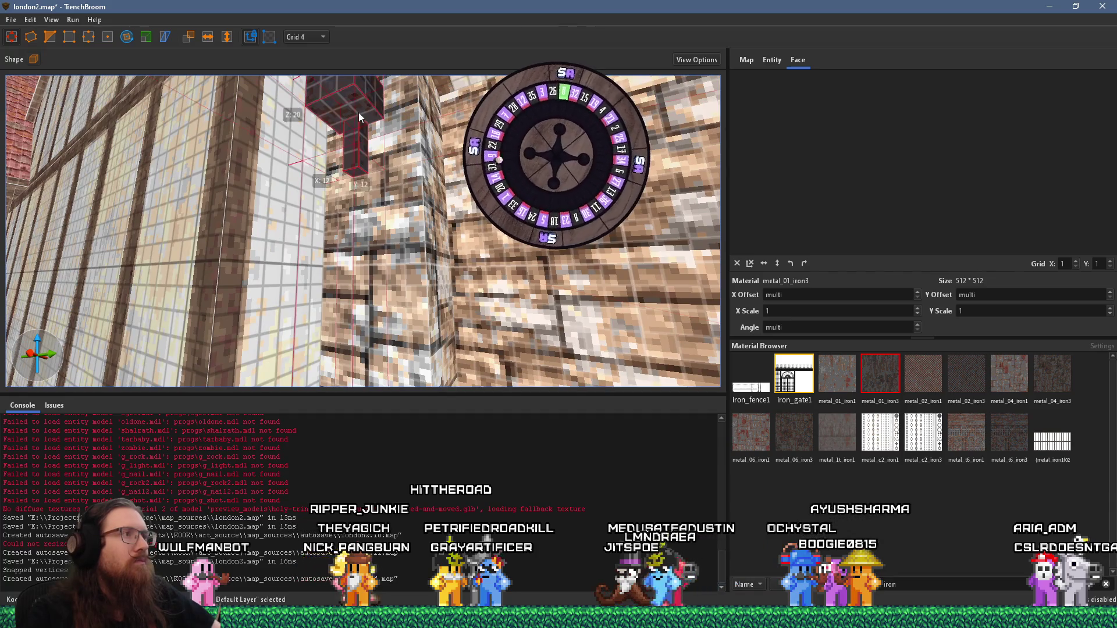
{"action": "key", "text": "ctrl+j"}
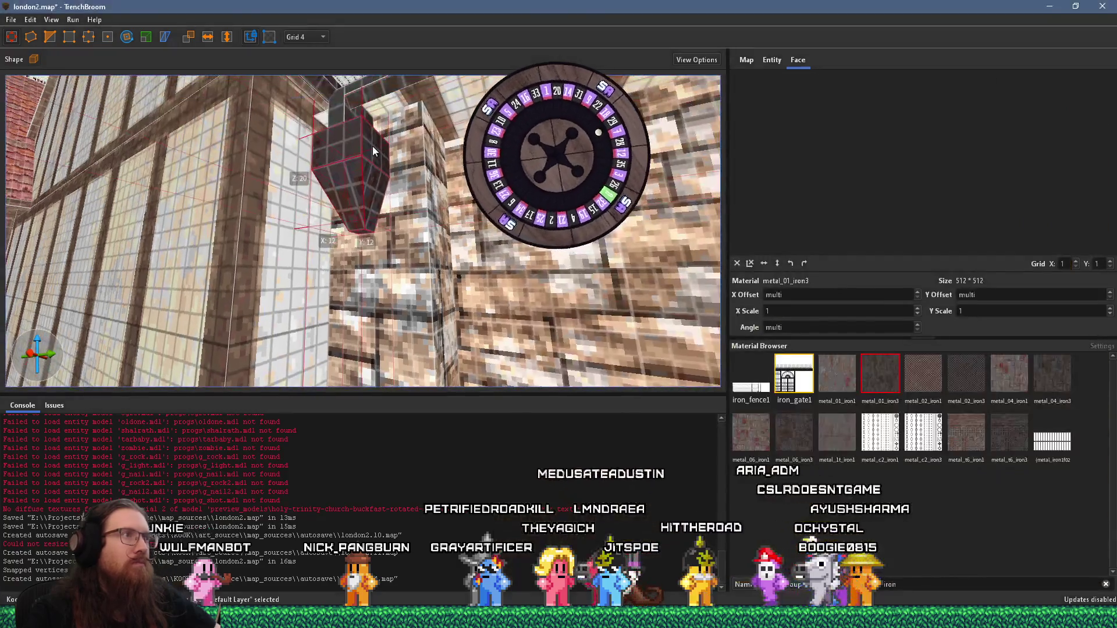
{"action": "key", "text": "ctrl+z"}
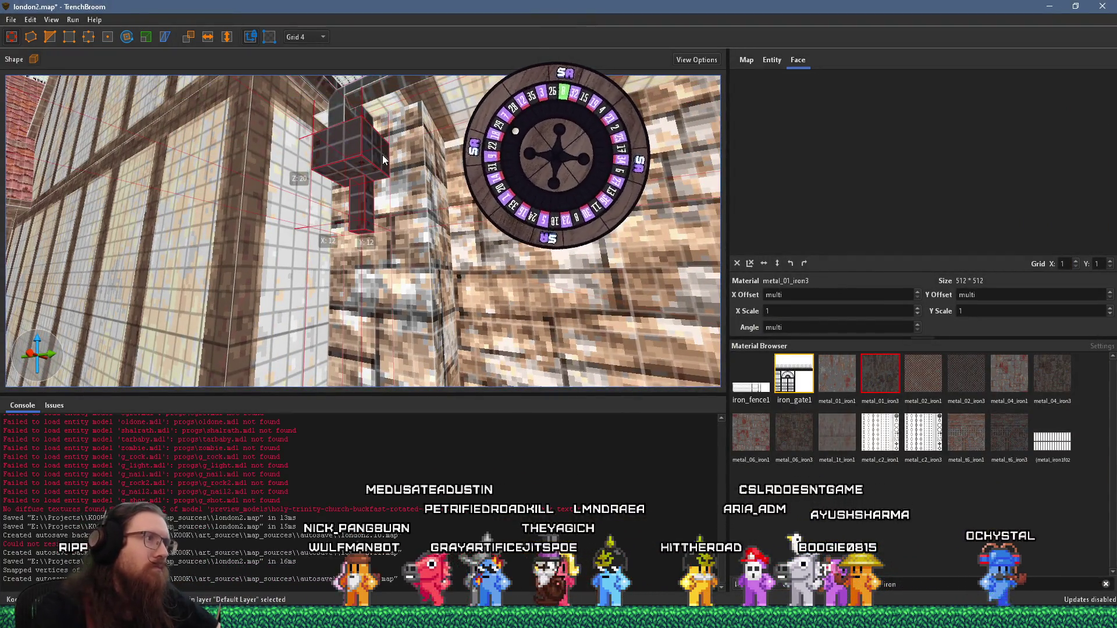
{"action": "left_click_drag", "start_coordinate": [360, 236], "coordinate": [365, 148]}
Draw a new thin downpipe brush down the stone wall corner and check the reference photo
{"action": "key", "text": "a"}
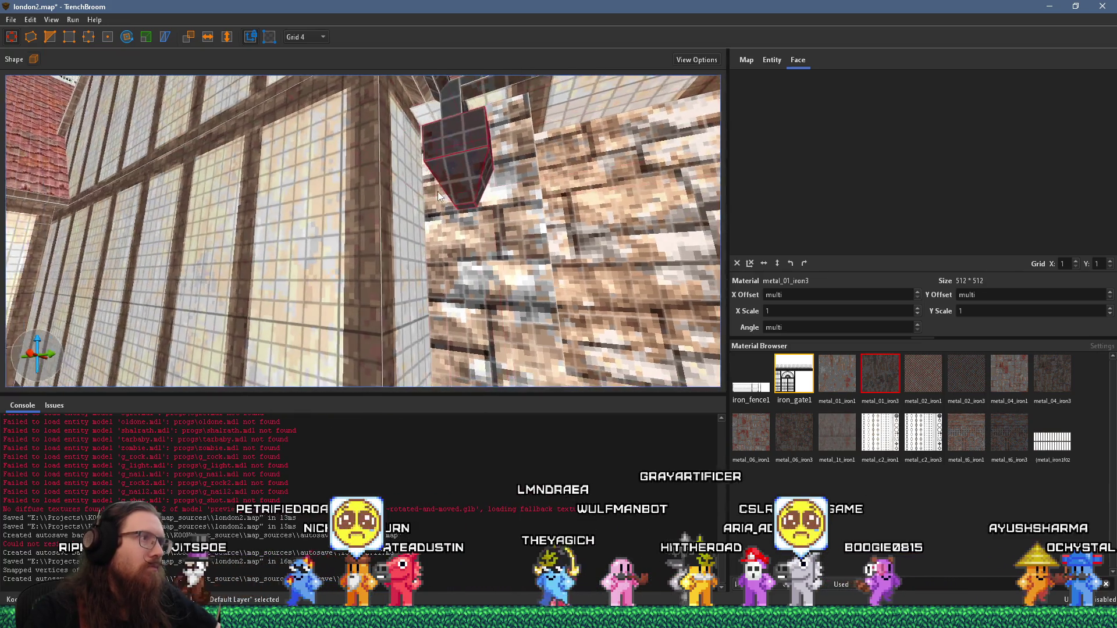
{"action": "key", "text": "Escape"}
{"action": "mouse_move", "coordinate": [471, 221]}
{"action": "left_mouse_down"}
{"action": "mouse_move", "coordinate": [480, 213]}
{"action": "mouse_move", "coordinate": [480, 224]}
{"action": "mouse_move", "coordinate": [455, 203]}
{"action": "left_mouse_up"}
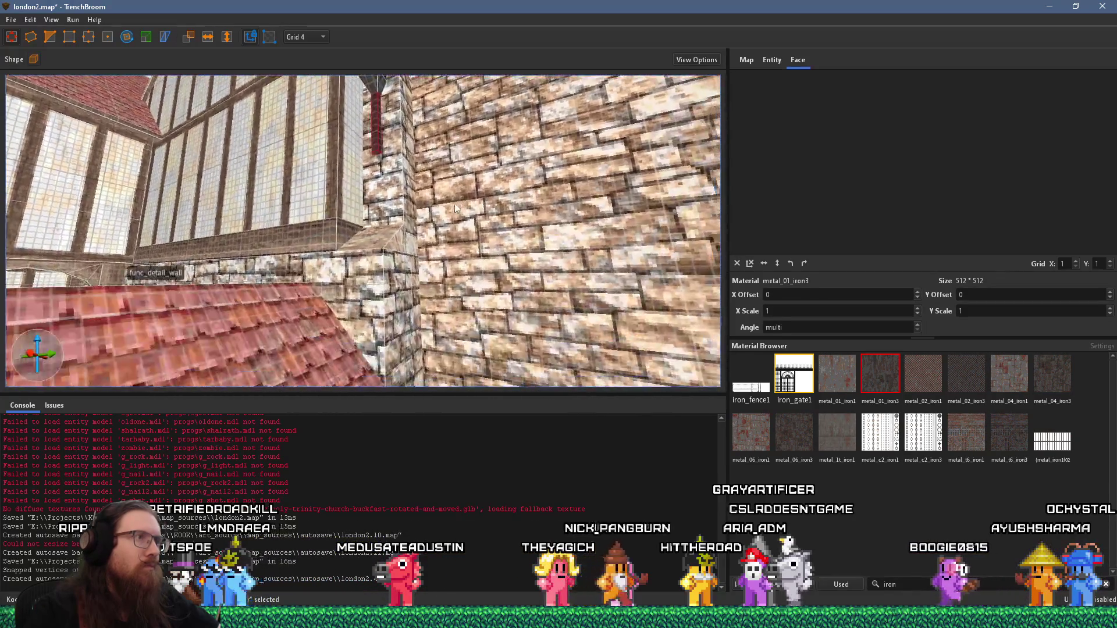
{"action": "scroll", "coordinate": [377, 158], "scroll_direction": "up", "scroll_amount": 2}
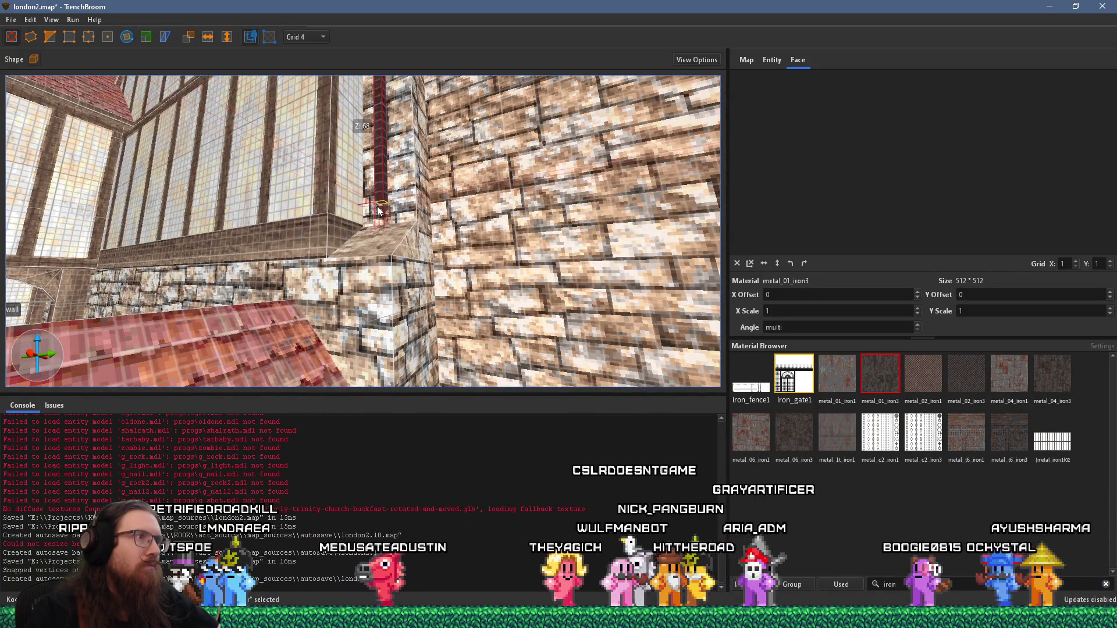
{"action": "key", "text": "alt+Tab"}
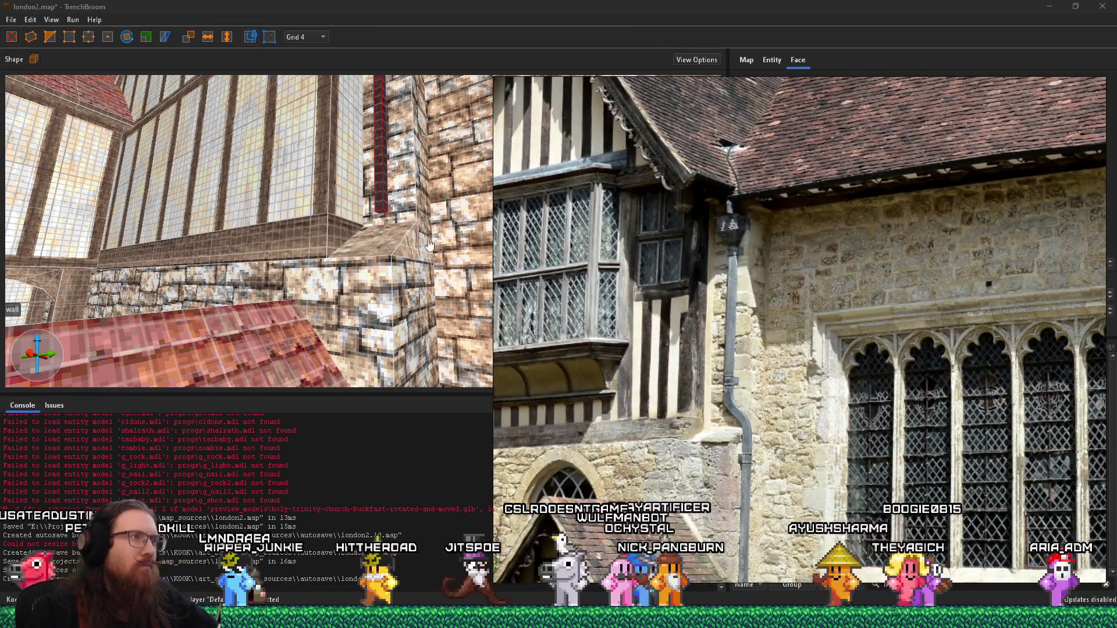
{"action": "left_click", "coordinate": [400, 219]}
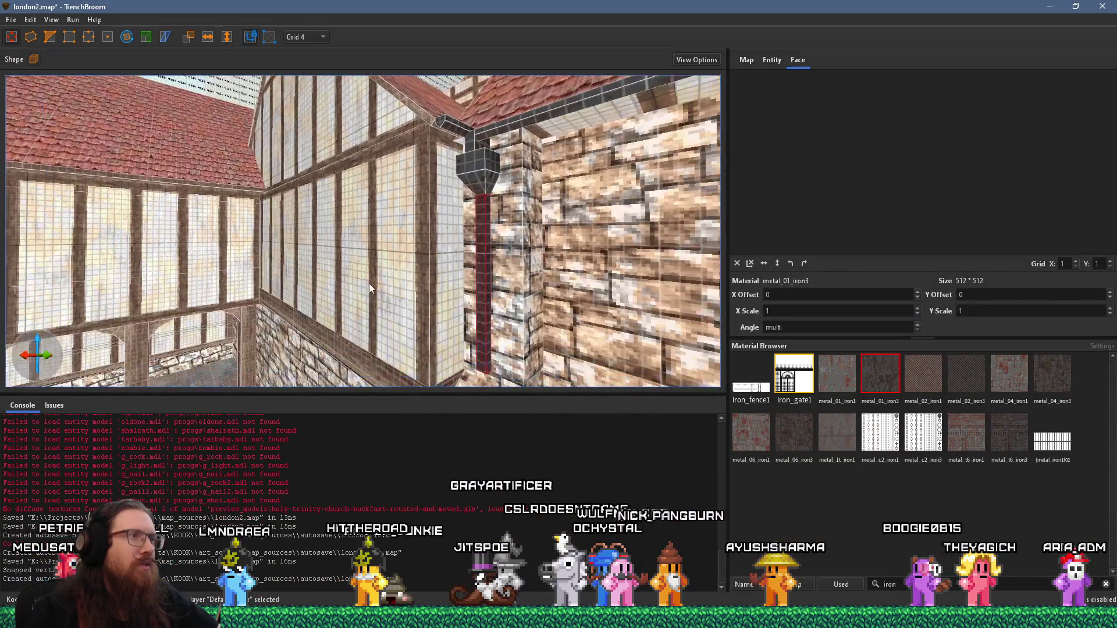
Raise the downpipe's bottom end so it stops well above the ground
{"action": "key", "text": "w"}
{"action": "key", "text": "a"}
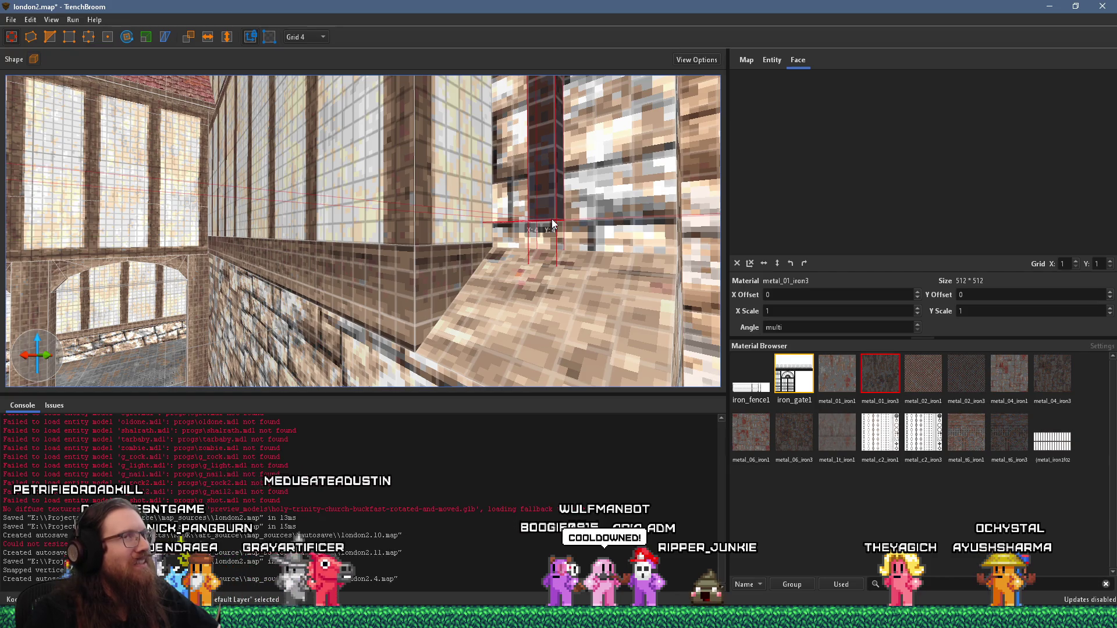
{"action": "scroll", "coordinate": [551, 218], "scroll_direction": "up", "scroll_amount": 3}
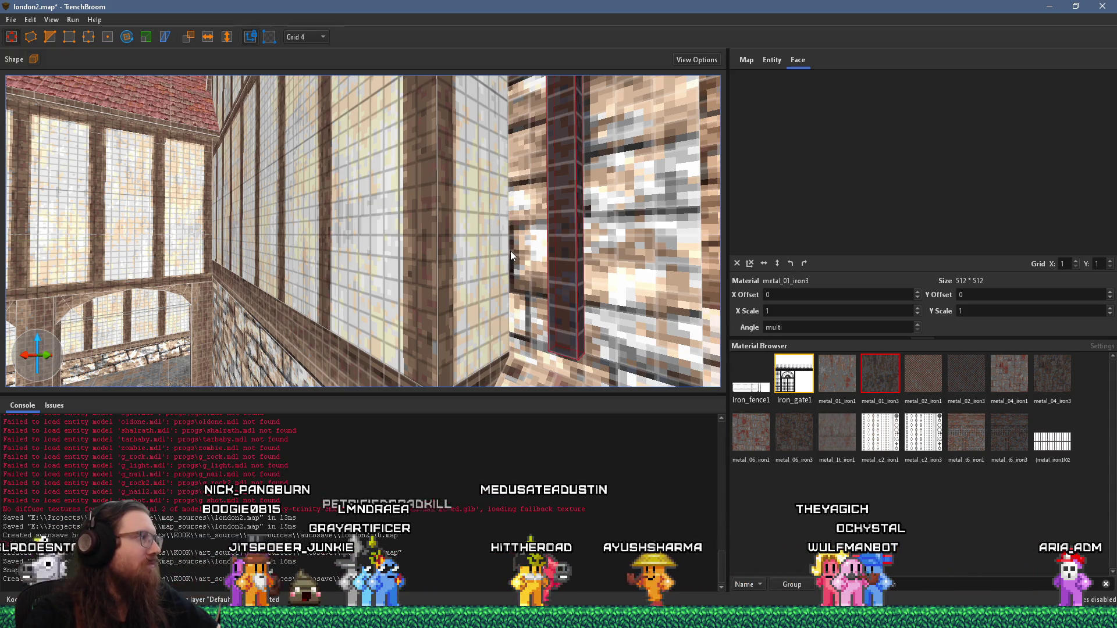
{"action": "left_click_drag", "start_coordinate": [582, 308], "coordinate": [584, 277]}
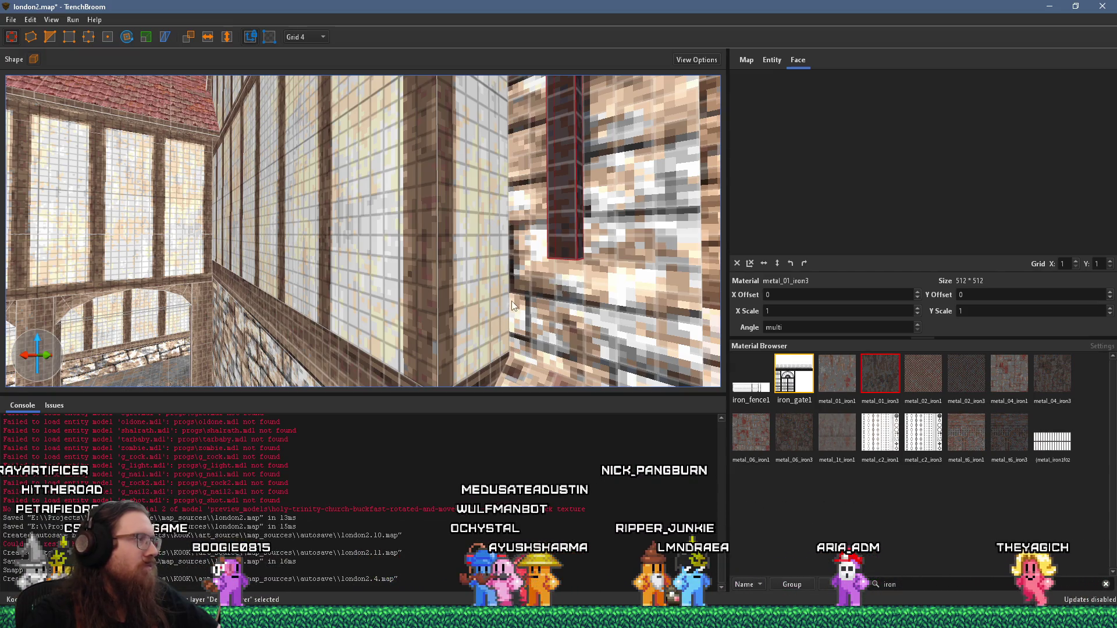
{"action": "scroll", "coordinate": [550, 293], "scroll_direction": "up", "scroll_amount": 5}
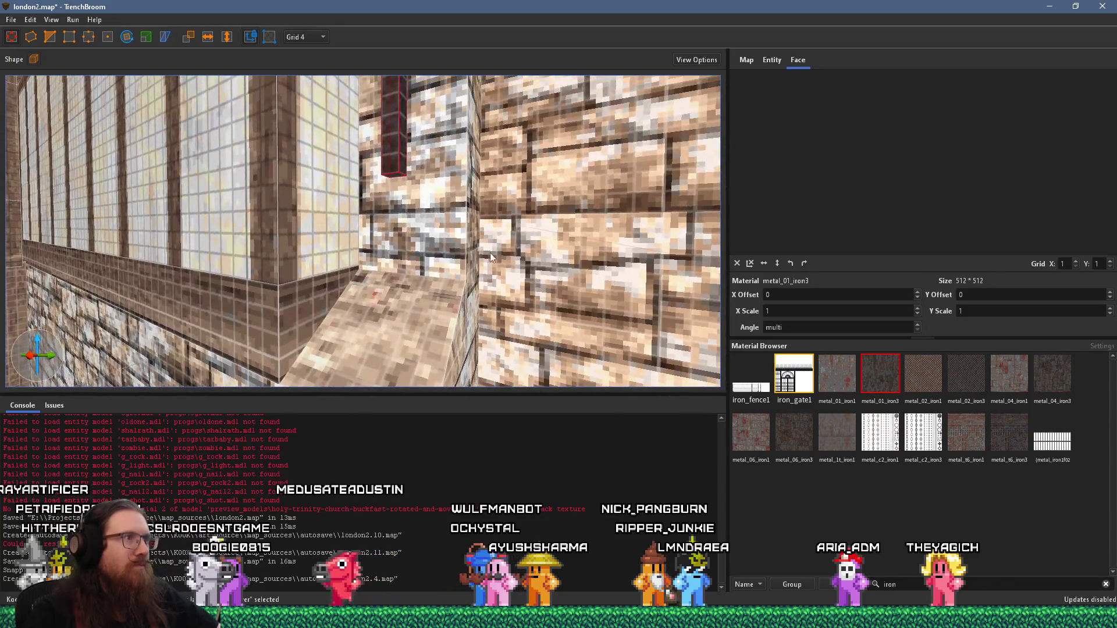
{"action": "left_click_drag", "start_coordinate": [401, 182], "coordinate": [398, 181]}
Compare the downpipe with the church photo from several angles, then select the hopper head block
{"action": "key", "text": "alt+Tab"}
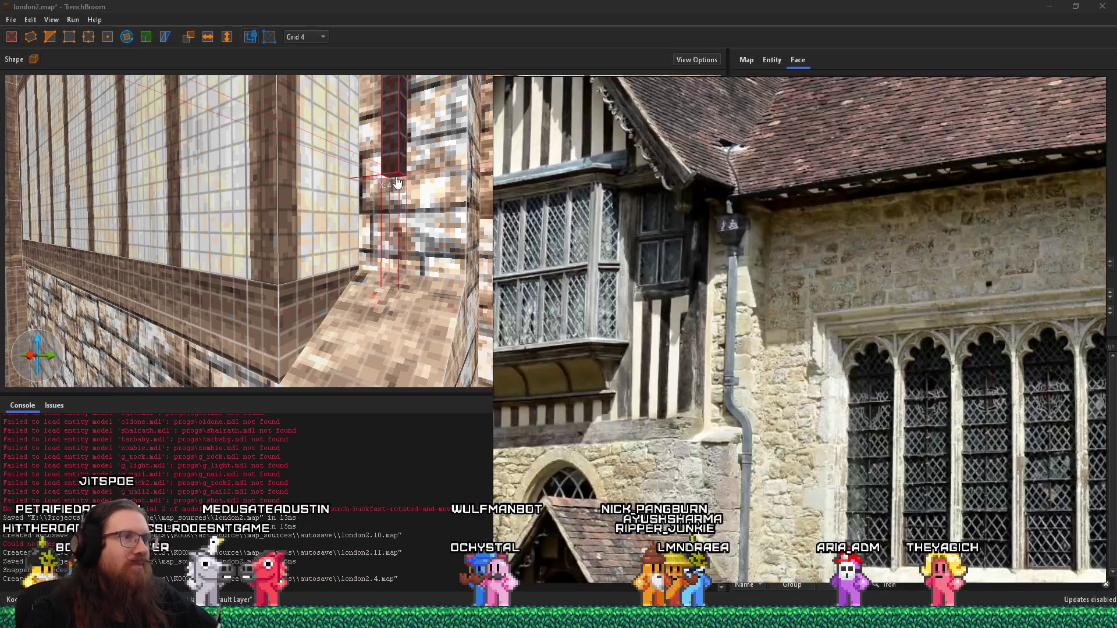
{"action": "key", "text": "alt+Tab"}
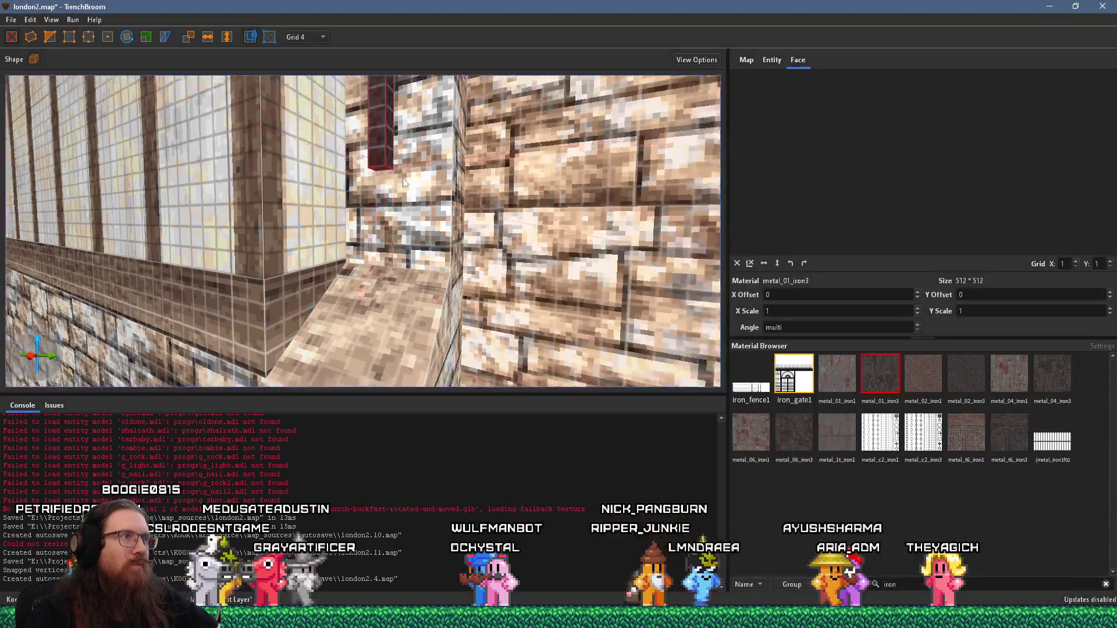
{"action": "key", "text": "w"}
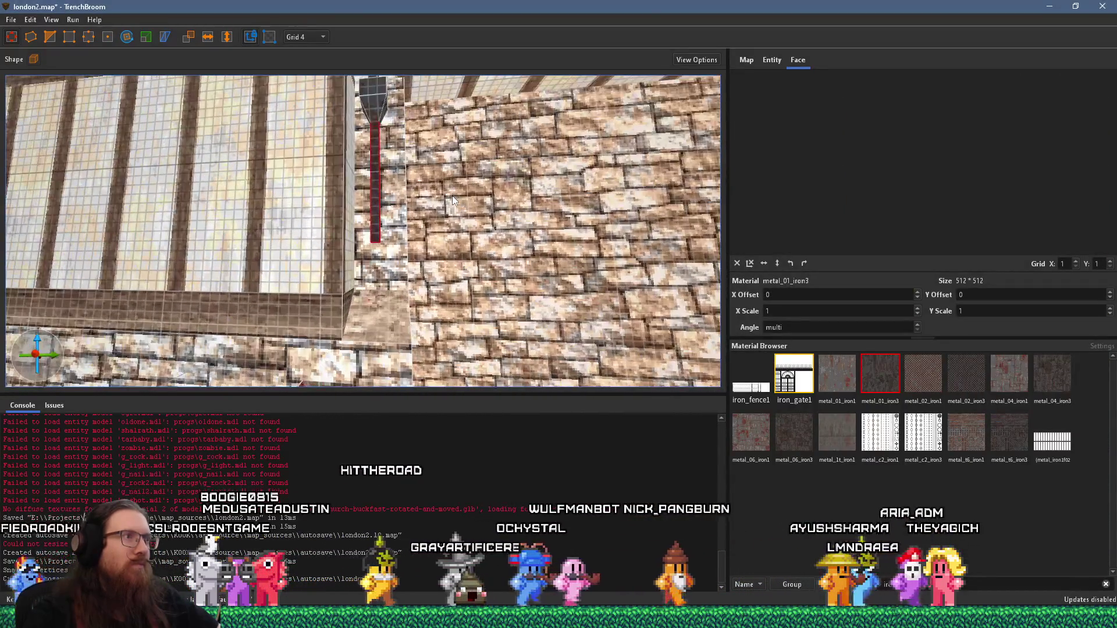
{"action": "key", "text": "alt+Tab"}
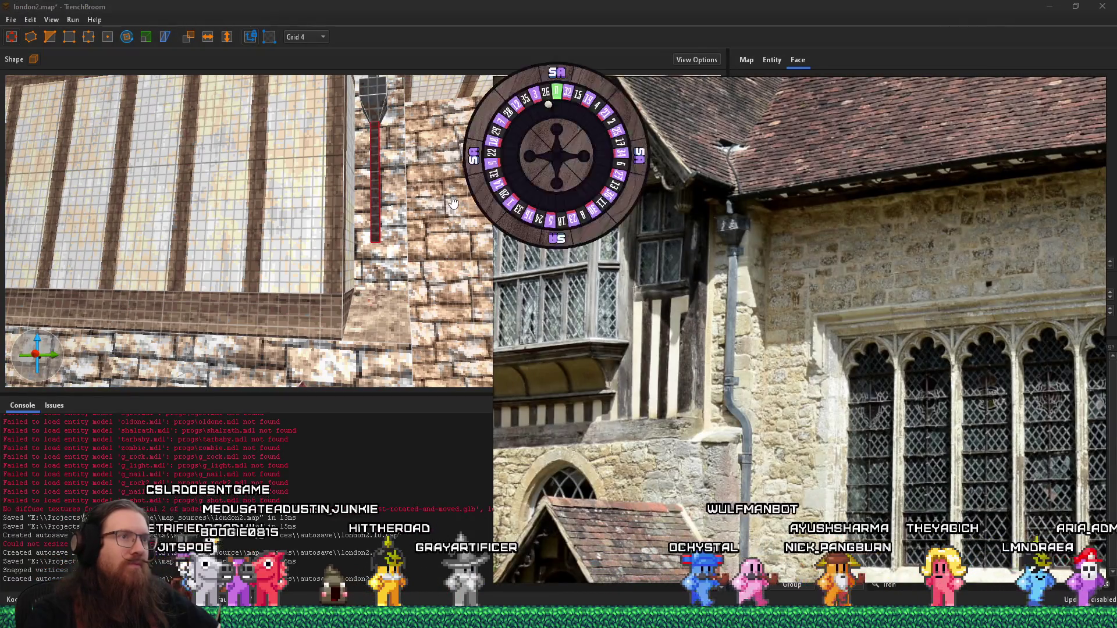
{"action": "key", "text": "alt+Tab"}
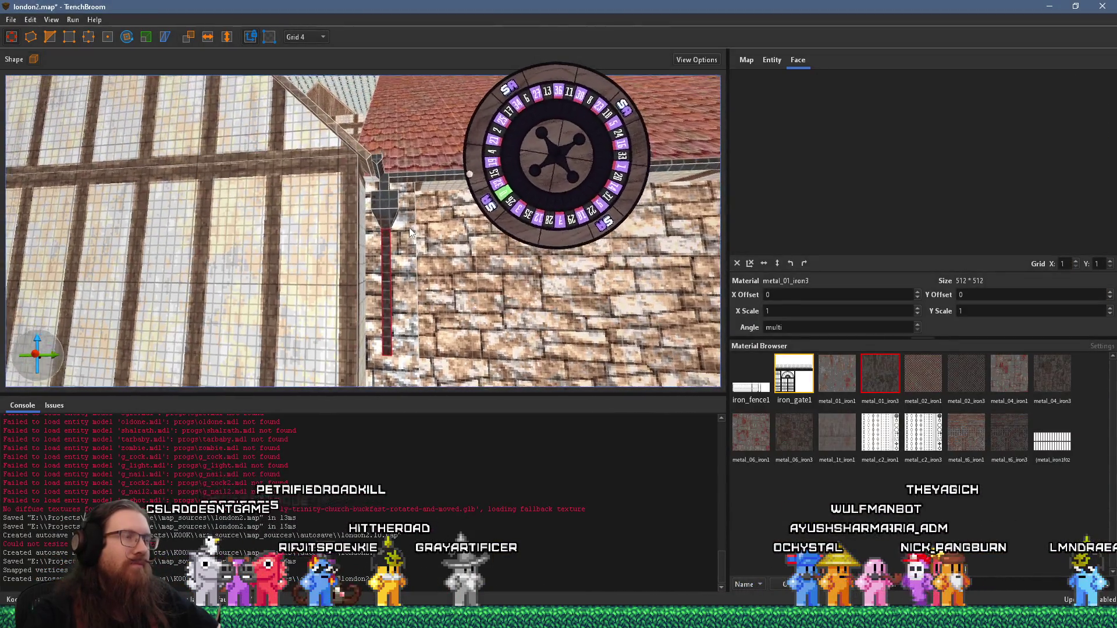
{"action": "key", "text": "d"}
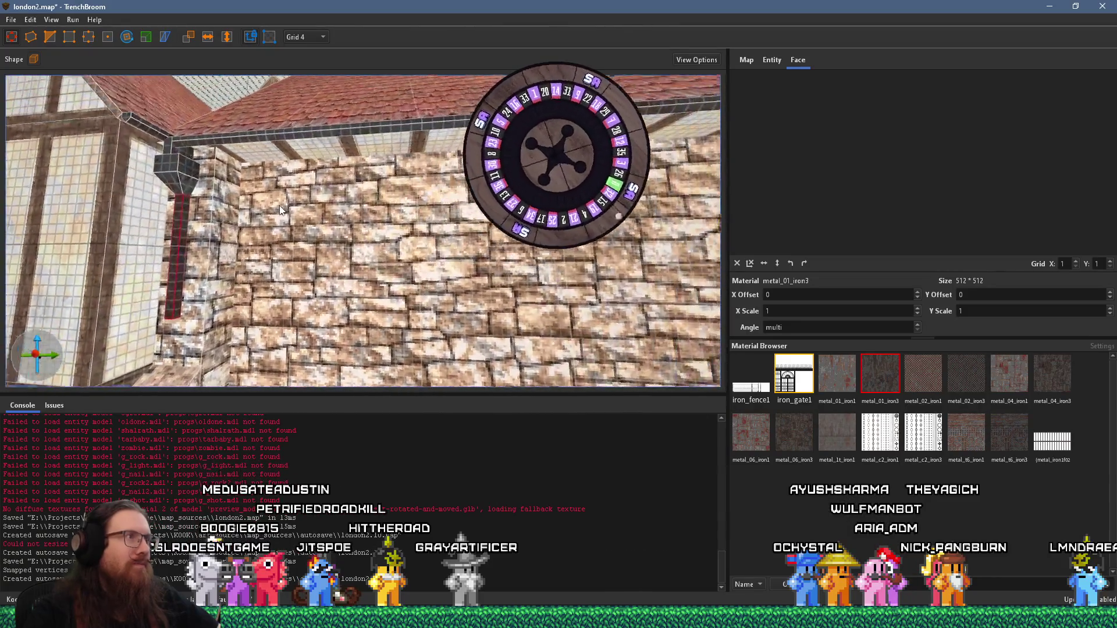
{"action": "key", "text": "a"}
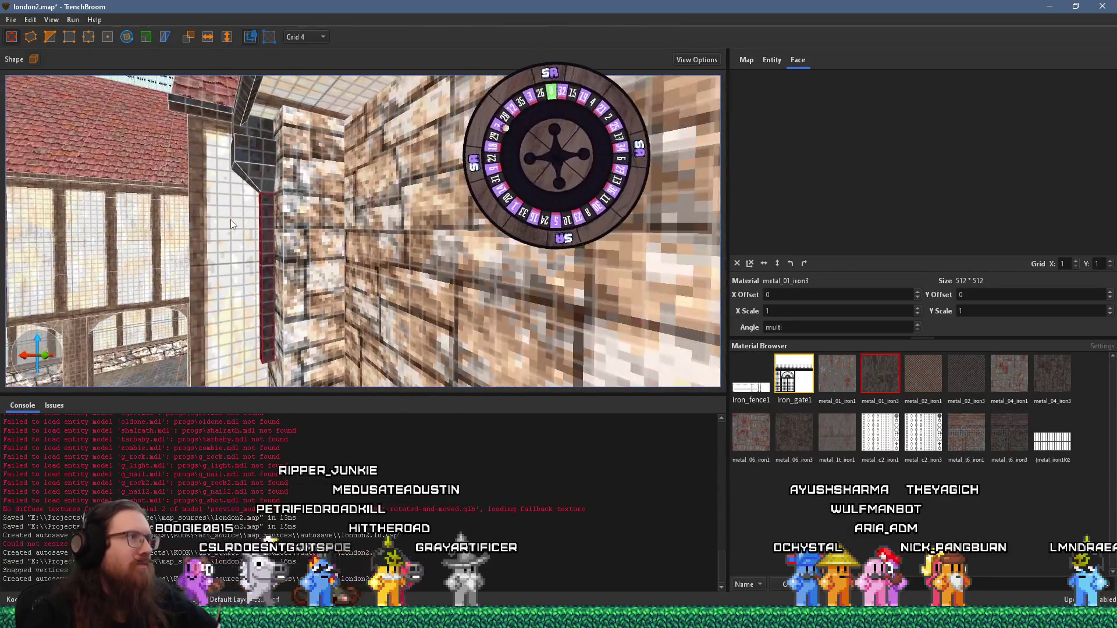
{"action": "key", "text": "a"}
{"action": "key", "text": "a"}
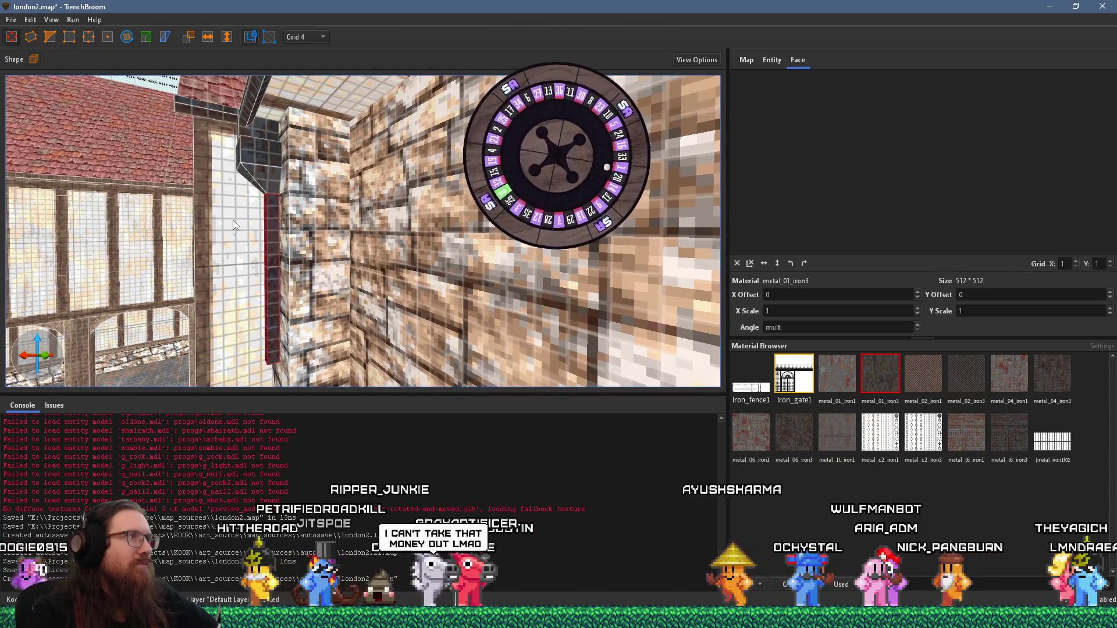
{"action": "key", "text": "a"}
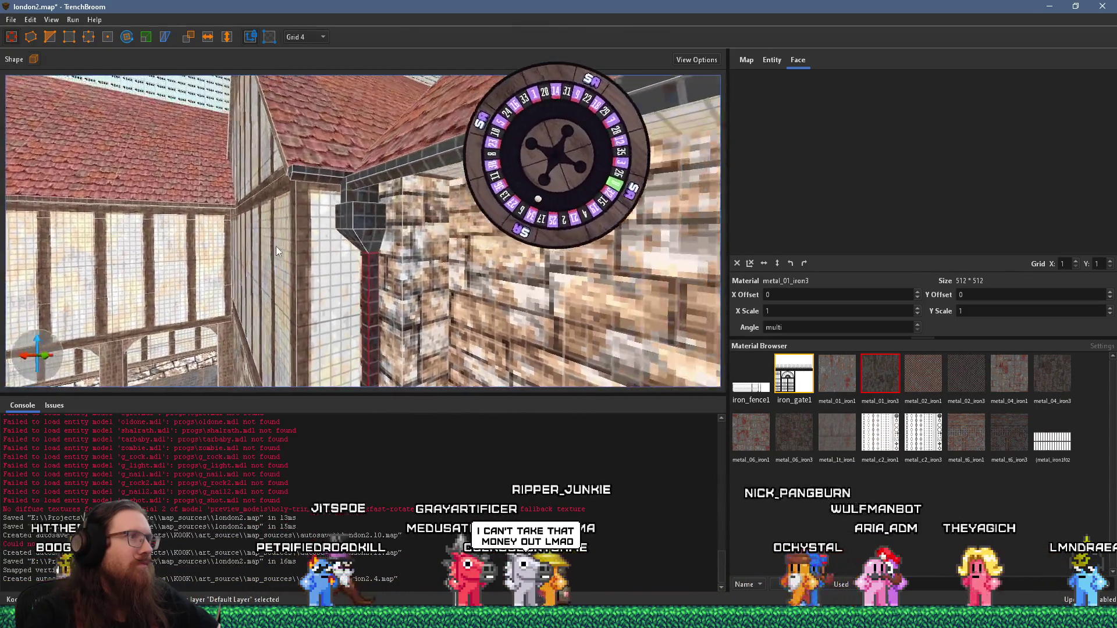
{"action": "key", "text": "a"}
{"action": "key", "text": "alt+Tab"}
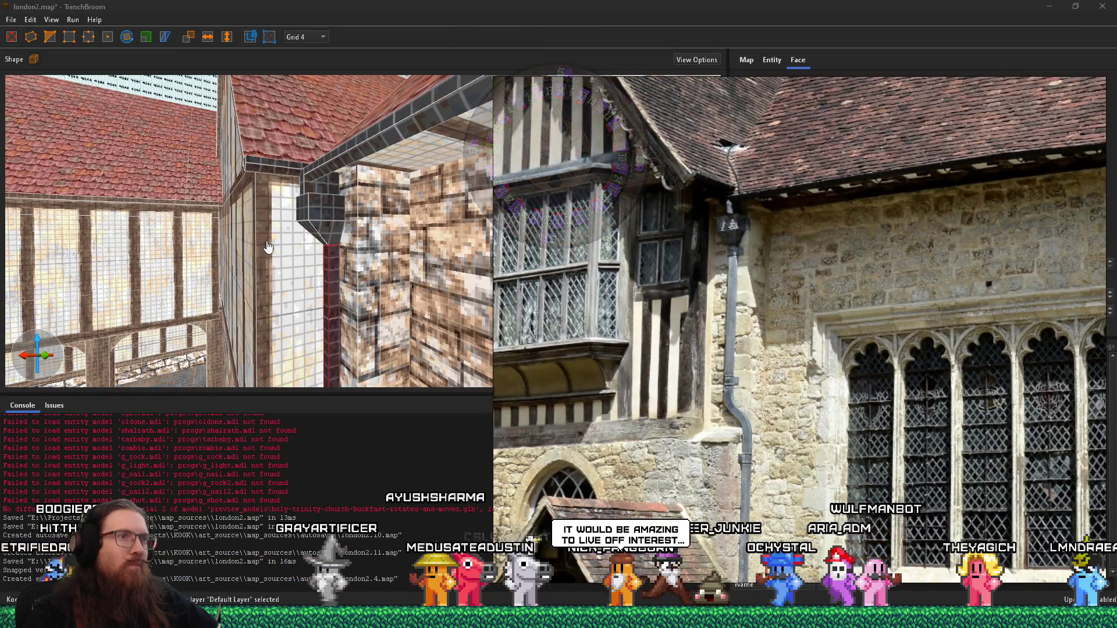
{"action": "key", "text": "alt+Tab"}
{"action": "scroll", "coordinate": [335, 240], "scroll_direction": "up", "scroll_amount": 5}
{"action": "left_click", "coordinate": [346, 226]}
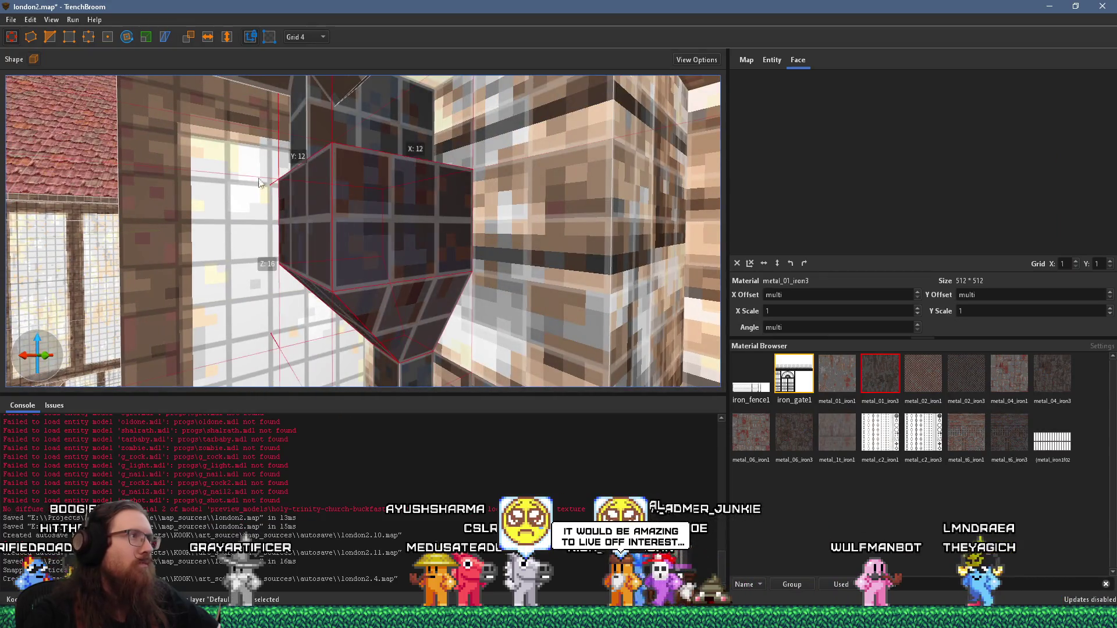
Narrow the hopper head and lower its top from 16 to 8 units
{"action": "left_click", "coordinate": [147, 38]}
{"action": "left_click_drag", "start_coordinate": [310, 221], "coordinate": [342, 222]}
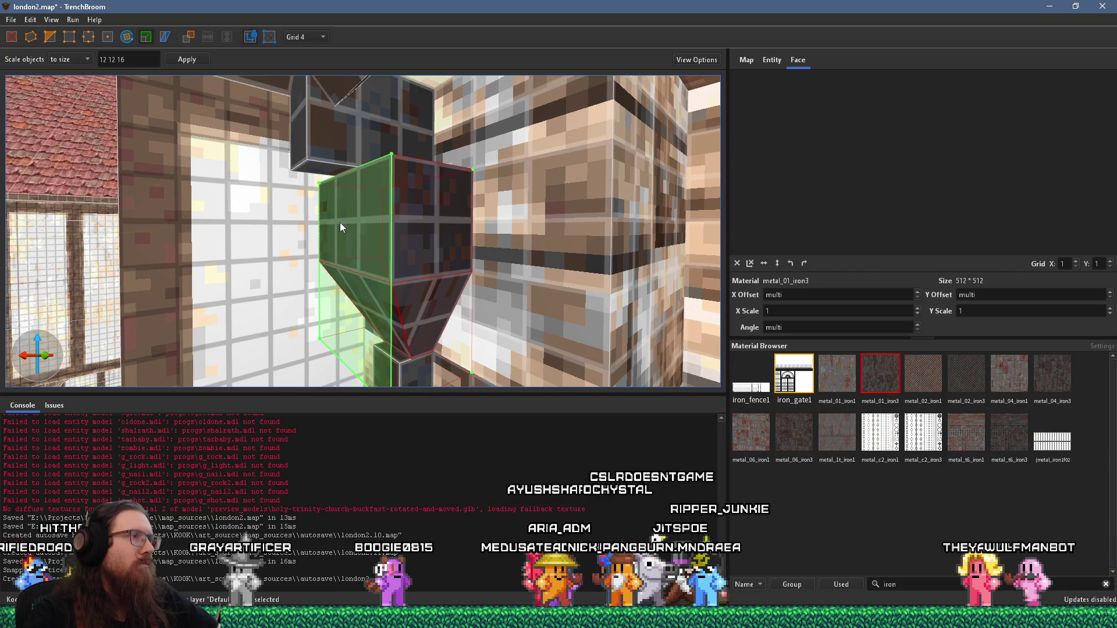
{"action": "key", "text": "Escape"}
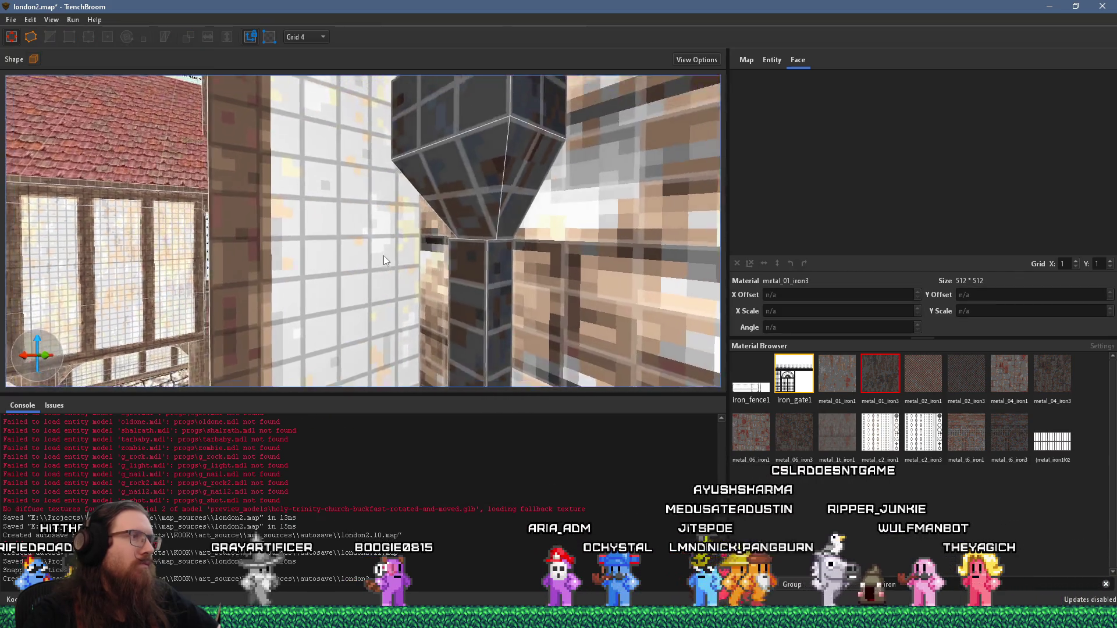
{"action": "key", "text": "ctrl+z"}
{"action": "scroll", "coordinate": [507, 210], "scroll_direction": "down", "scroll_amount": 5}
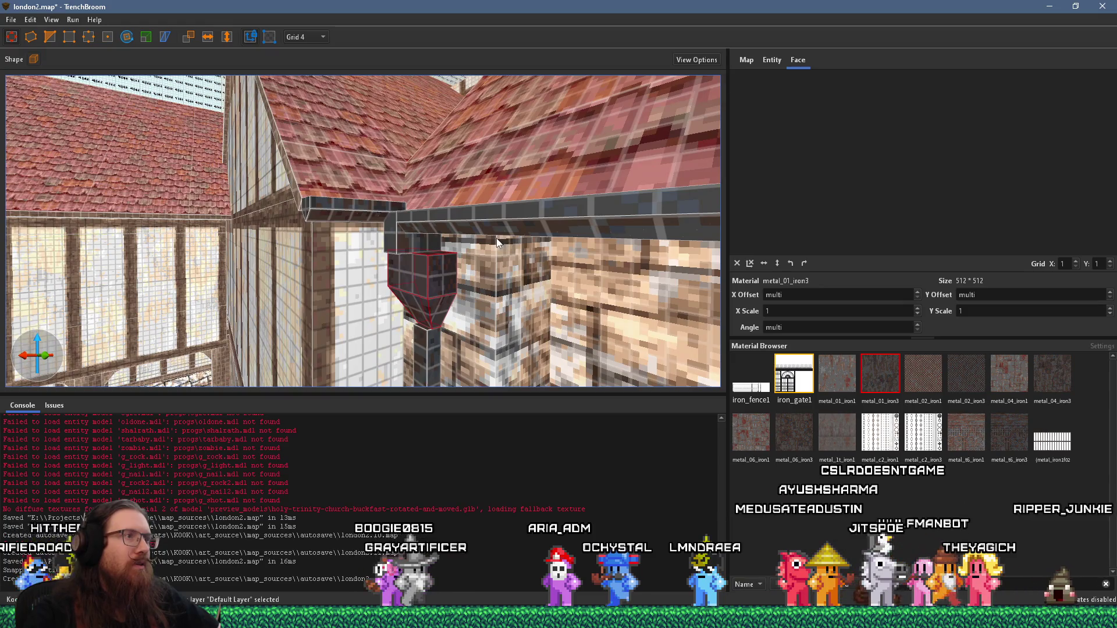
{"action": "left_click_drag", "start_coordinate": [432, 260], "coordinate": [432, 301]}
{"action": "key", "text": "Escape"}
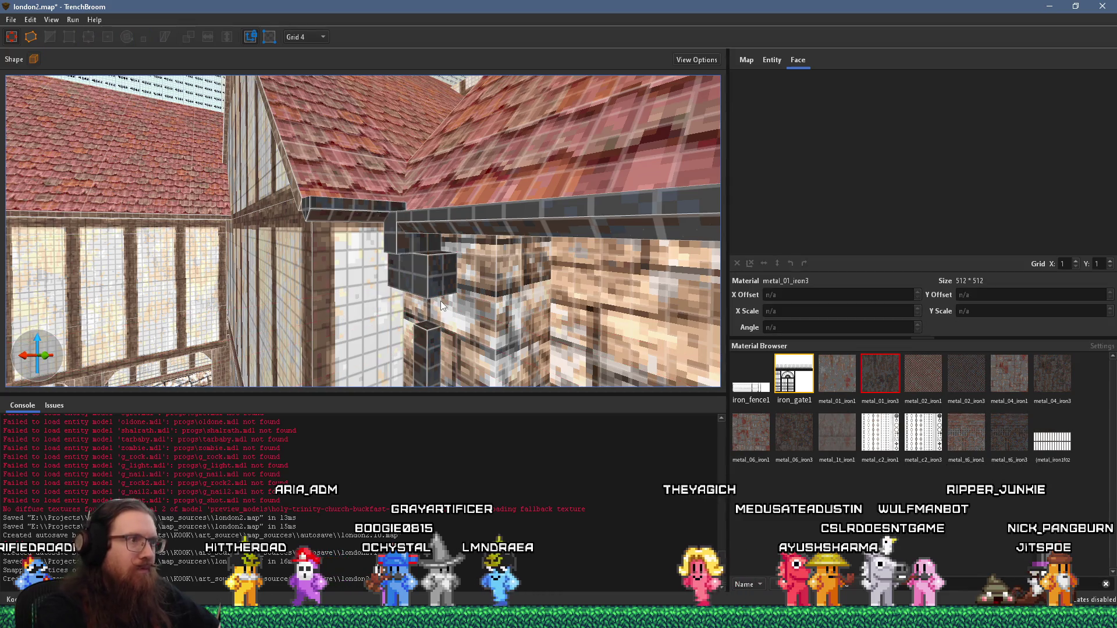
Reselect the whole dark iron cube brush under the gutter
{"action": "scroll", "coordinate": [458, 294], "scroll_direction": "up", "scroll_amount": 5}
{"action": "scroll", "coordinate": [526, 217], "scroll_direction": "down", "scroll_amount": 5}
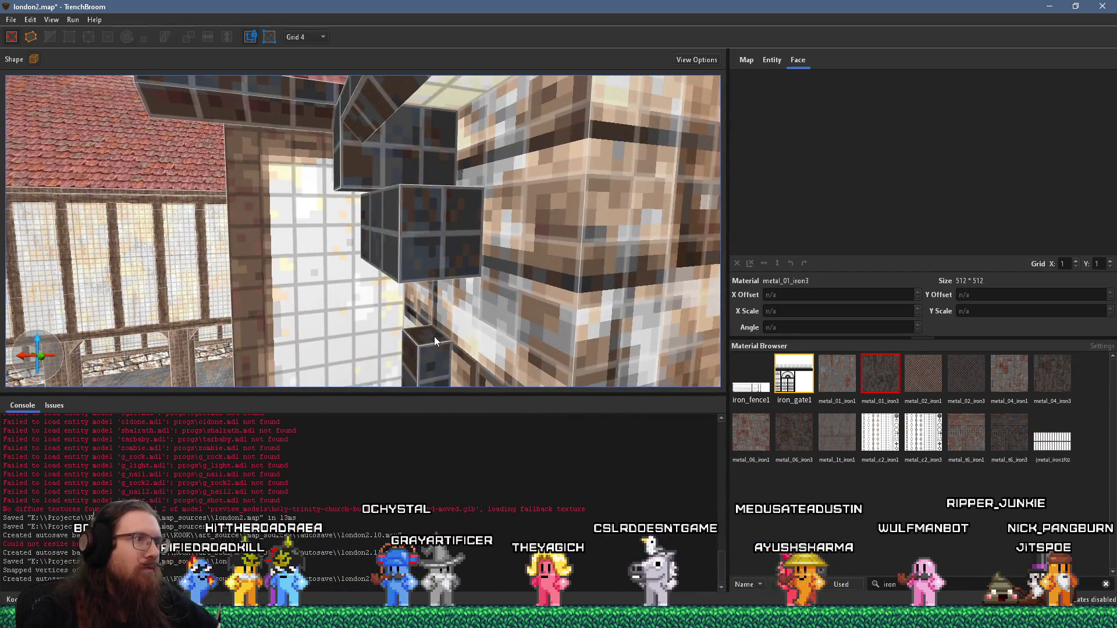
{"action": "left_click", "coordinate": [434, 336]}
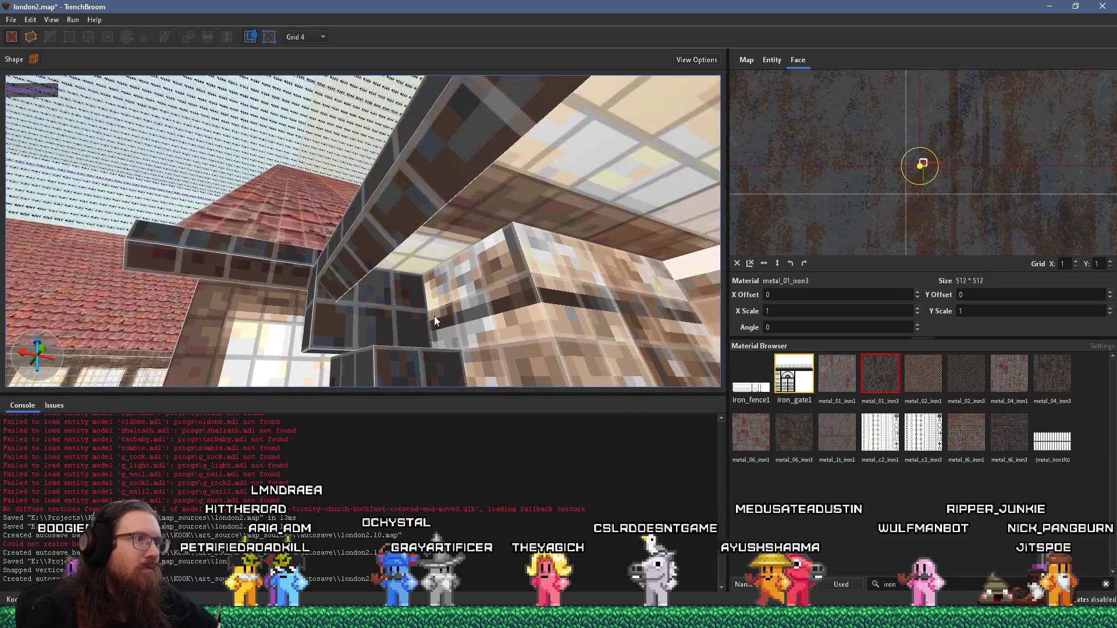
{"action": "scroll", "coordinate": [434, 316], "scroll_direction": "up", "scroll_amount": 5}
{"action": "scroll", "coordinate": [431, 157], "scroll_direction": "down", "scroll_amount": 5}
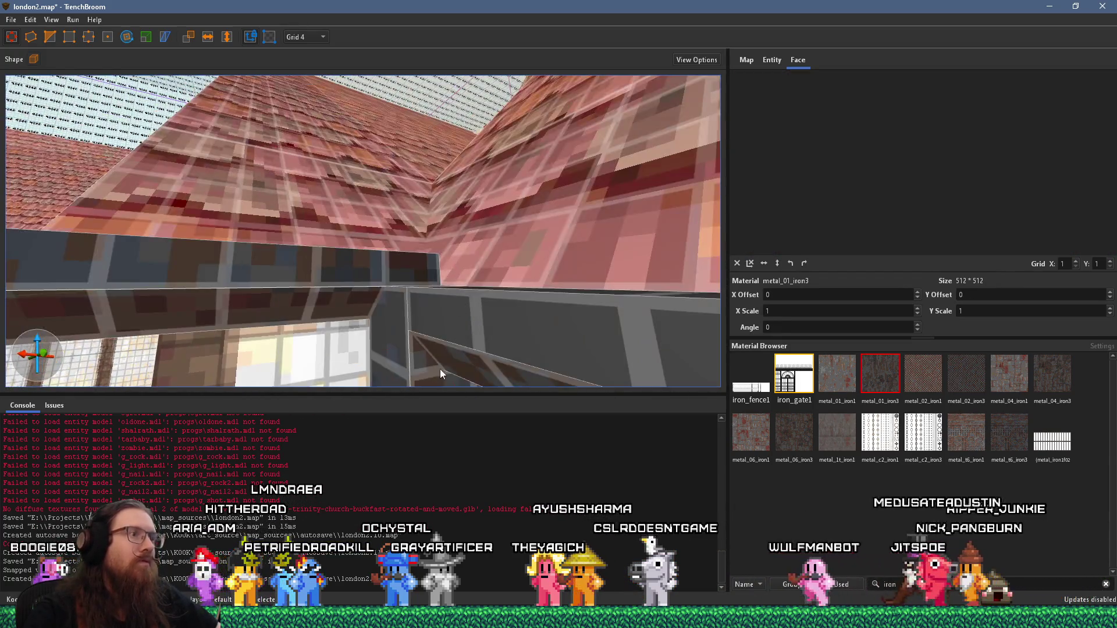
{"action": "left_click", "coordinate": [441, 287]}
{"action": "left_click", "coordinate": [457, 231]}
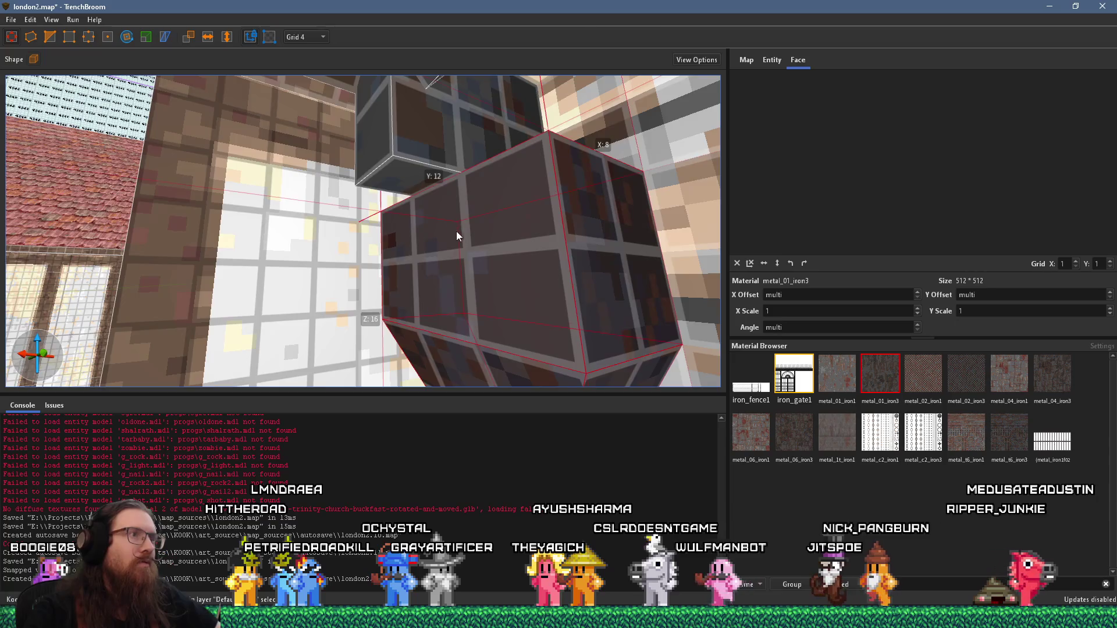
{"action": "scroll", "coordinate": [462, 244], "scroll_direction": "down", "scroll_amount": 5}
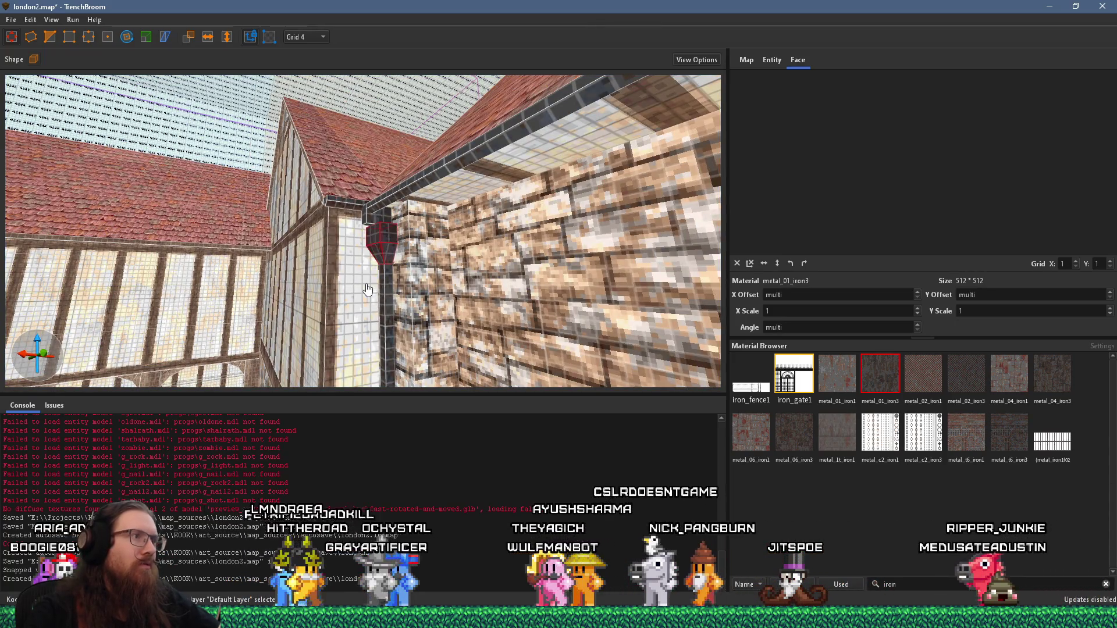
Check the downpipe against the church photo and draw a 4×4 iron pipe section below it
{"action": "key", "text": "Escape"}
{"action": "scroll", "coordinate": [350, 234], "scroll_direction": "up", "scroll_amount": 3}
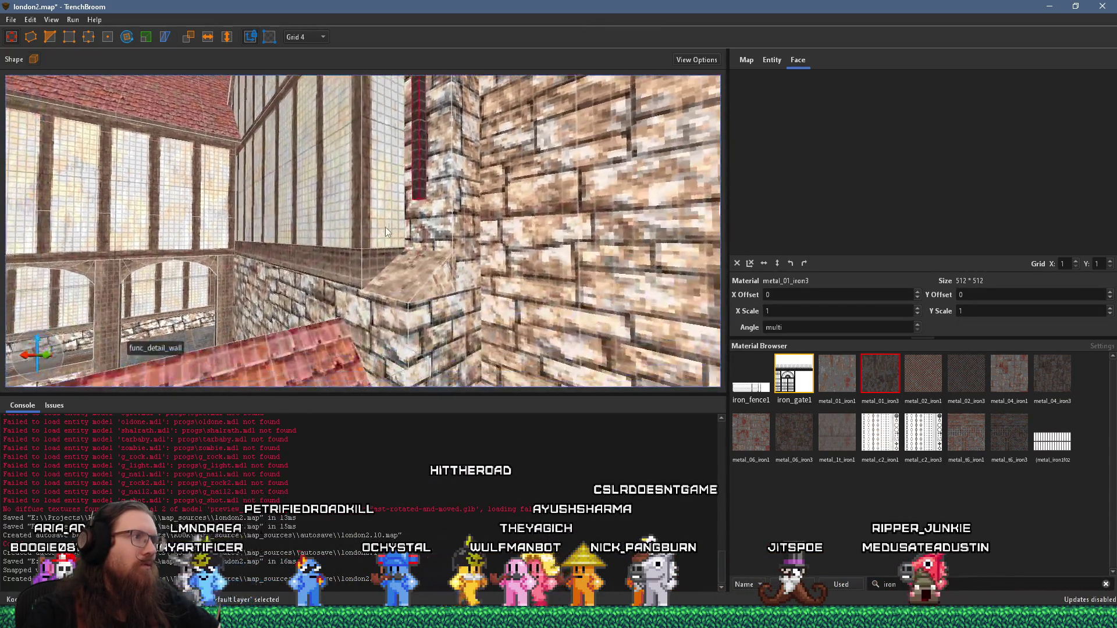
{"action": "left_click", "coordinate": [419, 197]}
{"action": "scroll", "coordinate": [423, 219], "scroll_direction": "up", "scroll_amount": 2}
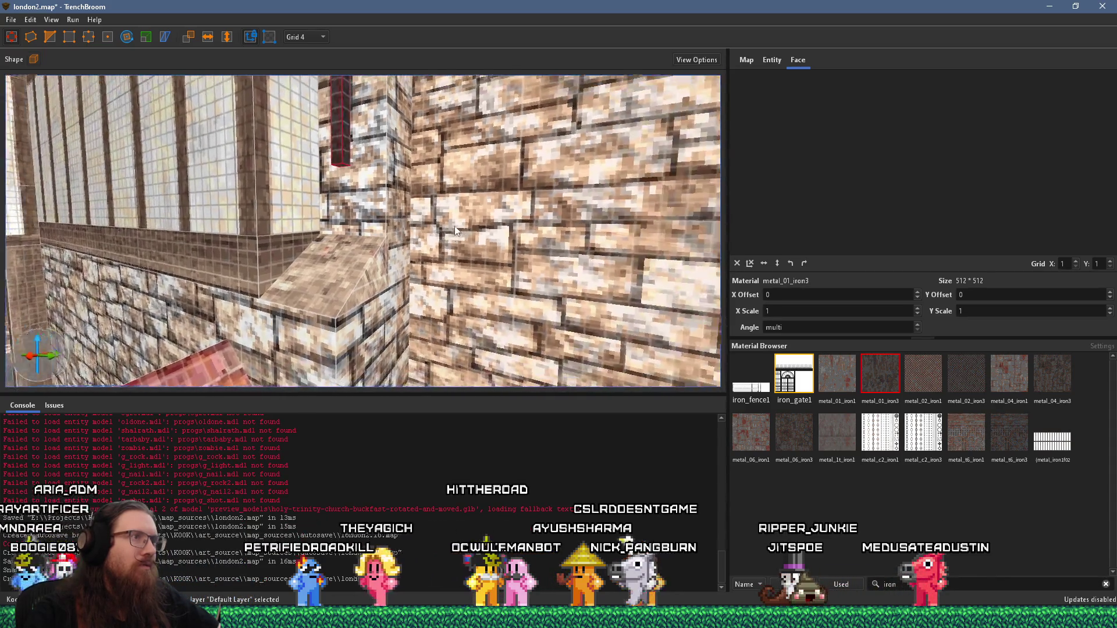
{"action": "key", "text": "alt+Tab"}
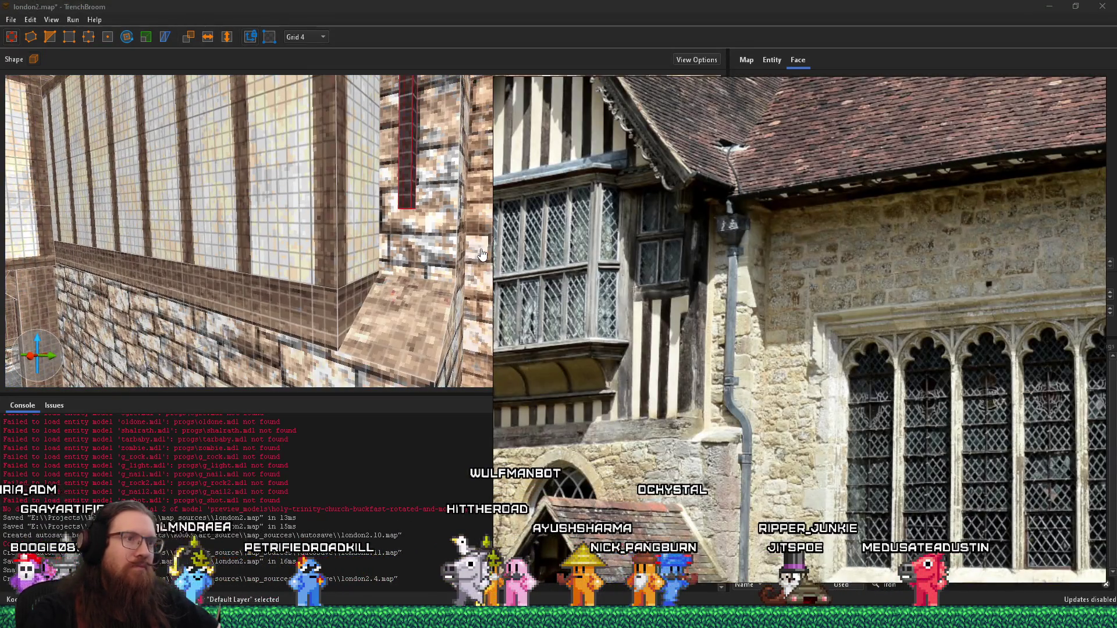
{"action": "key", "text": "alt+Tab"}
{"action": "scroll", "coordinate": [467, 247], "scroll_direction": "up", "scroll_amount": 2}
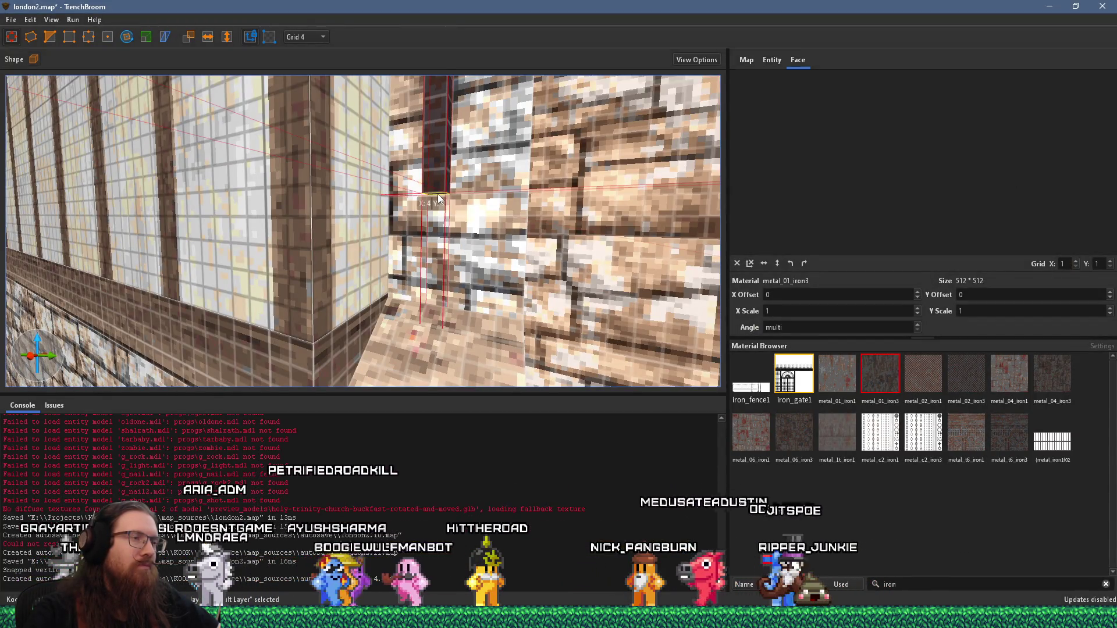
{"action": "key", "text": "alt+Tab"}
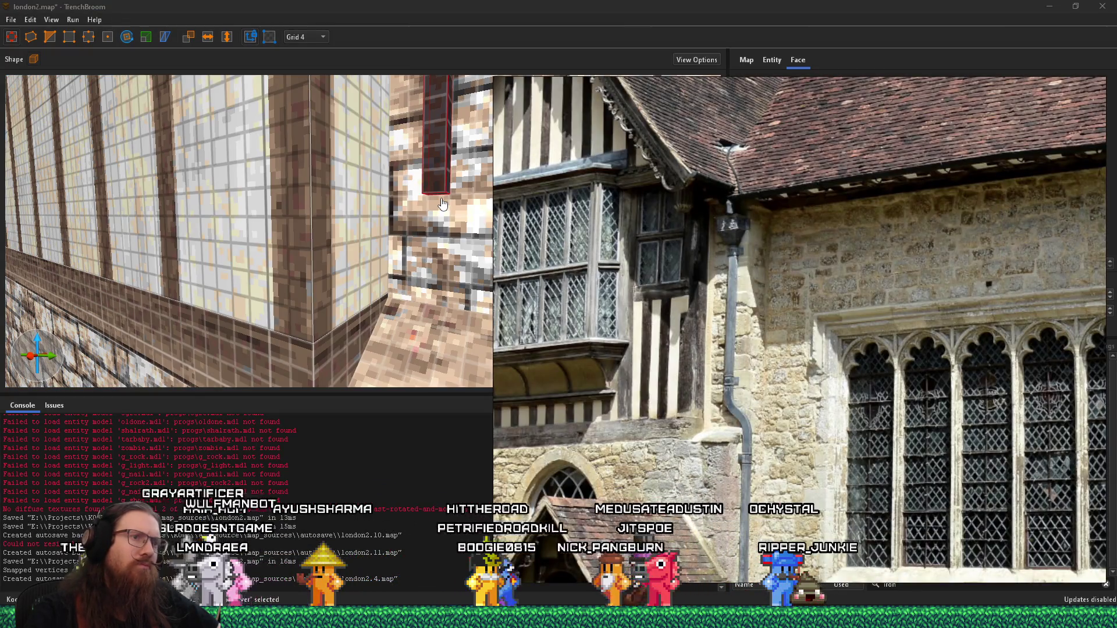
{"action": "key", "text": "alt+Tab"}
{"action": "mouse_move", "coordinate": [442, 204]}
{"action": "left_mouse_down"}
{"action": "mouse_move", "coordinate": [443, 191]}
{"action": "mouse_move", "coordinate": [440, 279]}
{"action": "left_mouse_up"}
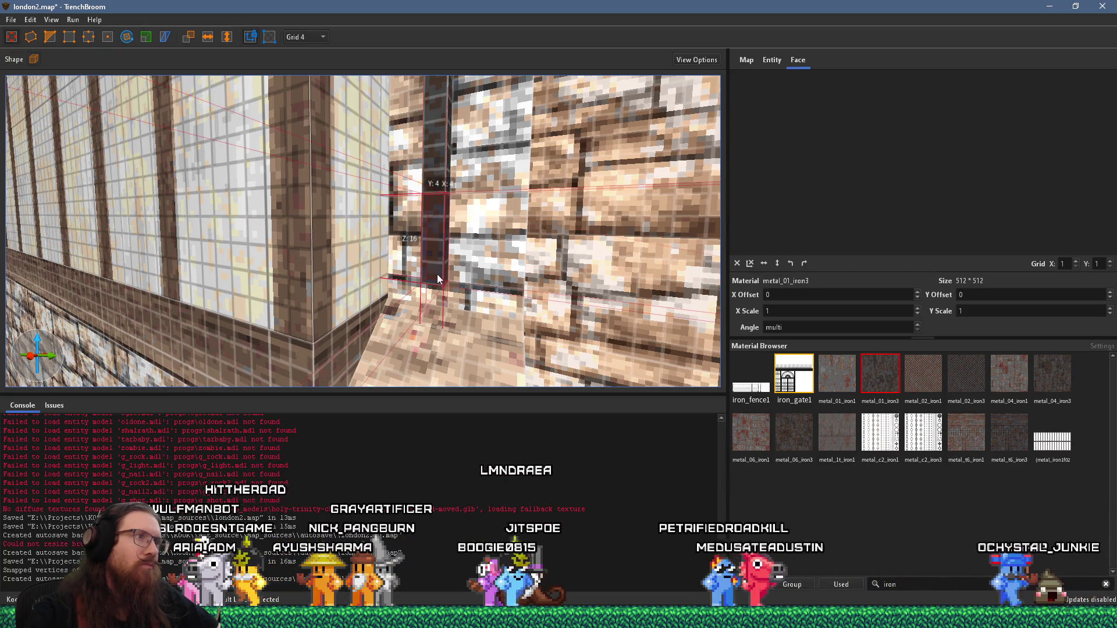
Rotate the new pipe piece 45°, fit it under the vertical pipe, and draw a 4×4×12 block below
{"action": "left_click", "coordinate": [127, 37]}
{"action": "left_click_drag", "start_coordinate": [445, 189], "coordinate": [454, 184]}
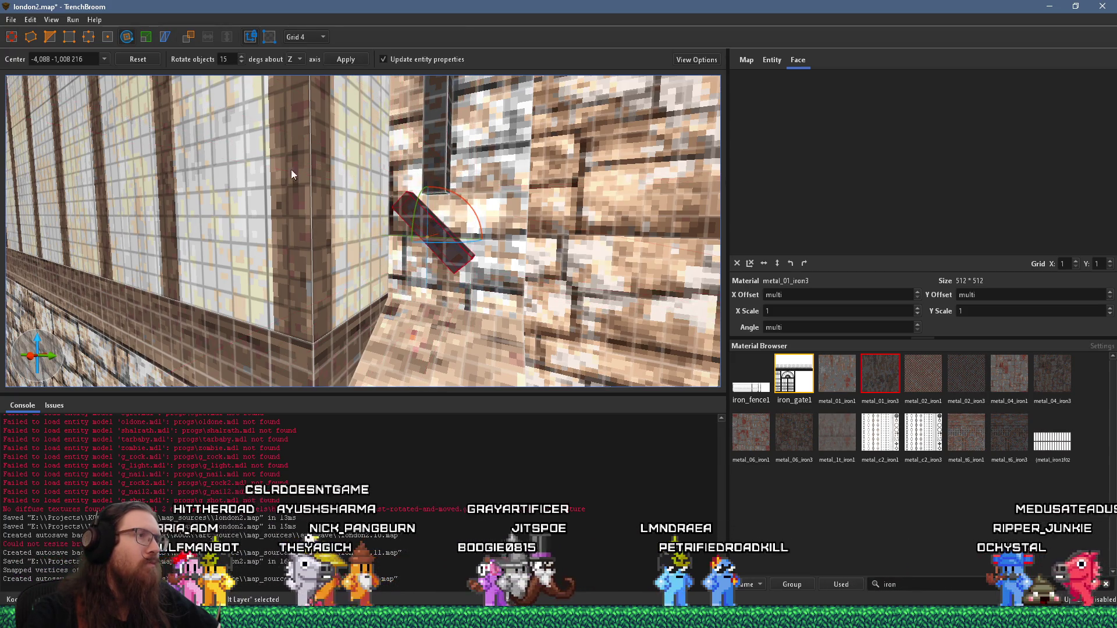
{"action": "scroll", "coordinate": [290, 169], "scroll_direction": "down", "scroll_amount": 3}
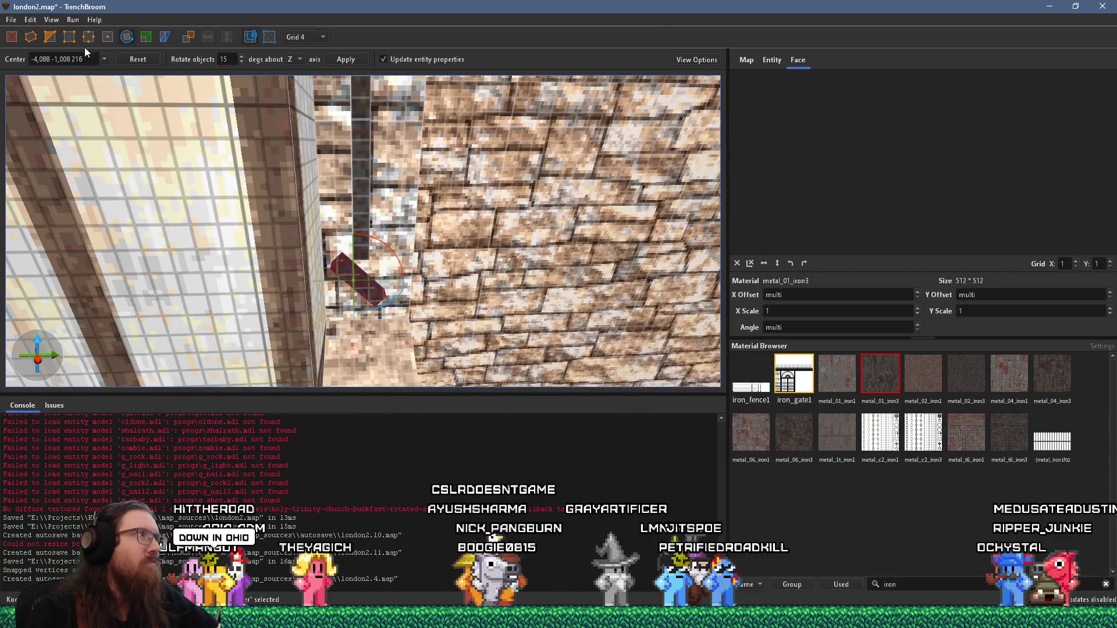
{"action": "key", "text": "Escape"}
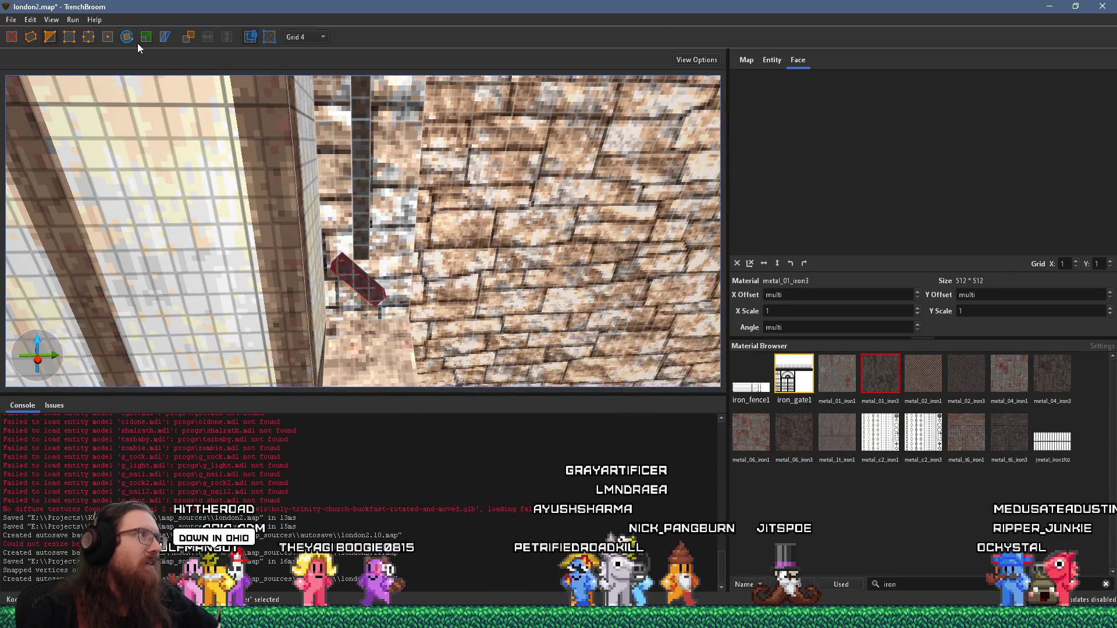
{"action": "scroll", "coordinate": [415, 260], "scroll_direction": "up", "scroll_amount": 3}
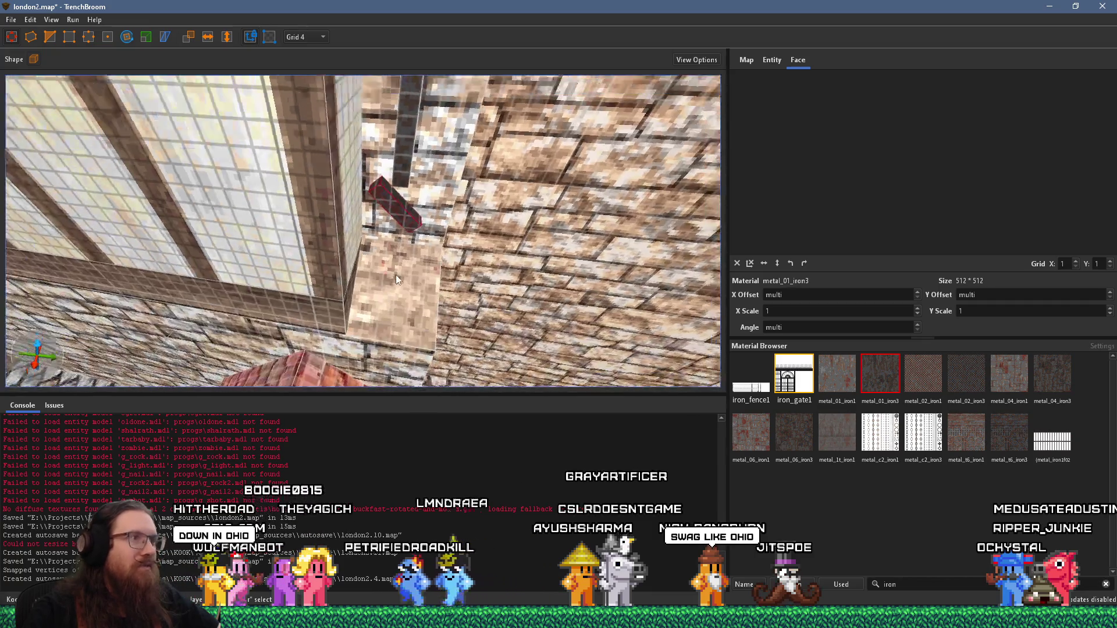
{"action": "scroll", "coordinate": [391, 175], "scroll_direction": "up", "scroll_amount": 4}
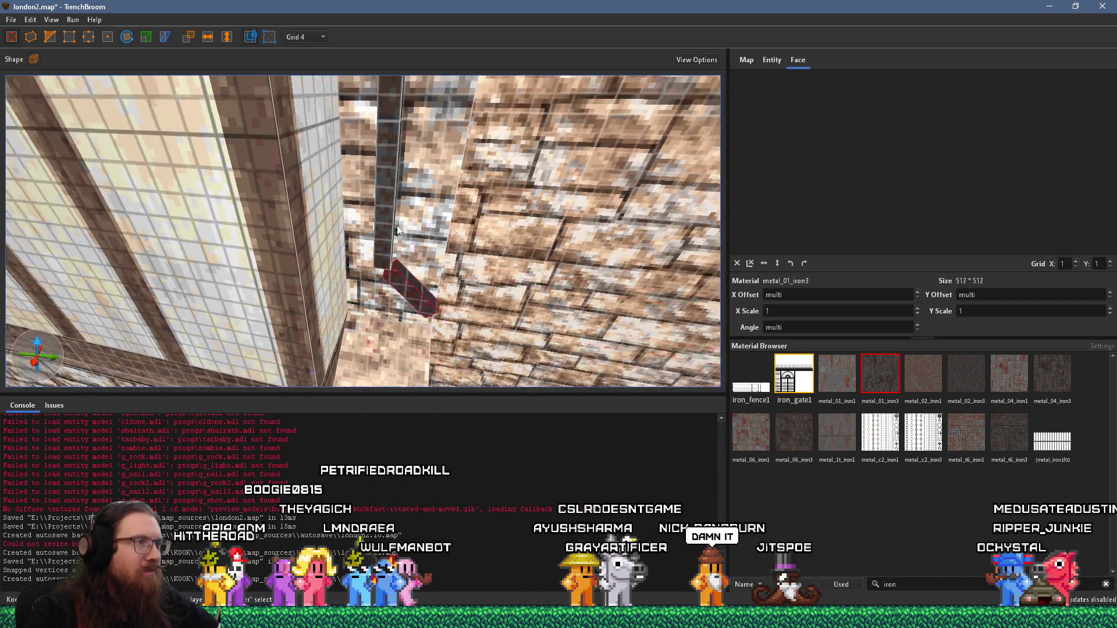
{"action": "mouse_move", "coordinate": [376, 221]}
{"action": "left_mouse_down"}
{"action": "mouse_move", "coordinate": [354, 214]}
{"action": "mouse_move", "coordinate": [381, 238]}
{"action": "mouse_move", "coordinate": [355, 255]}
{"action": "mouse_move", "coordinate": [313, 240]}
{"action": "left_mouse_up"}
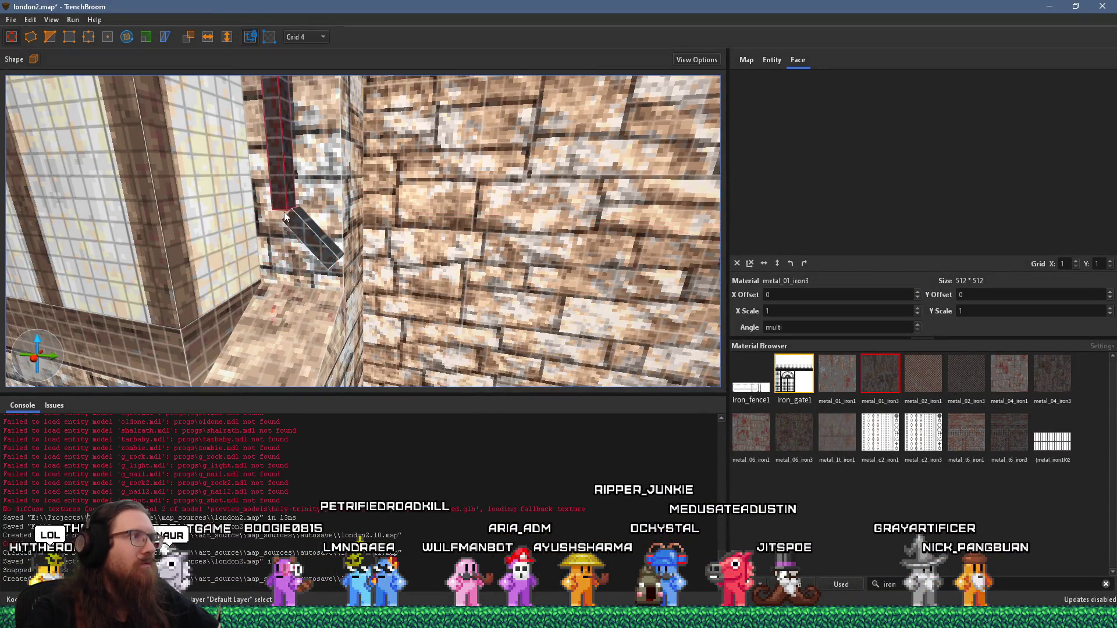
{"action": "mouse_move", "coordinate": [285, 256]}
{"action": "left_mouse_down"}
{"action": "mouse_move", "coordinate": [290, 270]}
{"action": "mouse_move", "coordinate": [303, 245]}
{"action": "mouse_move", "coordinate": [349, 237]}
{"action": "mouse_move", "coordinate": [359, 313]}
{"action": "left_mouse_up"}
Compare with the photo's lower wall and cut the foot block from 8 to 4 units tall
{"action": "key", "text": "s"}
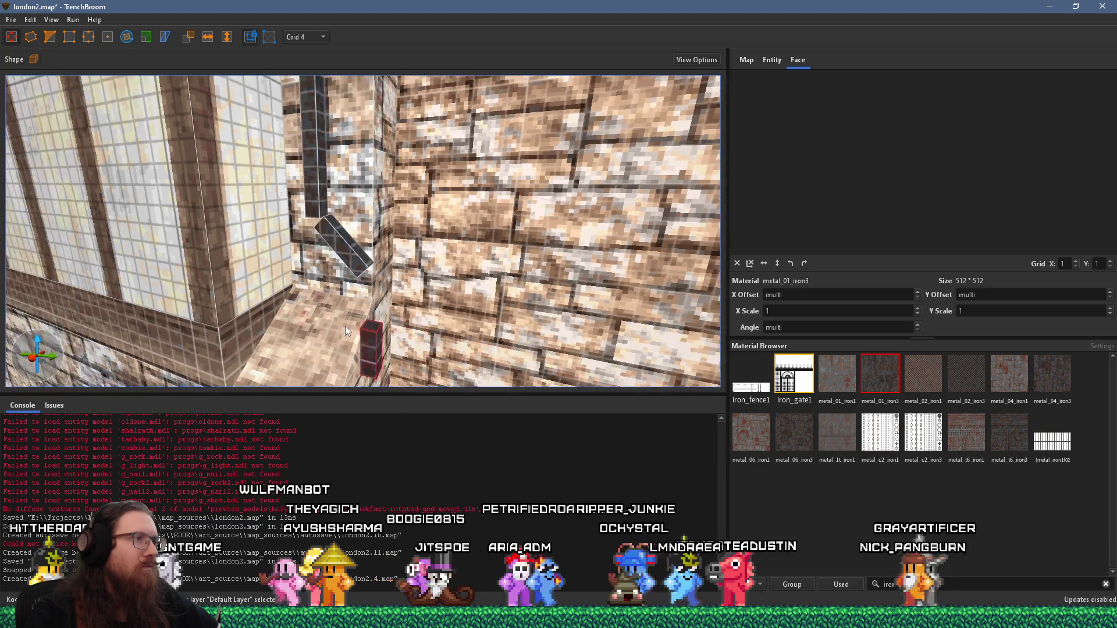
{"action": "key", "text": "s"}
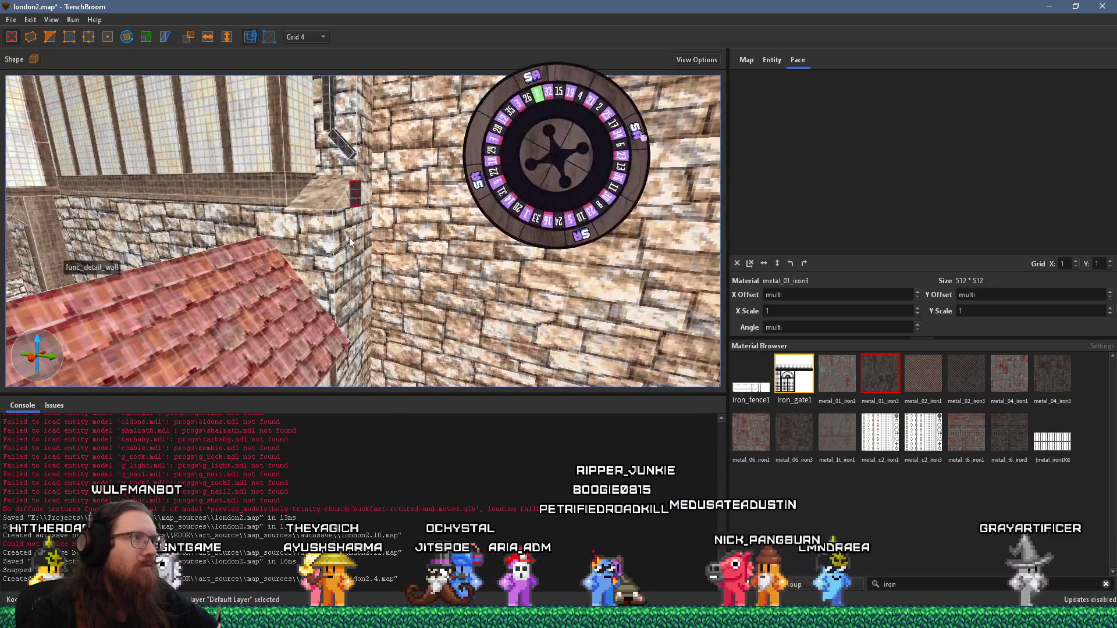
{"action": "key", "text": "s"}
{"action": "key", "text": "alt+Tab"}
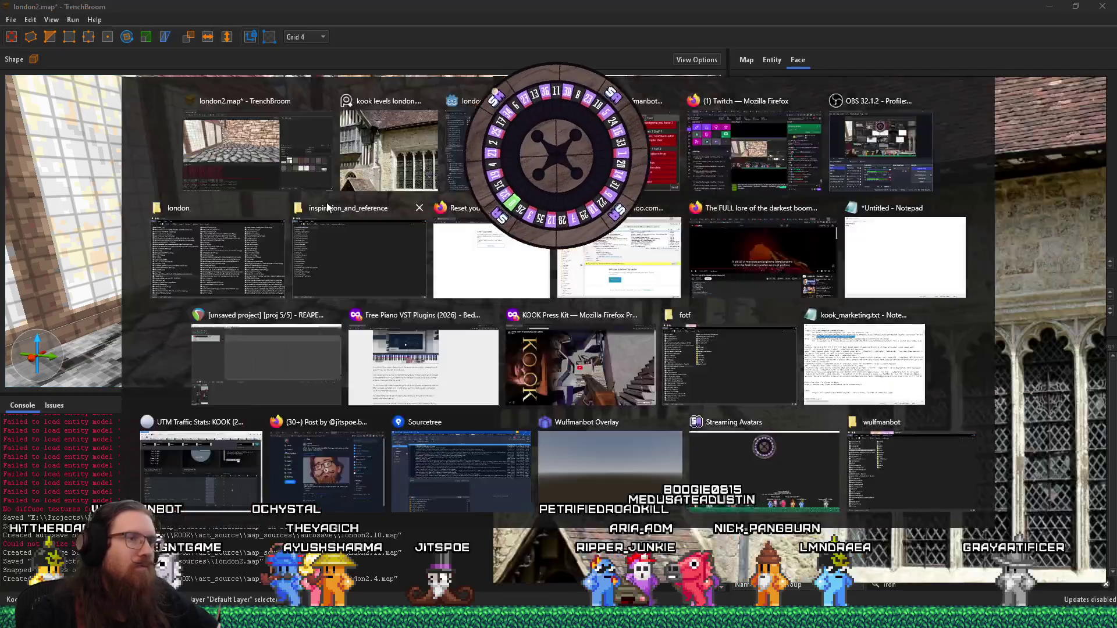
{"action": "left_click_drag", "start_coordinate": [621, 410], "coordinate": [661, 248]}
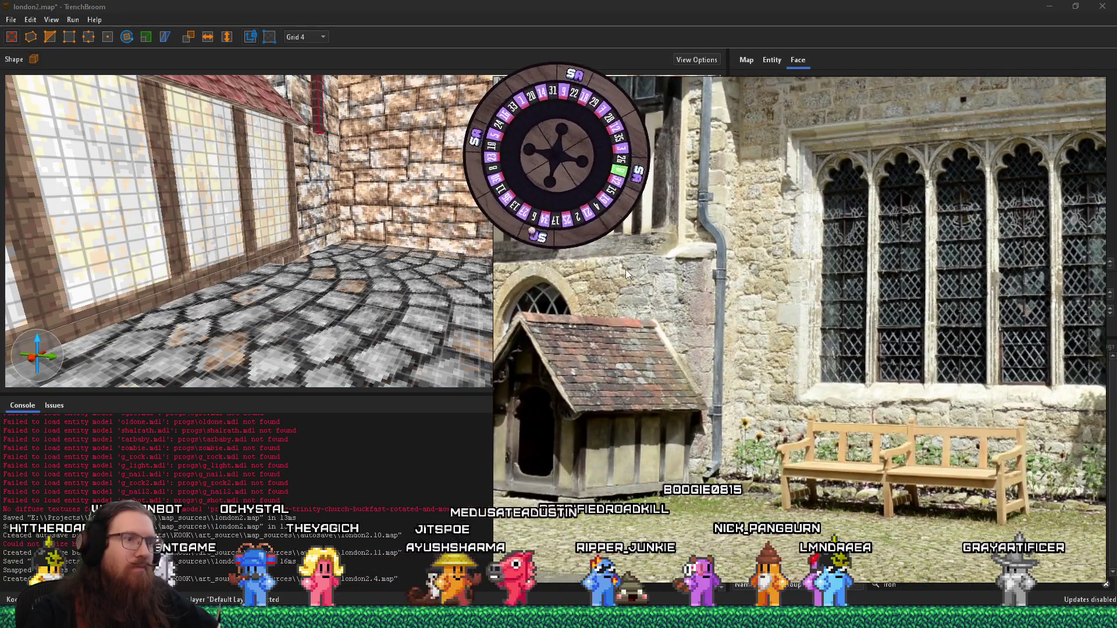
{"action": "key", "text": "alt+Tab"}
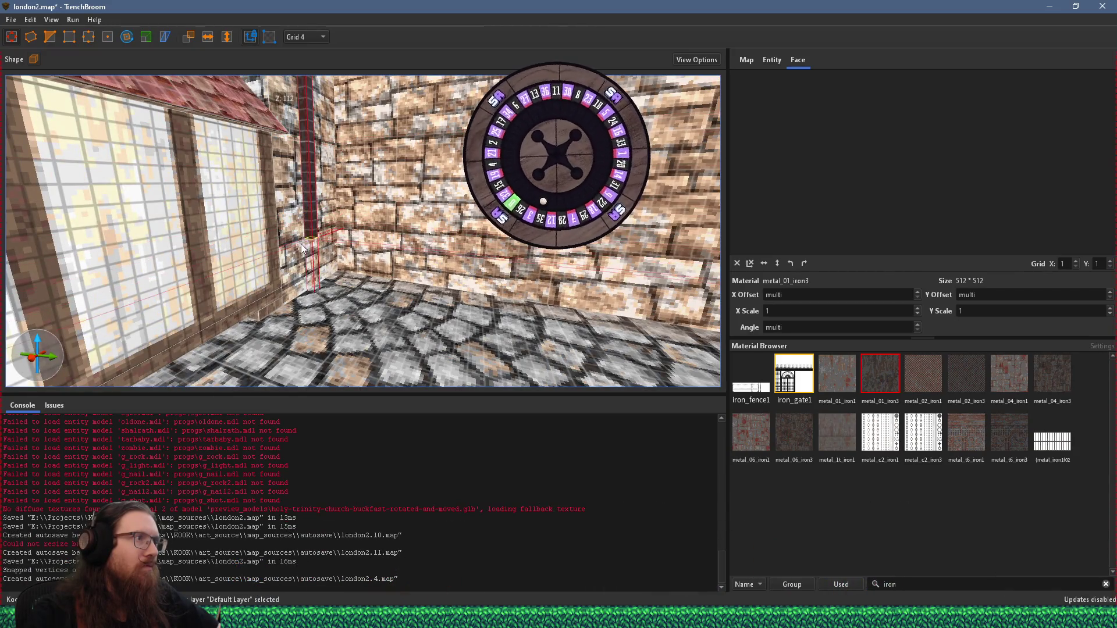
{"action": "scroll", "coordinate": [305, 268], "scroll_direction": "up", "scroll_amount": 3}
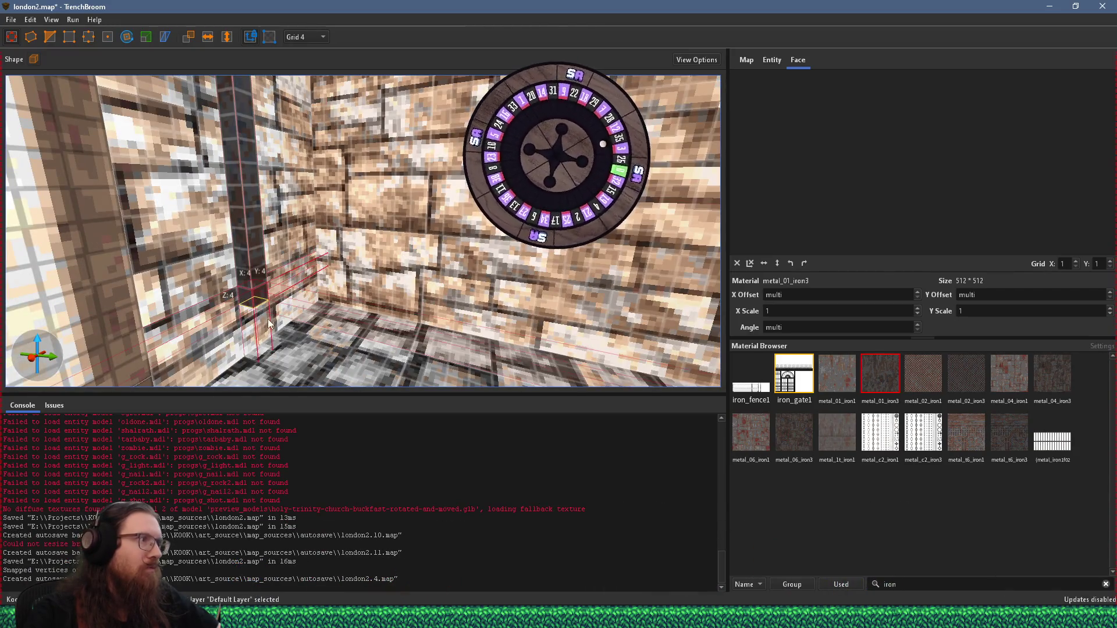
{"action": "left_click_drag", "start_coordinate": [270, 329], "coordinate": [251, 298]}
{"action": "key", "text": "alt+Tab"}
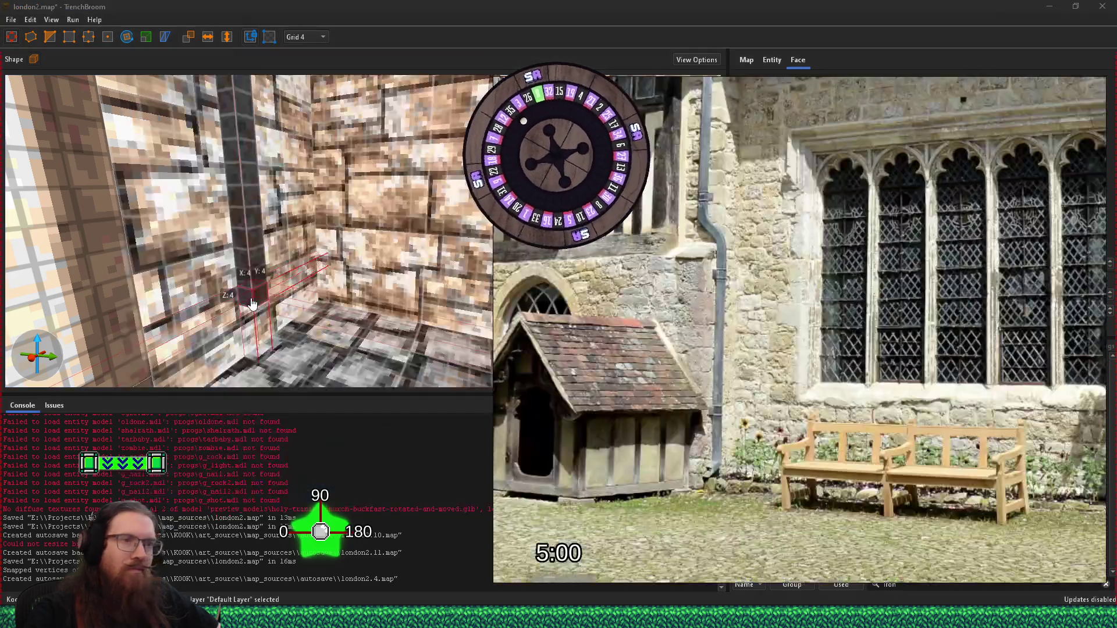
{"action": "key", "text": "alt+Tab"}
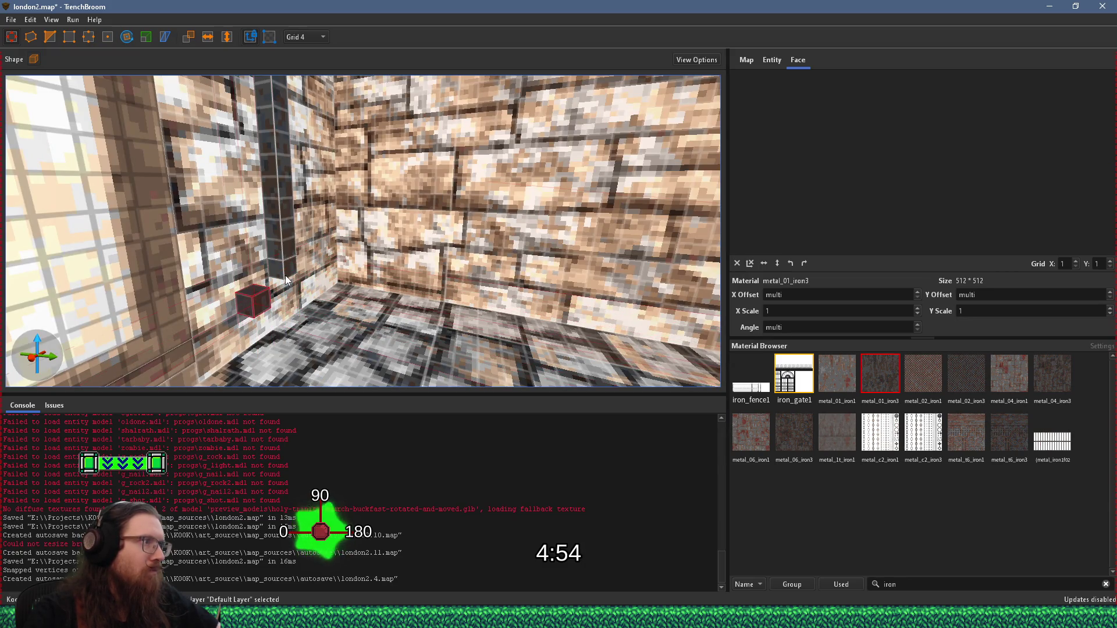
{"action": "scroll", "coordinate": [293, 279], "scroll_direction": "down", "scroll_amount": 5}
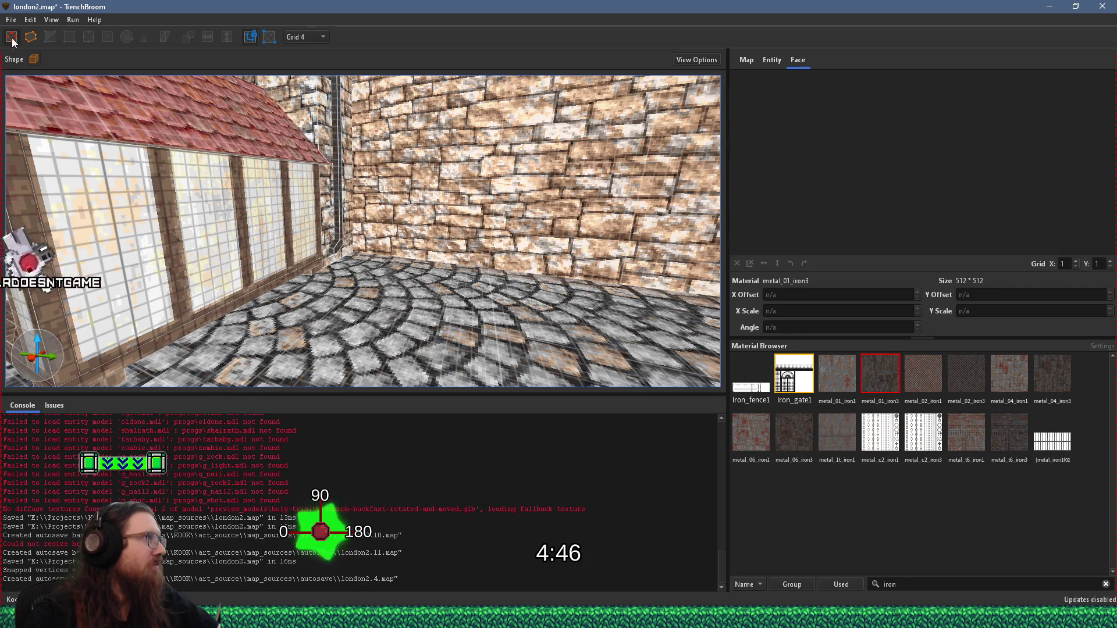
Save london2.map with File > Save Document
{"action": "left_click", "coordinate": [11, 20]}
{"action": "left_click", "coordinate": [49, 77]}
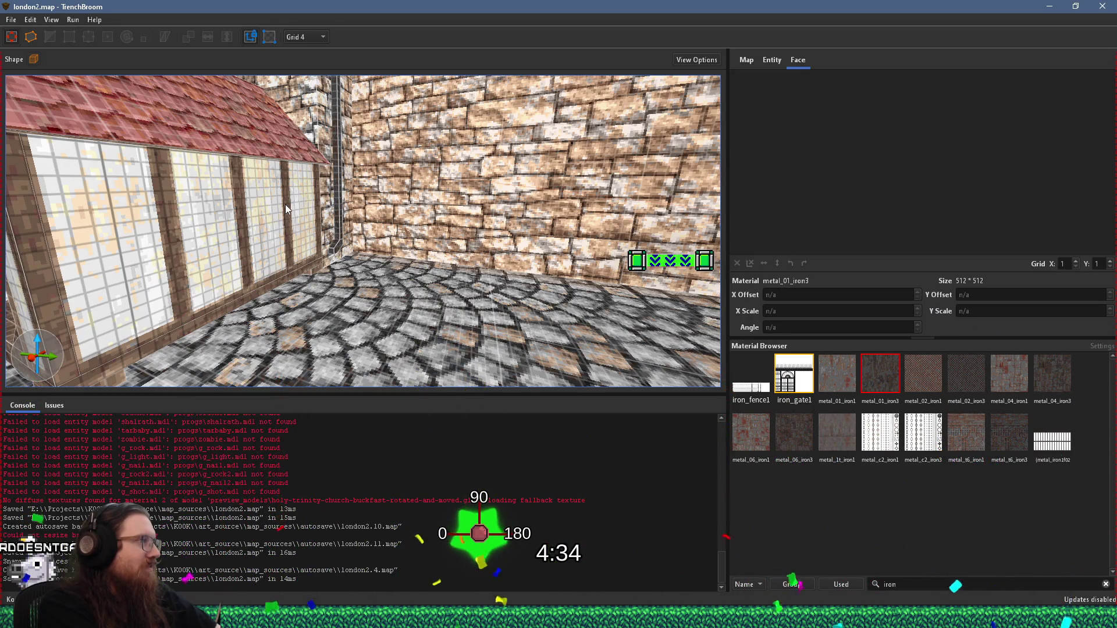
{"action": "key", "text": "alt+Tab"}
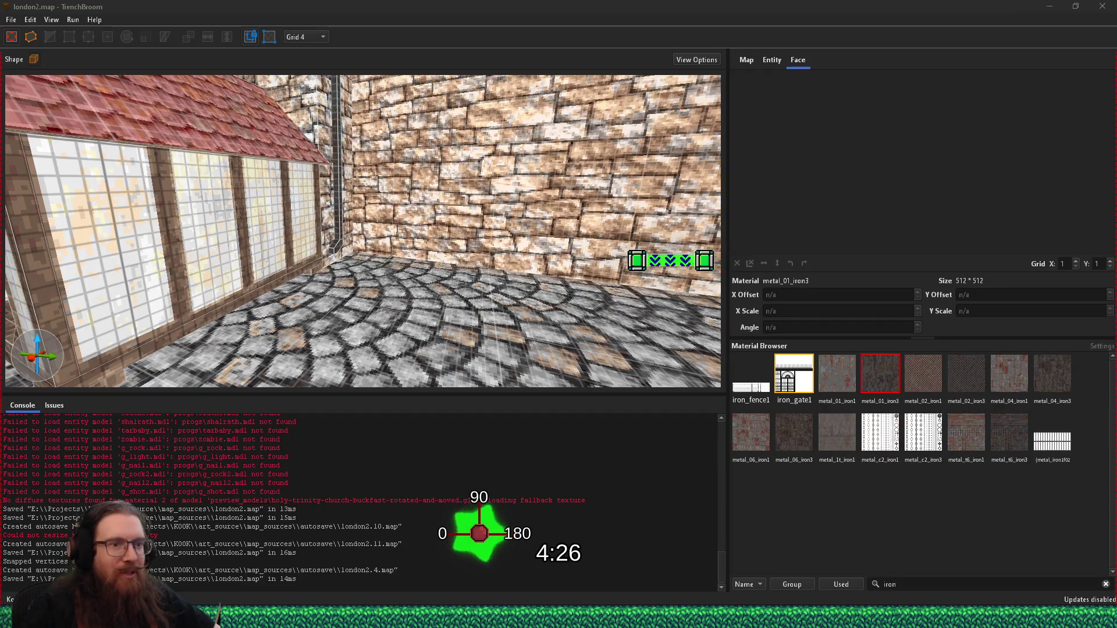
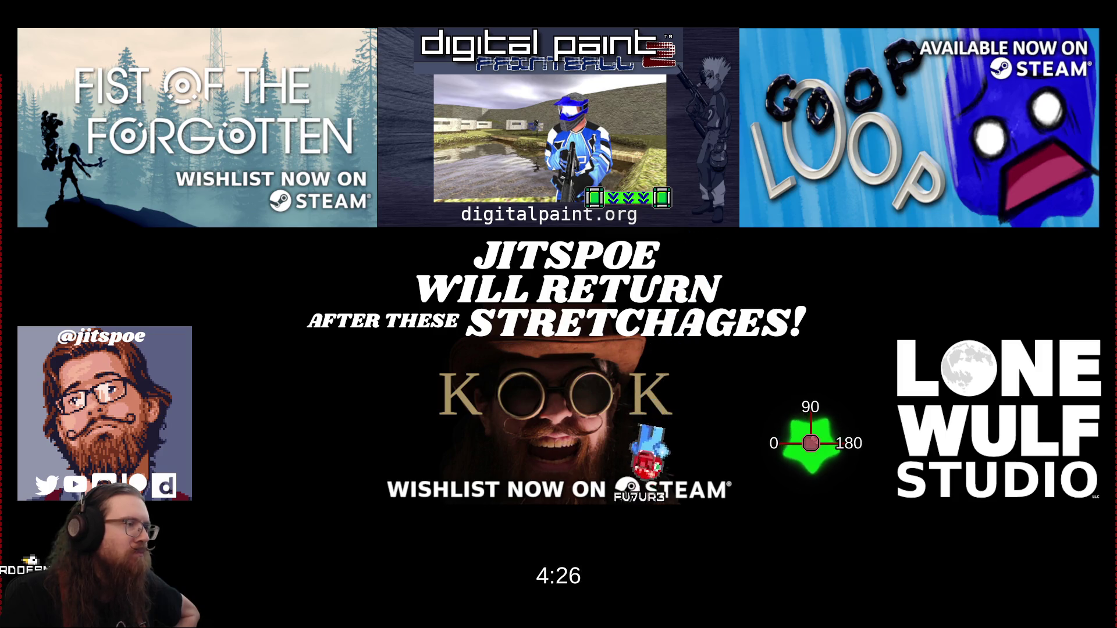
Show the Main scene, toggle the FULL DESKTOP source off and on, then glance at TrenchBroom
{"action": "left_click", "coordinate": [367, 427]}
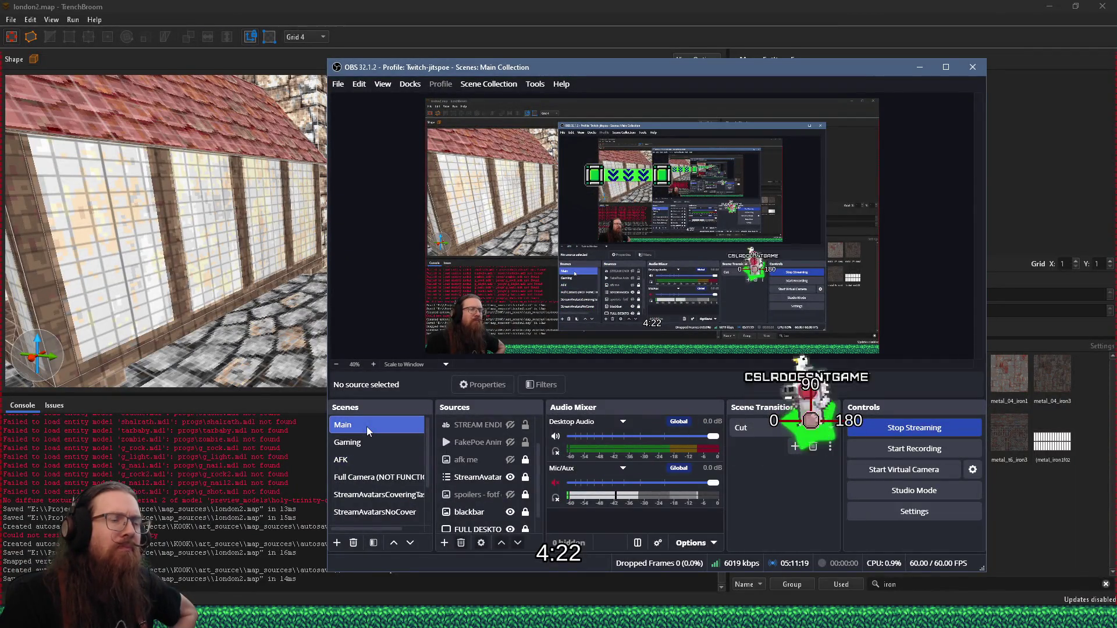
{"action": "scroll", "coordinate": [508, 524], "scroll_direction": "down", "scroll_amount": 1}
{"action": "left_click", "coordinate": [510, 512]}
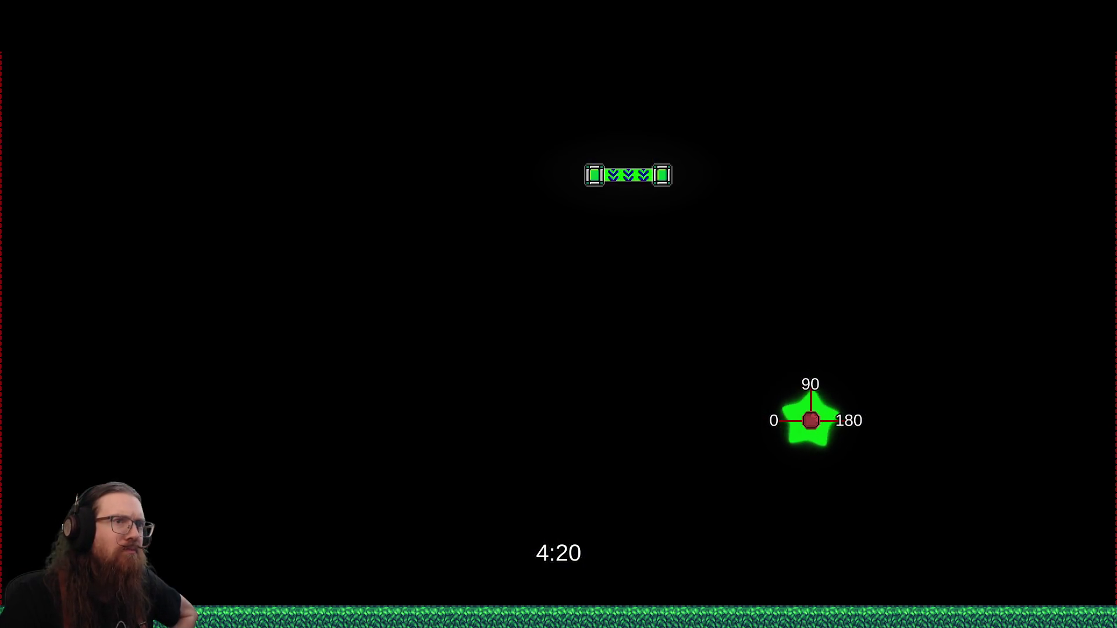
{"action": "left_click", "coordinate": [511, 512]}
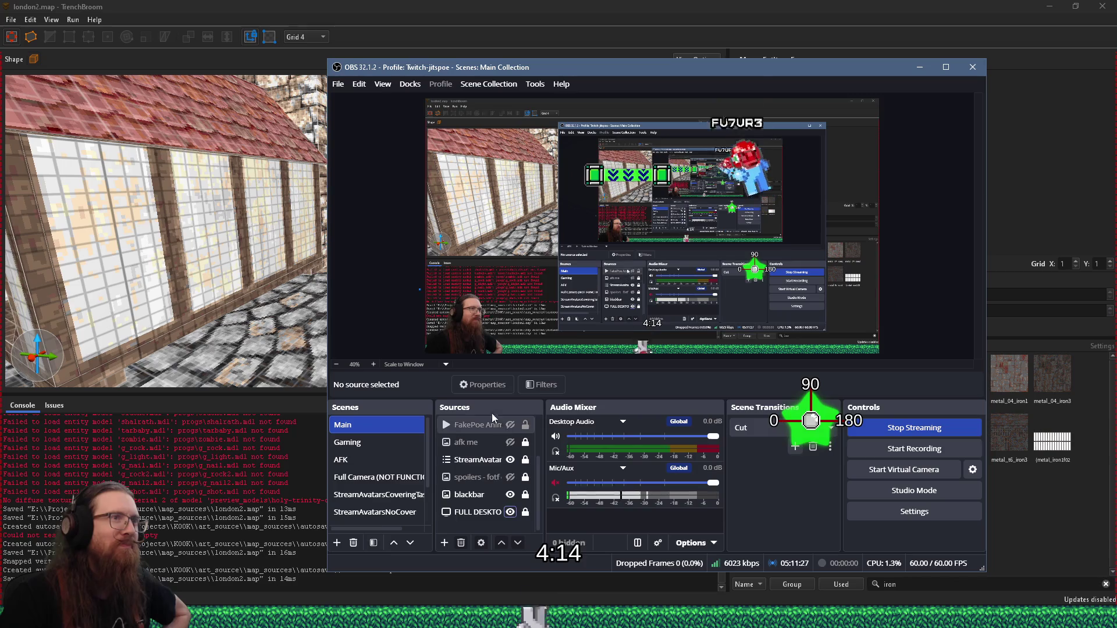
{"action": "key", "text": "alt+Tab"}
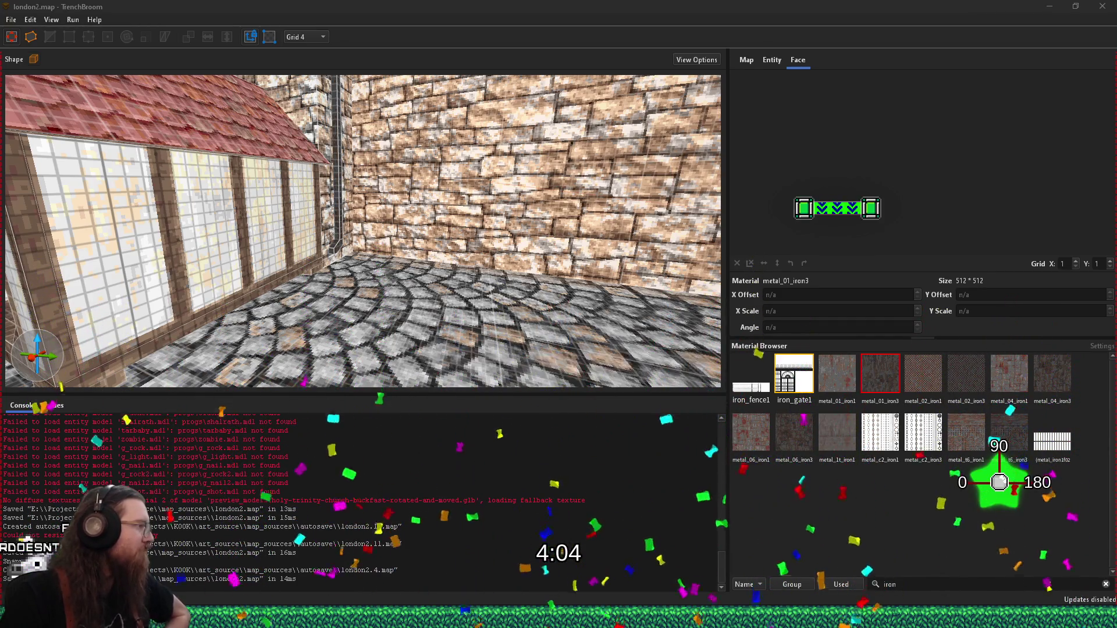
{"action": "key", "text": "alt+Tab"}
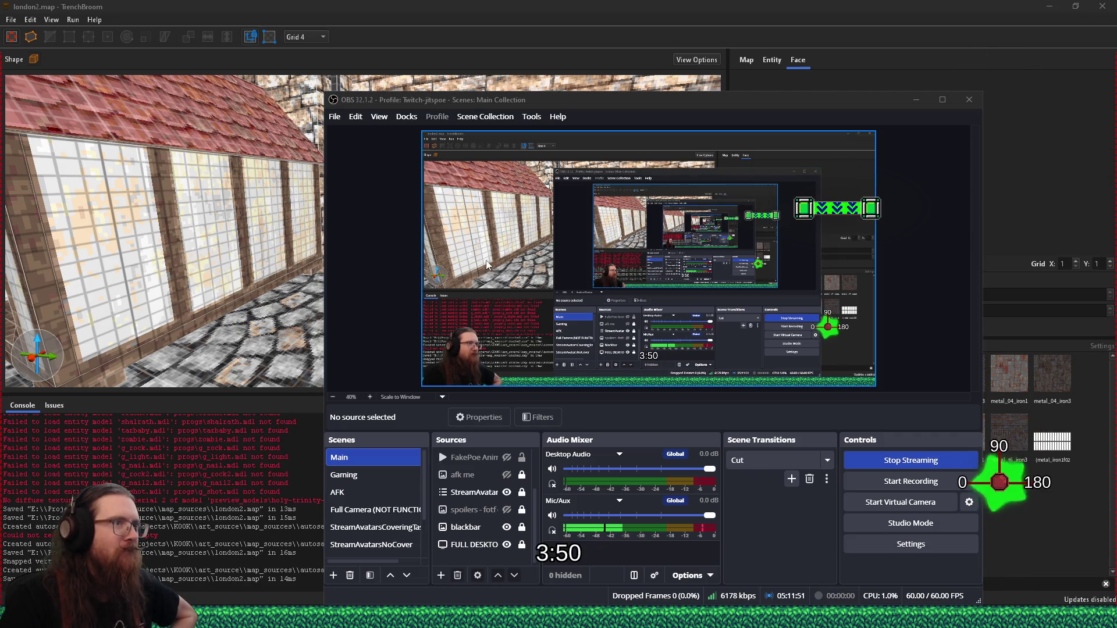
Return to the Main scene, load the Fullscreen Only scene collection, and minimize OBS
{"action": "left_click", "coordinate": [350, 493]}
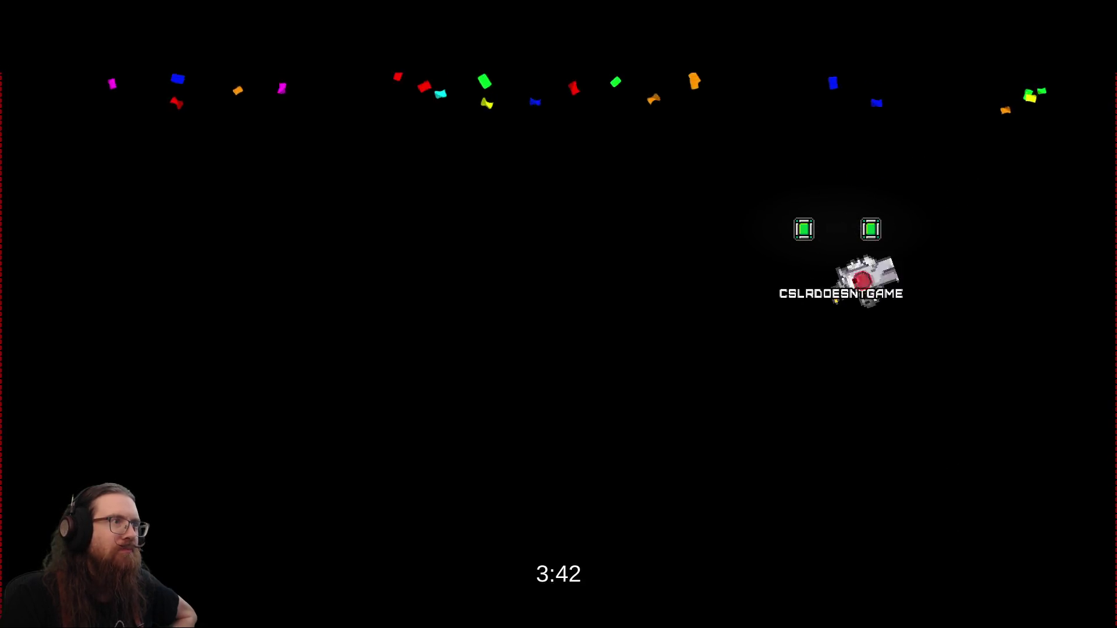
{"action": "left_click", "coordinate": [342, 457]}
{"action": "left_click", "coordinate": [485, 116]}
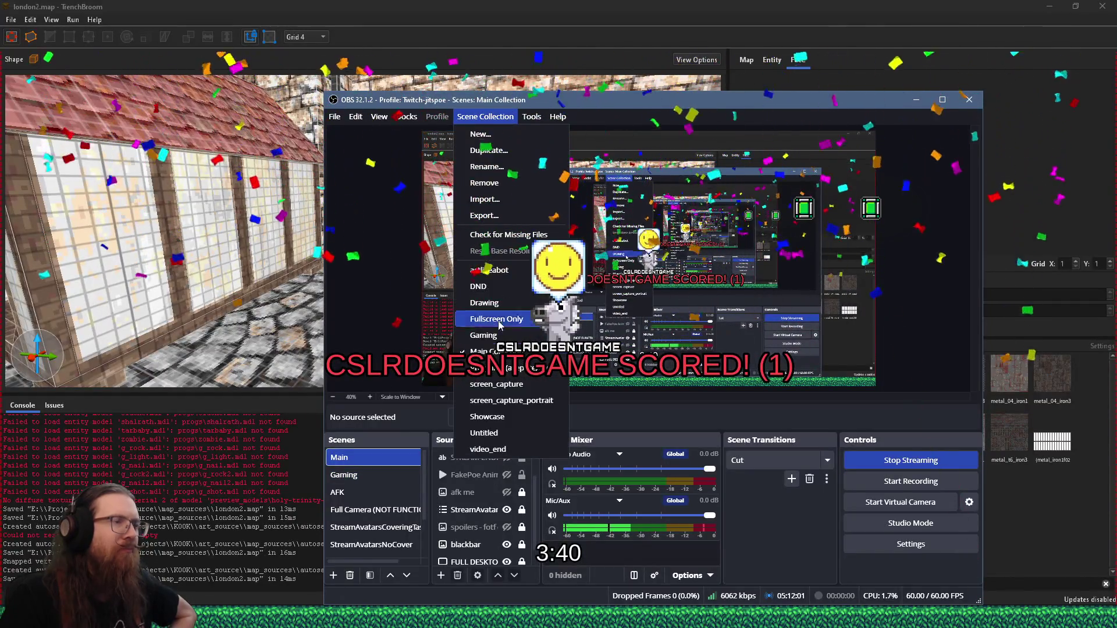
{"action": "left_click", "coordinate": [499, 324]}
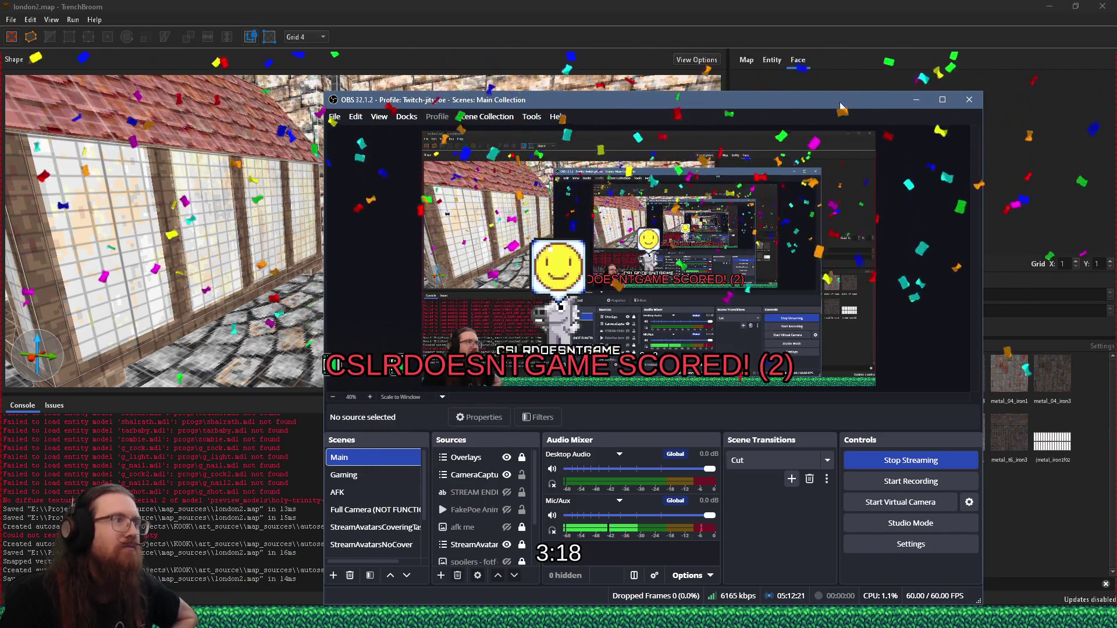
{"action": "left_click", "coordinate": [917, 100]}
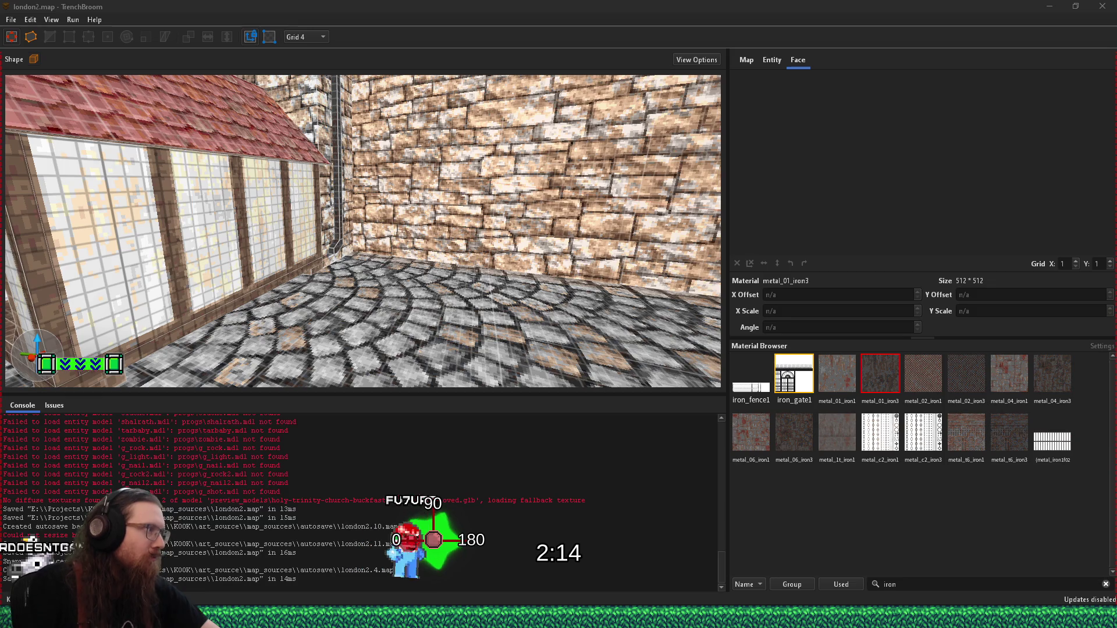
{"action": "left_click", "coordinate": [376, 283]}
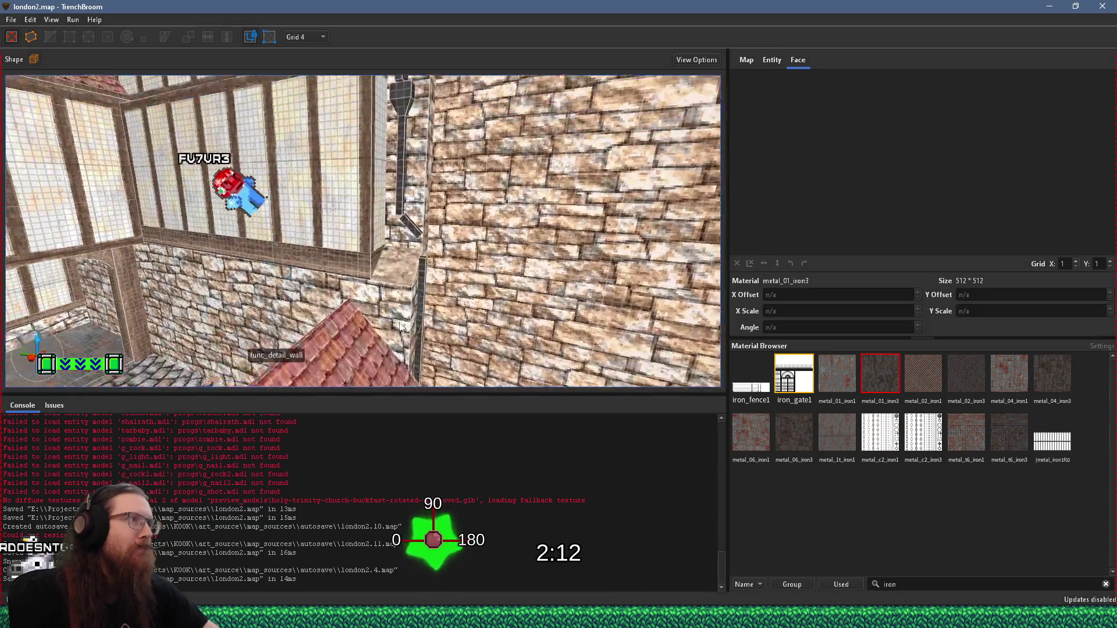
Drag the diagonal drainpipe's end longer and raise the vertical pipe's top to meet it
{"action": "scroll", "coordinate": [377, 282], "scroll_direction": "up", "scroll_amount": 5}
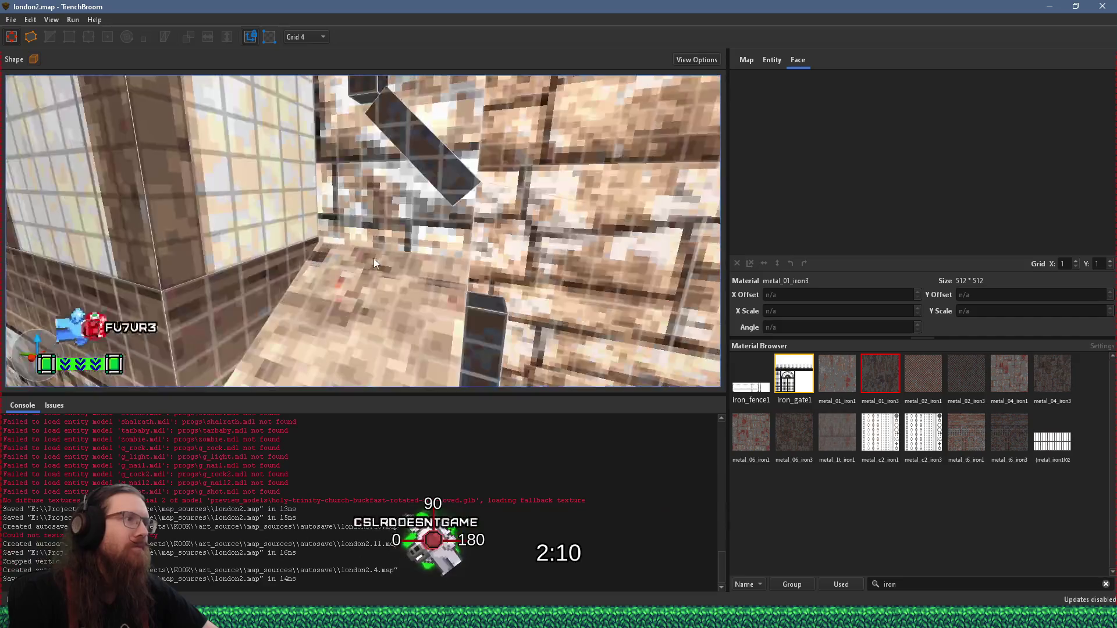
{"action": "left_click", "coordinate": [445, 177]}
{"action": "left_click_drag", "start_coordinate": [460, 211], "coordinate": [506, 266]}
{"action": "left_click", "coordinate": [487, 310]}
{"action": "mouse_move", "coordinate": [488, 309]}
{"action": "left_mouse_down"}
{"action": "mouse_move", "coordinate": [488, 244]}
{"action": "mouse_move", "coordinate": [337, 234]}
{"action": "mouse_move", "coordinate": [353, 278]}
{"action": "mouse_move", "coordinate": [342, 234]}
{"action": "mouse_move", "coordinate": [370, 276]}
{"action": "mouse_move", "coordinate": [356, 255]}
{"action": "mouse_move", "coordinate": [366, 130]}
{"action": "mouse_move", "coordinate": [358, 225]}
{"action": "mouse_move", "coordinate": [366, 205]}
{"action": "mouse_move", "coordinate": [373, 221]}
{"action": "mouse_move", "coordinate": [359, 209]}
{"action": "left_mouse_up"}
{"action": "left_click", "coordinate": [341, 233]}
{"action": "left_click", "coordinate": [343, 254]}
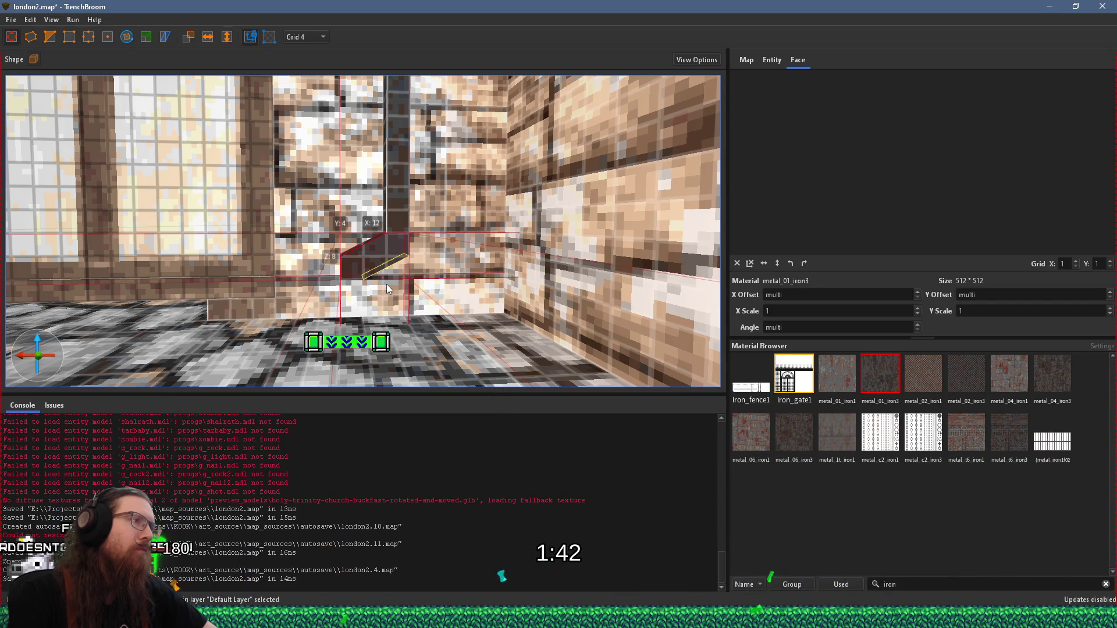
Narrow the small block to 4 units and shift it 48 units along the wall, undoing a stray rotation
{"action": "left_click_drag", "start_coordinate": [381, 248], "coordinate": [399, 221]}
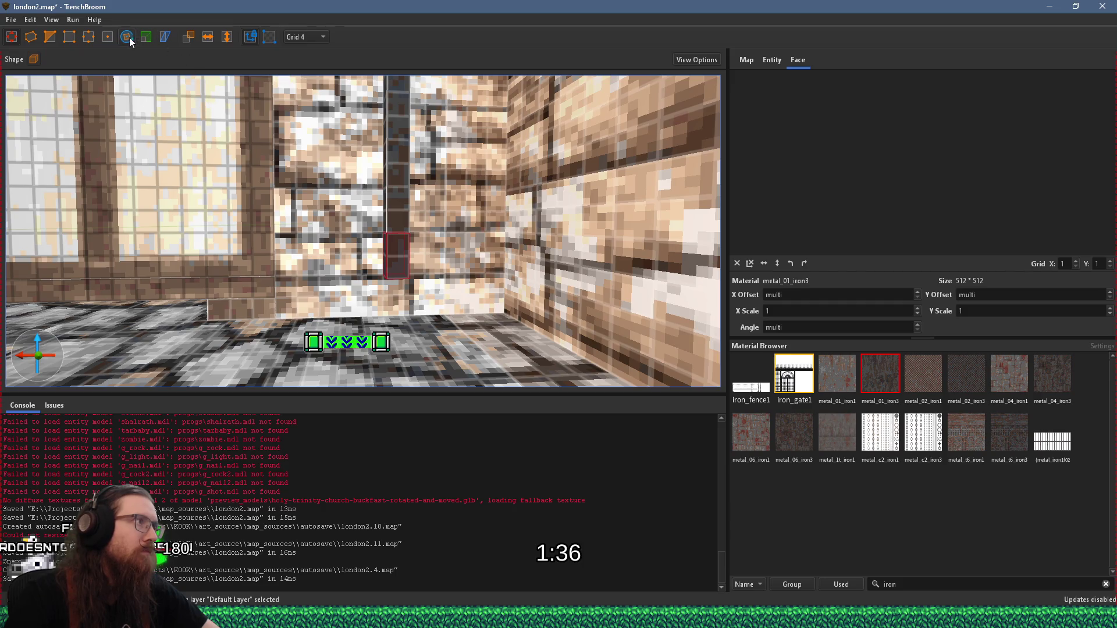
{"action": "mouse_move", "coordinate": [404, 255]}
{"action": "left_mouse_down"}
{"action": "mouse_move", "coordinate": [389, 234]}
{"action": "mouse_move", "coordinate": [384, 242]}
{"action": "left_mouse_up"}
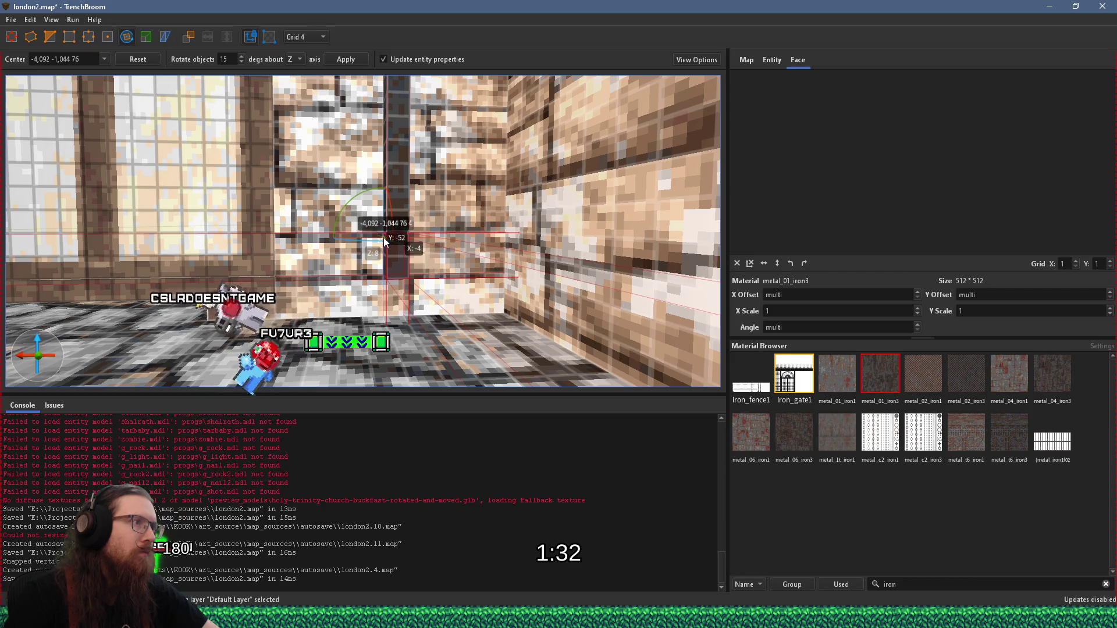
{"action": "left_click_drag", "start_coordinate": [357, 199], "coordinate": [368, 192]}
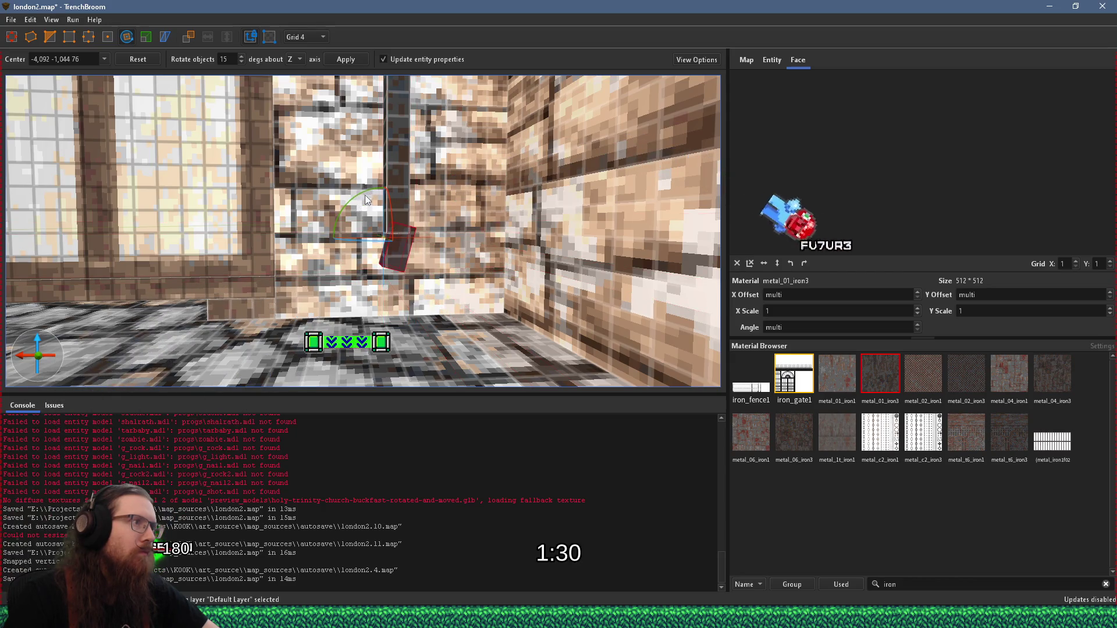
{"action": "left_click", "coordinate": [375, 210]}
{"action": "key", "text": "r"}
{"action": "key", "text": "ctrl+z"}
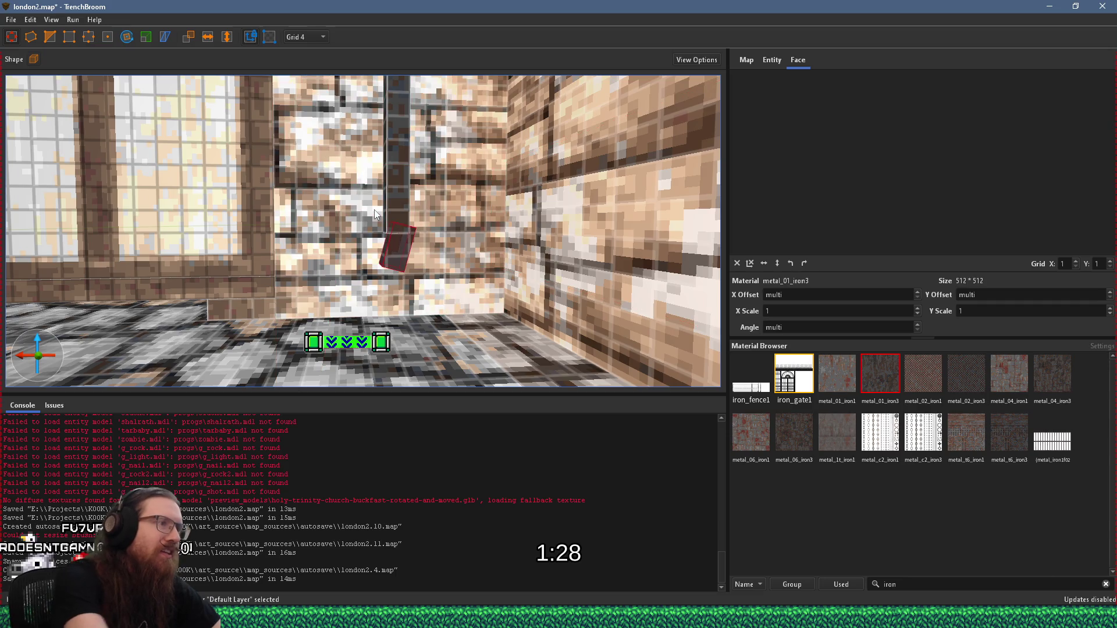
{"action": "key", "text": "ctrl+z"}
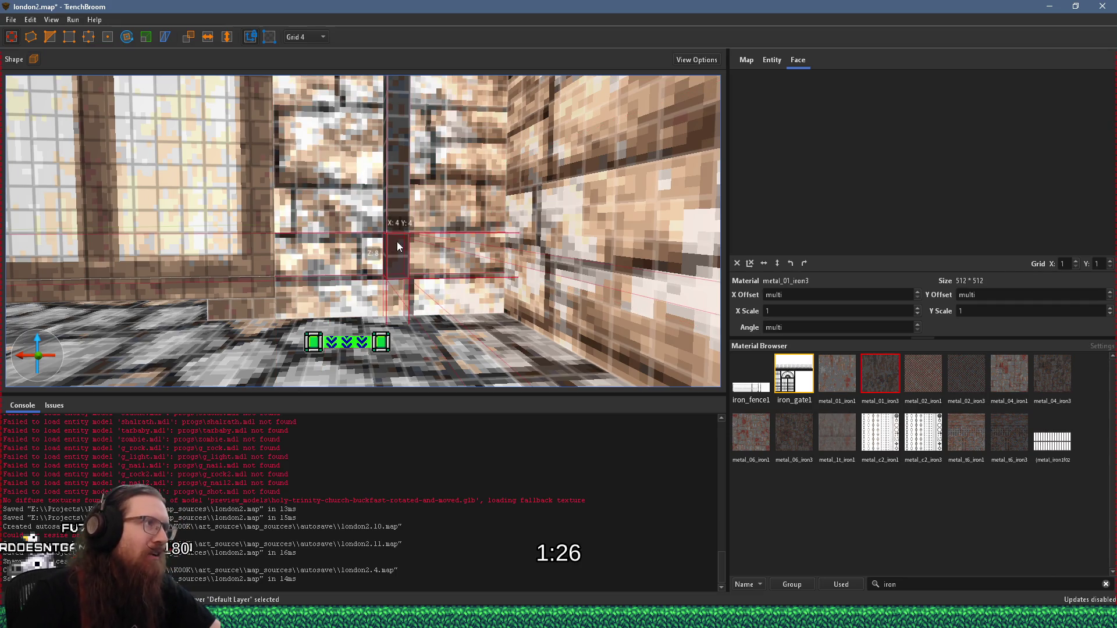
Orbit around the column and set the grid size to 2
{"action": "mouse_move", "coordinate": [280, 175]}
{"action": "left_mouse_down"}
{"action": "mouse_move", "coordinate": [326, 220]}
{"action": "mouse_move", "coordinate": [404, 250]}
{"action": "left_mouse_up"}
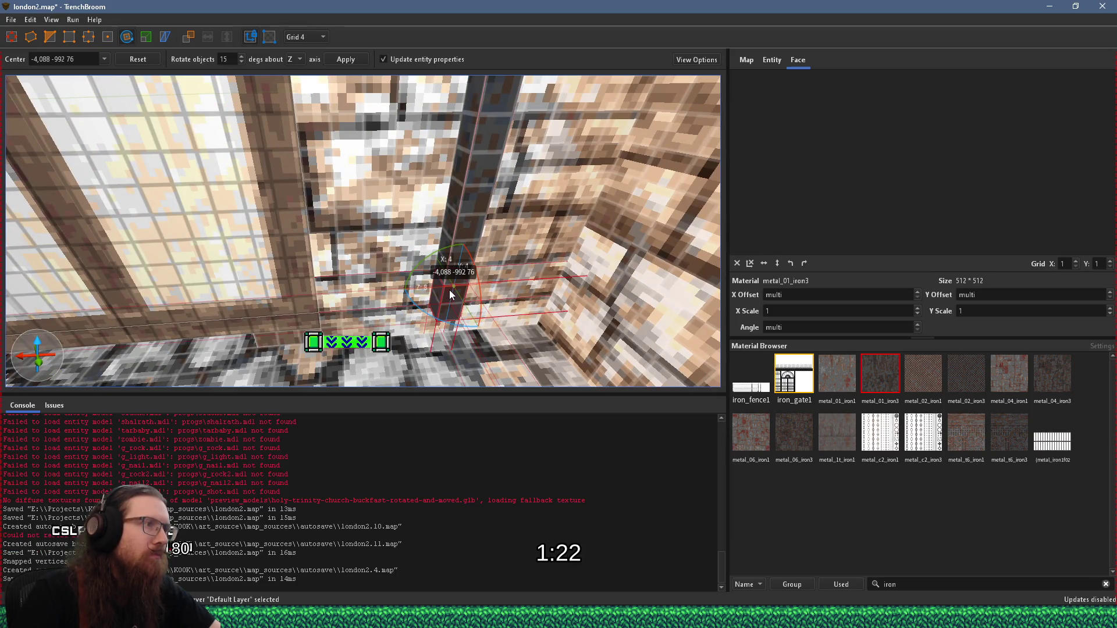
{"action": "mouse_move", "coordinate": [449, 290]}
{"action": "left_mouse_down"}
{"action": "mouse_move", "coordinate": [416, 276]}
{"action": "mouse_move", "coordinate": [382, 212]}
{"action": "mouse_move", "coordinate": [416, 252]}
{"action": "mouse_move", "coordinate": [427, 247]}
{"action": "mouse_move", "coordinate": [439, 314]}
{"action": "mouse_move", "coordinate": [395, 209]}
{"action": "mouse_move", "coordinate": [361, 209]}
{"action": "mouse_move", "coordinate": [374, 179]}
{"action": "mouse_move", "coordinate": [331, 151]}
{"action": "mouse_move", "coordinate": [355, 151]}
{"action": "left_mouse_up"}
{"action": "left_click", "coordinate": [305, 37]}
{"action": "left_click", "coordinate": [307, 63]}
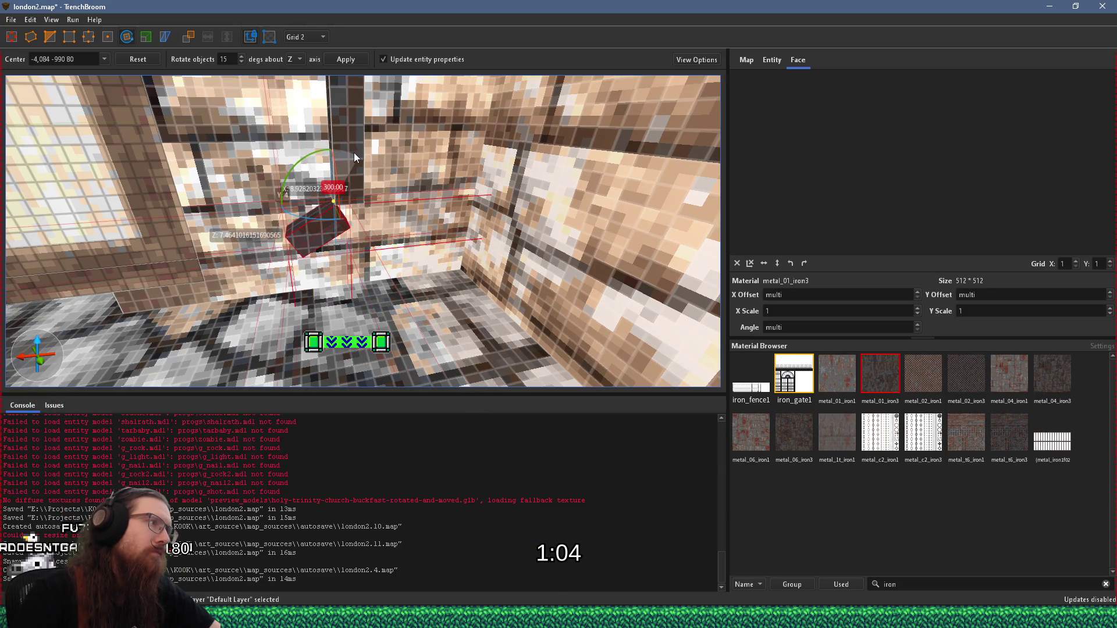
{"action": "key", "text": "Escape"}
Inspect the tilted block by selecting its faces and the whole brush, then clear the selection
{"action": "left_click_drag", "start_coordinate": [341, 170], "coordinate": [394, 167]}
{"action": "key", "text": "Escape"}
{"action": "scroll", "coordinate": [384, 161], "scroll_direction": "up", "scroll_amount": 3}
{"action": "scroll", "coordinate": [349, 139], "scroll_direction": "down", "scroll_amount": 5}
{"action": "left_click", "coordinate": [388, 179]}
{"action": "left_click", "coordinate": [388, 191], "text": "ctrl+shift"}
{"action": "left_click", "coordinate": [409, 208]}
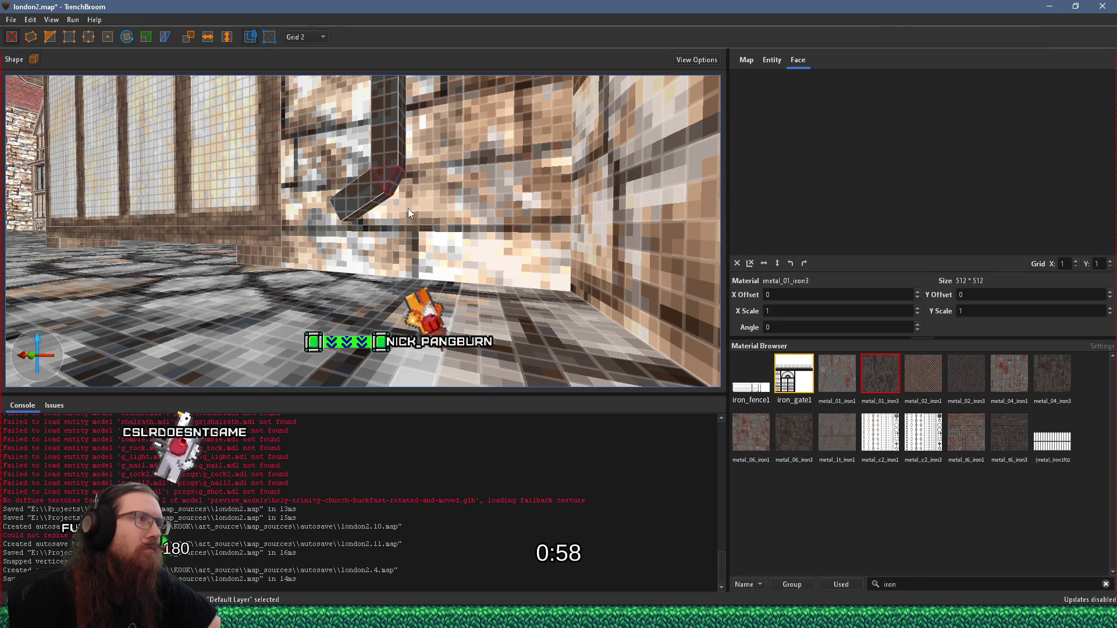
{"action": "left_click", "coordinate": [384, 180], "text": "ctrl+shift"}
{"action": "scroll", "coordinate": [387, 185], "scroll_direction": "up", "scroll_amount": 3}
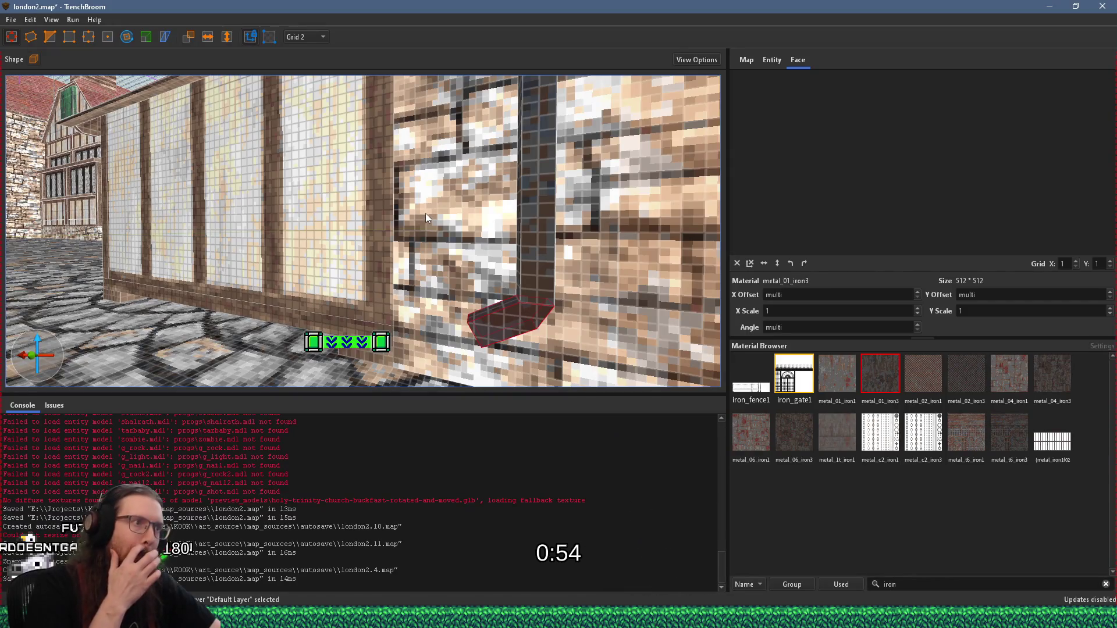
{"action": "key", "text": "Escape"}
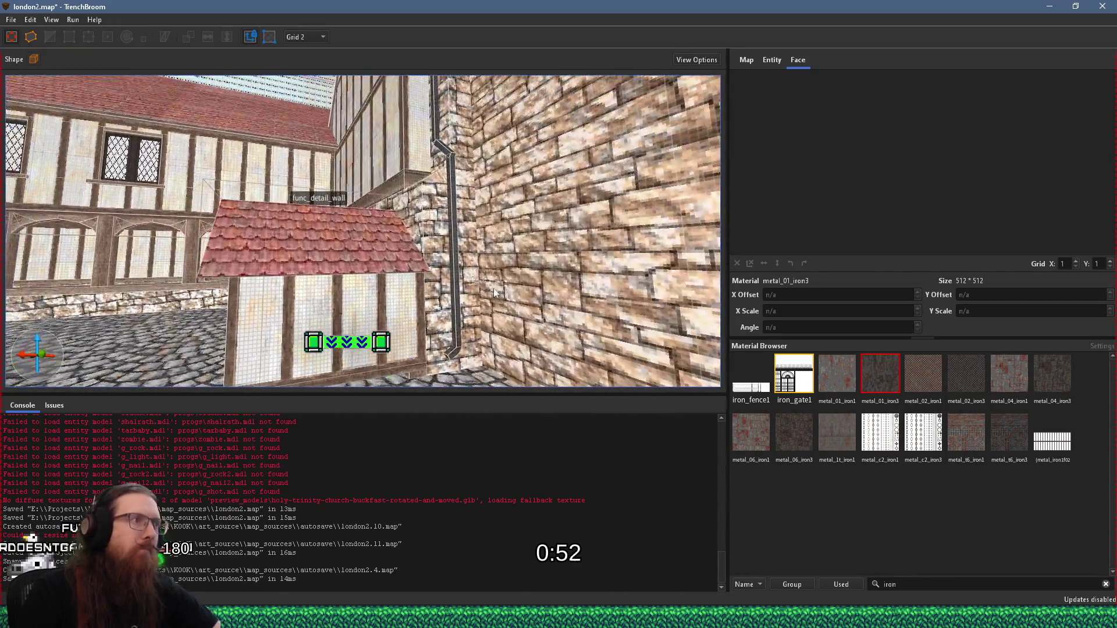
Select the diagonal drainpipe piece and zoom in on its joint with the column top
{"action": "scroll", "coordinate": [430, 202], "scroll_direction": "up", "scroll_amount": 5}
{"action": "scroll", "coordinate": [438, 204], "scroll_direction": "down", "scroll_amount": 3}
{"action": "scroll", "coordinate": [447, 239], "scroll_direction": "up", "scroll_amount": 3}
{"action": "scroll", "coordinate": [459, 243], "scroll_direction": "up", "scroll_amount": 3}
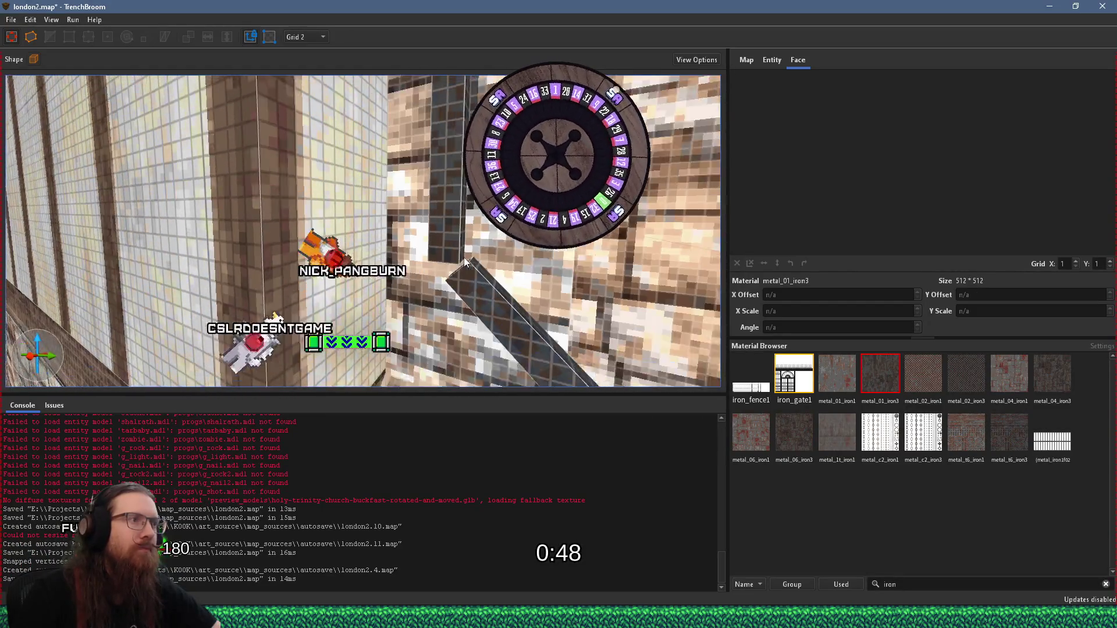
{"action": "left_click", "coordinate": [499, 314]}
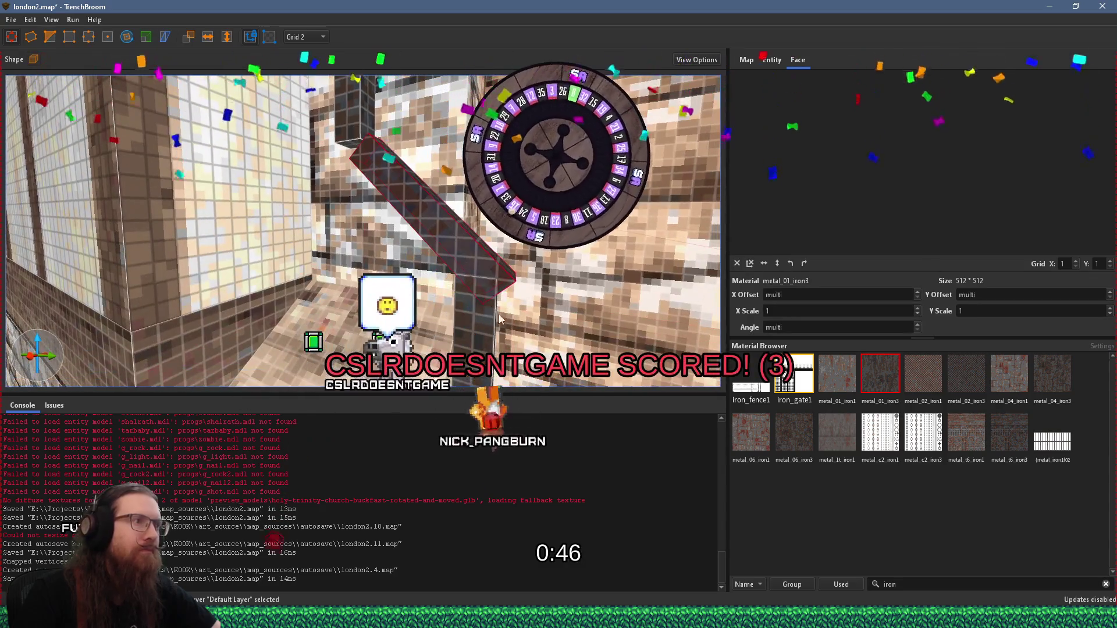
{"action": "scroll", "coordinate": [498, 315], "scroll_direction": "up", "scroll_amount": 5}
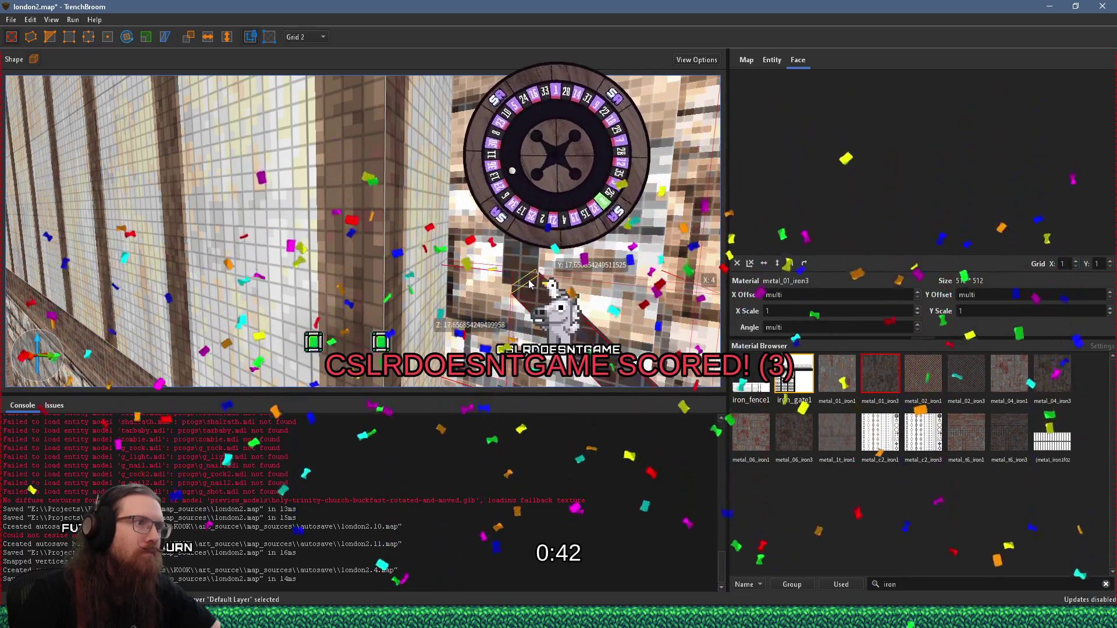
{"action": "scroll", "coordinate": [492, 283], "scroll_direction": "up", "scroll_amount": 3}
{"action": "scroll", "coordinate": [493, 284], "scroll_direction": "up", "scroll_amount": 3}
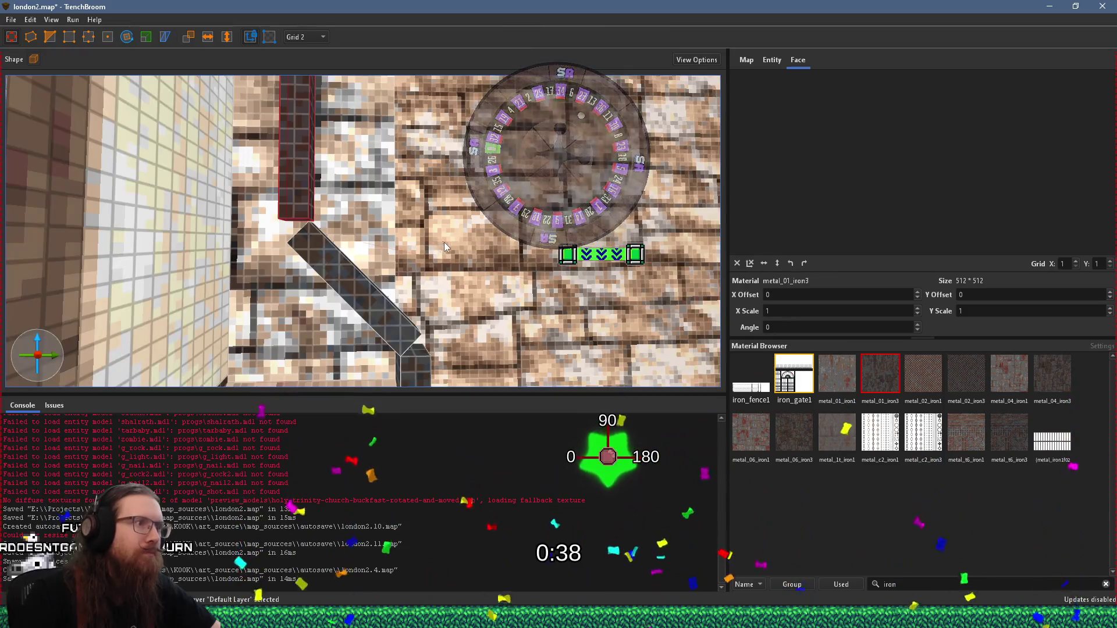
{"action": "scroll", "coordinate": [445, 242], "scroll_direction": "up", "scroll_amount": 5}
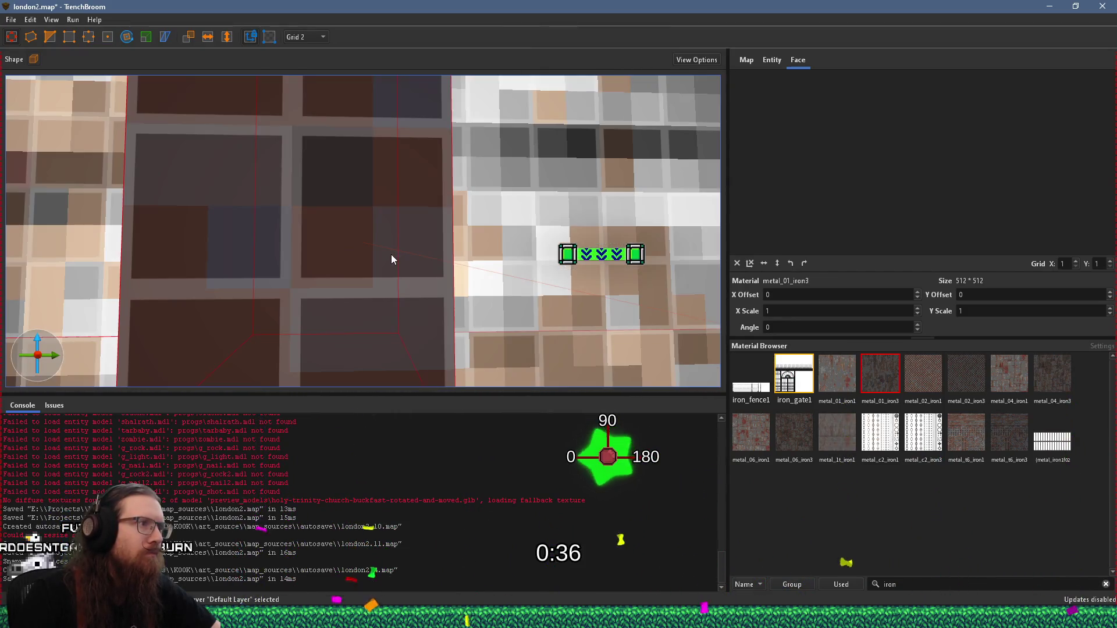
{"action": "scroll", "coordinate": [392, 257], "scroll_direction": "down", "scroll_amount": 5}
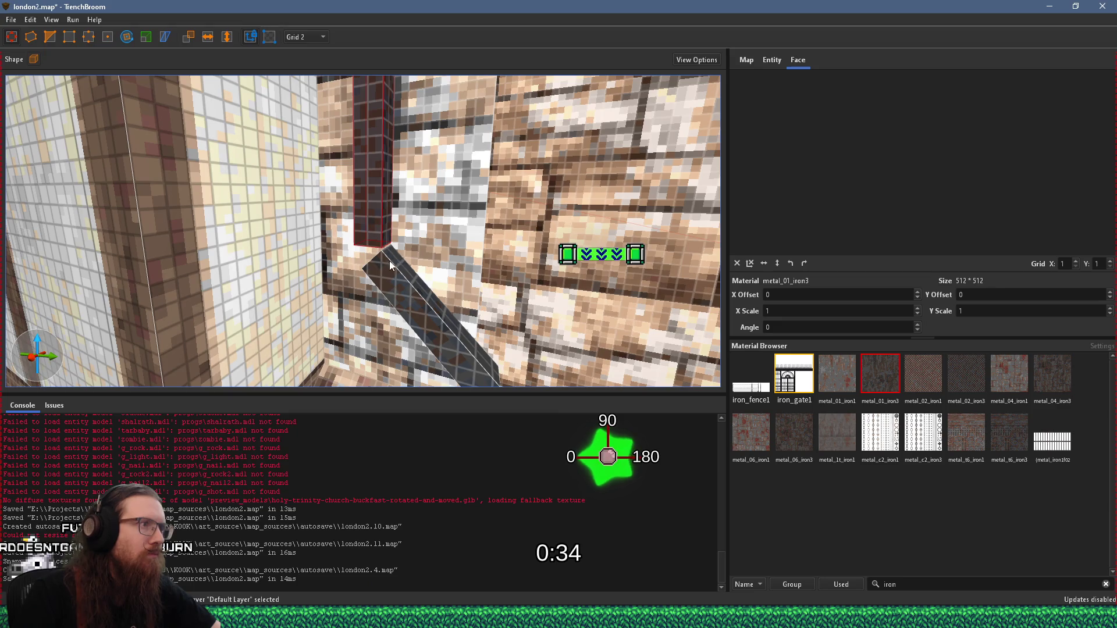
{"action": "scroll", "coordinate": [386, 269], "scroll_direction": "up", "scroll_amount": 5}
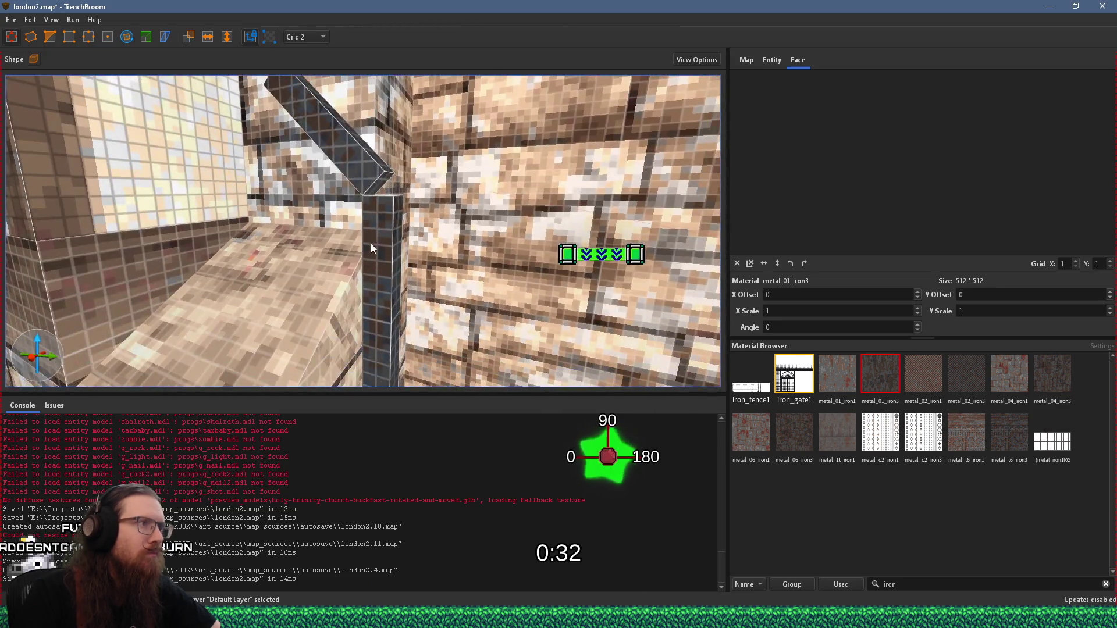
{"action": "scroll", "coordinate": [416, 257], "scroll_direction": "up", "scroll_amount": 5}
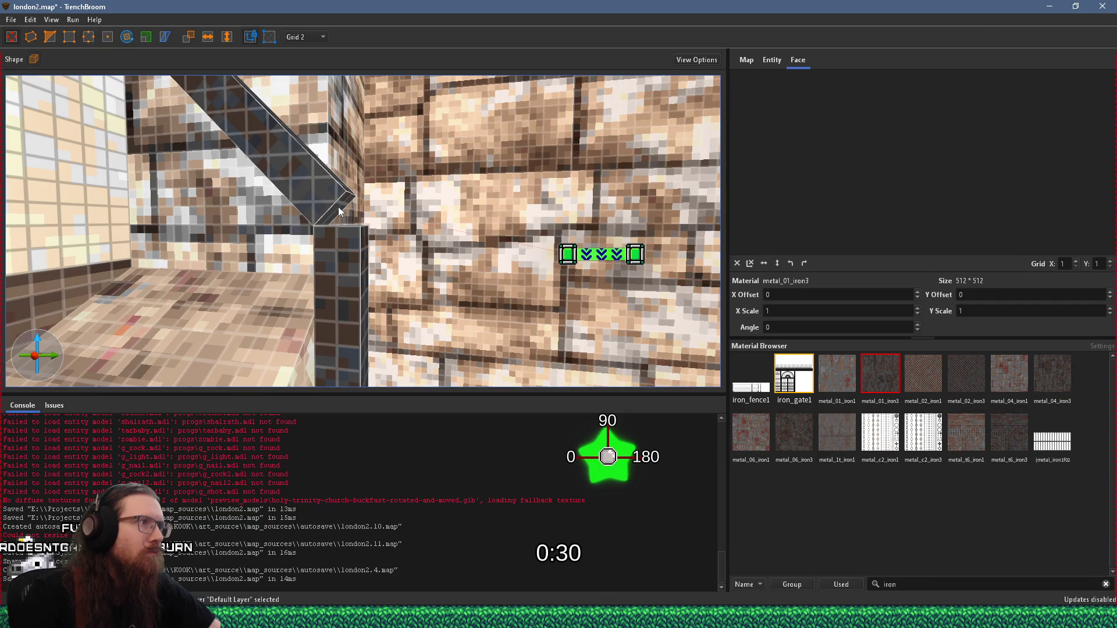
{"action": "left_click", "coordinate": [339, 210], "text": "shift"}
{"action": "left_click", "coordinate": [407, 264], "text": "ctrl+shift"}
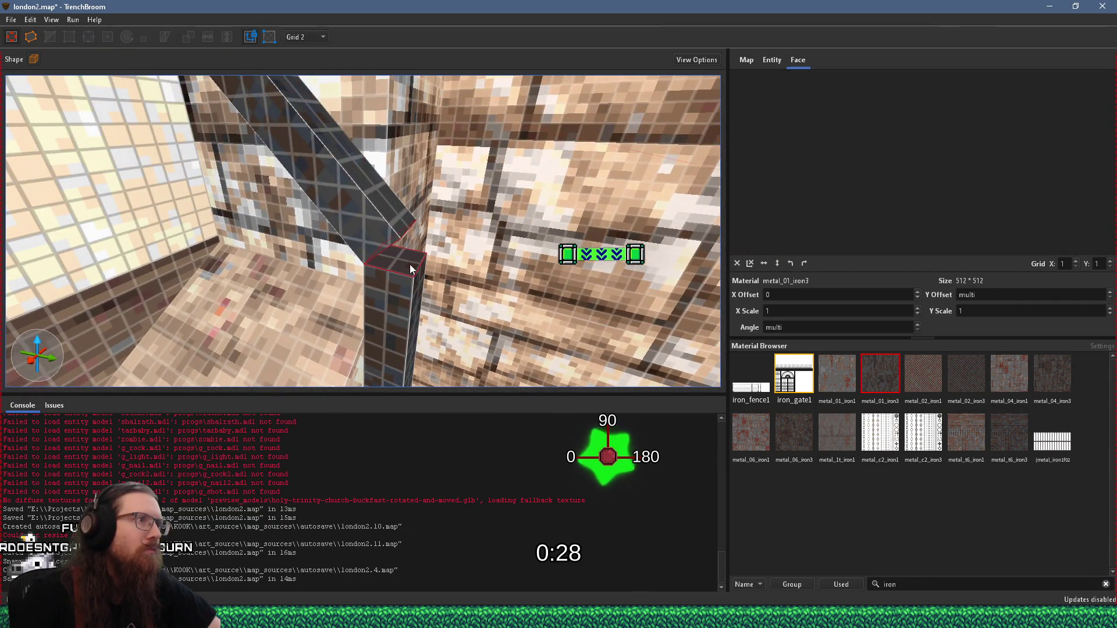
{"action": "left_click", "coordinate": [410, 269]}
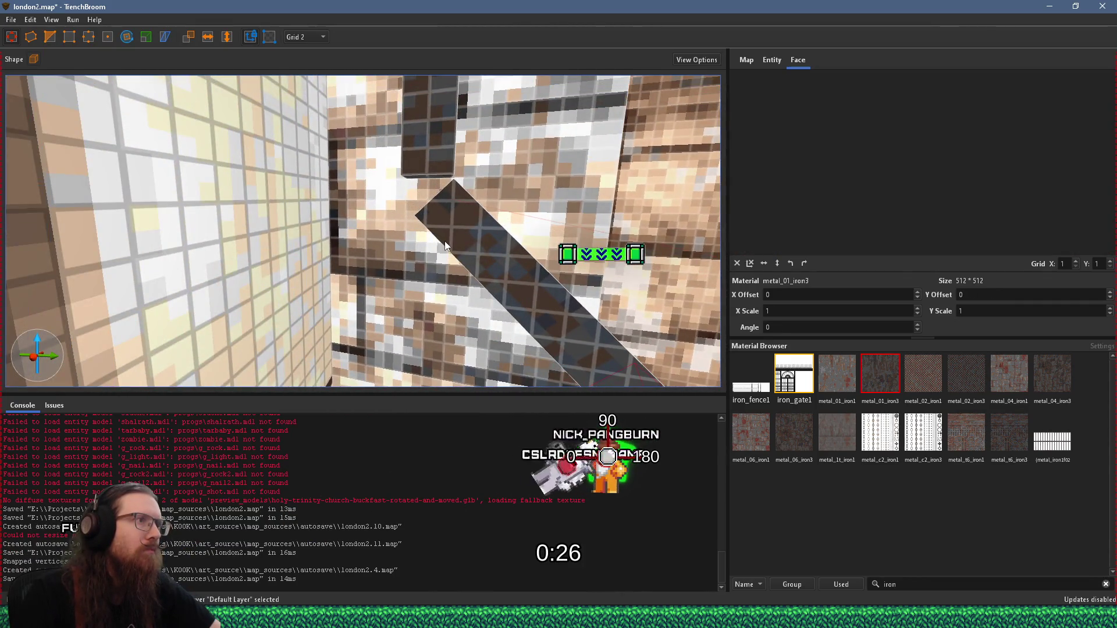
{"action": "key", "text": "a"}
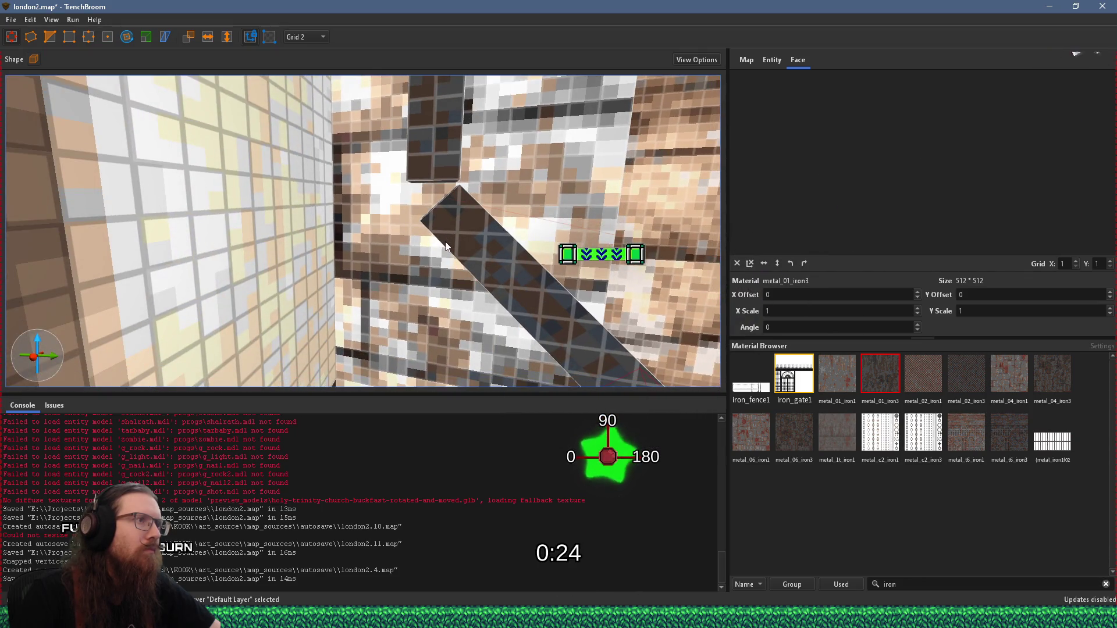
{"action": "left_click", "coordinate": [447, 246]}
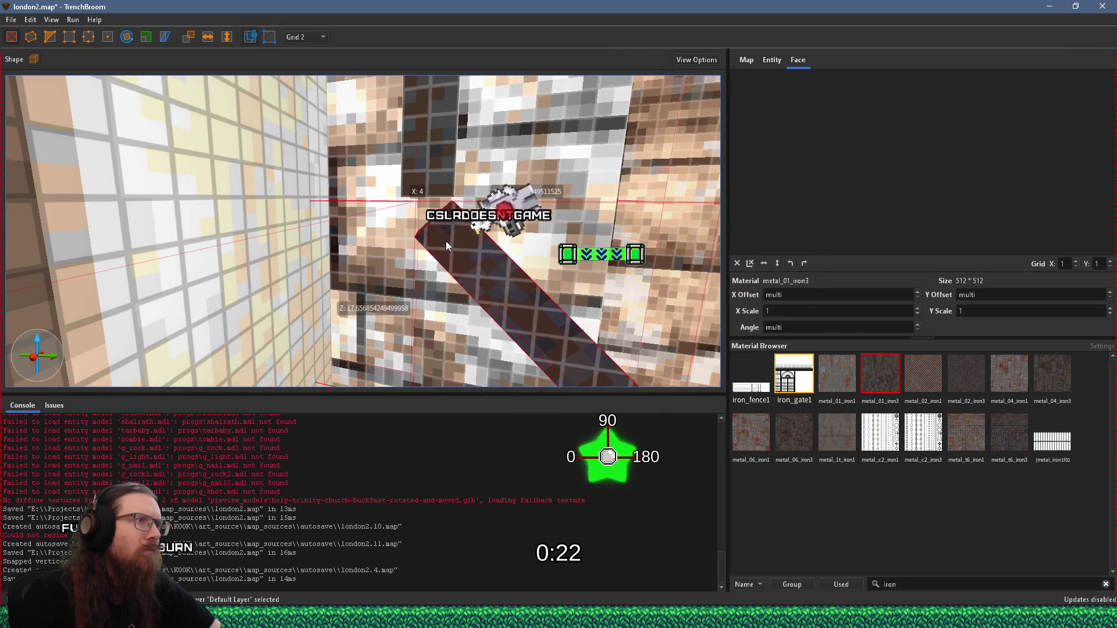
{"action": "scroll", "coordinate": [447, 241], "scroll_direction": "up", "scroll_amount": 2}
{"action": "left_click", "coordinate": [438, 217], "text": "shift"}
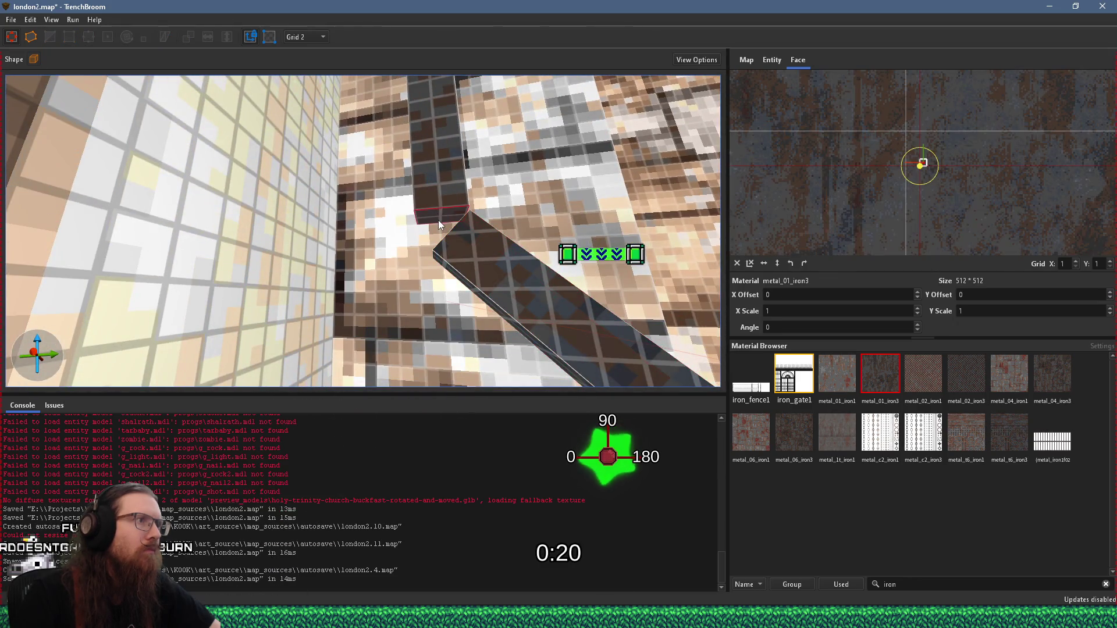
{"action": "scroll", "coordinate": [448, 231], "scroll_direction": "down", "scroll_amount": 2}
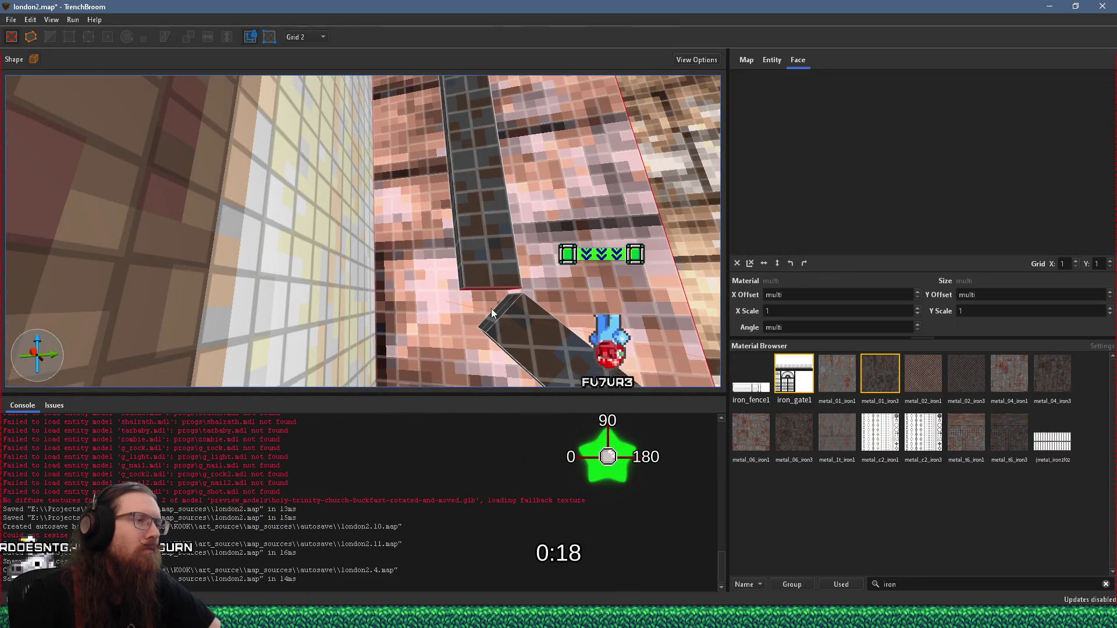
{"action": "scroll", "coordinate": [482, 262], "scroll_direction": "up", "scroll_amount": 2}
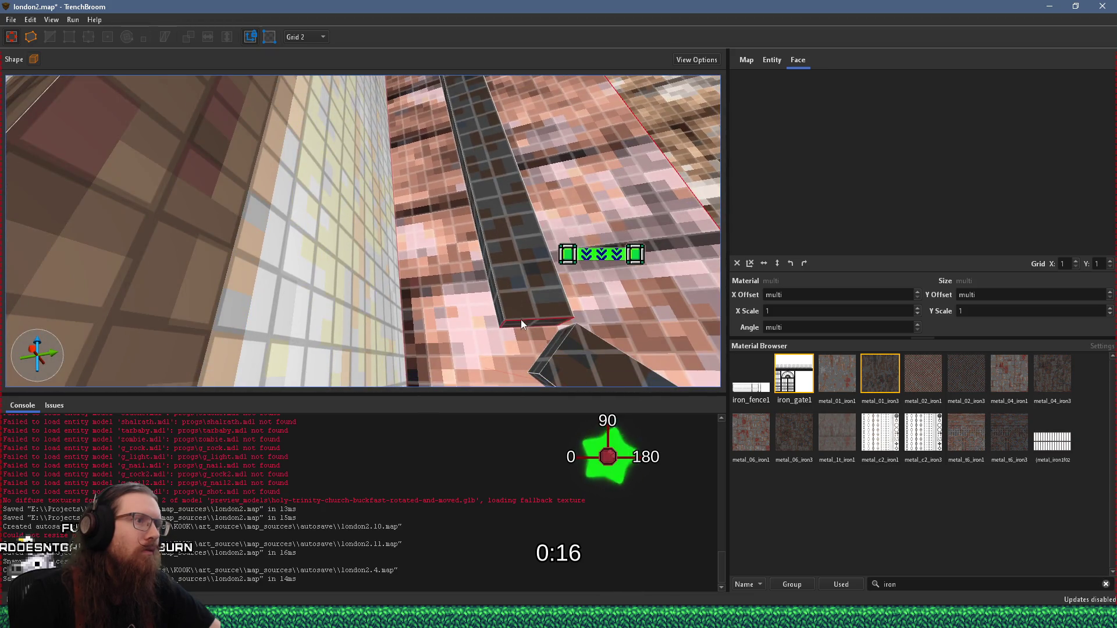
{"action": "left_click", "coordinate": [540, 346], "text": "shift"}
{"action": "left_click", "coordinate": [549, 350]}
{"action": "left_click", "coordinate": [549, 352]}
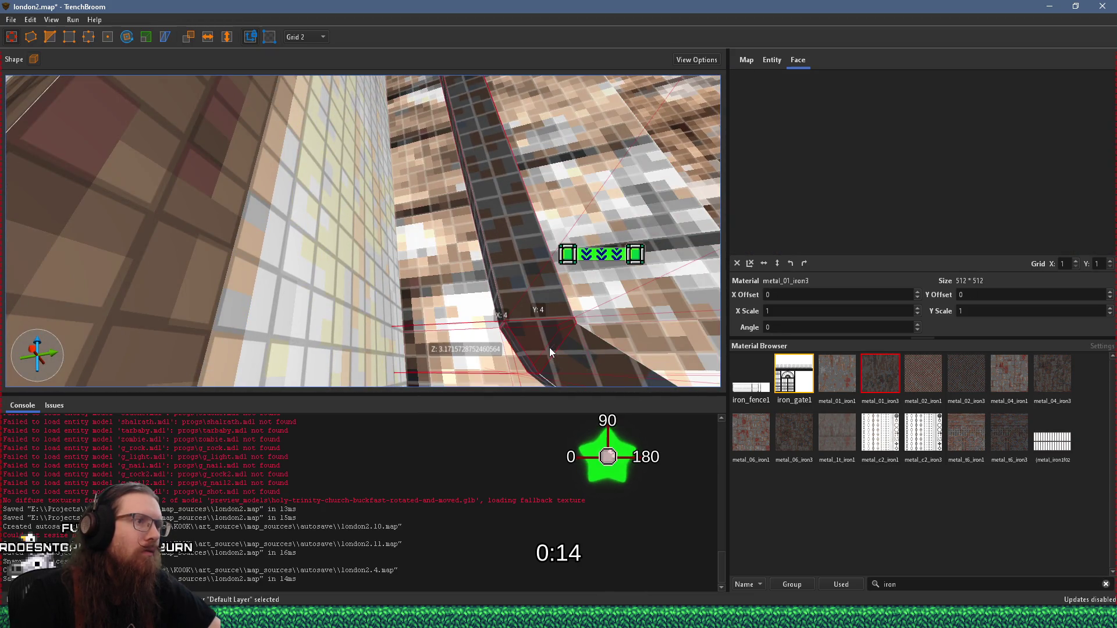
{"action": "key", "text": "d"}
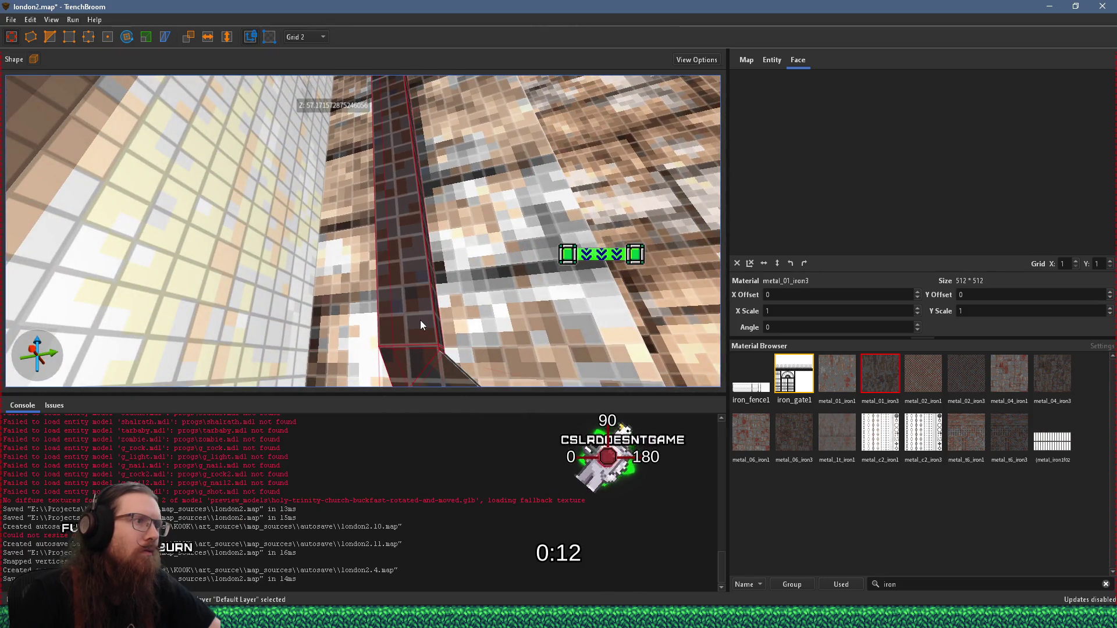
{"action": "scroll", "coordinate": [420, 321], "scroll_direction": "down", "scroll_amount": 3}
{"action": "key", "text": "Escape"}
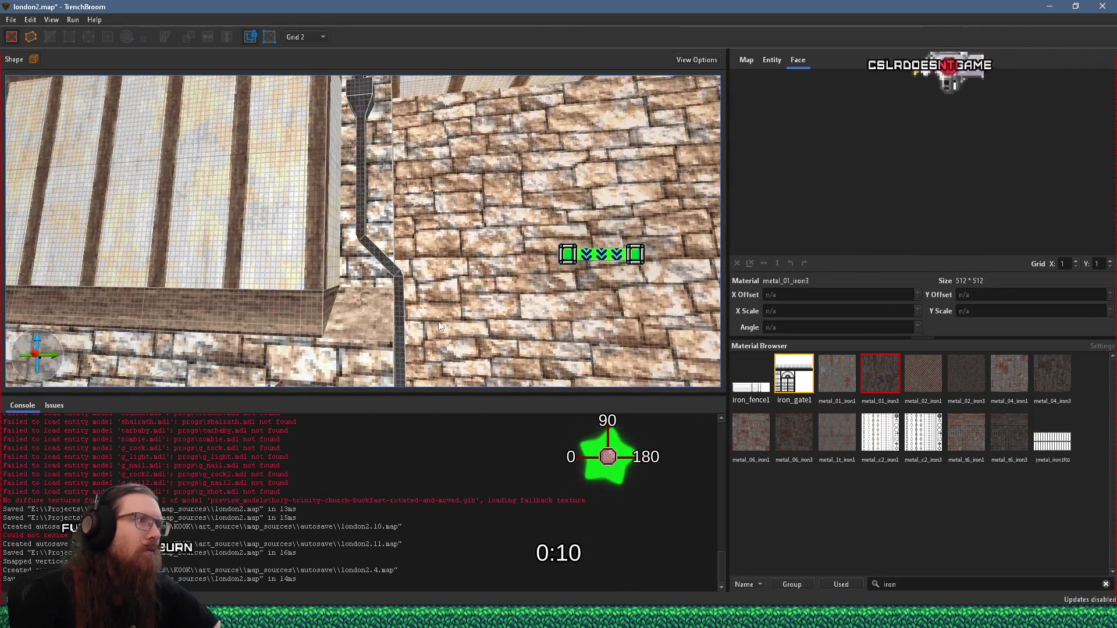
{"action": "key", "text": "a"}
{"action": "scroll", "coordinate": [380, 341], "scroll_direction": "down", "scroll_amount": 3}
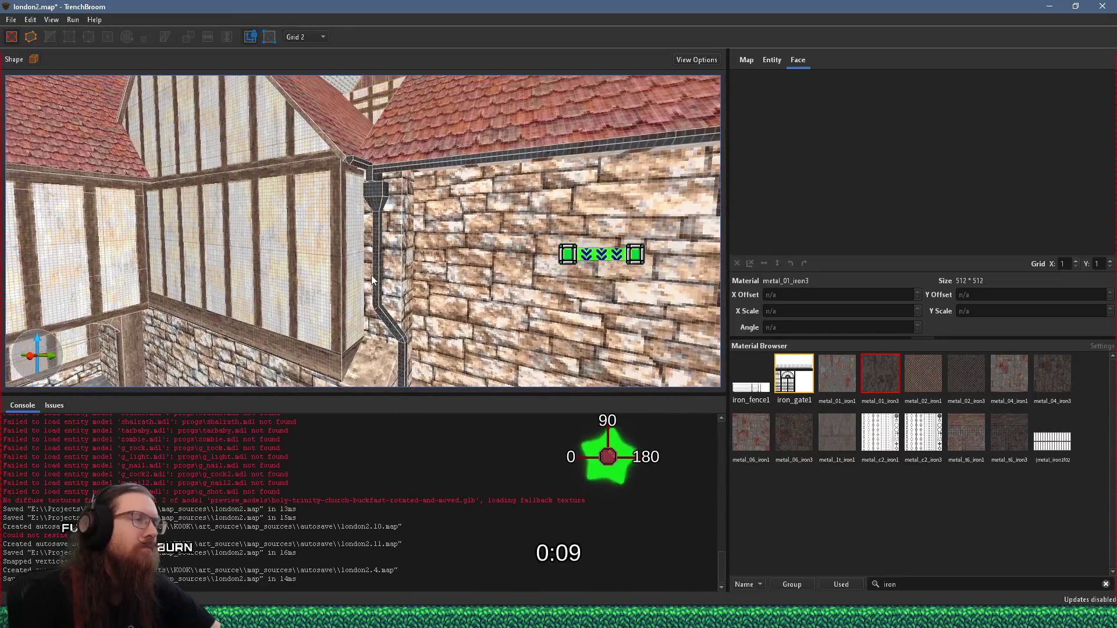
{"action": "scroll", "coordinate": [389, 284], "scroll_direction": "up", "scroll_amount": 3}
{"action": "scroll", "coordinate": [426, 286], "scroll_direction": "down", "scroll_amount": 4}
{"action": "scroll", "coordinate": [368, 252], "scroll_direction": "up", "scroll_amount": 3}
{"action": "scroll", "coordinate": [407, 245], "scroll_direction": "down", "scroll_amount": 4}
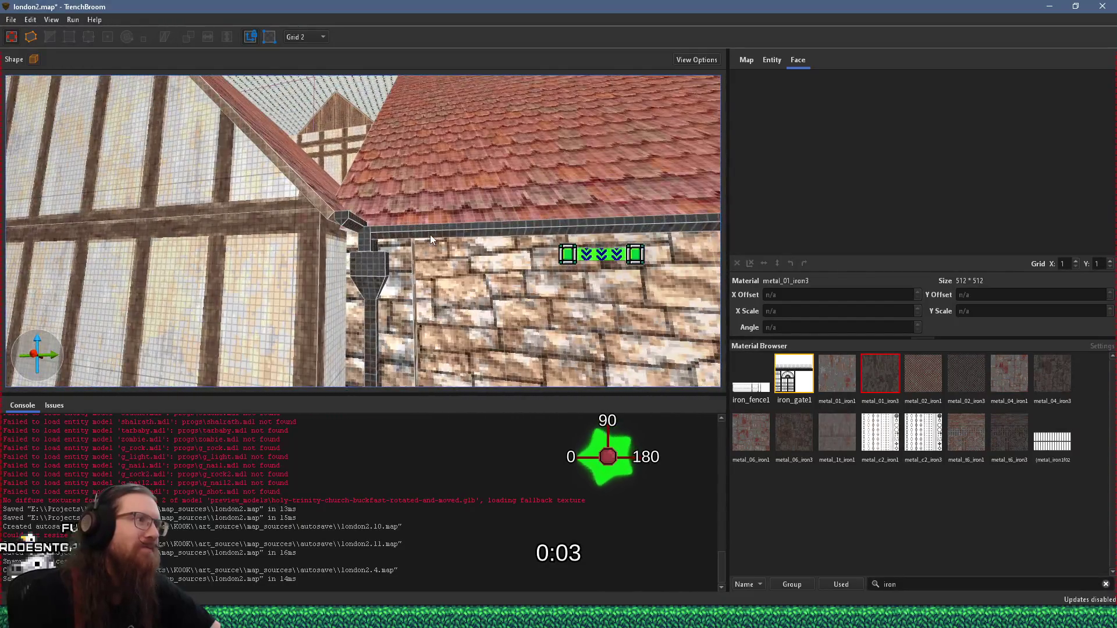
{"action": "scroll", "coordinate": [430, 235], "scroll_direction": "up", "scroll_amount": 2}
{"action": "key", "text": "super+Tab"}
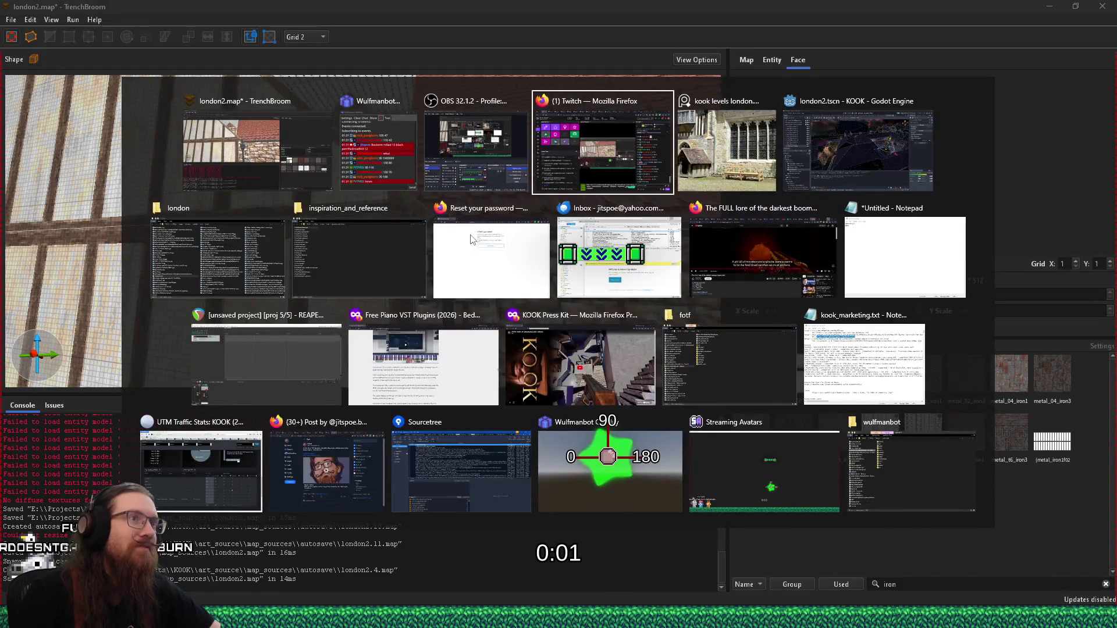
{"action": "left_click", "coordinate": [728, 150]}
{"action": "scroll", "coordinate": [646, 300], "scroll_direction": "up", "scroll_amount": 3}
{"action": "scroll", "coordinate": [649, 290], "scroll_direction": "up", "scroll_amount": 1}
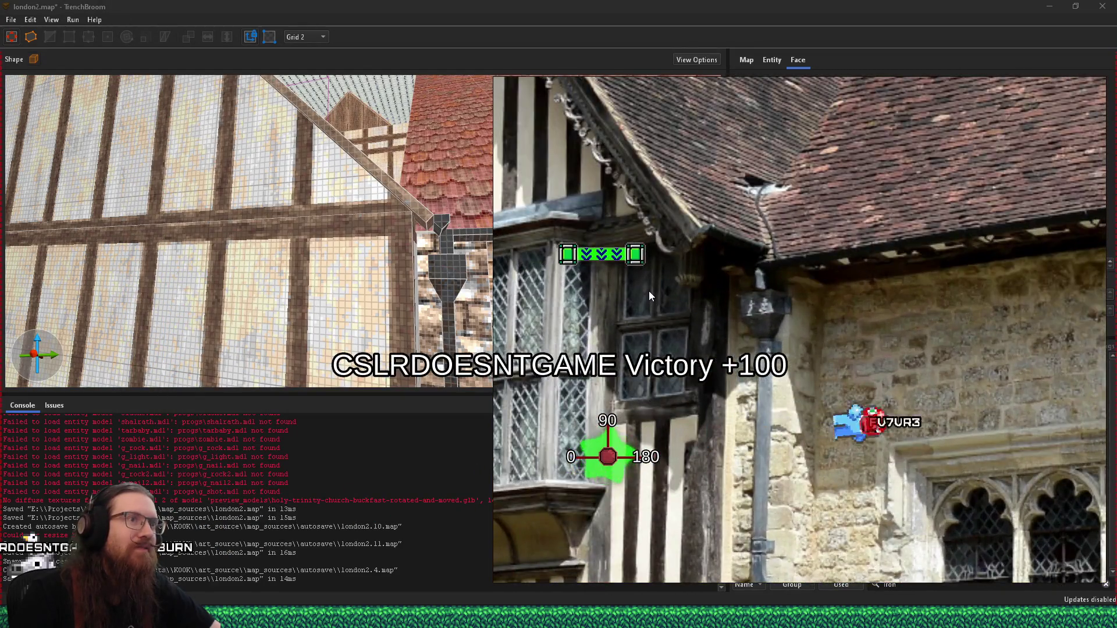
{"action": "scroll", "coordinate": [650, 290], "scroll_direction": "up", "scroll_amount": 1}
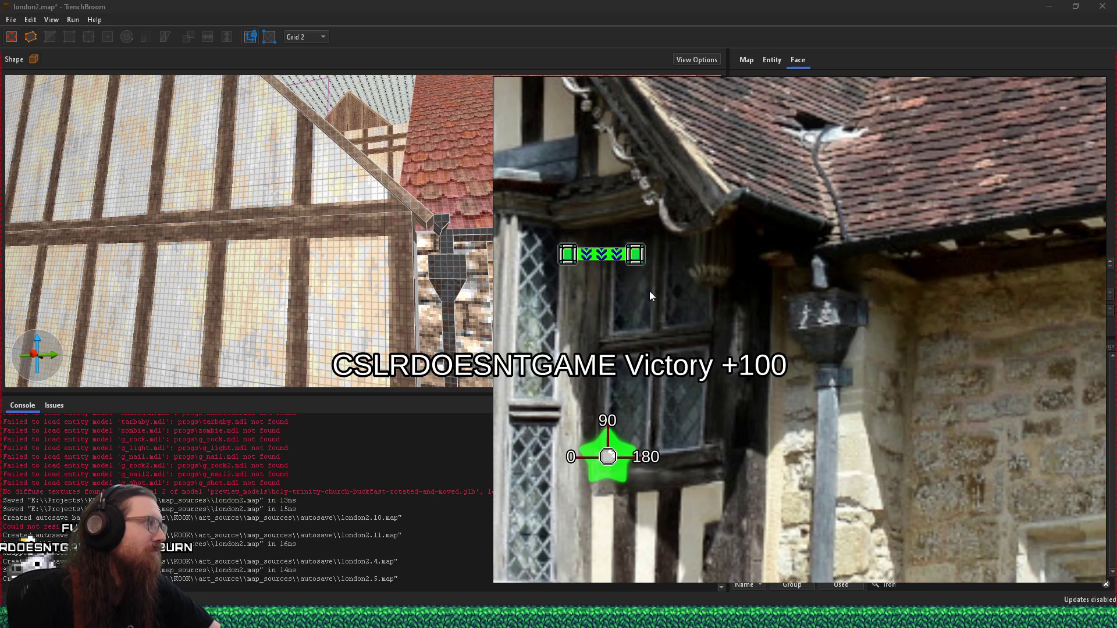
{"action": "left_click", "coordinate": [485, 262]}
{"action": "scroll", "coordinate": [510, 279], "scroll_direction": "down", "scroll_amount": 10}
{"action": "scroll", "coordinate": [426, 327], "scroll_direction": "down", "scroll_amount": 10}
{"action": "scroll", "coordinate": [415, 277], "scroll_direction": "up", "scroll_amount": 10}
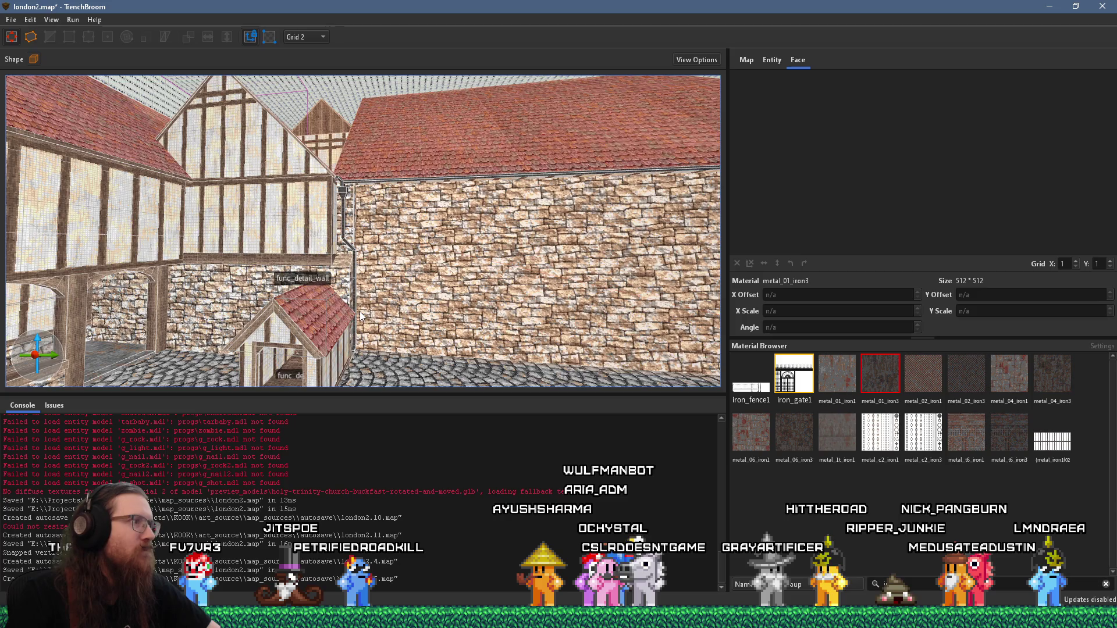
Orbit to face the dormer and select its left roof piece
{"action": "scroll", "coordinate": [360, 311], "scroll_direction": "up", "scroll_amount": 3}
{"action": "left_click_drag", "start_coordinate": [345, 321], "coordinate": [403, 178]}
{"action": "scroll", "coordinate": [402, 177], "scroll_direction": "up", "scroll_amount": 10}
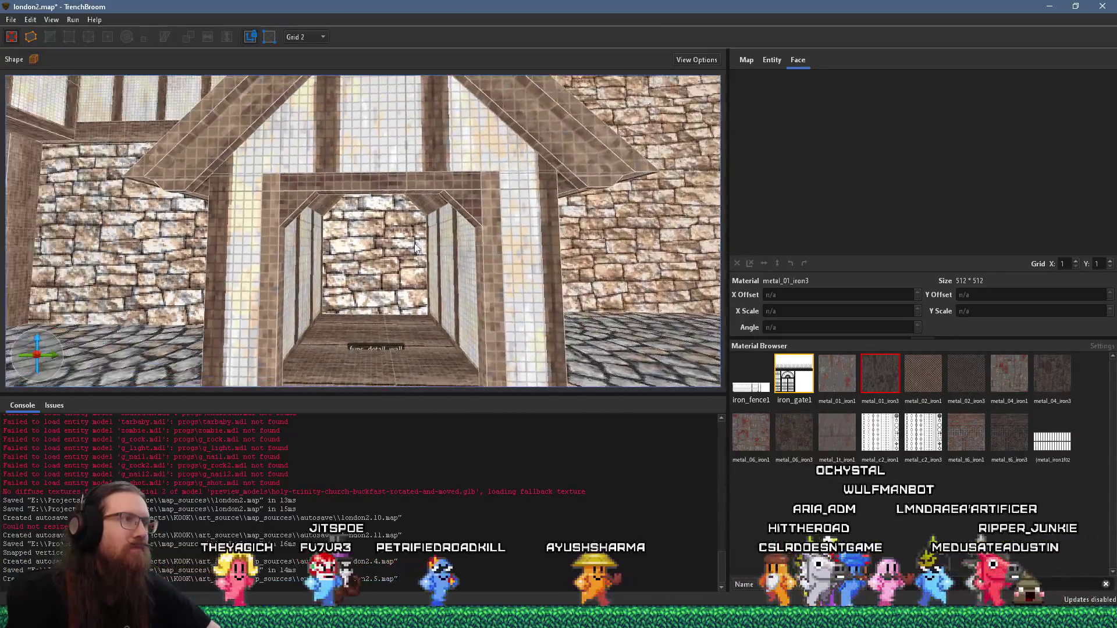
{"action": "scroll", "coordinate": [415, 247], "scroll_direction": "down", "scroll_amount": 5}
{"action": "mouse_move", "coordinate": [415, 248]}
{"action": "left_mouse_down"}
{"action": "mouse_move", "coordinate": [273, 239]}
{"action": "mouse_move", "coordinate": [388, 245]}
{"action": "mouse_move", "coordinate": [468, 323]}
{"action": "mouse_move", "coordinate": [433, 286]}
{"action": "left_mouse_up"}
{"action": "left_click", "coordinate": [419, 184]}
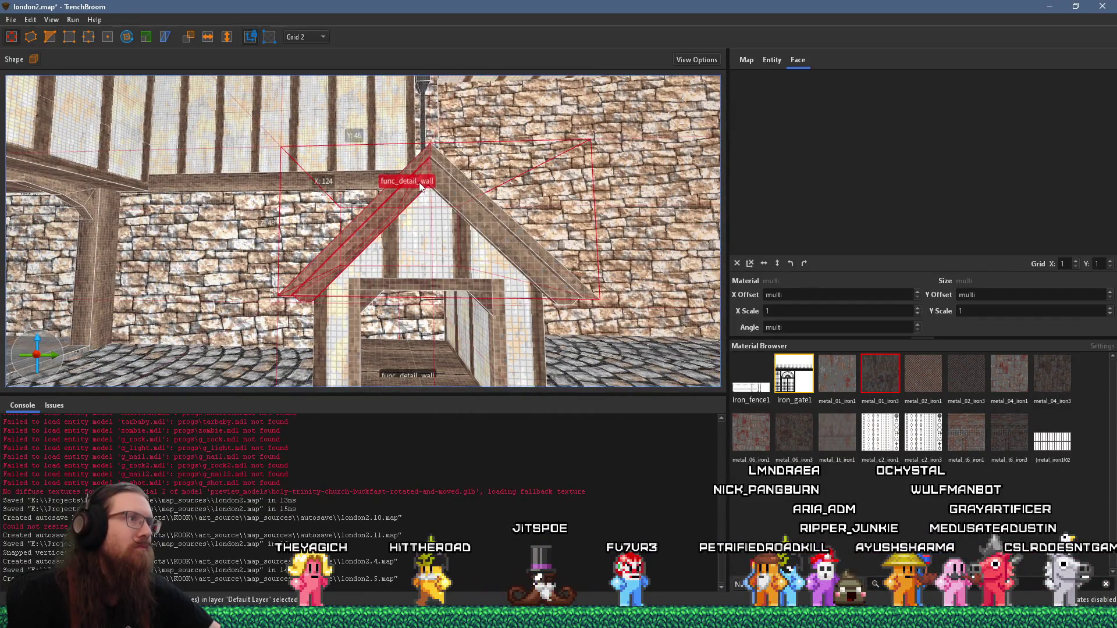
{"action": "mouse_move", "coordinate": [482, 204]}
{"action": "left_mouse_down"}
{"action": "mouse_move", "coordinate": [350, 210]}
{"action": "mouse_move", "coordinate": [363, 245]}
{"action": "left_mouse_up"}
Change the grid to 16, then settle on grid size 8 near the roof frame
{"action": "left_click", "coordinate": [322, 107]}
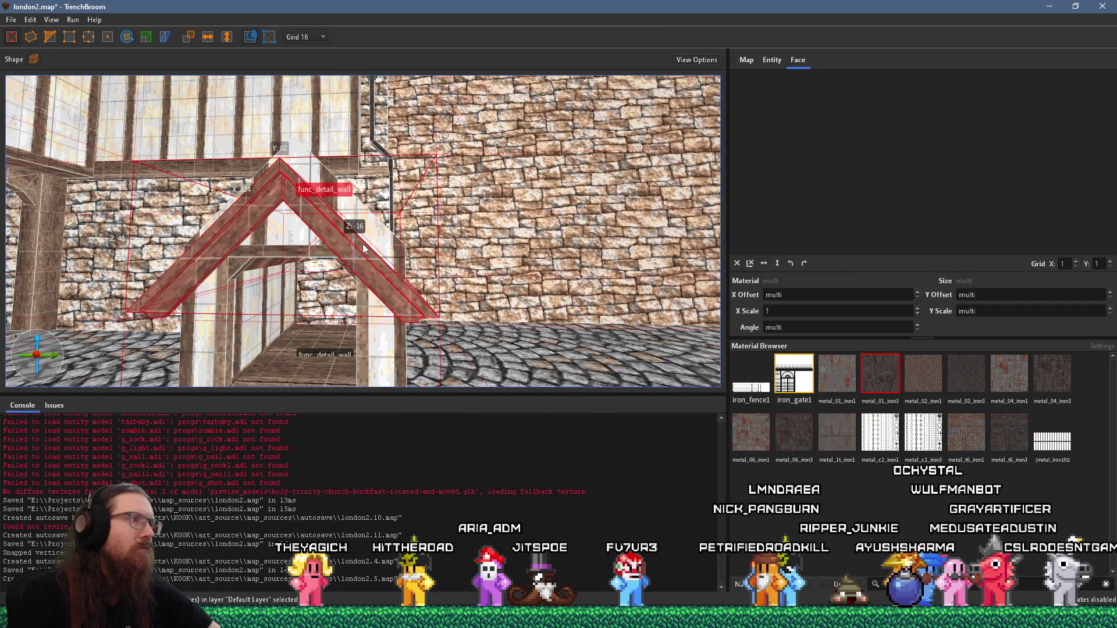
{"action": "mouse_move", "coordinate": [363, 243]}
{"action": "left_mouse_down"}
{"action": "mouse_move", "coordinate": [395, 189]}
{"action": "mouse_move", "coordinate": [418, 177]}
{"action": "mouse_move", "coordinate": [421, 205]}
{"action": "mouse_move", "coordinate": [357, 255]}
{"action": "mouse_move", "coordinate": [389, 228]}
{"action": "left_mouse_up"}
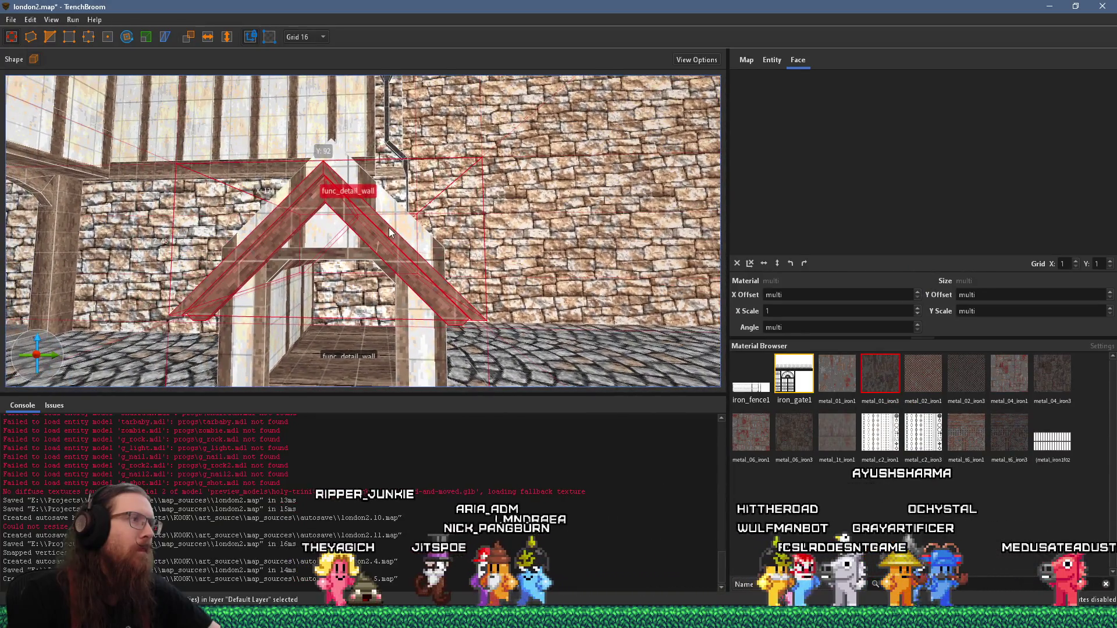
{"action": "left_click", "coordinate": [306, 35]}
{"action": "left_click", "coordinate": [311, 80]}
{"action": "mouse_move", "coordinate": [363, 175]}
{"action": "left_mouse_down"}
{"action": "mouse_move", "coordinate": [379, 243]}
{"action": "mouse_move", "coordinate": [383, 222]}
{"action": "mouse_move", "coordinate": [445, 278]}
{"action": "mouse_move", "coordinate": [419, 205]}
{"action": "mouse_move", "coordinate": [448, 188]}
{"action": "mouse_move", "coordinate": [453, 155]}
{"action": "left_mouse_up"}
Select the upper beam, crossbeam and both vertical posts, then set the grid to 4
{"action": "left_click", "coordinate": [452, 157]}
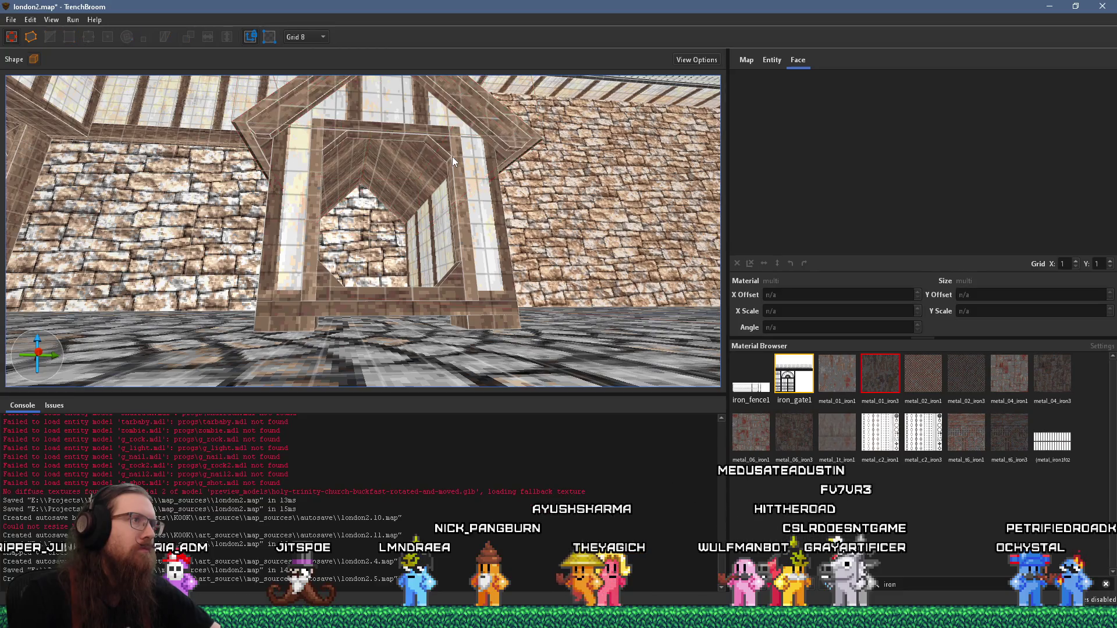
{"action": "scroll", "coordinate": [452, 157], "scroll_direction": "up", "scroll_amount": 5}
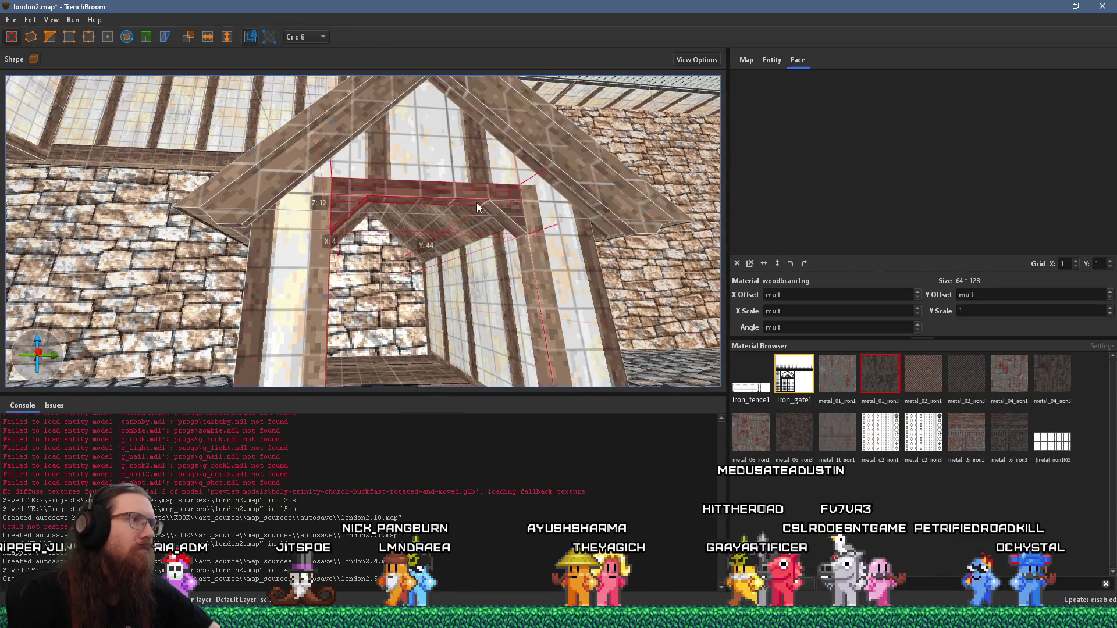
{"action": "left_click", "coordinate": [511, 239]}
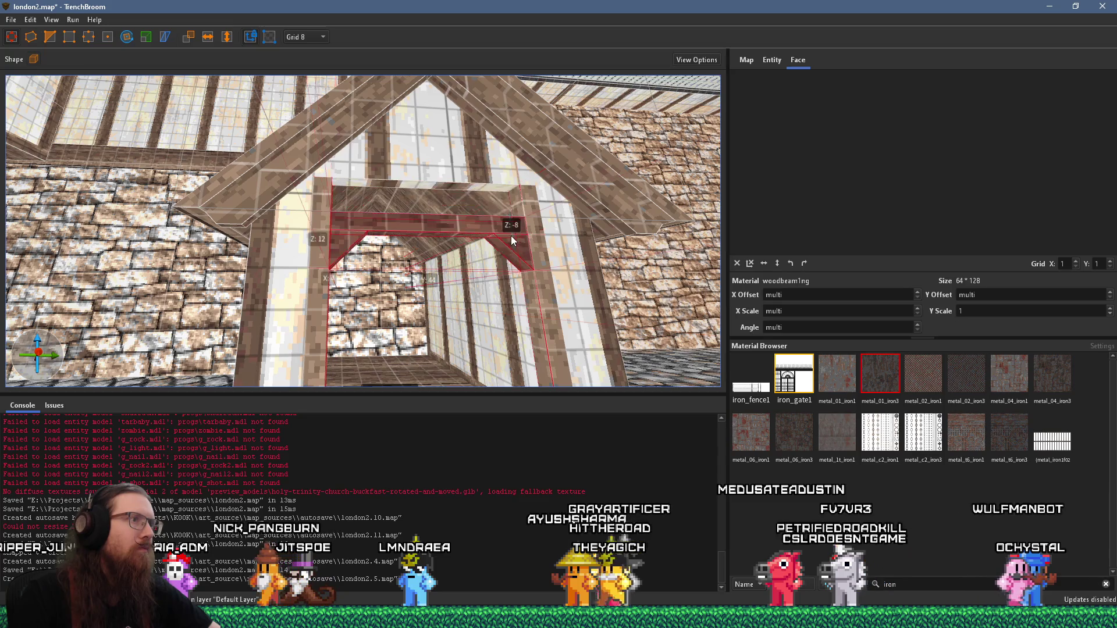
{"action": "left_click", "coordinate": [530, 210]}
{"action": "left_click", "coordinate": [310, 245], "text": "ctrl"}
{"action": "key", "text": "Escape"}
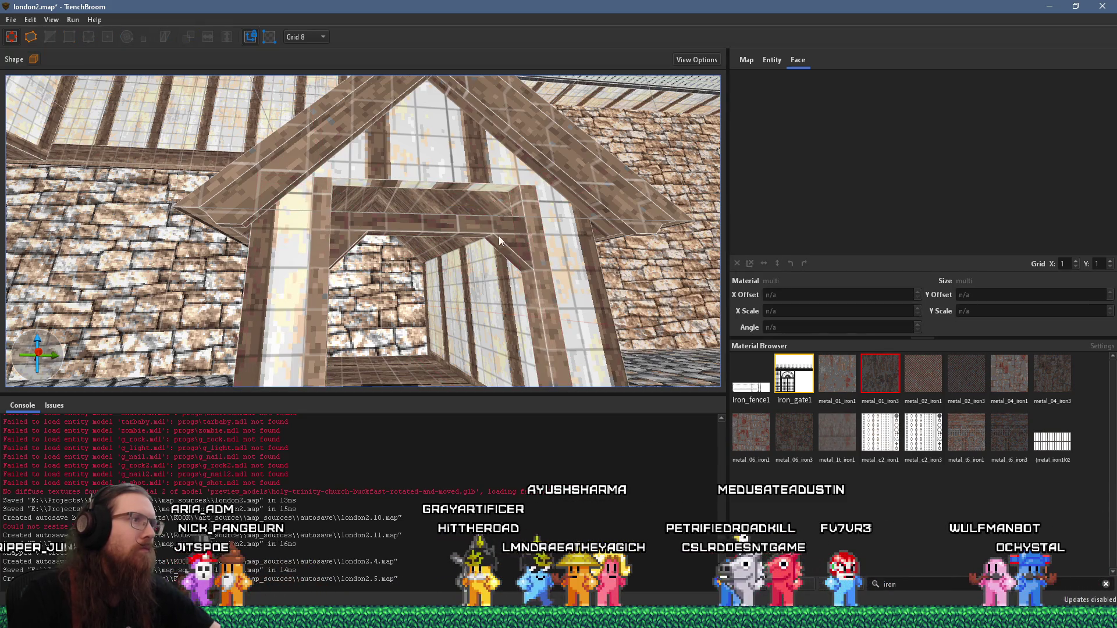
{"action": "left_click", "coordinate": [308, 37]}
{"action": "left_click", "coordinate": [322, 224]}
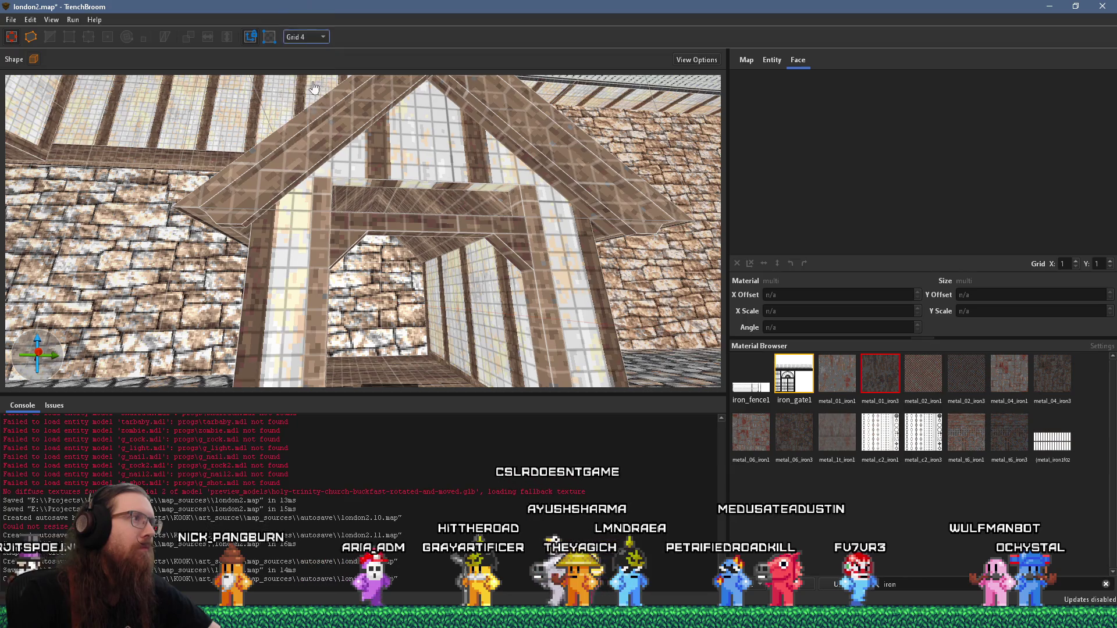
Select the left post, the gable infill, and both glass side panels
{"action": "left_click", "coordinate": [325, 227]}
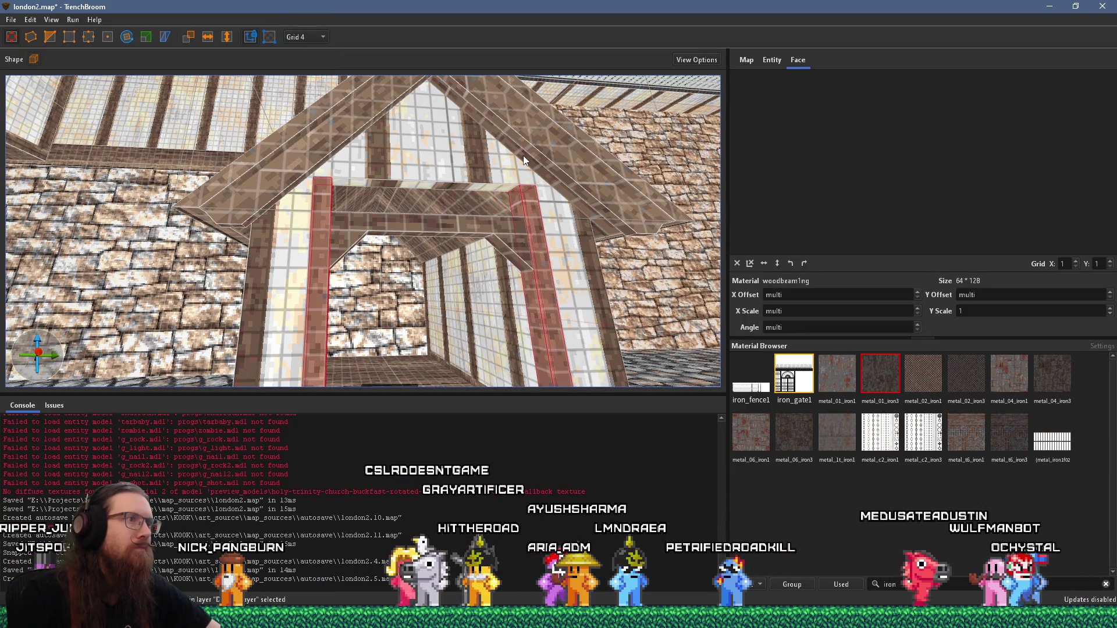
{"action": "left_click", "coordinate": [515, 184]}
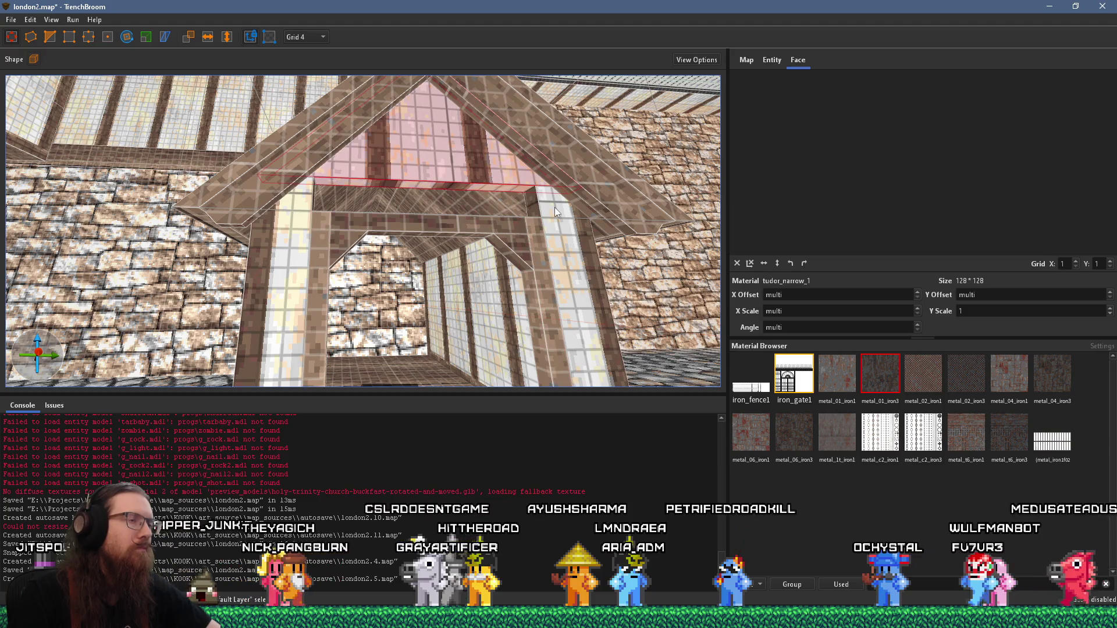
{"action": "left_click", "coordinate": [475, 187]}
{"action": "left_click", "coordinate": [544, 244]}
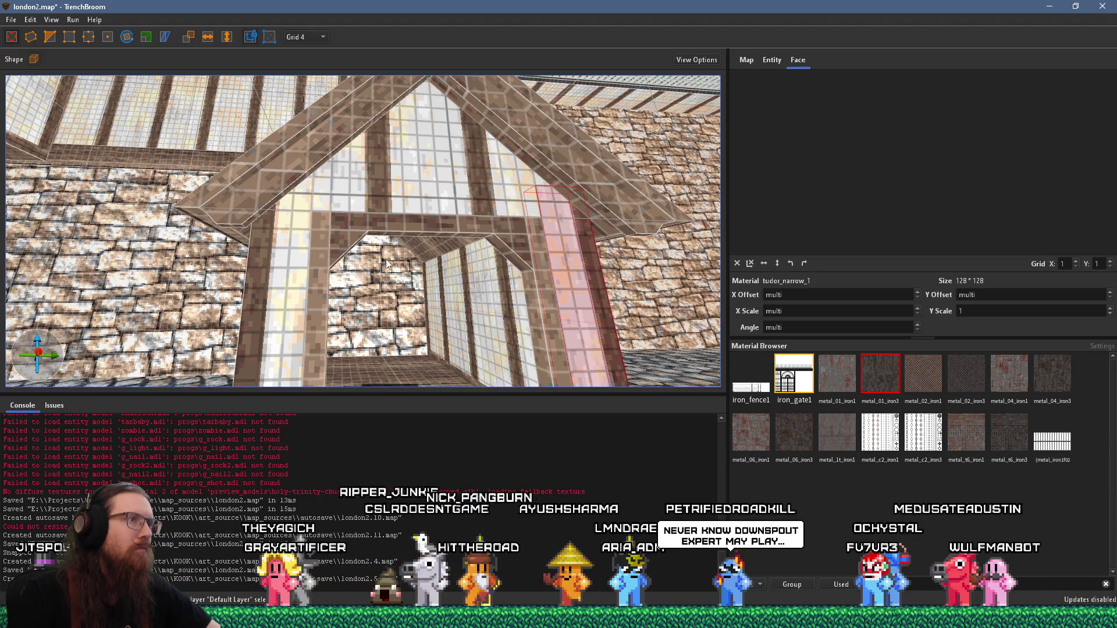
{"action": "left_click", "coordinate": [313, 267], "text": "ctrl"}
{"action": "mouse_move", "coordinate": [492, 202]}
{"action": "left_mouse_down"}
{"action": "mouse_move", "coordinate": [565, 198]}
{"action": "mouse_move", "coordinate": [541, 133]}
{"action": "mouse_move", "coordinate": [482, 152]}
{"action": "mouse_move", "coordinate": [425, 209]}
{"action": "mouse_move", "coordinate": [414, 246]}
{"action": "left_mouse_up"}
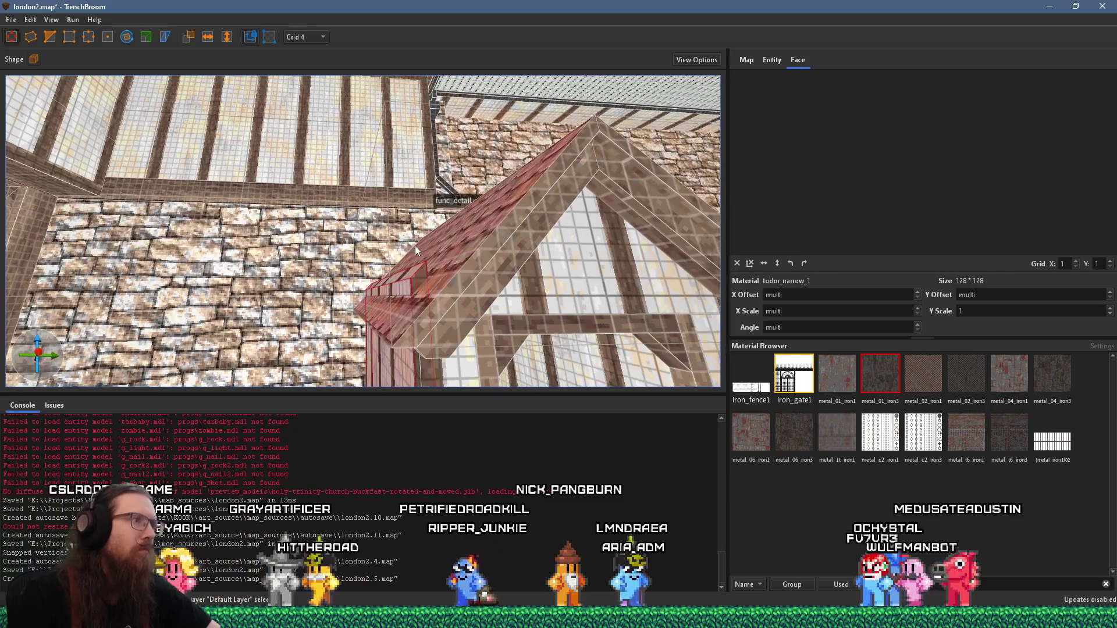
Select the window-textured wall brush and drag it into a narrow strip by the brick wall
{"action": "mouse_move", "coordinate": [413, 310]}
{"action": "left_mouse_down"}
{"action": "mouse_move", "coordinate": [404, 273]}
{"action": "mouse_move", "coordinate": [422, 209]}
{"action": "mouse_move", "coordinate": [375, 213]}
{"action": "left_mouse_up"}
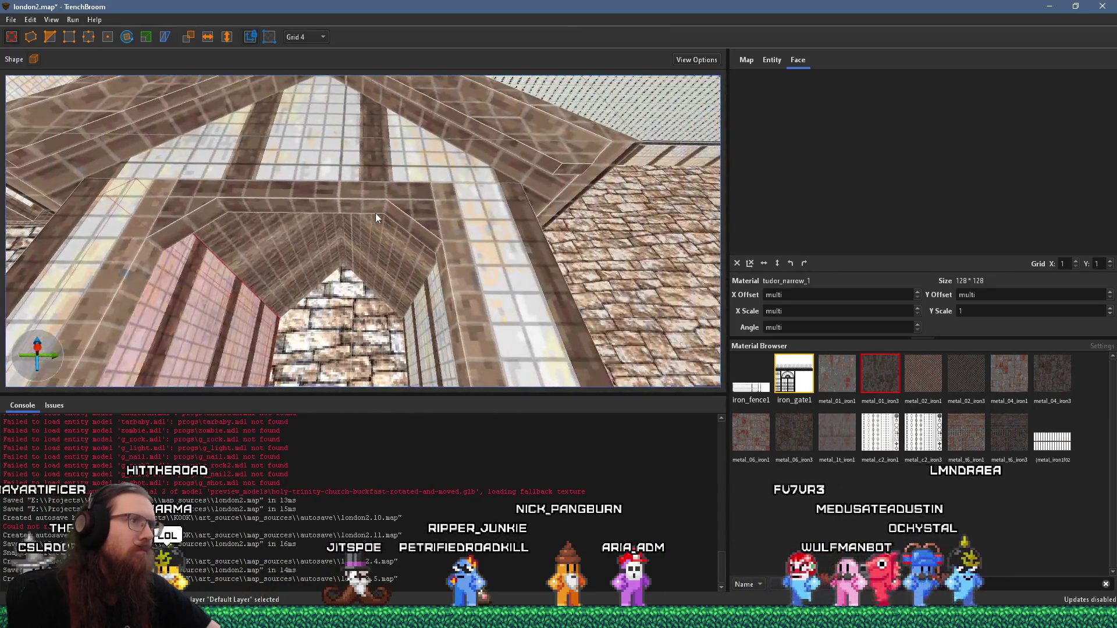
{"action": "mouse_move", "coordinate": [429, 302]}
{"action": "left_mouse_down"}
{"action": "mouse_move", "coordinate": [374, 330]}
{"action": "mouse_move", "coordinate": [387, 296]}
{"action": "mouse_move", "coordinate": [431, 283]}
{"action": "mouse_move", "coordinate": [475, 296]}
{"action": "mouse_move", "coordinate": [422, 330]}
{"action": "left_mouse_up"}
{"action": "left_click", "coordinate": [399, 278]}
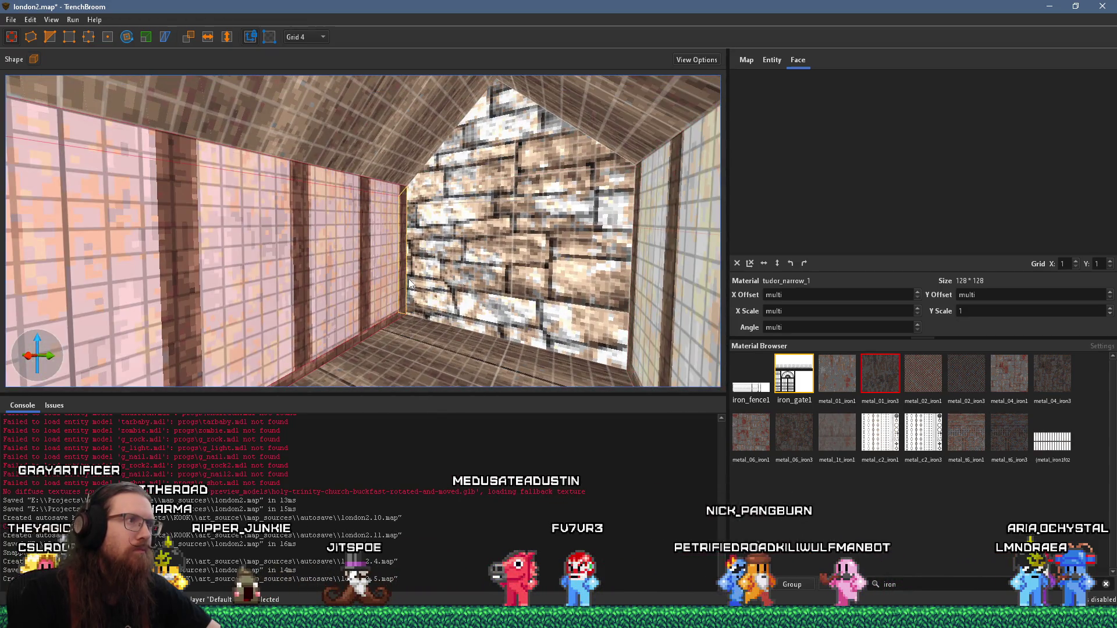
{"action": "left_click", "coordinate": [412, 278]}
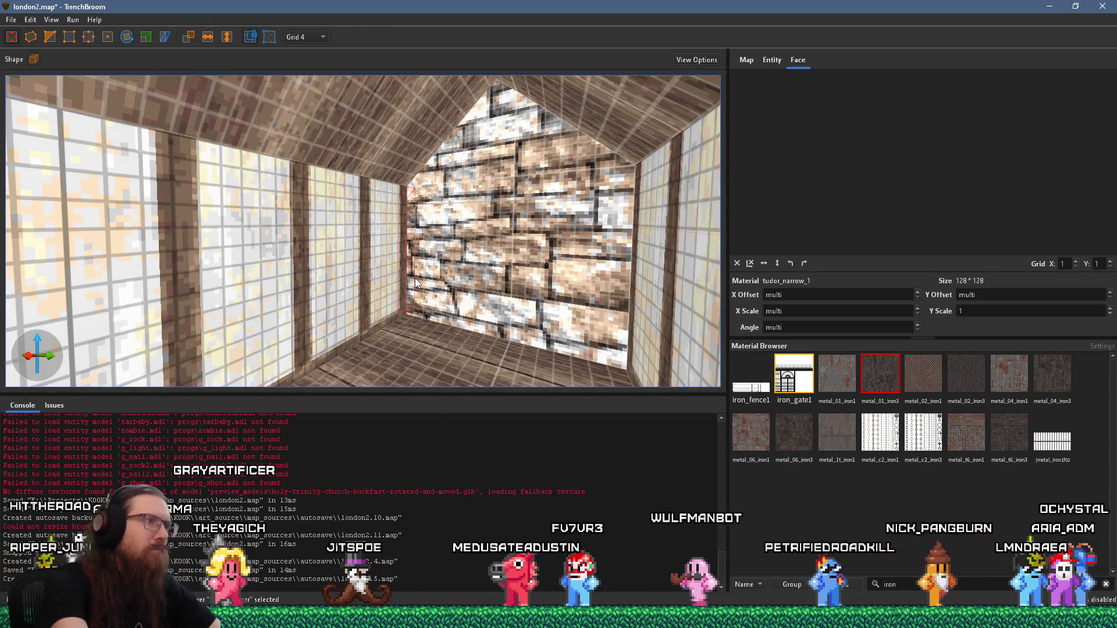
{"action": "left_click", "coordinate": [409, 276]}
{"action": "left_click", "coordinate": [380, 268]}
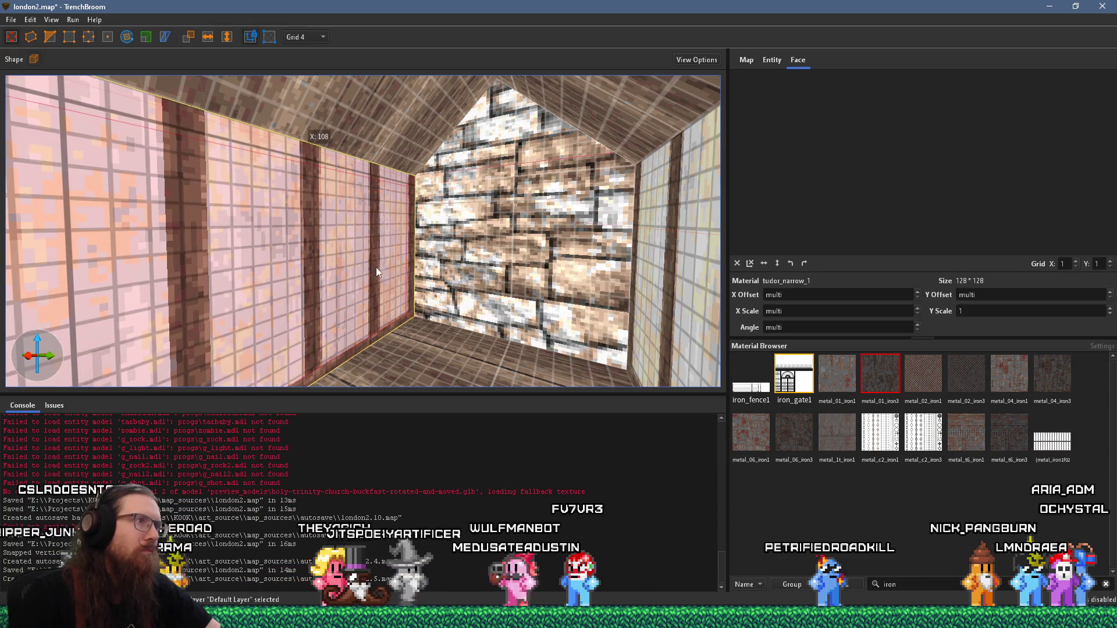
{"action": "scroll", "coordinate": [380, 287], "scroll_direction": "down", "scroll_amount": 5}
{"action": "mouse_move", "coordinate": [261, 286]}
{"action": "left_mouse_down"}
{"action": "mouse_move", "coordinate": [403, 266]}
{"action": "mouse_move", "coordinate": [329, 284]}
{"action": "mouse_move", "coordinate": [490, 231]}
{"action": "left_mouse_up"}
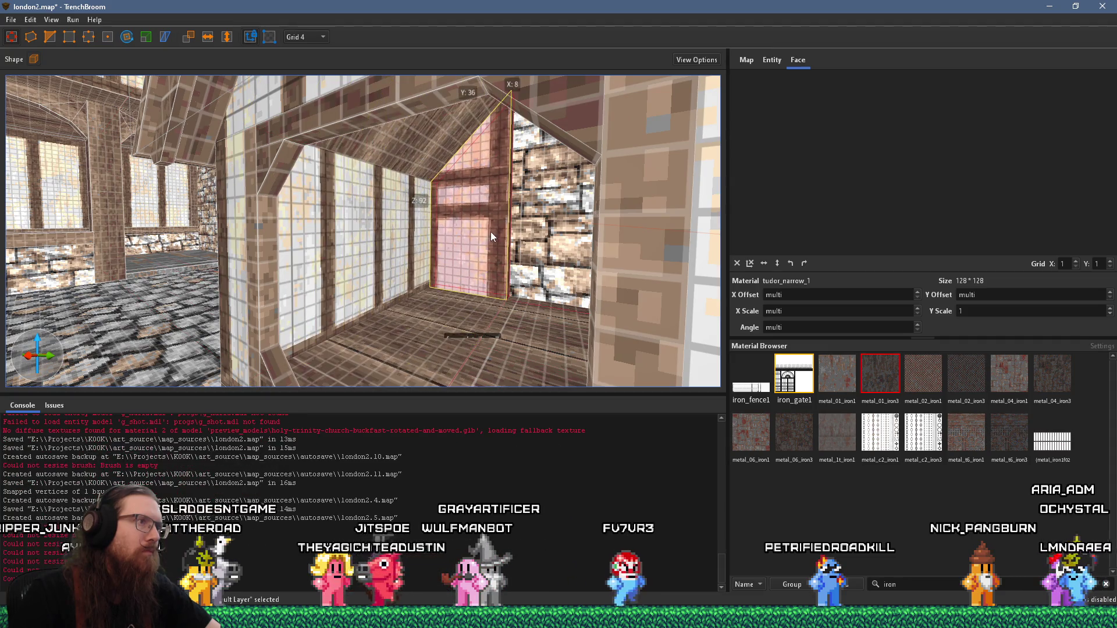
Resize the wall piece to 8×32×88, set grid size 2, and frame the selection
{"action": "scroll", "coordinate": [495, 239], "scroll_direction": "up", "scroll_amount": 5}
{"action": "scroll", "coordinate": [525, 241], "scroll_direction": "down", "scroll_amount": 6}
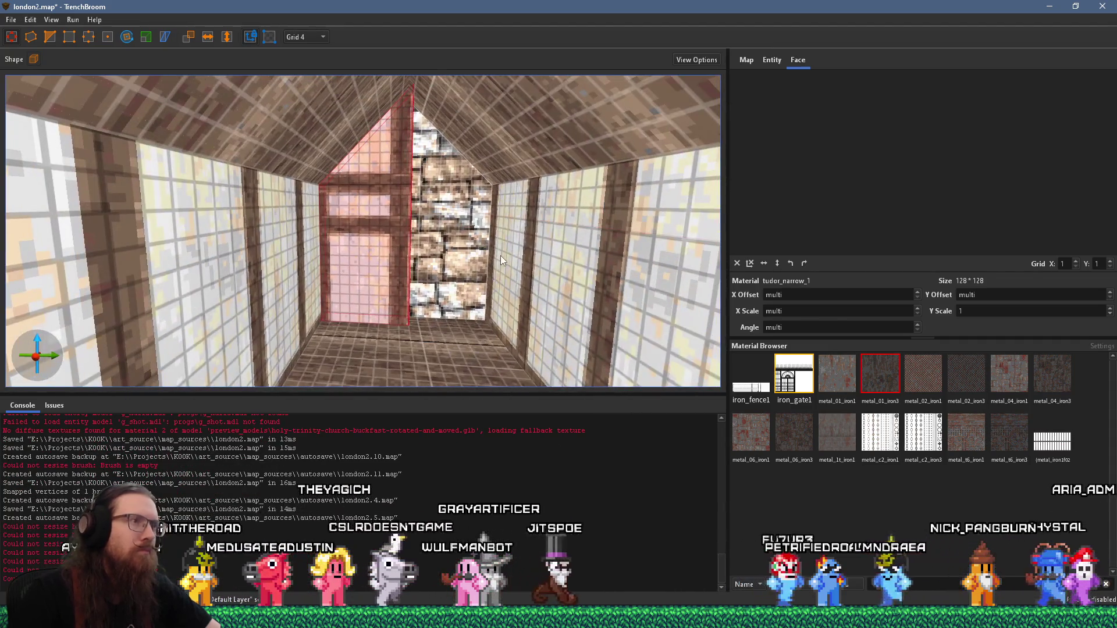
{"action": "mouse_move", "coordinate": [488, 261]}
{"action": "left_mouse_down"}
{"action": "mouse_move", "coordinate": [516, 335]}
{"action": "mouse_move", "coordinate": [547, 328]}
{"action": "left_mouse_up"}
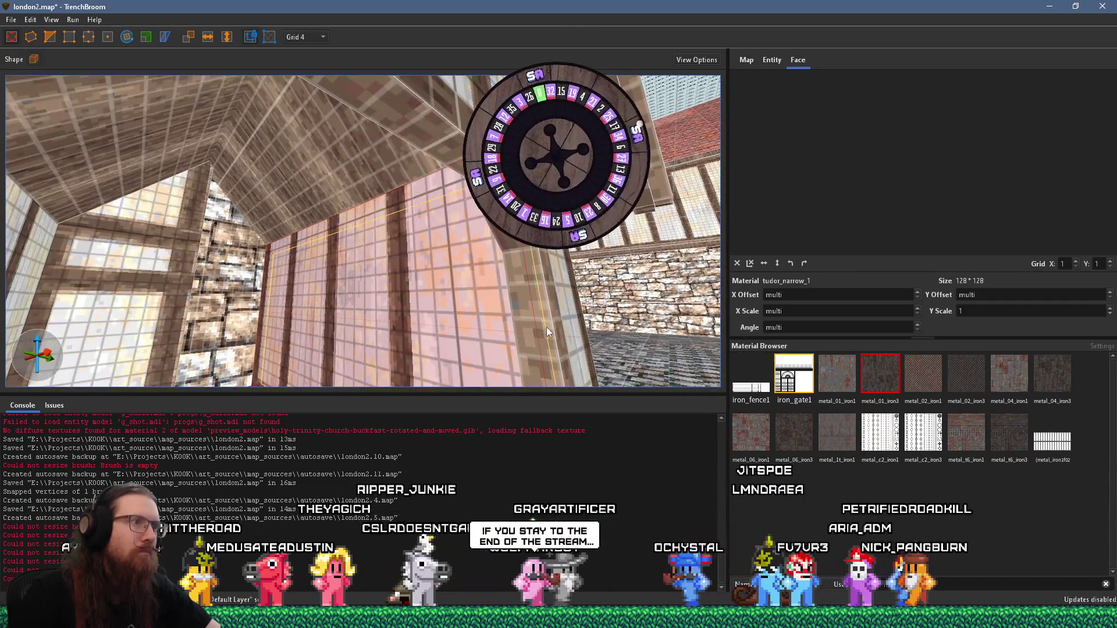
{"action": "mouse_move", "coordinate": [260, 324]}
{"action": "left_mouse_down"}
{"action": "mouse_move", "coordinate": [188, 319]}
{"action": "mouse_move", "coordinate": [192, 288]}
{"action": "mouse_move", "coordinate": [164, 284]}
{"action": "mouse_move", "coordinate": [257, 281]}
{"action": "mouse_move", "coordinate": [332, 261]}
{"action": "mouse_move", "coordinate": [280, 291]}
{"action": "mouse_move", "coordinate": [409, 289]}
{"action": "left_mouse_up"}
{"action": "left_click", "coordinate": [277, 274]}
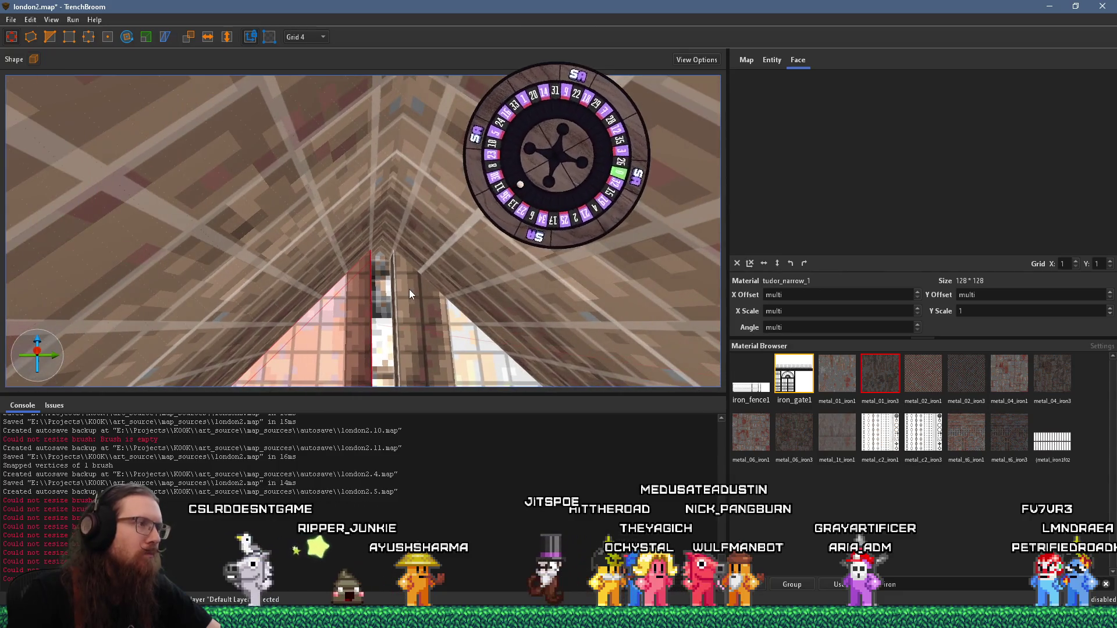
{"action": "left_click", "coordinate": [312, 38]}
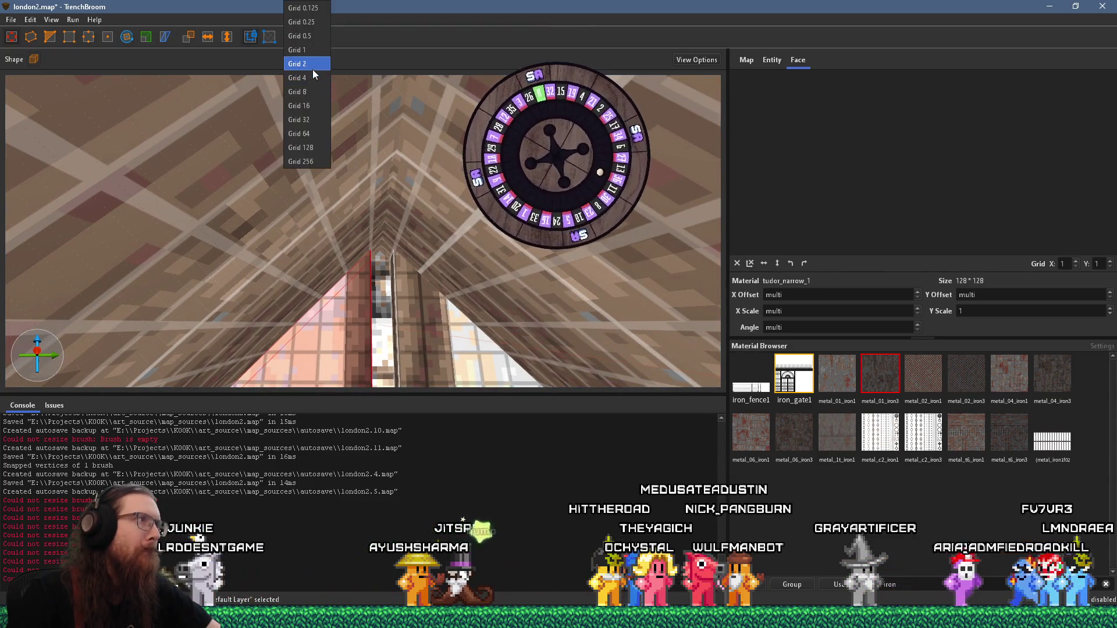
{"action": "left_click", "coordinate": [313, 69]}
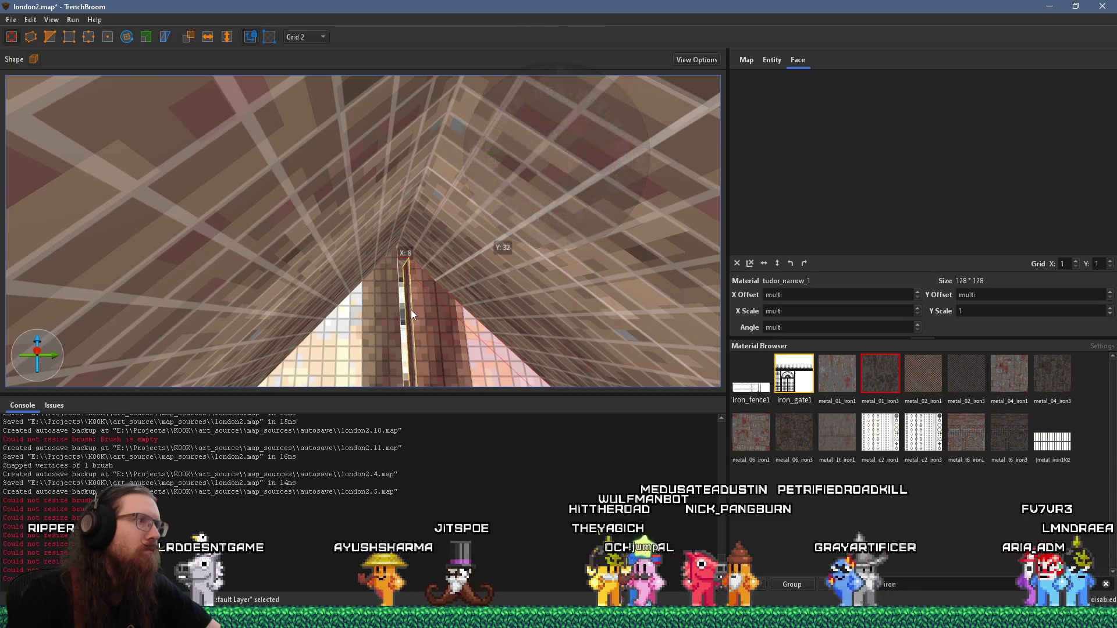
{"action": "key", "text": "ctrl+u"}
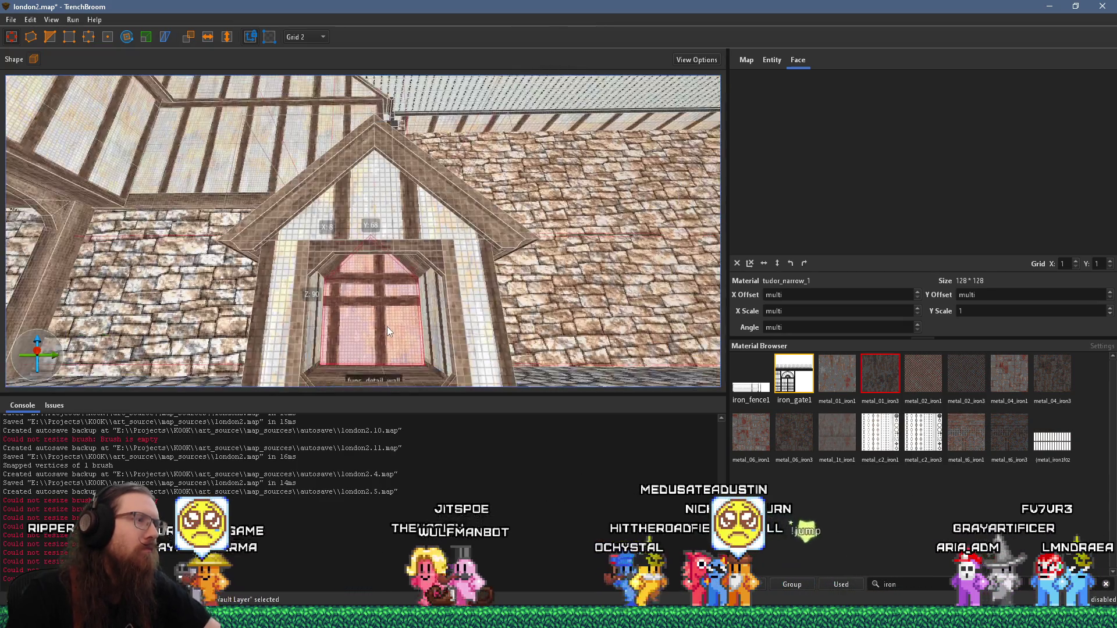
Select the window's back face and adjust its tudor_narrow_1 texture offset and horizontal scale
{"action": "left_click", "coordinate": [388, 243], "text": "shift"}
{"action": "scroll", "coordinate": [369, 307], "scroll_direction": "up", "scroll_amount": 5}
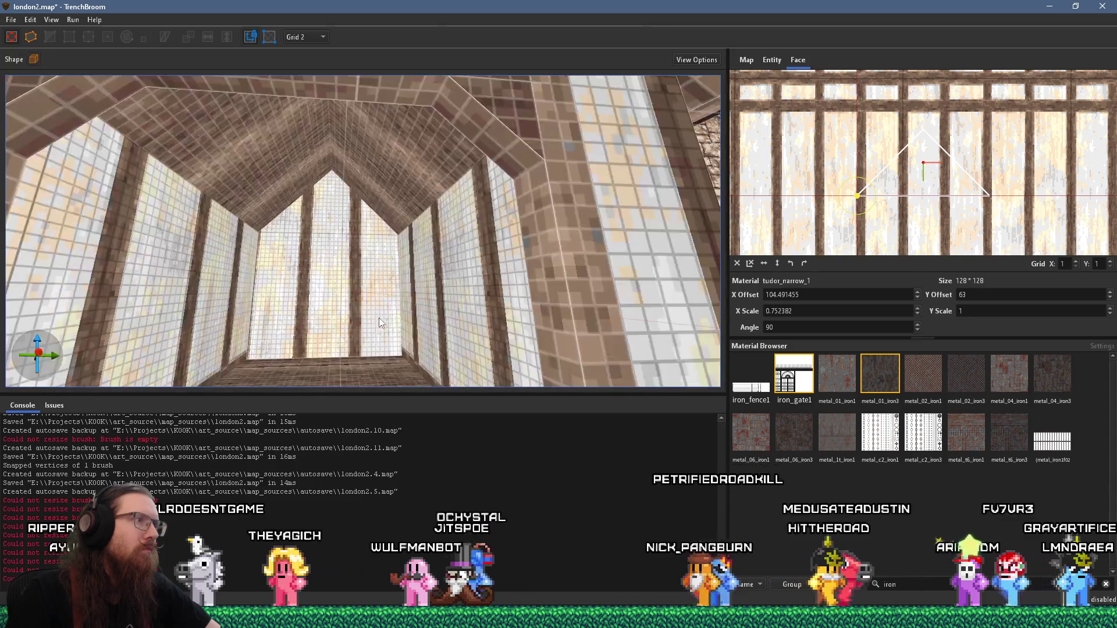
{"action": "scroll", "coordinate": [379, 318], "scroll_direction": "down", "scroll_amount": 6}
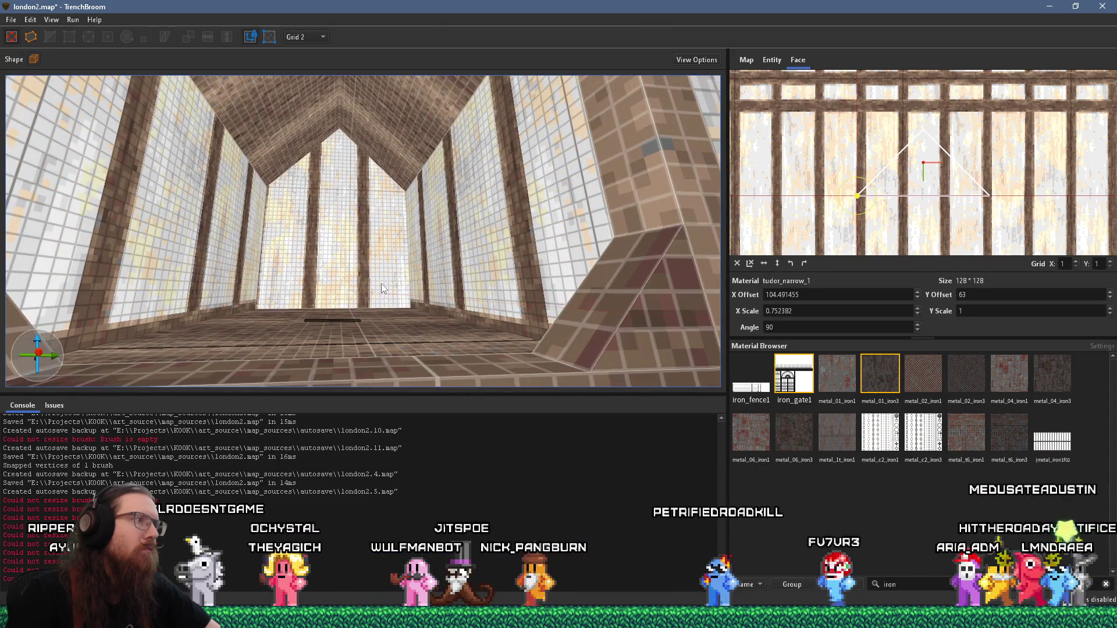
{"action": "mouse_move", "coordinate": [362, 290]}
{"action": "left_mouse_down"}
{"action": "mouse_move", "coordinate": [460, 302]}
{"action": "mouse_move", "coordinate": [375, 317]}
{"action": "mouse_move", "coordinate": [270, 357]}
{"action": "mouse_move", "coordinate": [306, 334]}
{"action": "mouse_move", "coordinate": [391, 321]}
{"action": "mouse_move", "coordinate": [463, 327]}
{"action": "mouse_move", "coordinate": [355, 329]}
{"action": "mouse_move", "coordinate": [367, 296]}
{"action": "left_mouse_up"}
{"action": "left_click", "coordinate": [367, 296], "text": "shift"}
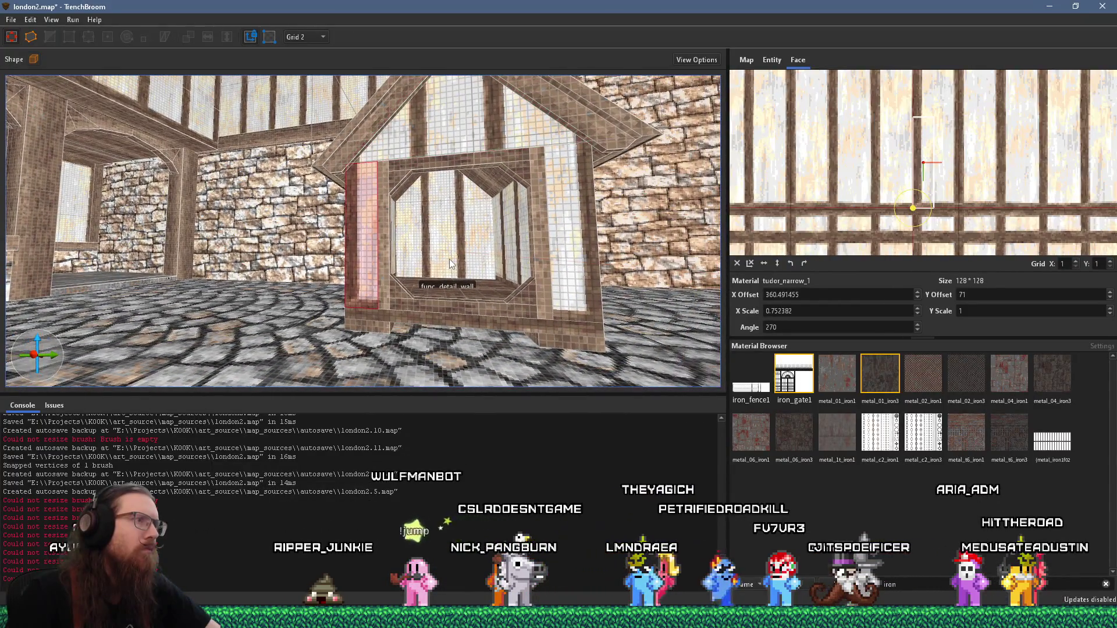
{"action": "scroll", "coordinate": [436, 282], "scroll_direction": "up", "scroll_amount": 3}
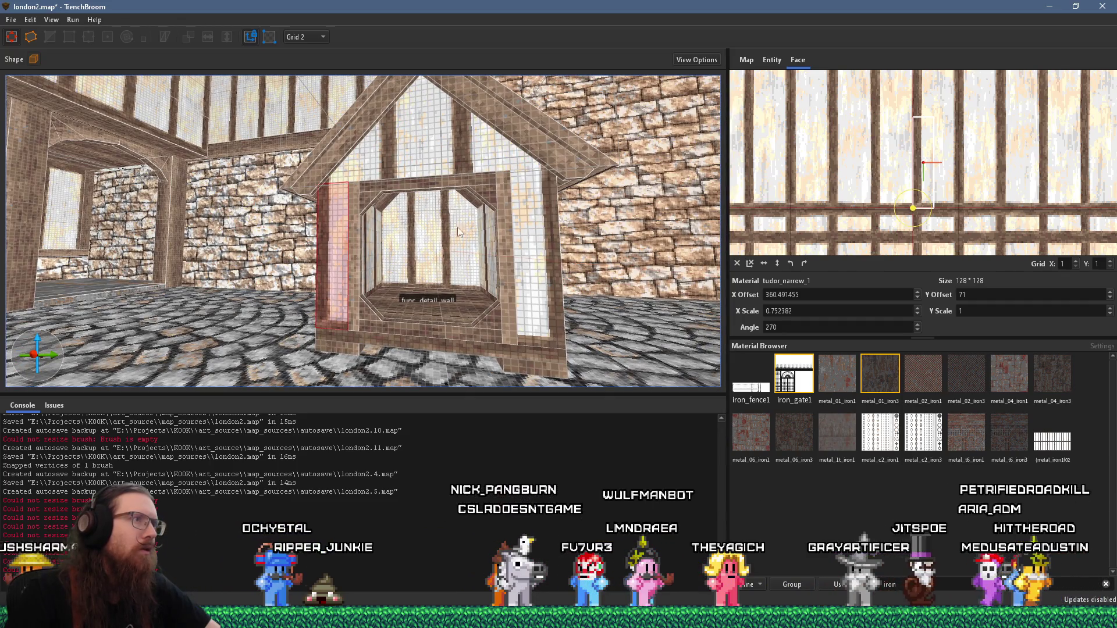
{"action": "scroll", "coordinate": [443, 299], "scroll_direction": "up", "scroll_amount": 5}
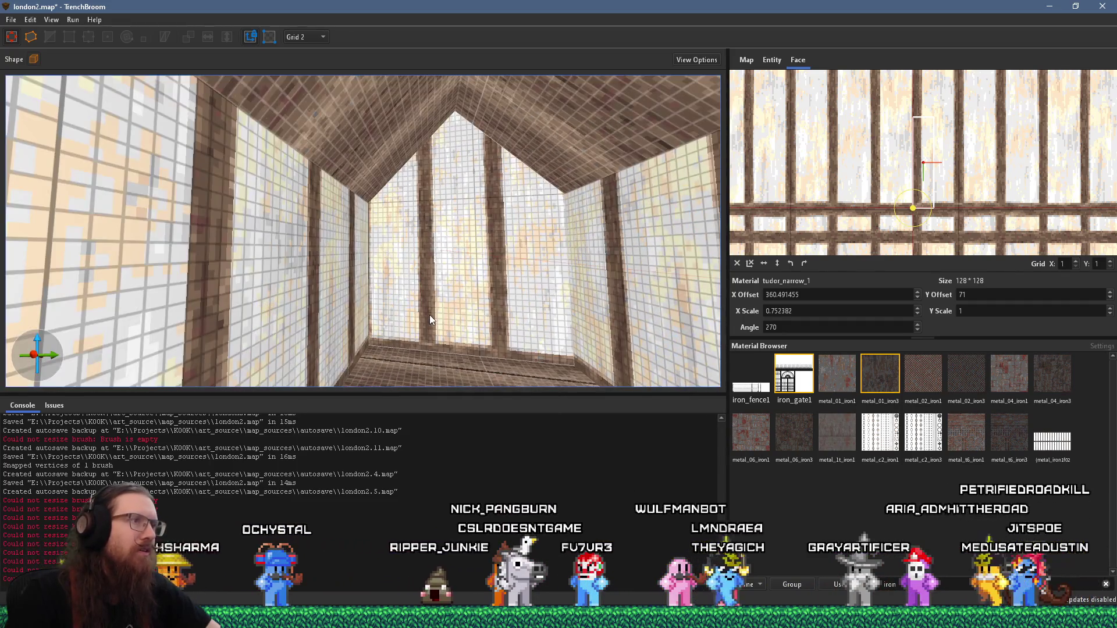
{"action": "left_click", "coordinate": [458, 314], "text": "shift"}
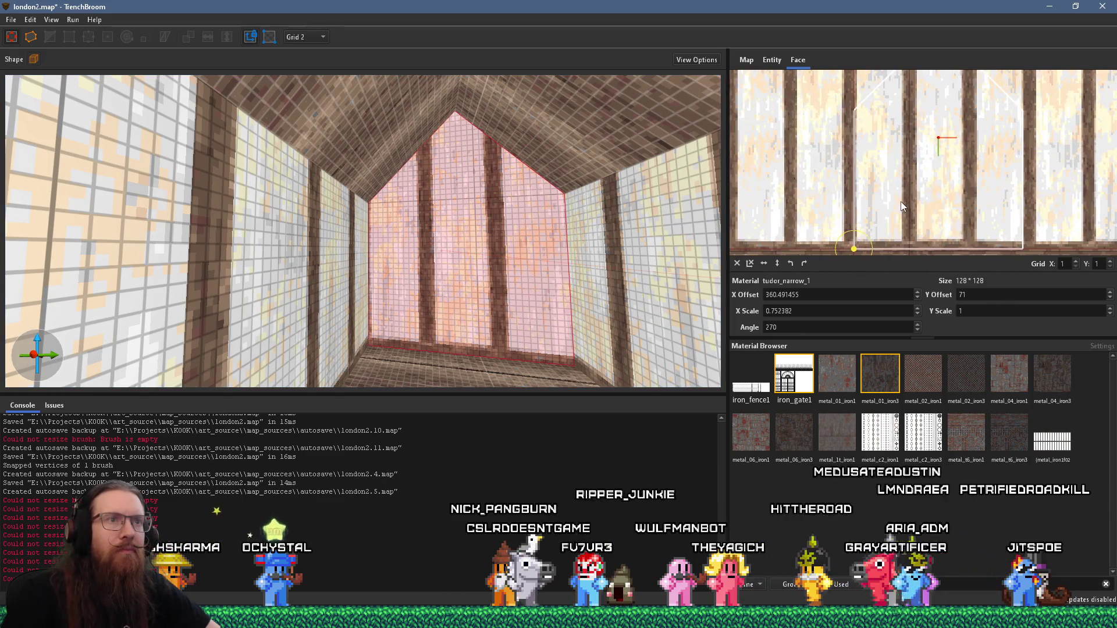
{"action": "left_click_drag", "start_coordinate": [907, 206], "coordinate": [886, 232]}
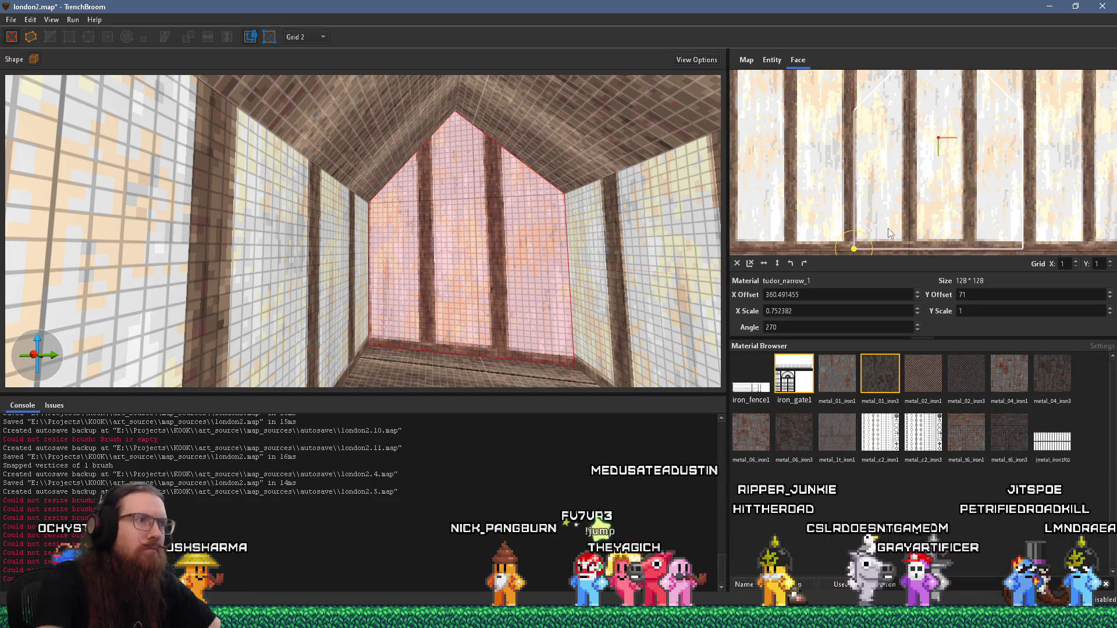
{"action": "scroll", "coordinate": [864, 294], "scroll_direction": "down", "scroll_amount": 4}
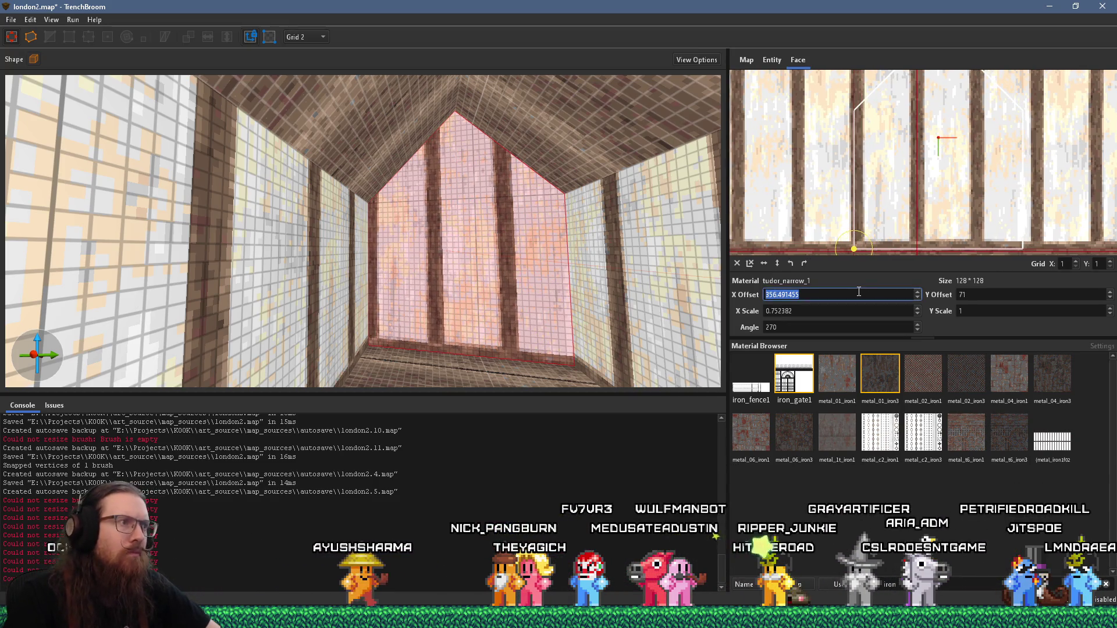
{"action": "scroll", "coordinate": [859, 293], "scroll_direction": "up", "scroll_amount": 2}
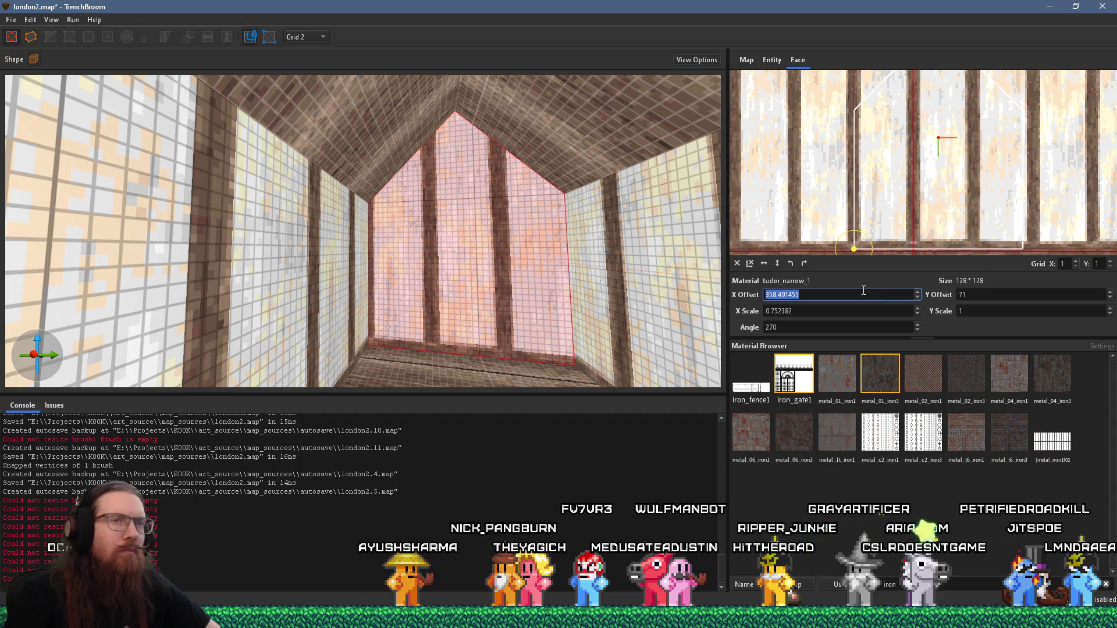
{"action": "scroll", "coordinate": [1044, 203], "scroll_direction": "down", "scroll_amount": 2}
{"action": "left_click_drag", "start_coordinate": [975, 198], "coordinate": [960, 203]}
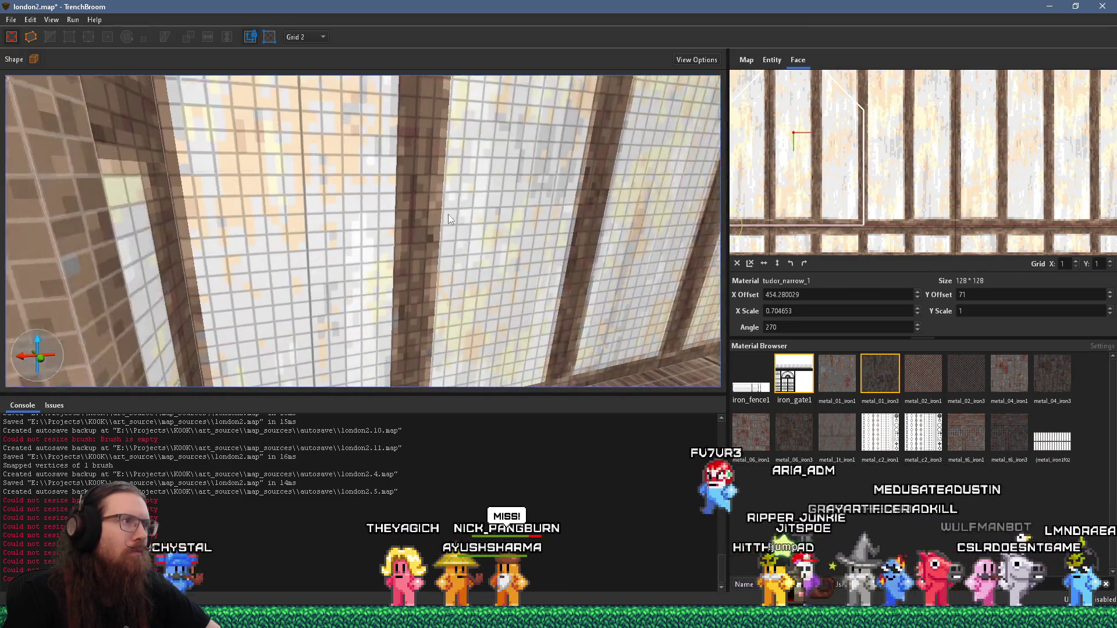
Realign the neighbouring wall face's texture to X scale 0.763371 and X offset -543.495605, then deselect
{"action": "left_click", "coordinate": [441, 218]}
{"action": "scroll", "coordinate": [879, 172], "scroll_direction": "up", "scroll_amount": 1}
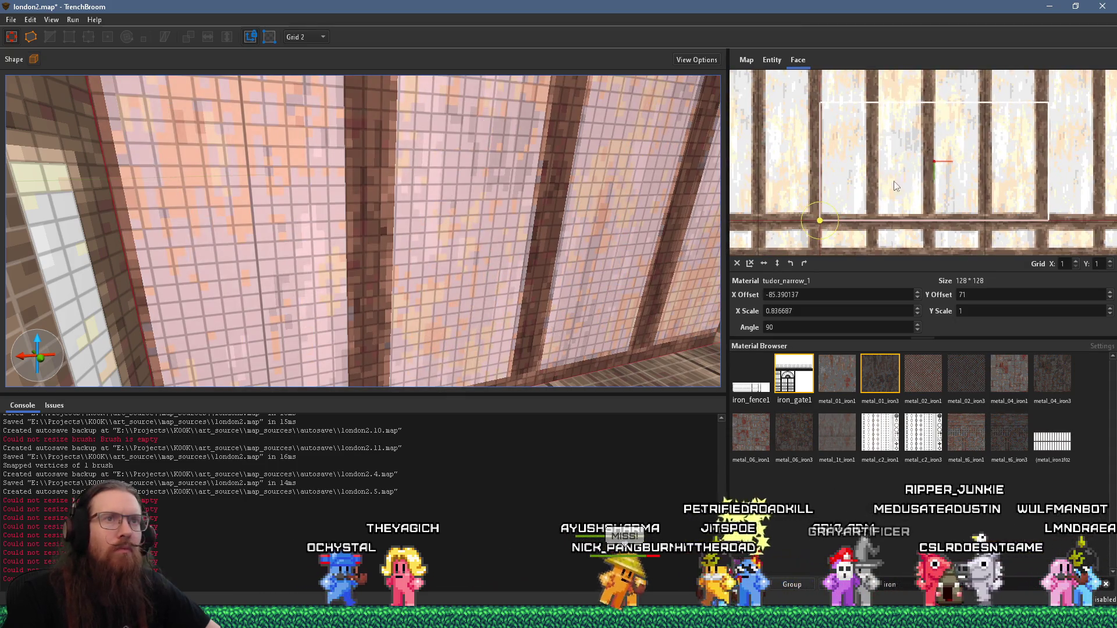
{"action": "key", "text": "Left"}
{"action": "key", "text": "Left"}
{"action": "key", "text": "Left"}
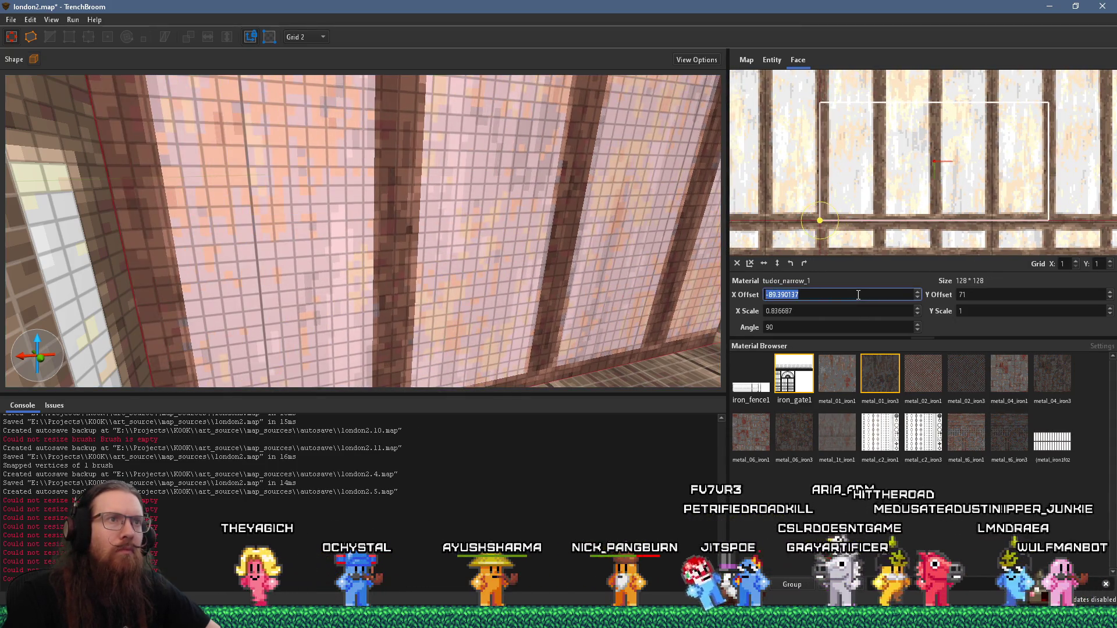
{"action": "scroll", "coordinate": [1045, 185], "scroll_direction": "down", "scroll_amount": 1}
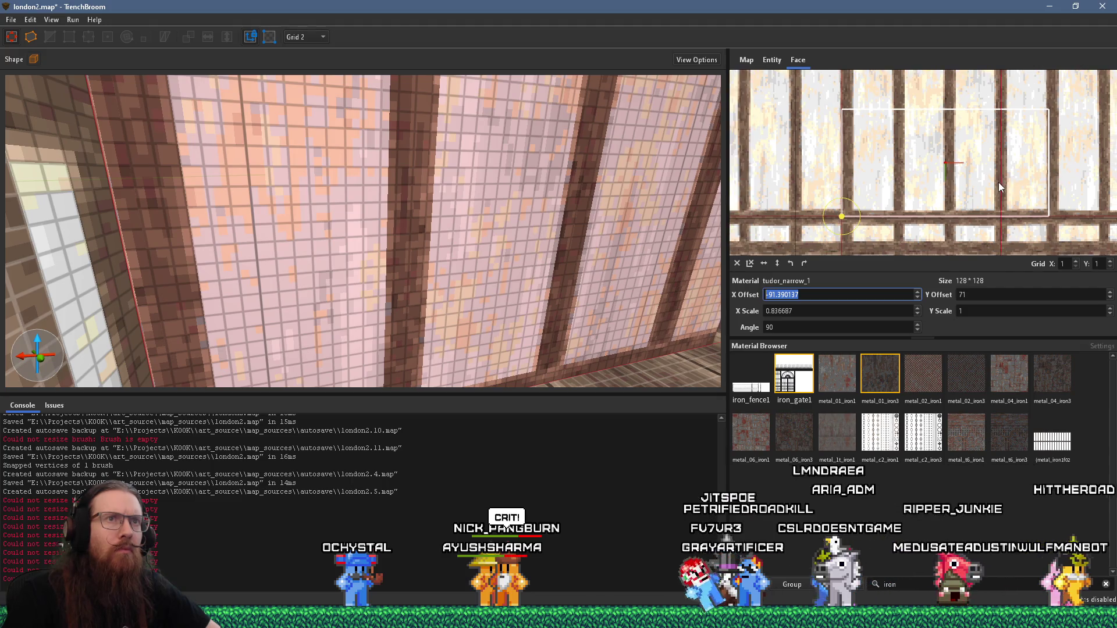
{"action": "left_click_drag", "start_coordinate": [1003, 181], "coordinate": [997, 183]}
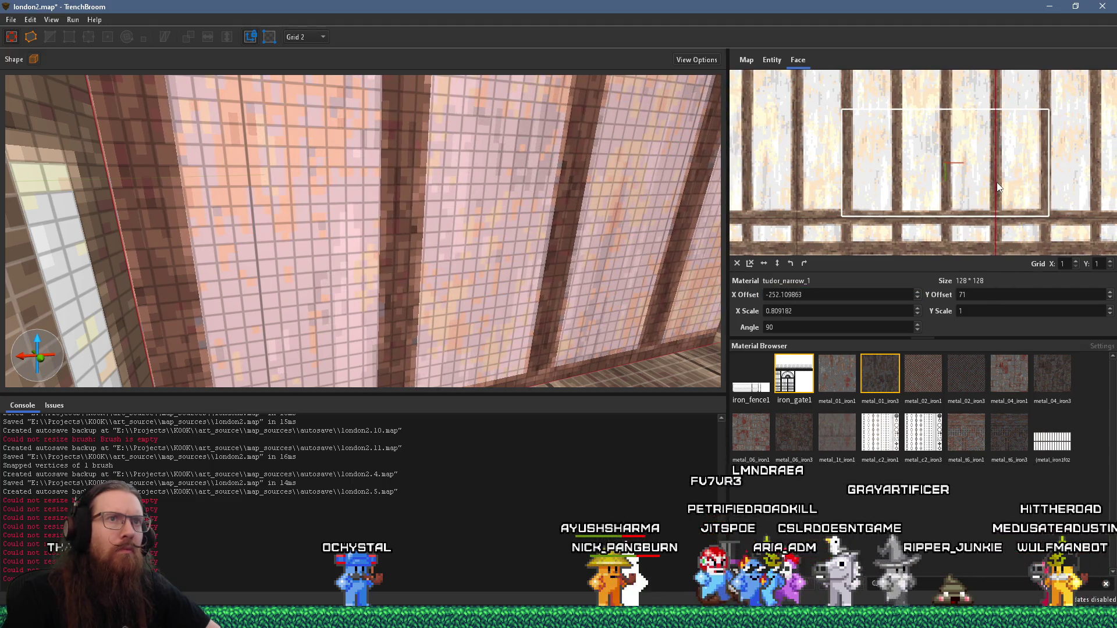
{"action": "key", "text": "Right"}
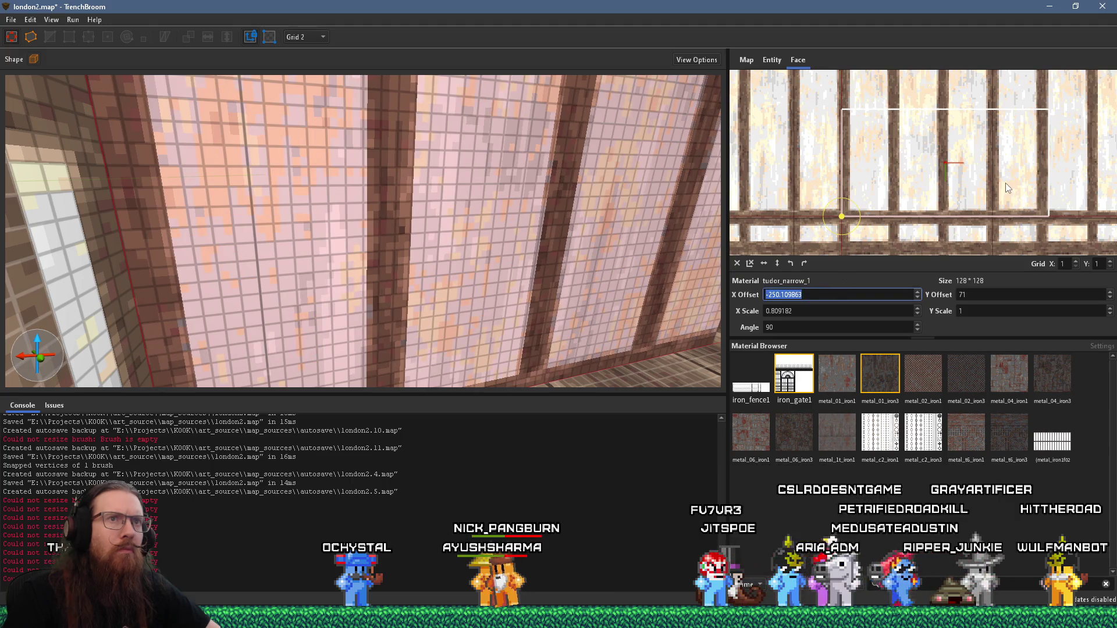
{"action": "left_click_drag", "start_coordinate": [999, 186], "coordinate": [996, 187]}
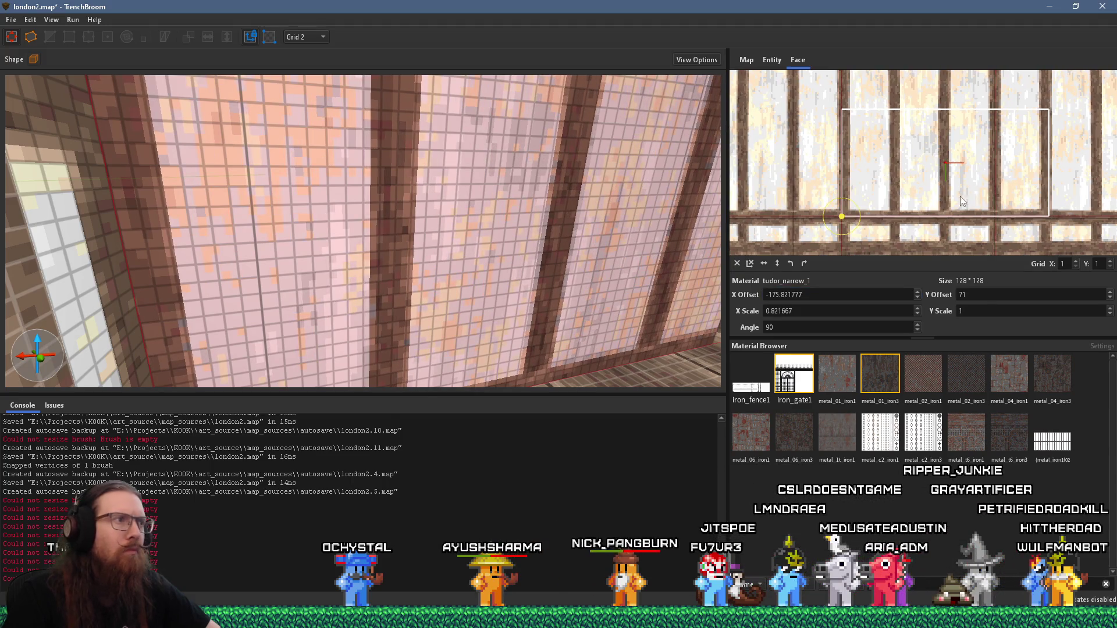
{"action": "scroll", "coordinate": [568, 260], "scroll_direction": "down", "scroll_amount": 5}
{"action": "scroll", "coordinate": [514, 230], "scroll_direction": "up", "scroll_amount": 5}
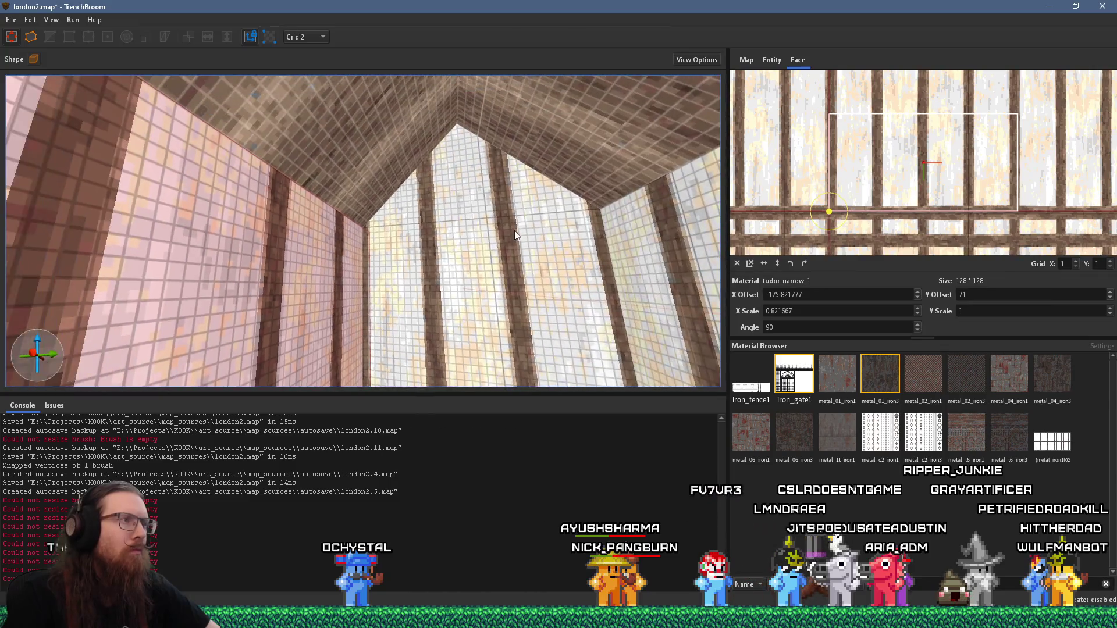
{"action": "scroll", "coordinate": [514, 230], "scroll_direction": "down", "scroll_amount": 3}
{"action": "scroll", "coordinate": [515, 230], "scroll_direction": "up", "scroll_amount": 4}
{"action": "scroll", "coordinate": [516, 226], "scroll_direction": "down", "scroll_amount": 3}
{"action": "scroll", "coordinate": [509, 235], "scroll_direction": "up", "scroll_amount": 3}
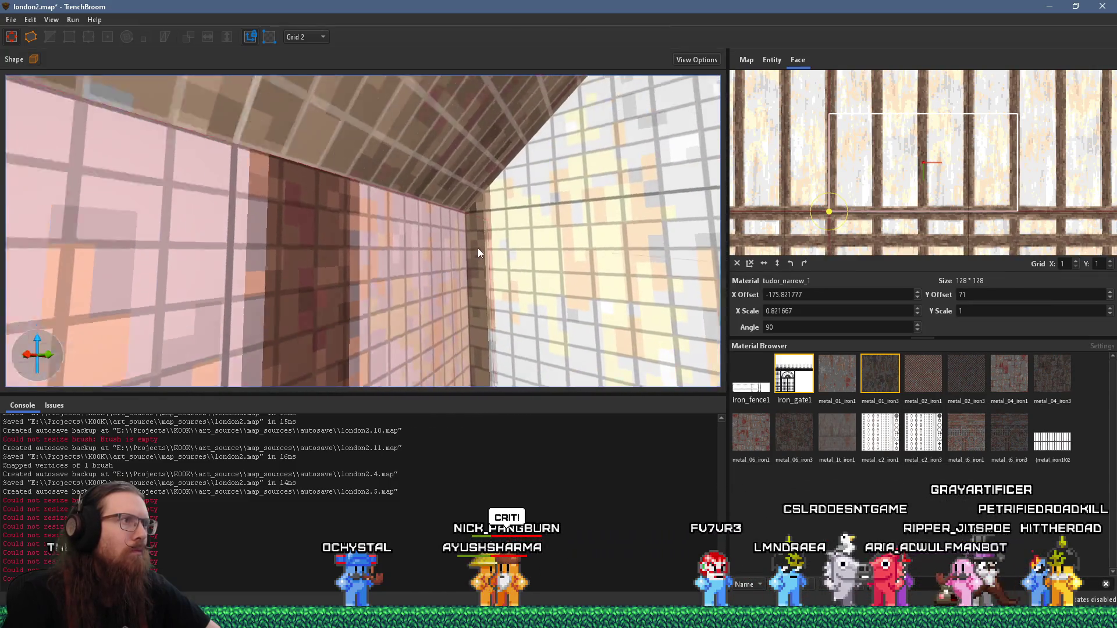
{"action": "scroll", "coordinate": [490, 255], "scroll_direction": "down", "scroll_amount": 3}
{"action": "scroll", "coordinate": [486, 250], "scroll_direction": "up", "scroll_amount": 4}
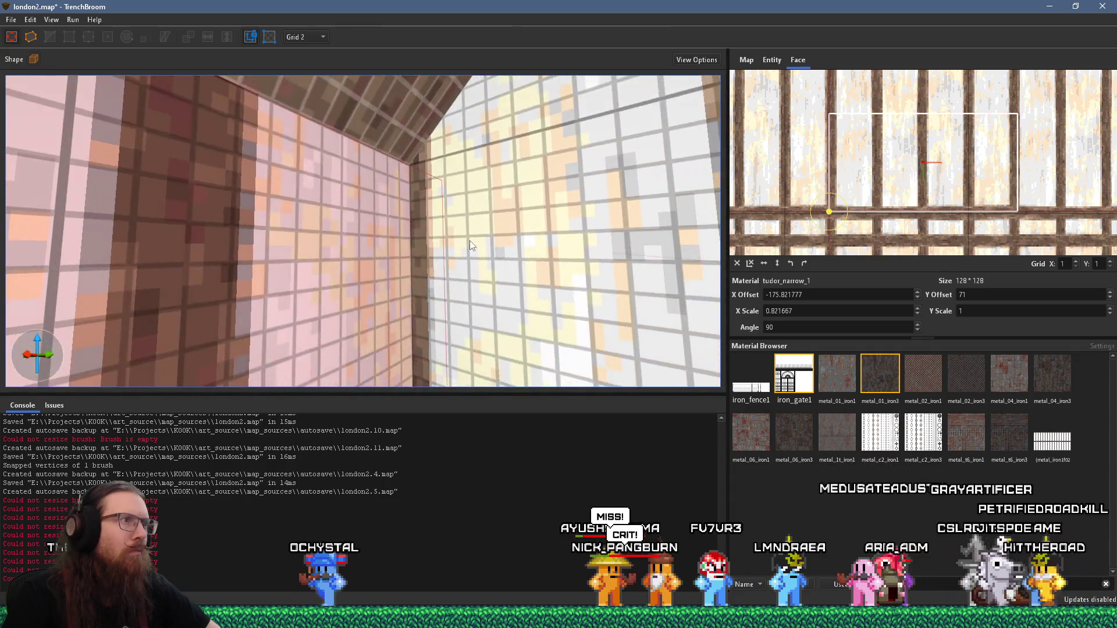
{"action": "scroll", "coordinate": [469, 240], "scroll_direction": "down", "scroll_amount": 6}
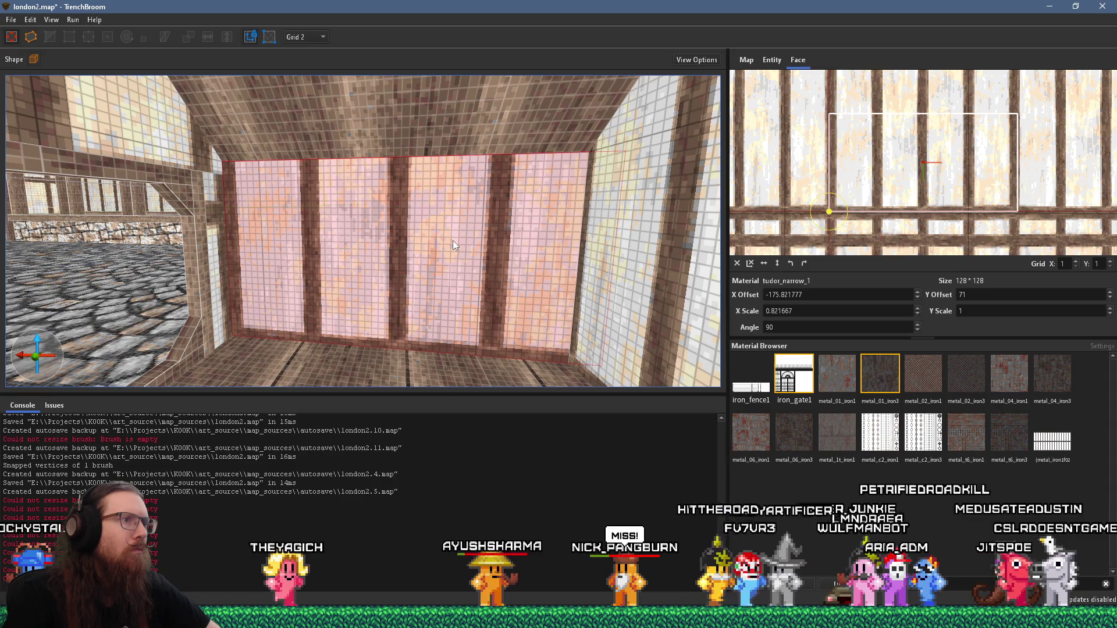
{"action": "scroll", "coordinate": [453, 240], "scroll_direction": "up", "scroll_amount": 5}
{"action": "scroll", "coordinate": [440, 242], "scroll_direction": "down", "scroll_amount": 6}
{"action": "scroll", "coordinate": [467, 247], "scroll_direction": "up", "scroll_amount": 5}
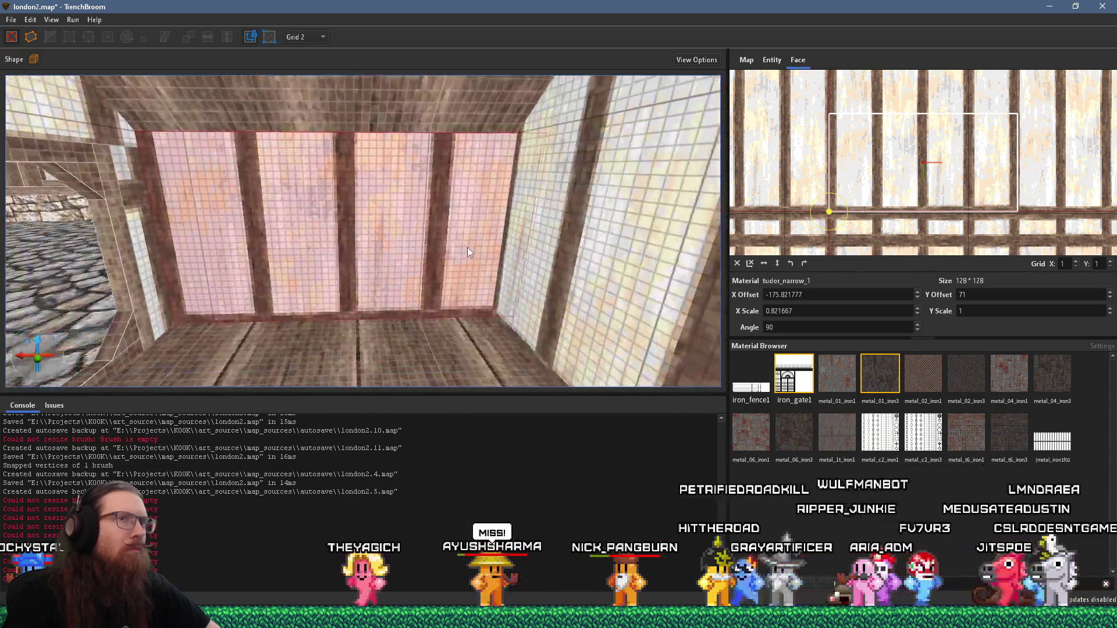
{"action": "left_click_drag", "start_coordinate": [969, 192], "coordinate": [958, 194]}
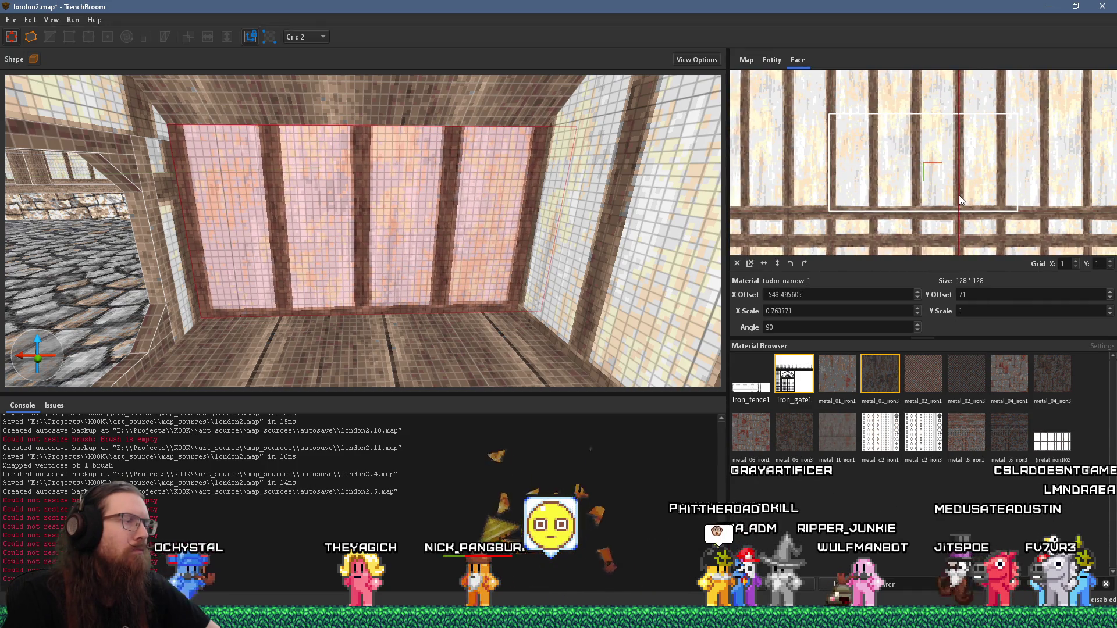
{"action": "scroll", "coordinate": [521, 212], "scroll_direction": "down", "scroll_amount": 5}
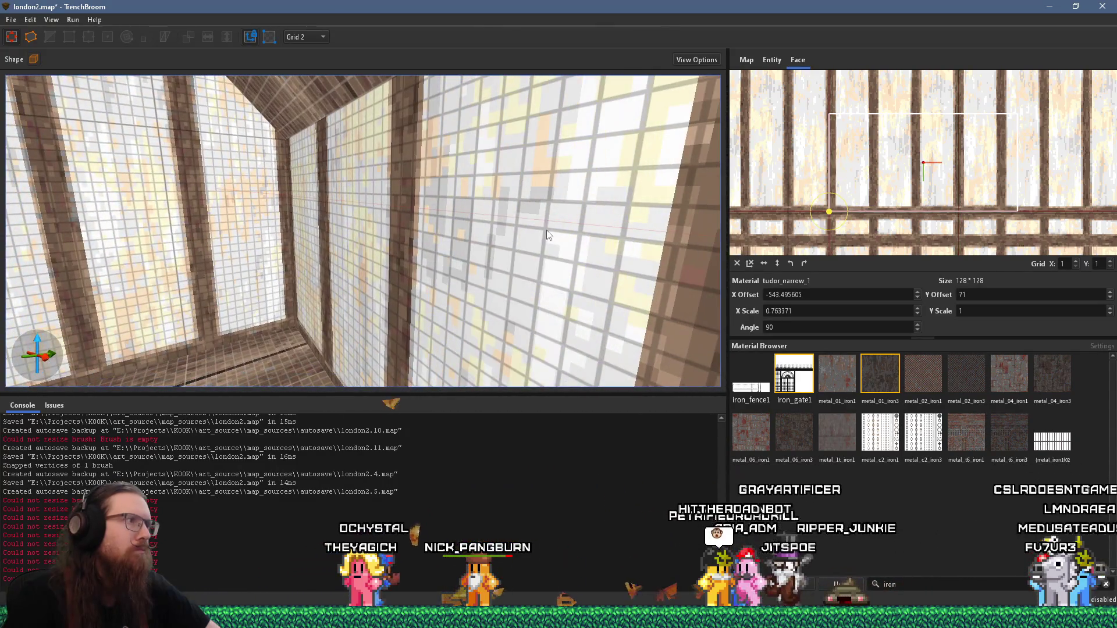
{"action": "scroll", "coordinate": [525, 235], "scroll_direction": "down", "scroll_amount": 5}
{"action": "key", "text": "Escape"}
{"action": "scroll", "coordinate": [415, 259], "scroll_direction": "up", "scroll_amount": 6}
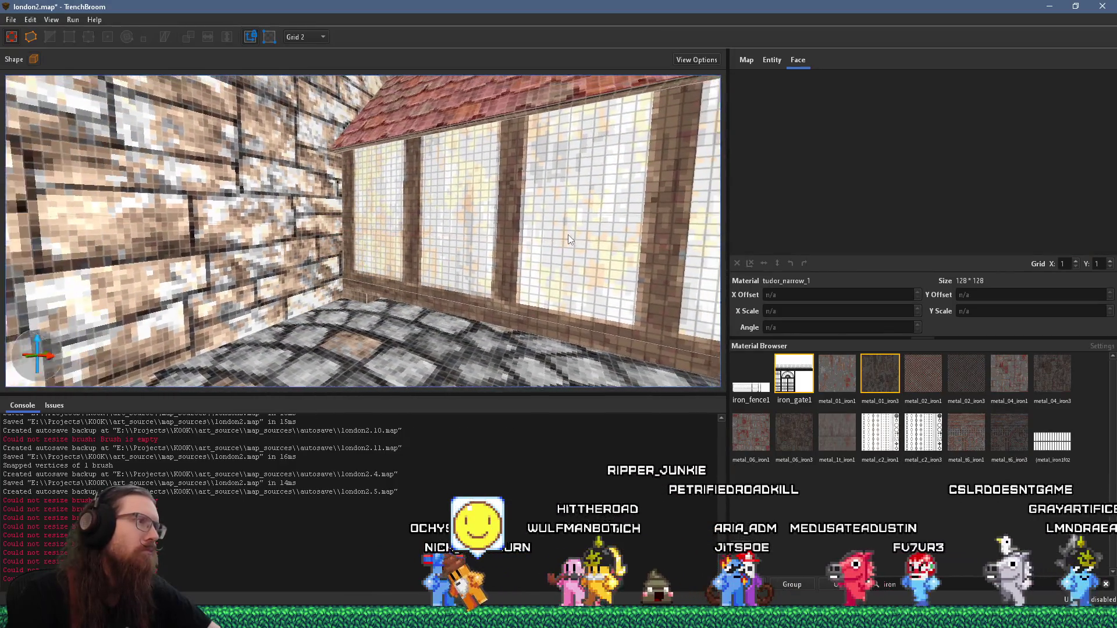
Select the timber frame wall, deselect it, and bring the window frame into close view
{"action": "scroll", "coordinate": [506, 248], "scroll_direction": "down", "scroll_amount": 4}
{"action": "scroll", "coordinate": [444, 259], "scroll_direction": "up", "scroll_amount": 6}
{"action": "left_click", "coordinate": [318, 241]}
{"action": "key", "text": "Escape"}
{"action": "mouse_move", "coordinate": [374, 247]}
{"action": "left_mouse_down"}
{"action": "mouse_move", "coordinate": [494, 249]}
{"action": "mouse_move", "coordinate": [426, 215]}
{"action": "mouse_move", "coordinate": [285, 233]}
{"action": "mouse_move", "coordinate": [310, 243]}
{"action": "left_mouse_up"}
{"action": "scroll", "coordinate": [310, 244], "scroll_direction": "down", "scroll_amount": 5}
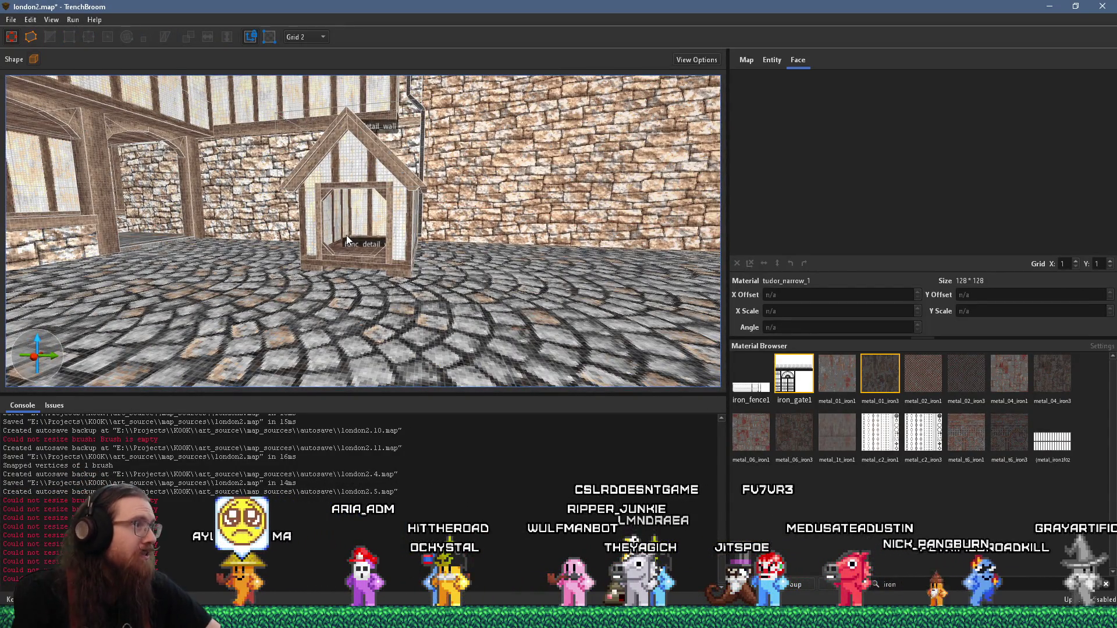
{"action": "mouse_move", "coordinate": [300, 221]}
{"action": "left_mouse_down"}
{"action": "mouse_move", "coordinate": [400, 217]}
{"action": "mouse_move", "coordinate": [443, 244]}
{"action": "left_mouse_up"}
Save the map and compile it with the qbsp profile, finishing with exit code 0
{"action": "left_click", "coordinate": [12, 19]}
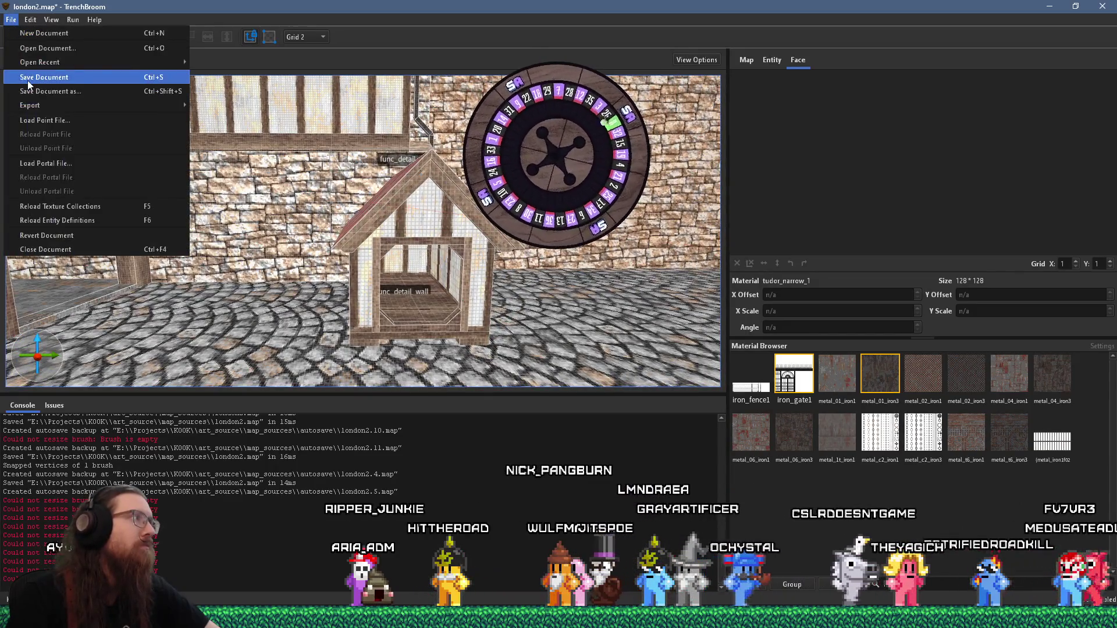
{"action": "left_click", "coordinate": [26, 74]}
{"action": "left_click", "coordinate": [73, 19]}
{"action": "left_click", "coordinate": [94, 32]}
{"action": "left_click", "coordinate": [705, 465]}
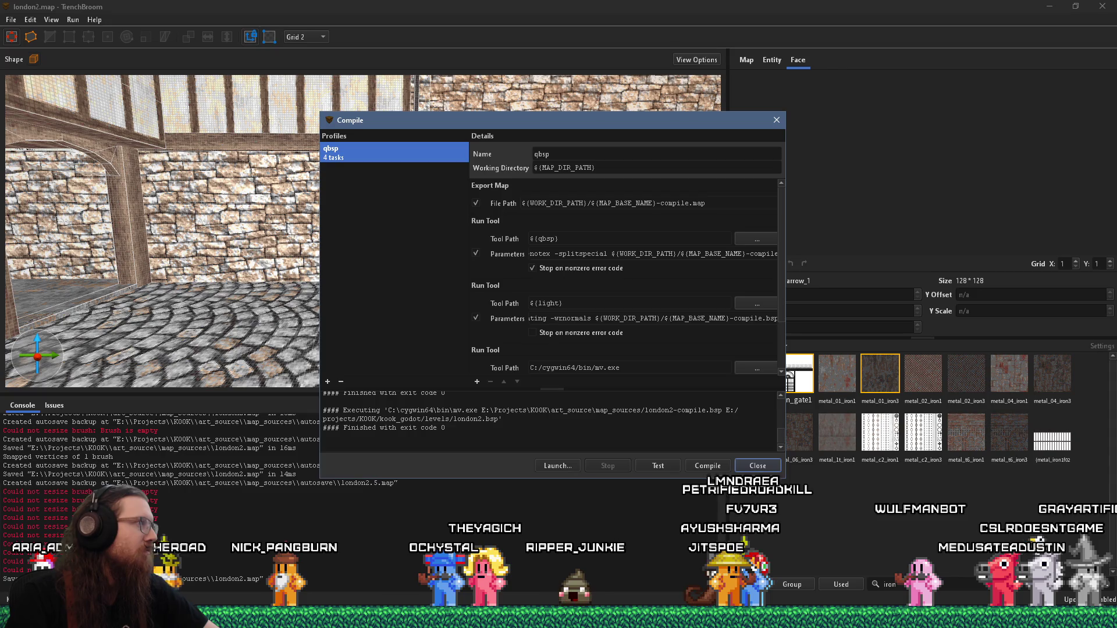
{"action": "left_click", "coordinate": [708, 465]}
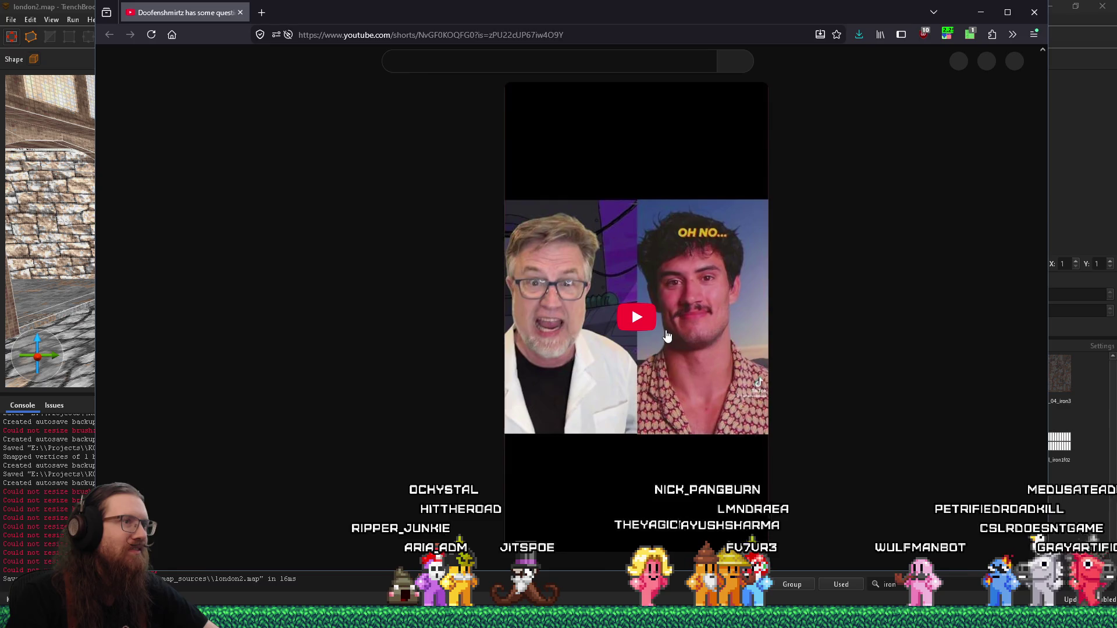
Play the Doofenshmirtz YouTube short with the speed extension off, then pause it and close Firefox
{"action": "left_click", "coordinate": [639, 317]}
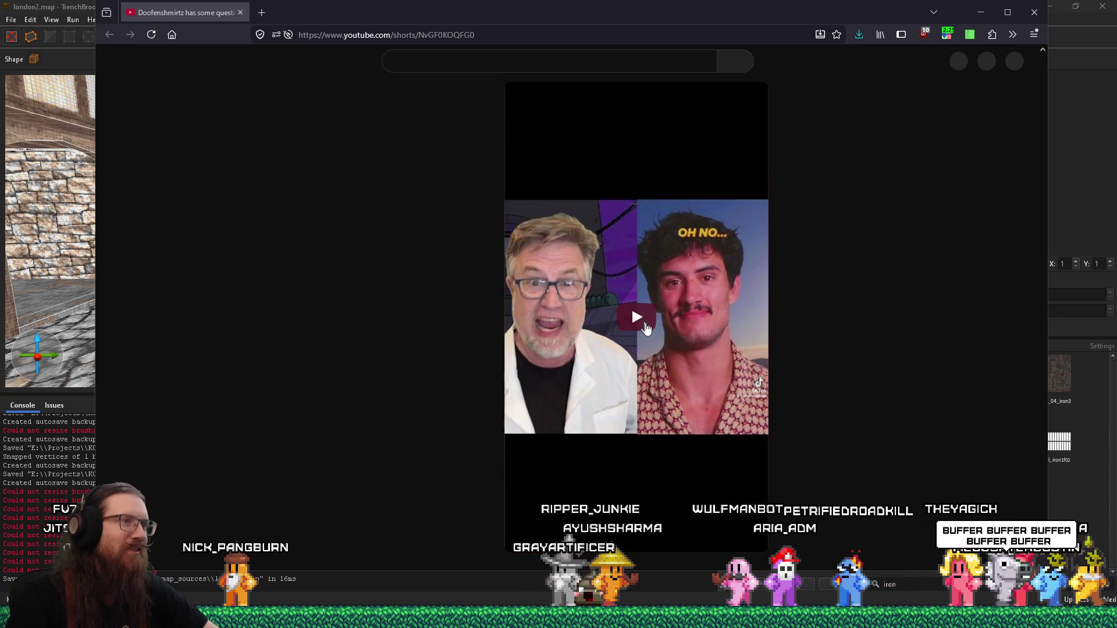
{"action": "left_click", "coordinate": [633, 320]}
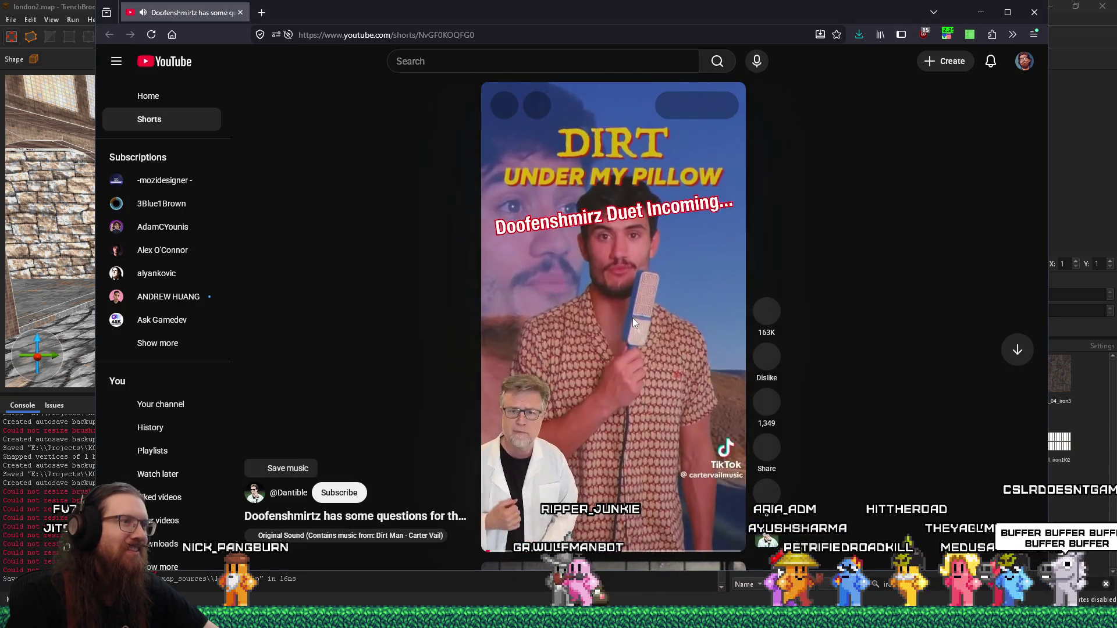
{"action": "left_click", "coordinate": [947, 33]}
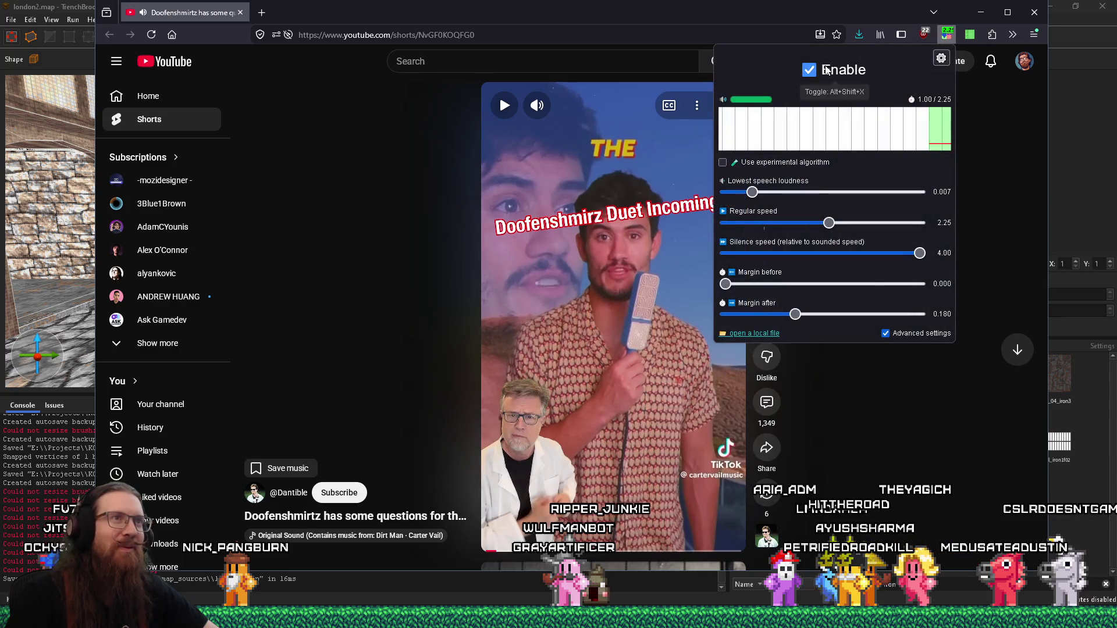
{"action": "left_click", "coordinate": [809, 72]}
{"action": "left_click", "coordinate": [601, 236]}
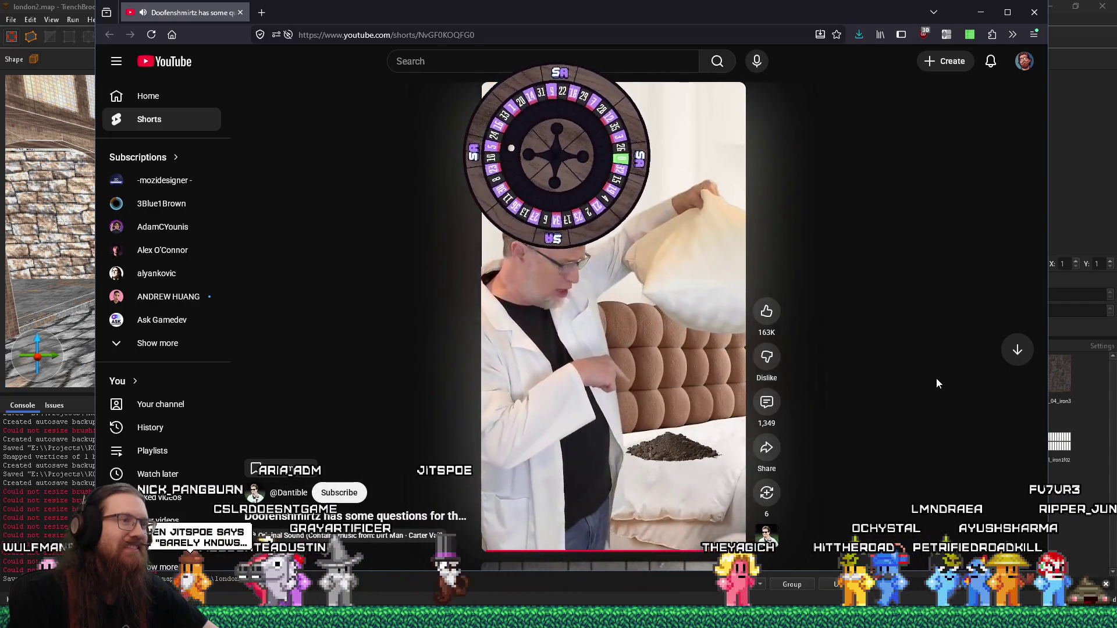
{"action": "left_click", "coordinate": [627, 387]}
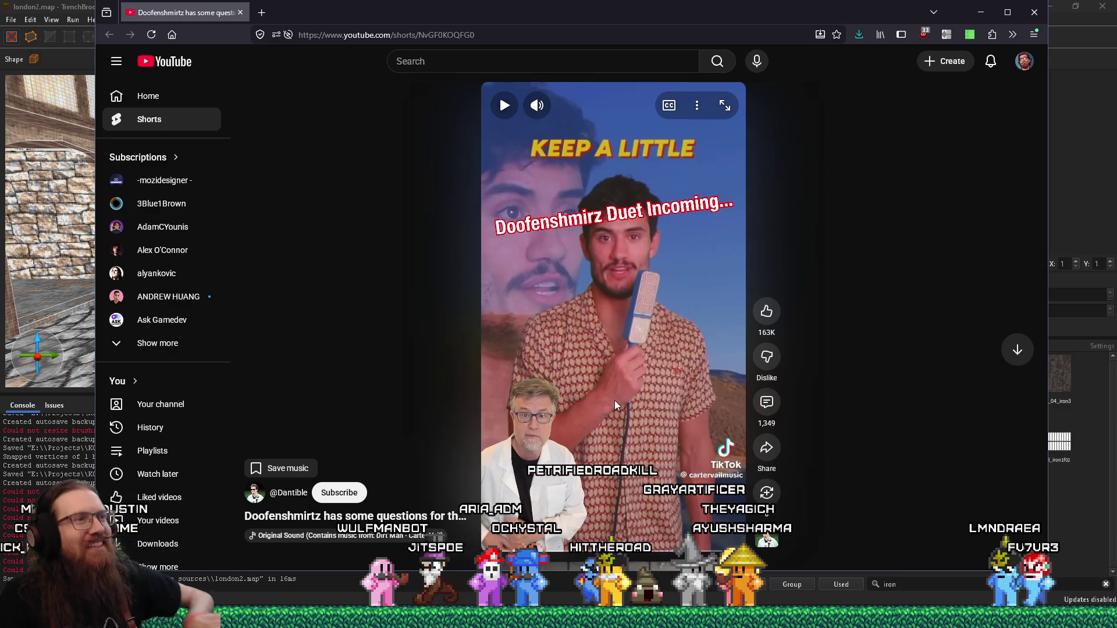
{"action": "left_click", "coordinate": [241, 12]}
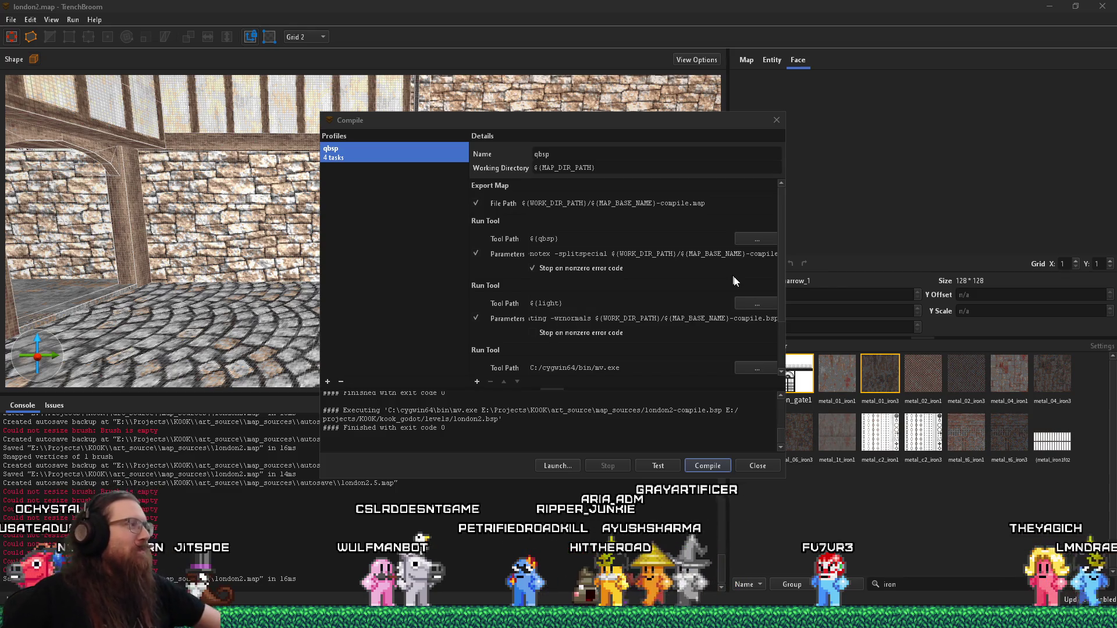
Close the Compile dialog and zoom into the courtyard reference photo in Windows Photos
{"action": "mouse_move", "coordinate": [688, 125]}
{"action": "left_mouse_down"}
{"action": "mouse_move", "coordinate": [1017, 148]}
{"action": "mouse_move", "coordinate": [615, 112]}
{"action": "left_mouse_up"}
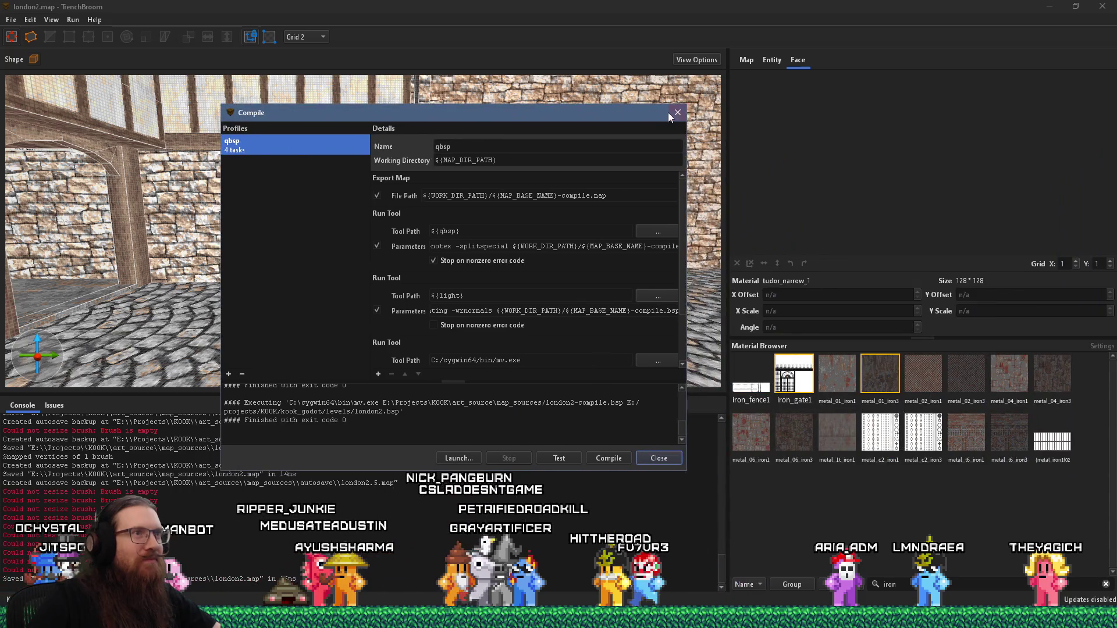
{"action": "left_click", "coordinate": [670, 117]}
{"action": "key", "text": "alt+Tab"}
{"action": "key", "text": "Tab"}
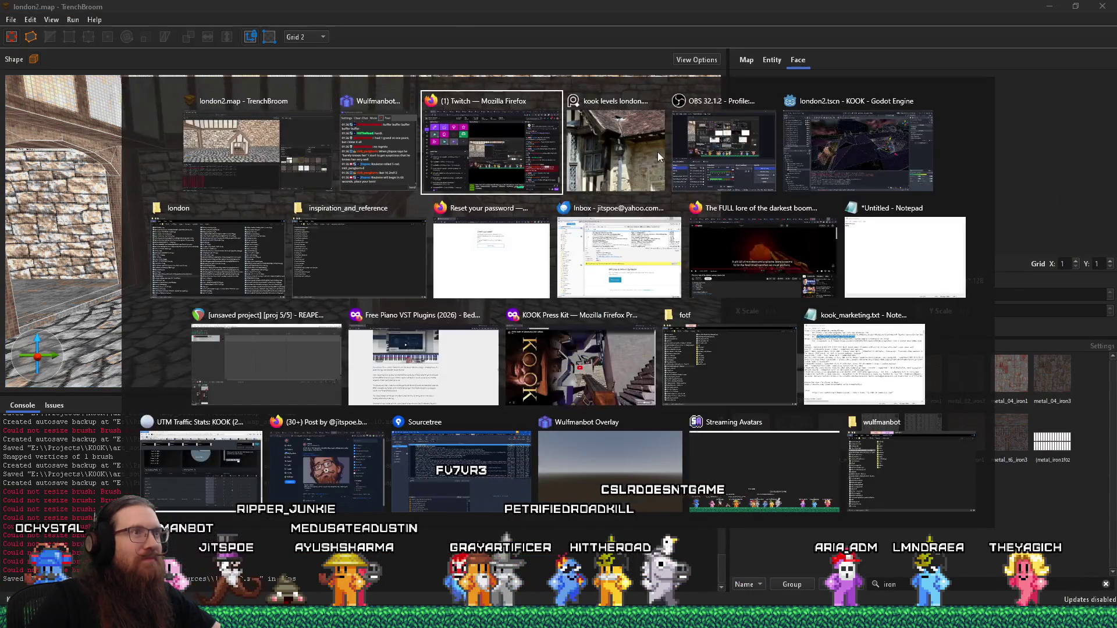
{"action": "left_click", "coordinate": [657, 152]}
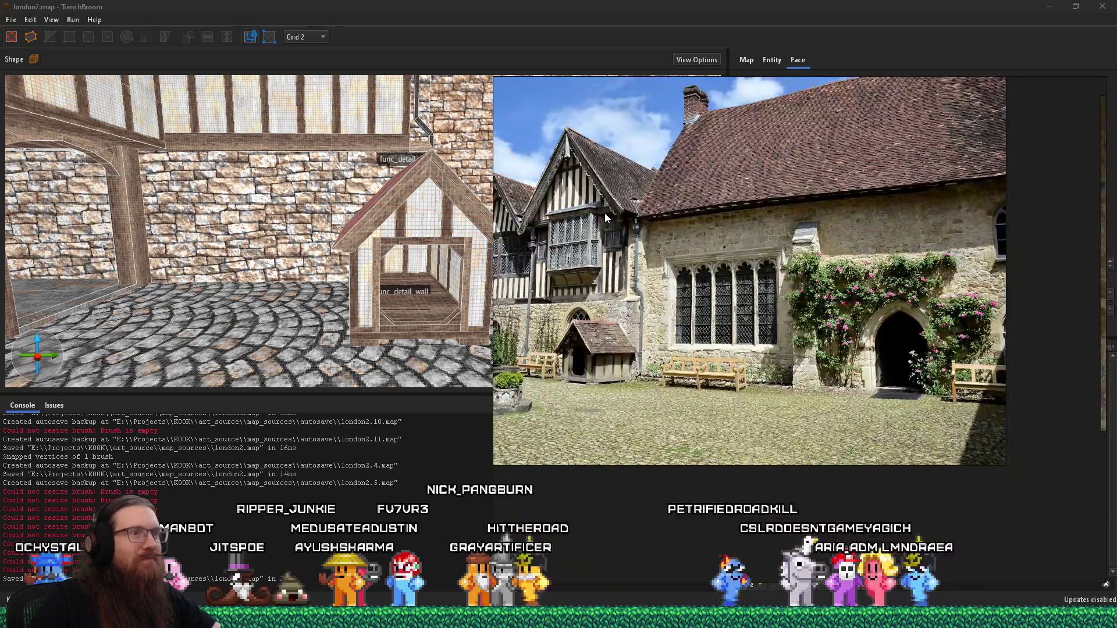
{"action": "scroll", "coordinate": [710, 373], "scroll_direction": "up", "scroll_amount": 3}
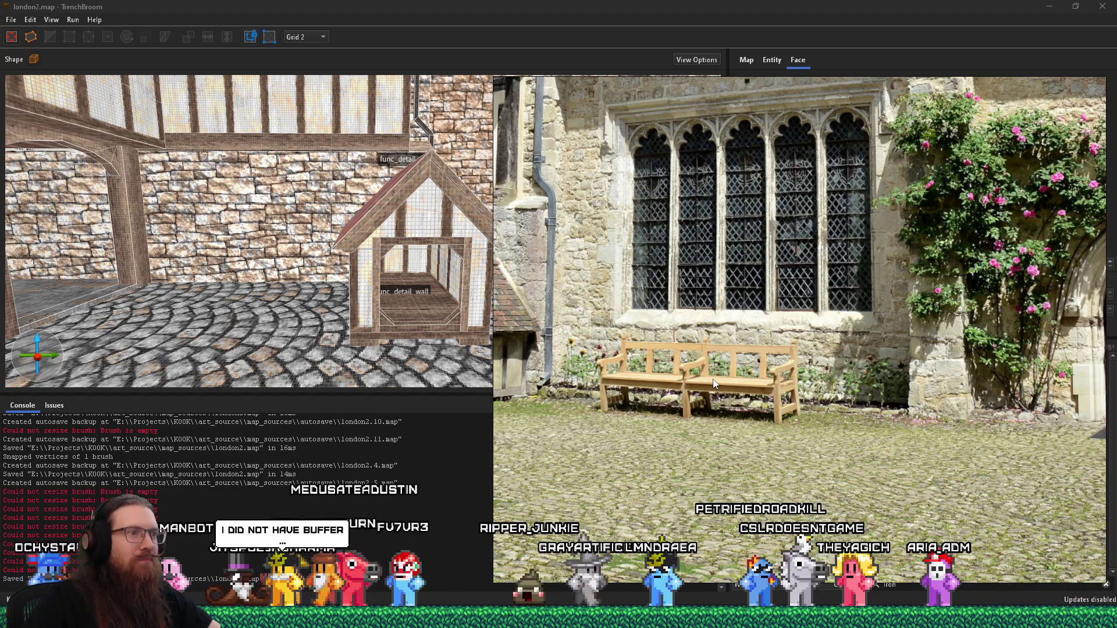
Back in TrenchBroom, delete the downpipe brush beside the stone wall and look down on the roof
{"action": "key", "text": "alt+Tab"}
{"action": "mouse_move", "coordinate": [526, 389]}
{"action": "left_mouse_down"}
{"action": "mouse_move", "coordinate": [454, 344]}
{"action": "mouse_move", "coordinate": [361, 386]}
{"action": "mouse_move", "coordinate": [263, 247]}
{"action": "mouse_move", "coordinate": [334, 243]}
{"action": "mouse_move", "coordinate": [399, 317]}
{"action": "left_mouse_up"}
{"action": "left_click", "coordinate": [299, 247]}
{"action": "key", "text": "Delete"}
{"action": "mouse_move", "coordinate": [409, 254]}
{"action": "left_mouse_down"}
{"action": "mouse_move", "coordinate": [423, 320]}
{"action": "mouse_move", "coordinate": [416, 302]}
{"action": "left_mouse_up"}
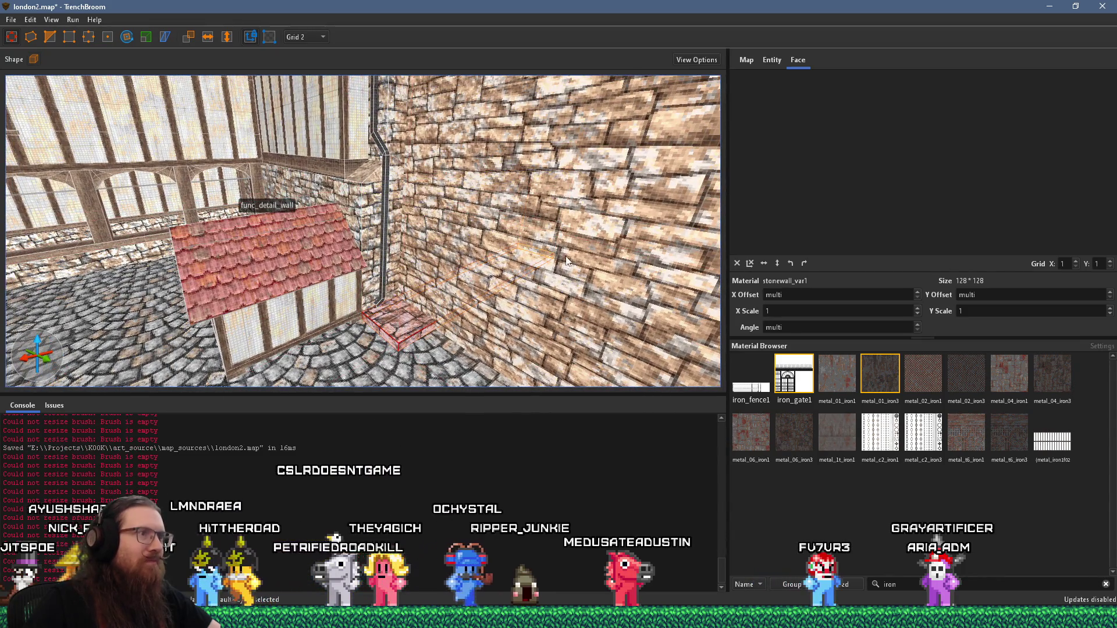
{"action": "mouse_move", "coordinate": [434, 314]}
{"action": "left_mouse_down"}
{"action": "mouse_move", "coordinate": [405, 343]}
{"action": "mouse_move", "coordinate": [386, 330]}
{"action": "mouse_move", "coordinate": [351, 219]}
{"action": "mouse_move", "coordinate": [347, 232]}
{"action": "left_mouse_up"}
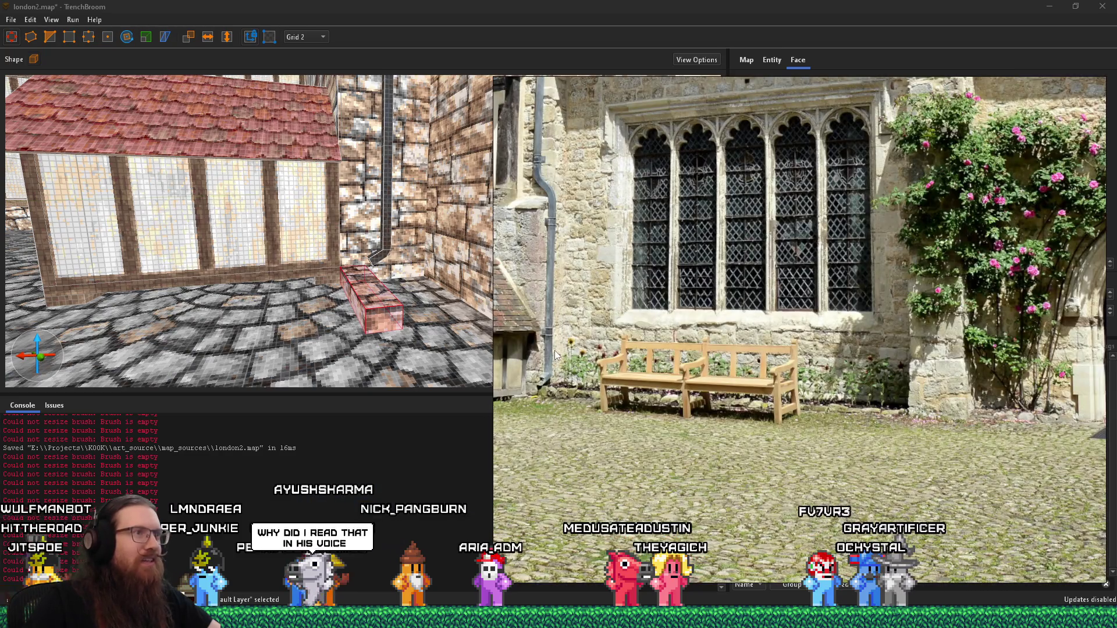
{"action": "scroll", "coordinate": [547, 366], "scroll_direction": "up", "scroll_amount": 3}
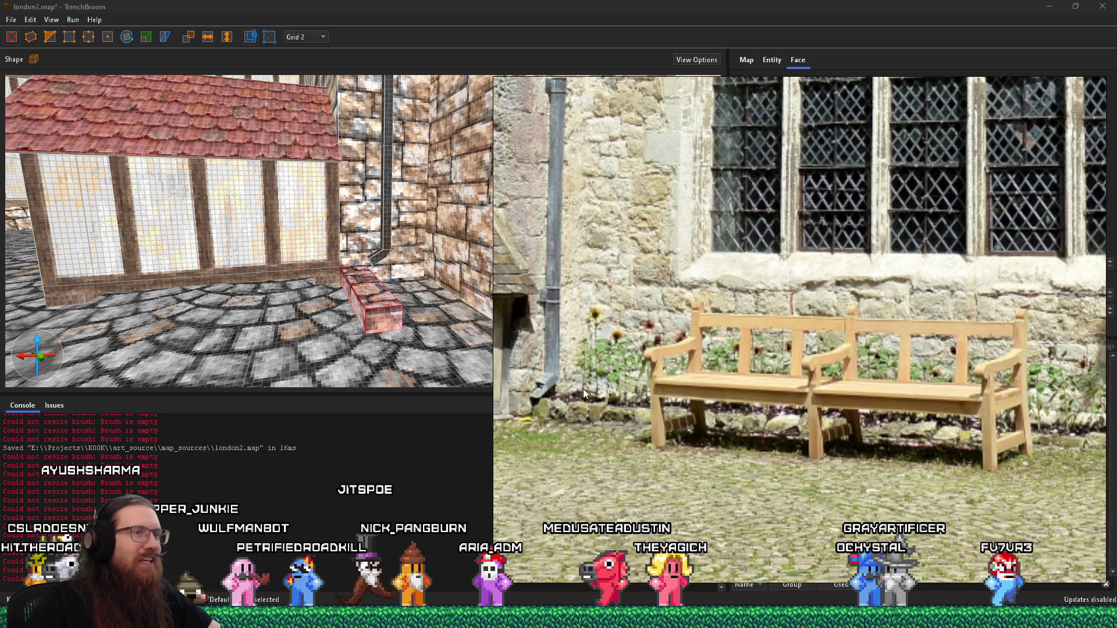
{"action": "scroll", "coordinate": [958, 423], "scroll_direction": "down", "scroll_amount": 3}
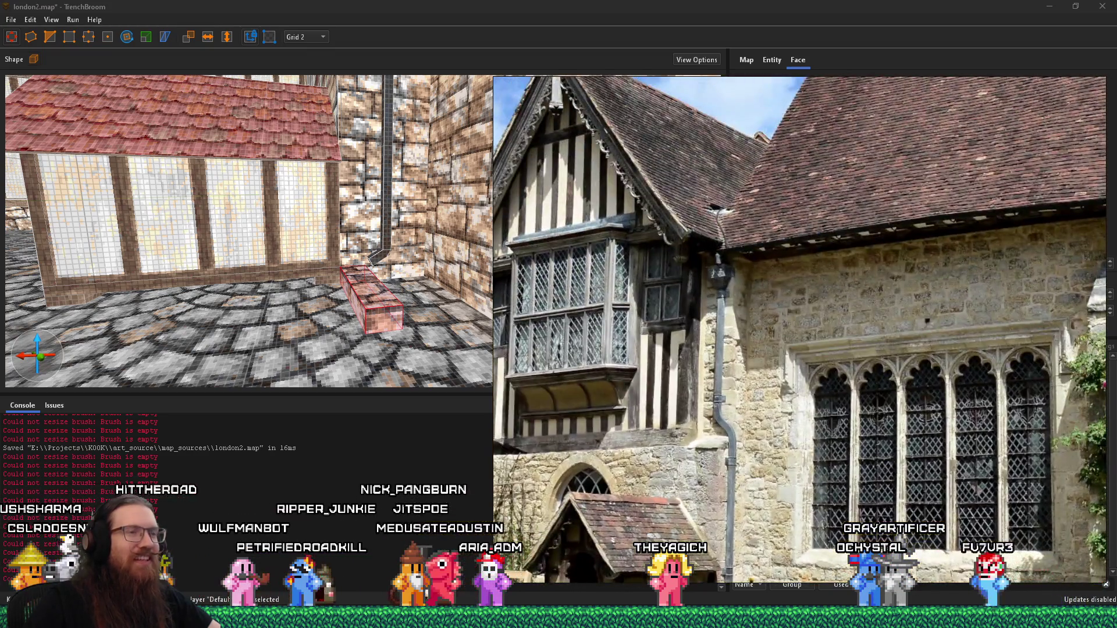
{"action": "scroll", "coordinate": [715, 401], "scroll_direction": "up", "scroll_amount": 4}
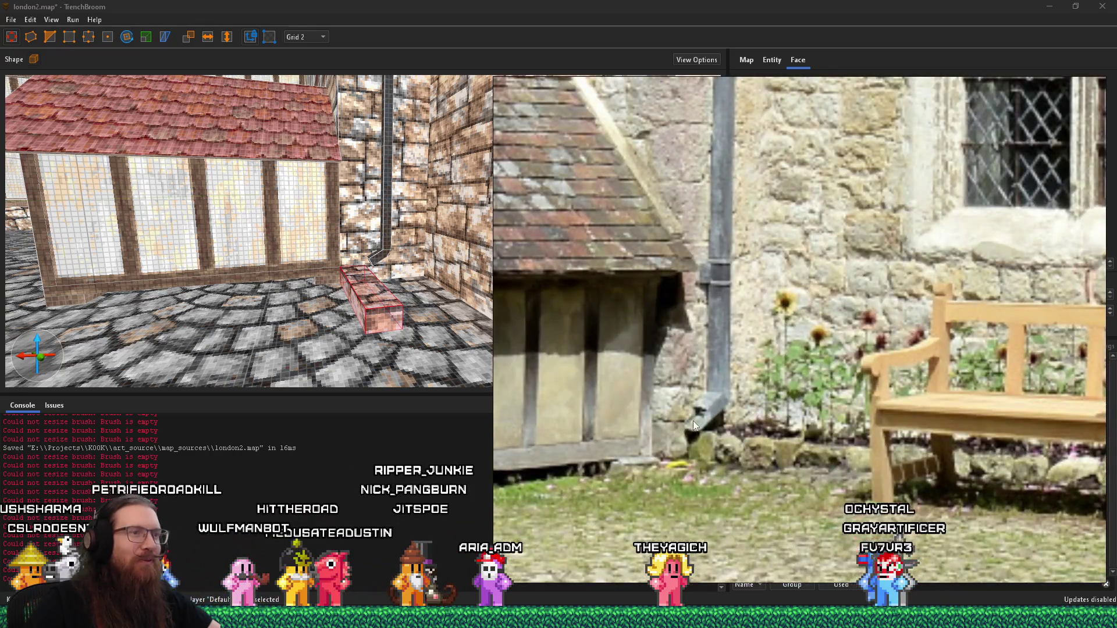
{"action": "scroll", "coordinate": [858, 495], "scroll_direction": "down", "scroll_amount": 3}
{"action": "scroll", "coordinate": [839, 359], "scroll_direction": "up", "scroll_amount": 2}
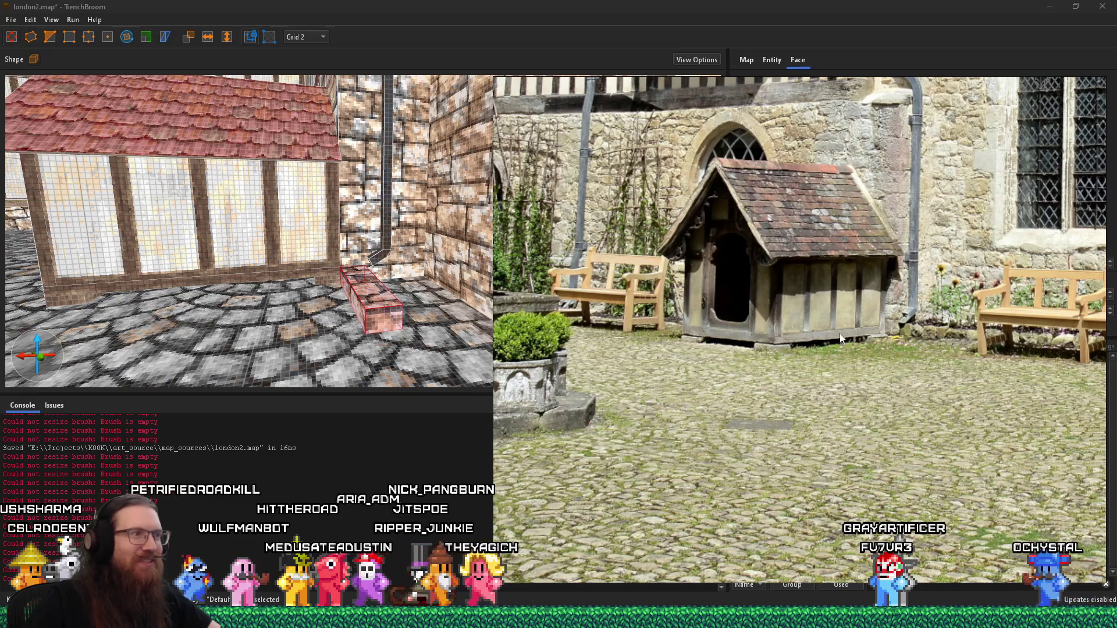
{"action": "left_click", "coordinate": [367, 287]}
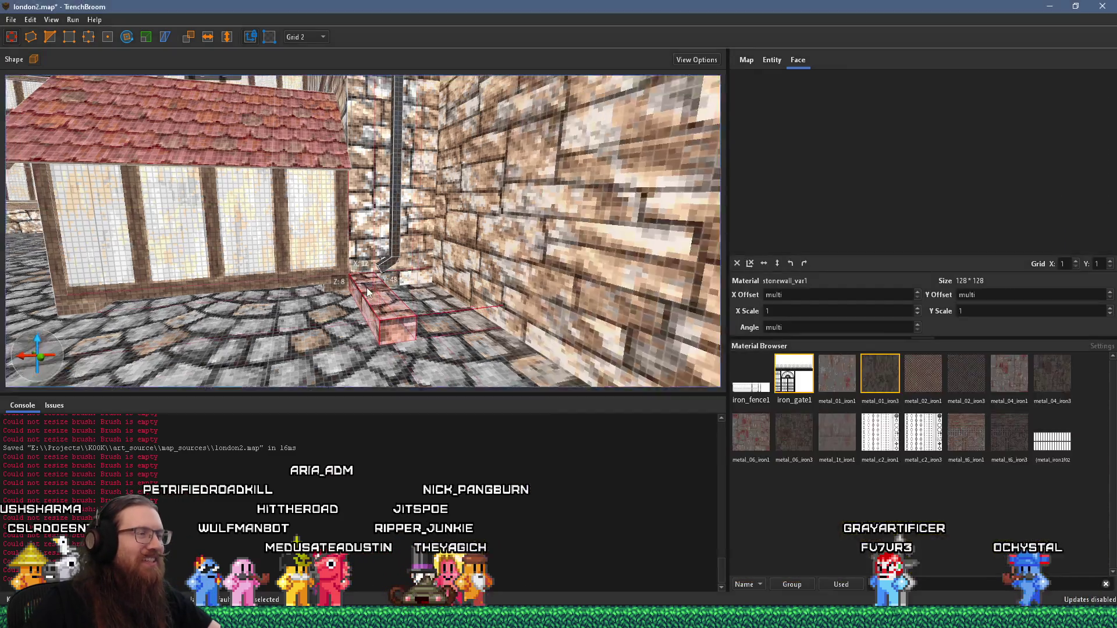
Move the drainpipe's angled elbow higher up the wall
{"action": "scroll", "coordinate": [355, 309], "scroll_direction": "up", "scroll_amount": 5}
{"action": "left_click", "coordinate": [375, 295]}
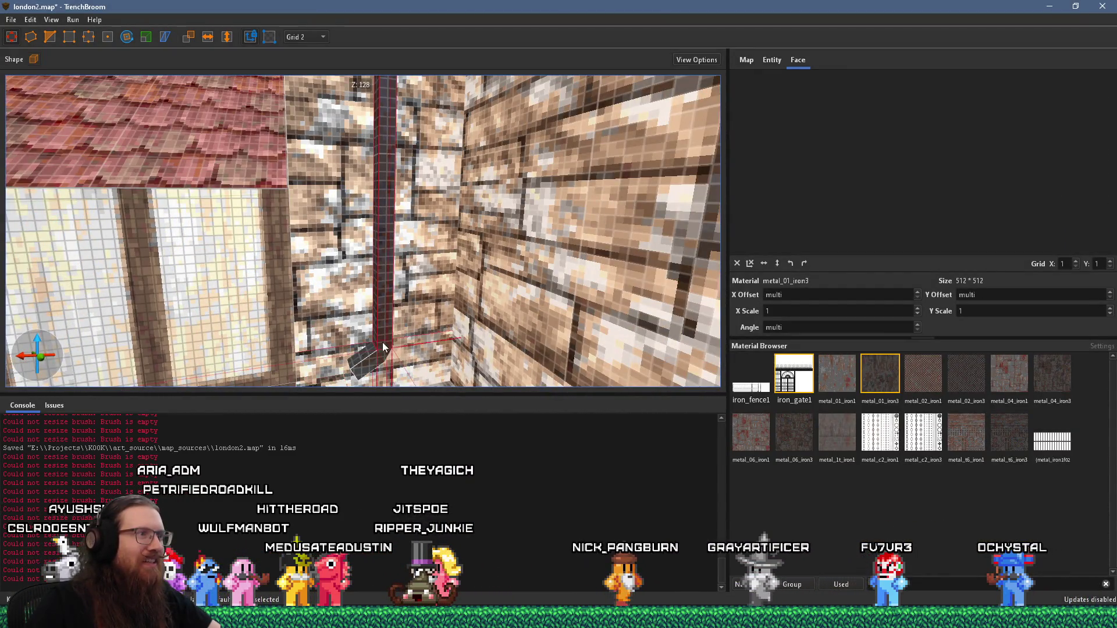
{"action": "mouse_move", "coordinate": [381, 359]}
{"action": "left_mouse_down"}
{"action": "mouse_move", "coordinate": [379, 324]}
{"action": "mouse_move", "coordinate": [318, 358]}
{"action": "left_mouse_up"}
{"action": "key", "text": "s"}
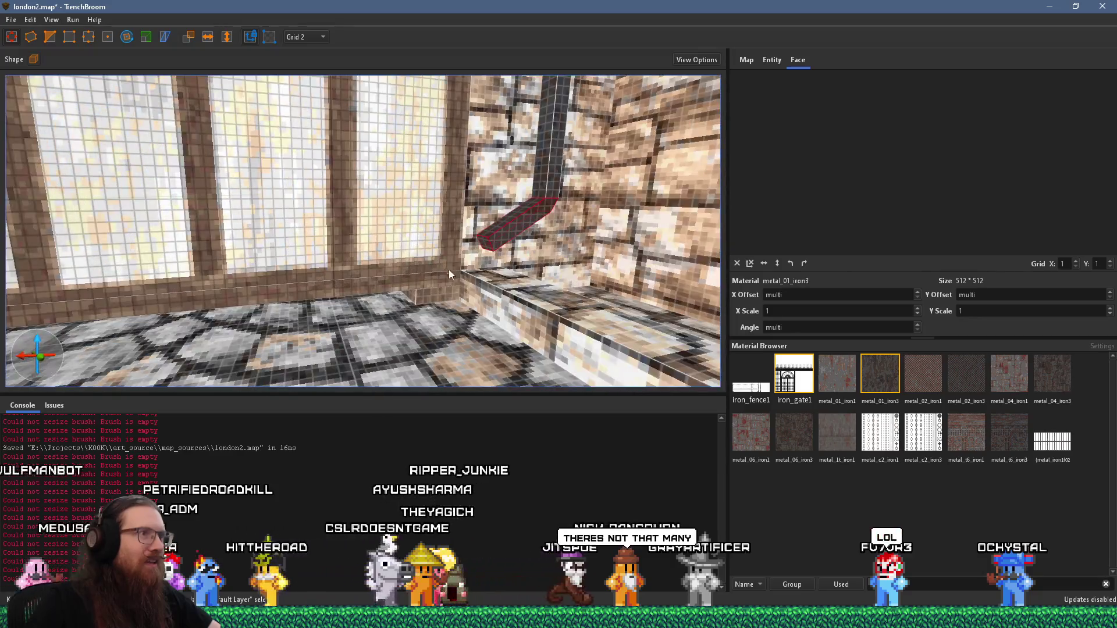
Stretch the floor strip further along the wall base and give it the dirt1 material
{"action": "left_click", "coordinate": [373, 315]}
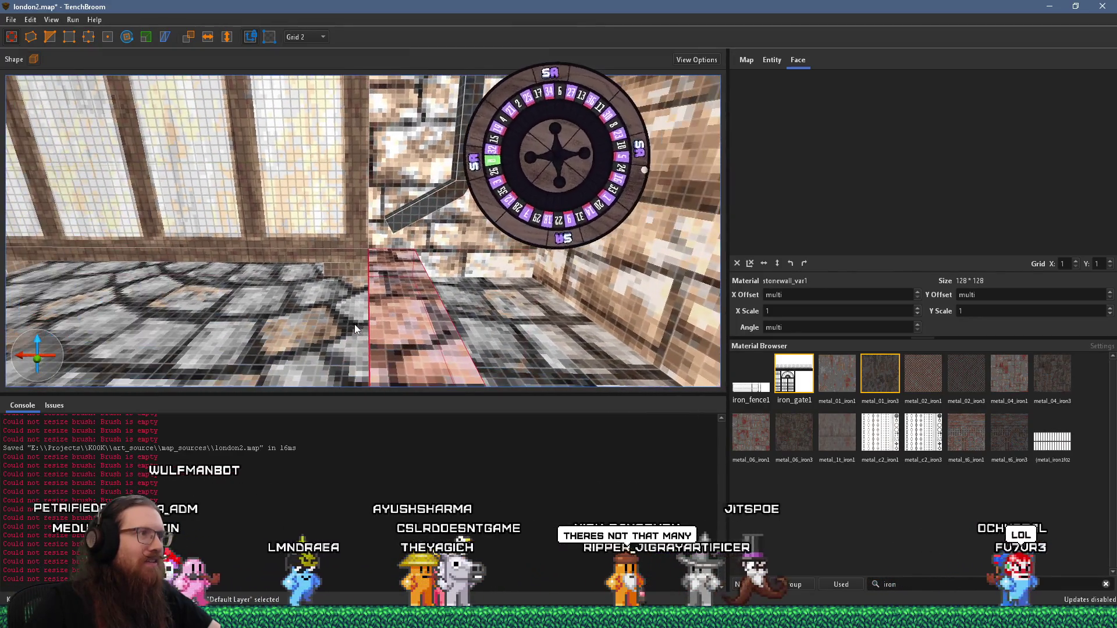
{"action": "scroll", "coordinate": [365, 313], "scroll_direction": "down", "scroll_amount": 3}
{"action": "mouse_move", "coordinate": [426, 304]}
{"action": "left_mouse_down"}
{"action": "mouse_move", "coordinate": [597, 305]}
{"action": "mouse_move", "coordinate": [529, 327]}
{"action": "left_mouse_up"}
{"action": "double_click", "coordinate": [890, 585]}
{"action": "type", "text": "dirt"}
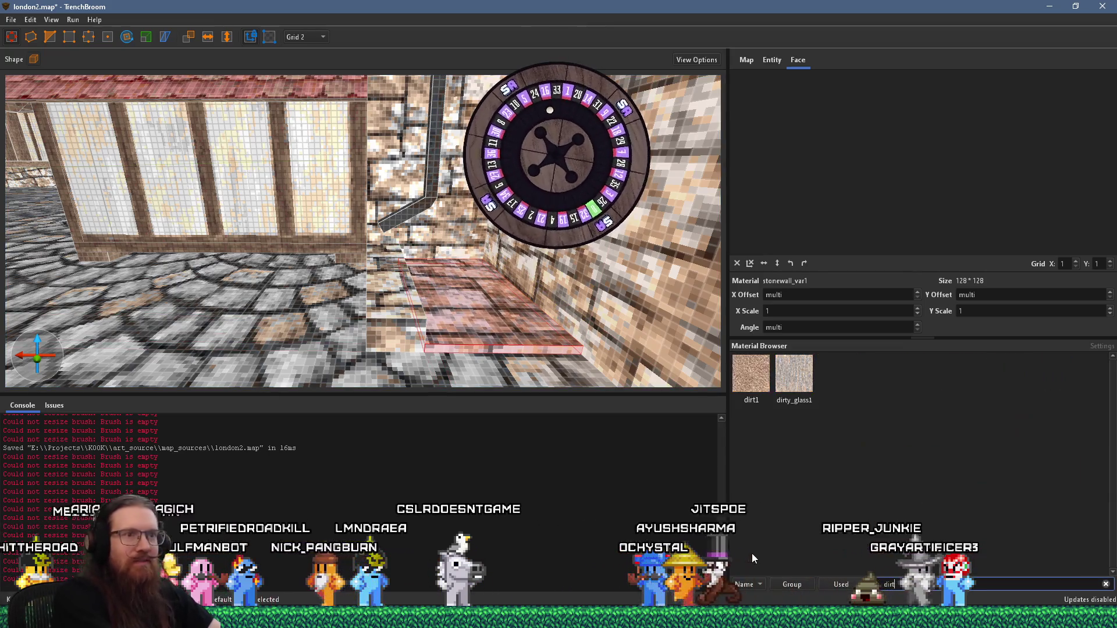
{"action": "left_click", "coordinate": [751, 375]}
Look along the dirt strip and select the whole stone ledge
{"action": "mouse_move", "coordinate": [406, 265]}
{"action": "left_mouse_down"}
{"action": "mouse_move", "coordinate": [400, 234]}
{"action": "mouse_move", "coordinate": [248, 309]}
{"action": "mouse_move", "coordinate": [609, 261]}
{"action": "left_mouse_up"}
{"action": "mouse_move", "coordinate": [340, 351]}
{"action": "left_mouse_down"}
{"action": "mouse_move", "coordinate": [307, 240]}
{"action": "mouse_move", "coordinate": [311, 293]}
{"action": "left_mouse_up"}
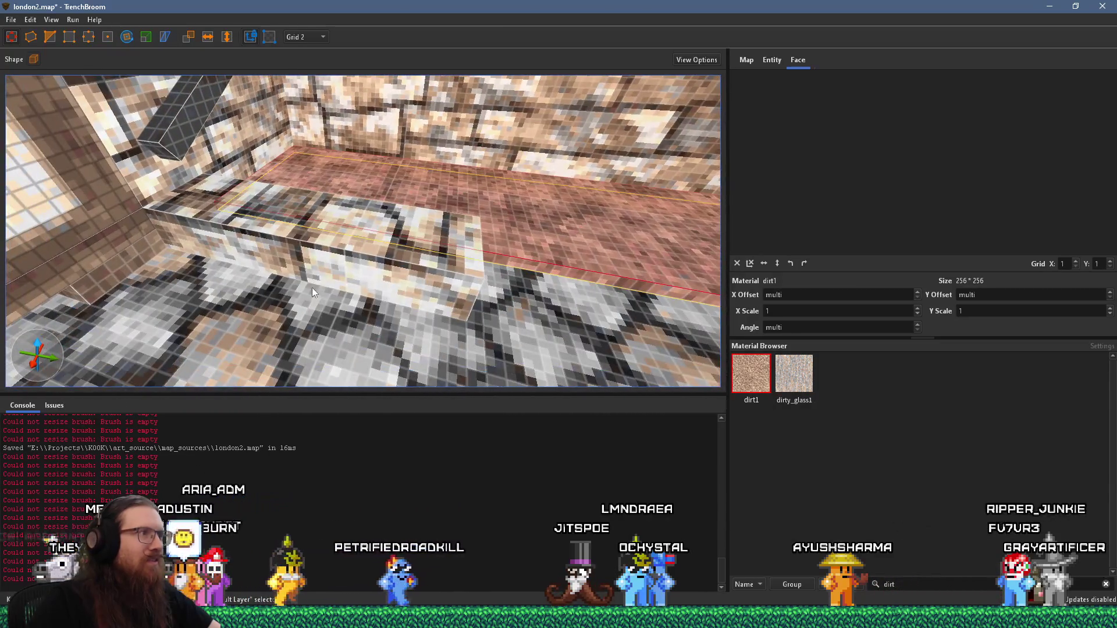
{"action": "left_click", "coordinate": [320, 229], "text": "shift"}
{"action": "mouse_move", "coordinate": [321, 229]}
{"action": "left_mouse_down"}
{"action": "mouse_move", "coordinate": [376, 227]}
{"action": "mouse_move", "coordinate": [278, 205]}
{"action": "mouse_move", "coordinate": [133, 225]}
{"action": "mouse_move", "coordinate": [398, 235]}
{"action": "mouse_move", "coordinate": [633, 366]}
{"action": "mouse_move", "coordinate": [417, 285]}
{"action": "mouse_move", "coordinate": [517, 293]}
{"action": "left_mouse_up"}
{"action": "left_click", "coordinate": [393, 265]}
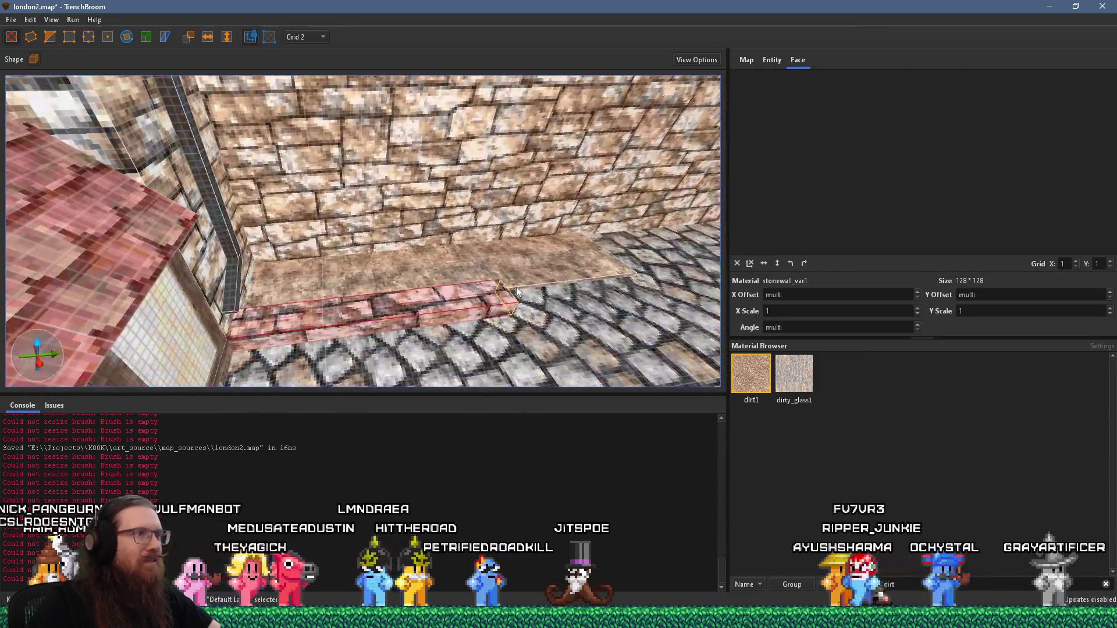
{"action": "mouse_move", "coordinate": [654, 271]}
{"action": "left_mouse_down"}
{"action": "mouse_move", "coordinate": [440, 308]}
{"action": "mouse_move", "coordinate": [441, 288]}
{"action": "left_mouse_up"}
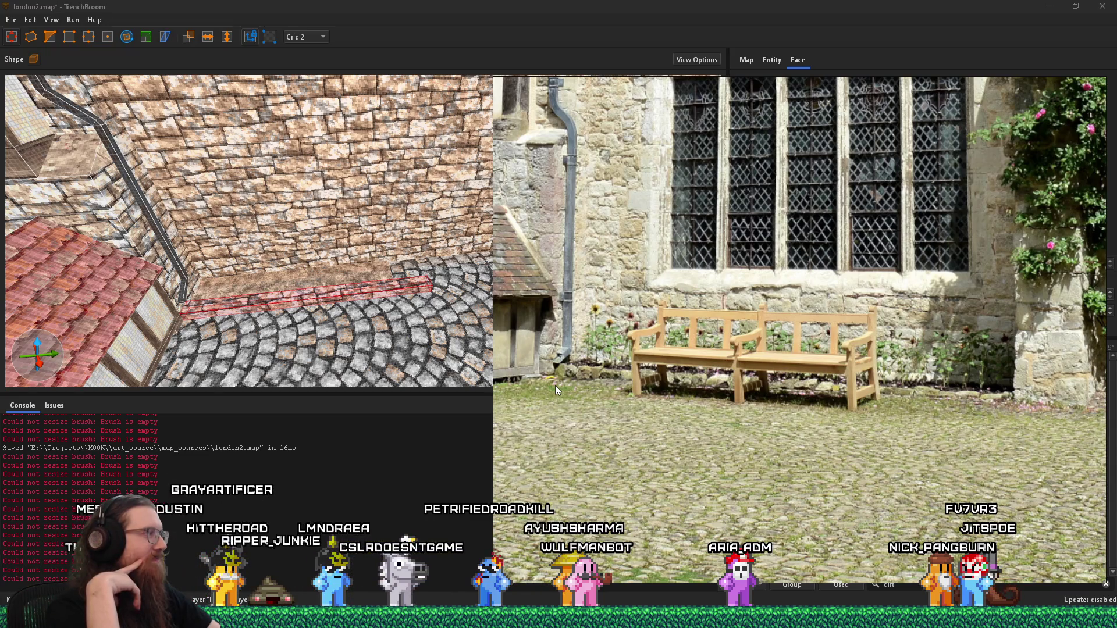
Show the next courtyard reference photo zoomed in, then bring TrenchBroom back to the front
{"action": "key", "text": "Left"}
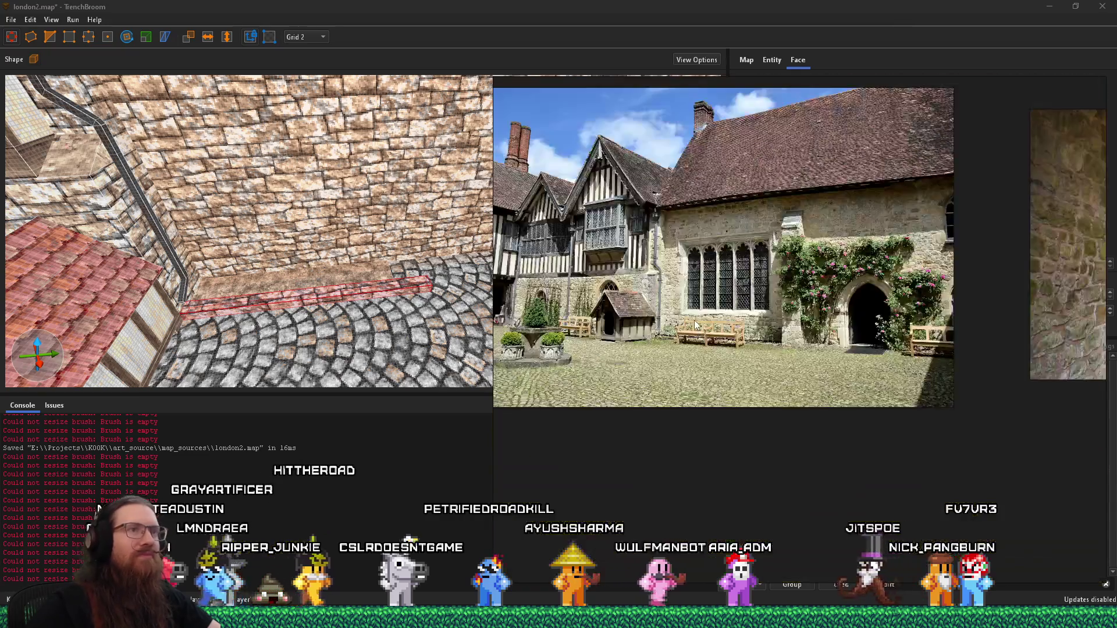
{"action": "scroll", "coordinate": [672, 341], "scroll_direction": "up", "scroll_amount": 2}
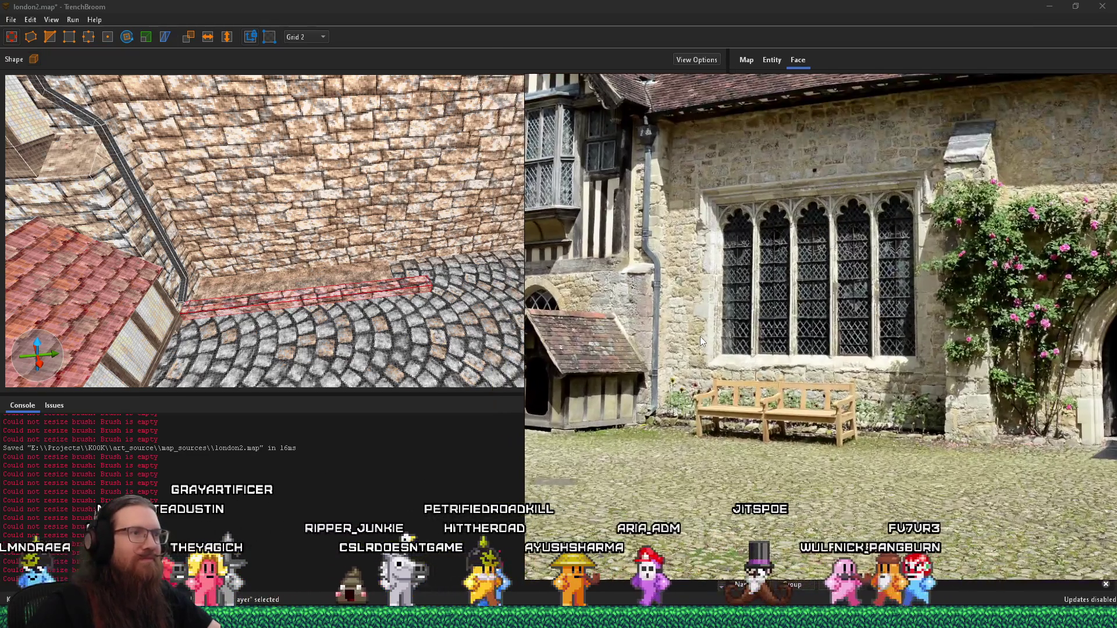
{"action": "left_click", "coordinate": [723, 5]}
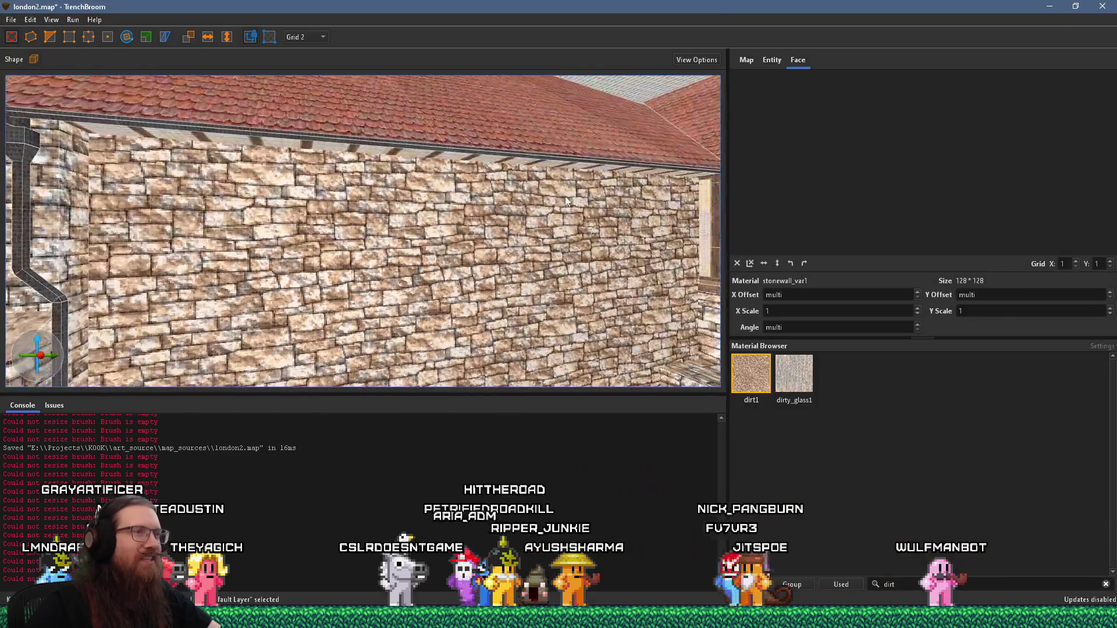
{"action": "scroll", "coordinate": [549, 250], "scroll_direction": "down", "scroll_amount": 3}
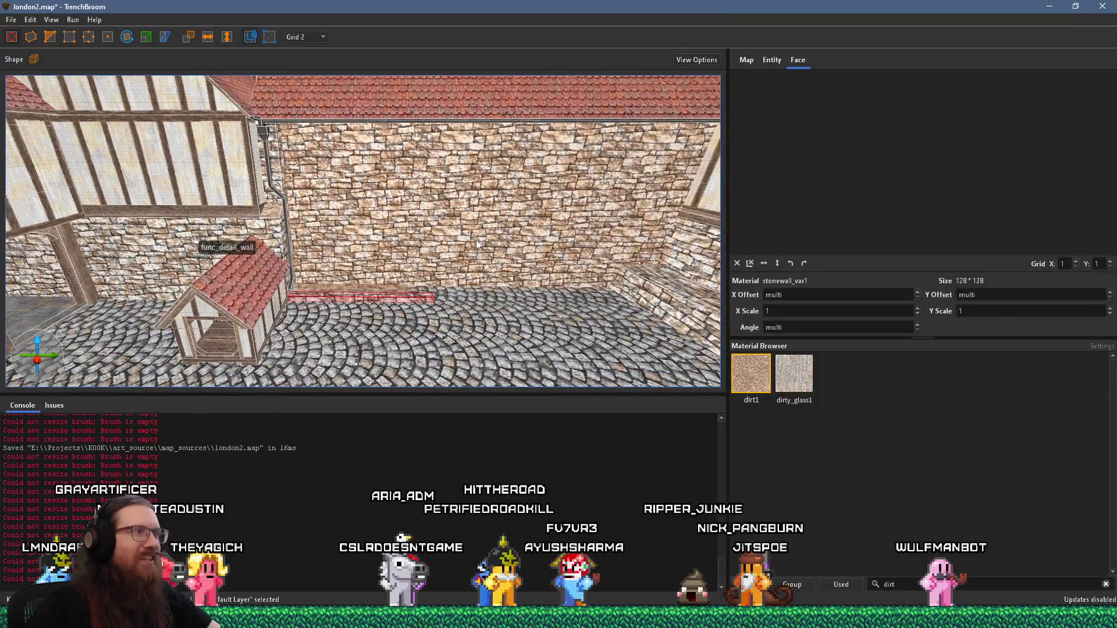
Select the stone wall brush and set the grid size to 8
{"action": "left_click", "coordinate": [439, 224]}
{"action": "mouse_move", "coordinate": [425, 256]}
{"action": "left_mouse_down"}
{"action": "mouse_move", "coordinate": [327, 308]}
{"action": "mouse_move", "coordinate": [321, 261]}
{"action": "mouse_move", "coordinate": [239, 296]}
{"action": "mouse_move", "coordinate": [143, 227]}
{"action": "mouse_move", "coordinate": [284, 154]}
{"action": "mouse_move", "coordinate": [303, 180]}
{"action": "left_mouse_up"}
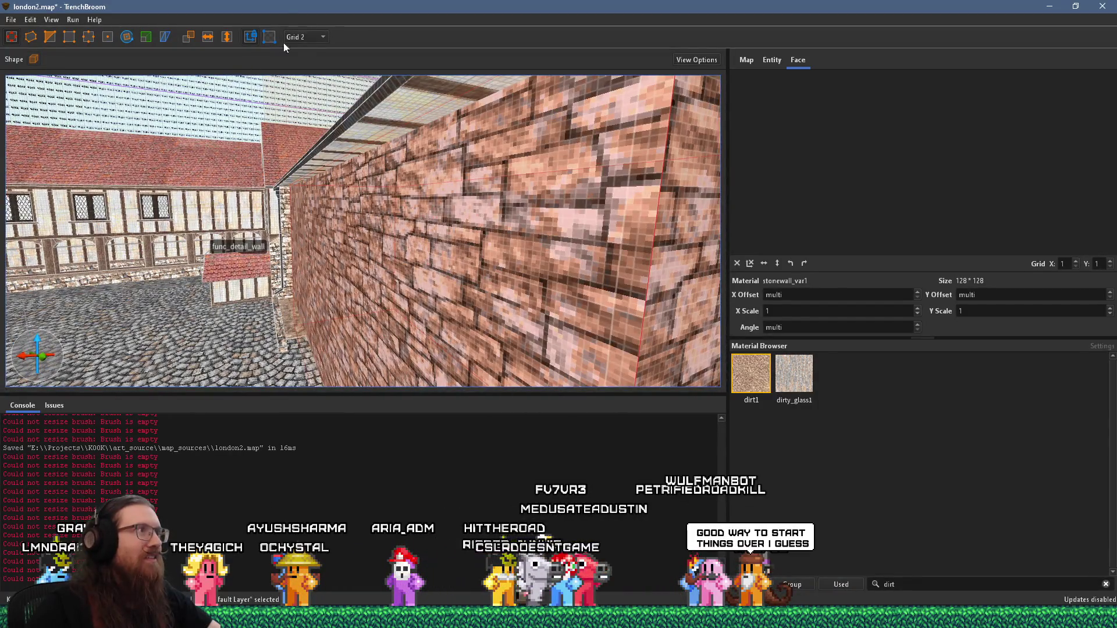
{"action": "left_click", "coordinate": [304, 37]}
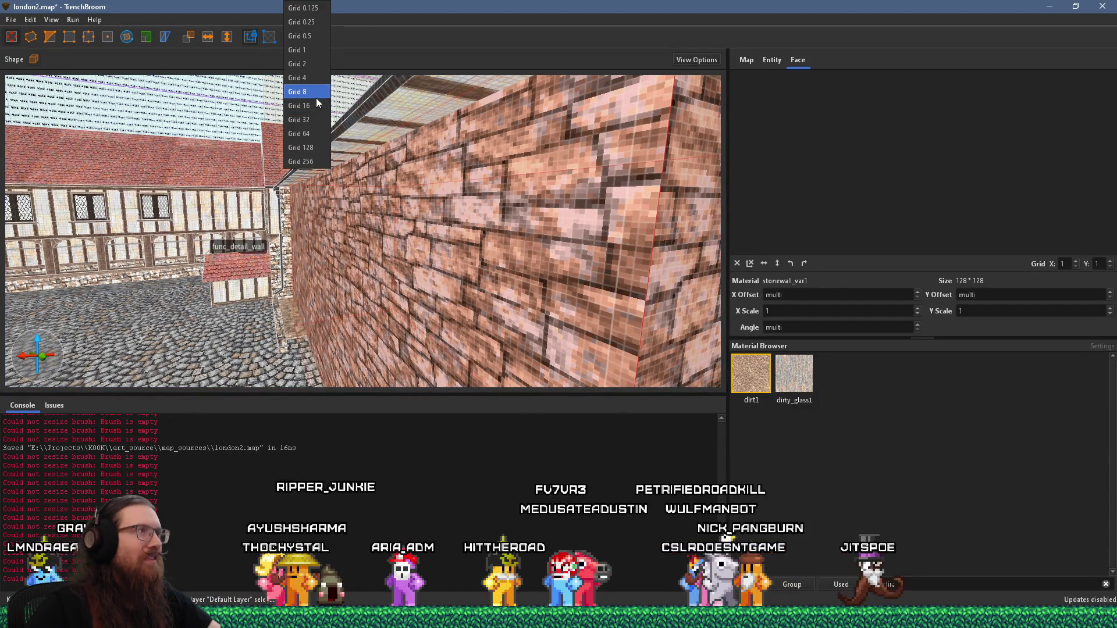
{"action": "left_click", "coordinate": [317, 94]}
Compare the wall corner with the reference photo, then select the brick wall face
{"action": "mouse_move", "coordinate": [430, 195]}
{"action": "left_mouse_down"}
{"action": "mouse_move", "coordinate": [398, 200]}
{"action": "mouse_move", "coordinate": [315, 80]}
{"action": "left_mouse_up"}
{"action": "mouse_move", "coordinate": [379, 143]}
{"action": "left_mouse_down"}
{"action": "mouse_move", "coordinate": [377, 212]}
{"action": "mouse_move", "coordinate": [397, 214]}
{"action": "mouse_move", "coordinate": [367, 207]}
{"action": "mouse_move", "coordinate": [408, 217]}
{"action": "mouse_move", "coordinate": [351, 208]}
{"action": "mouse_move", "coordinate": [530, 172]}
{"action": "mouse_move", "coordinate": [328, 251]}
{"action": "mouse_move", "coordinate": [432, 216]}
{"action": "mouse_move", "coordinate": [446, 262]}
{"action": "mouse_move", "coordinate": [474, 259]}
{"action": "mouse_move", "coordinate": [420, 181]}
{"action": "mouse_move", "coordinate": [517, 189]}
{"action": "mouse_move", "coordinate": [366, 251]}
{"action": "left_mouse_up"}
{"action": "key", "text": "alt+Tab"}
{"action": "key", "text": "alt+Tab"}
{"action": "key", "text": "alt+Tab"}
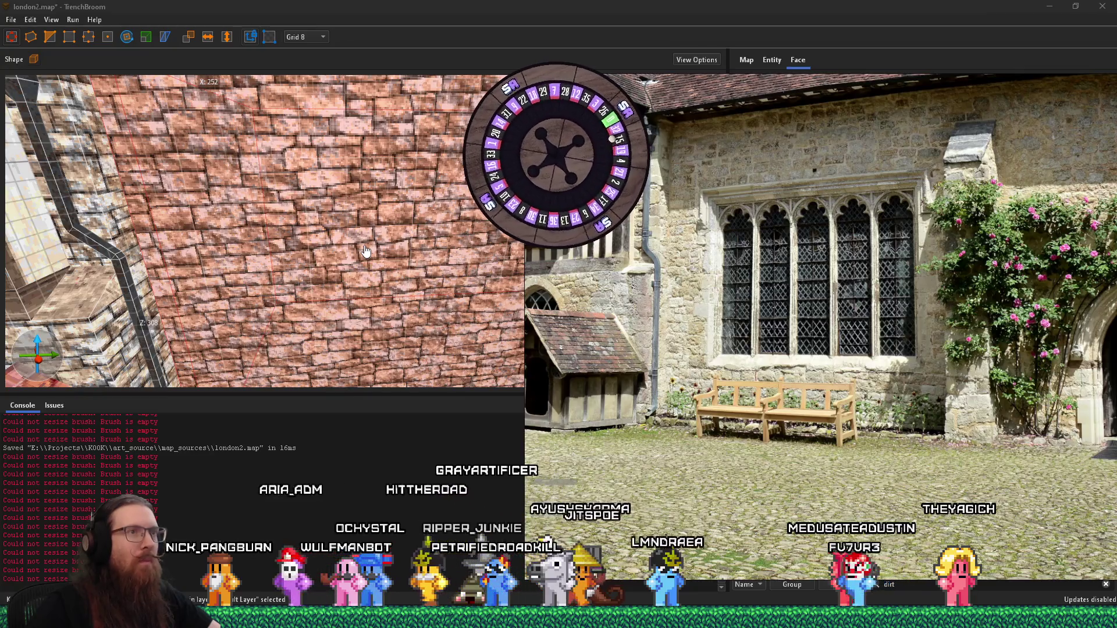
{"action": "scroll", "coordinate": [366, 251], "scroll_direction": "down", "scroll_amount": 5}
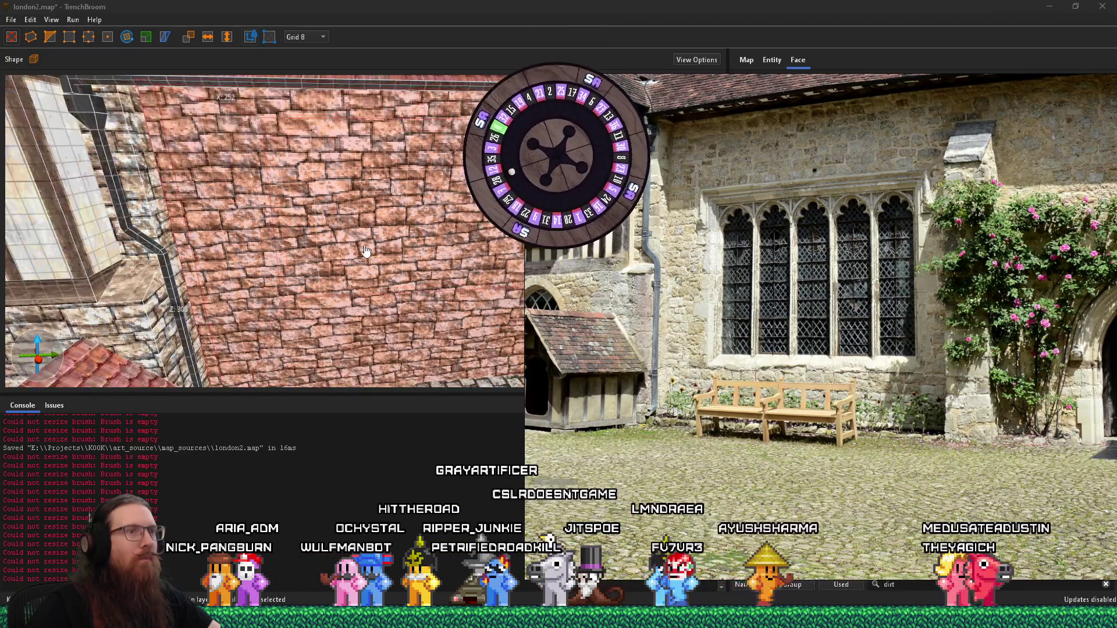
{"action": "mouse_move", "coordinate": [365, 252]}
{"action": "left_mouse_down"}
{"action": "mouse_move", "coordinate": [308, 183]}
{"action": "mouse_move", "coordinate": [298, 194]}
{"action": "mouse_move", "coordinate": [307, 228]}
{"action": "left_mouse_up"}
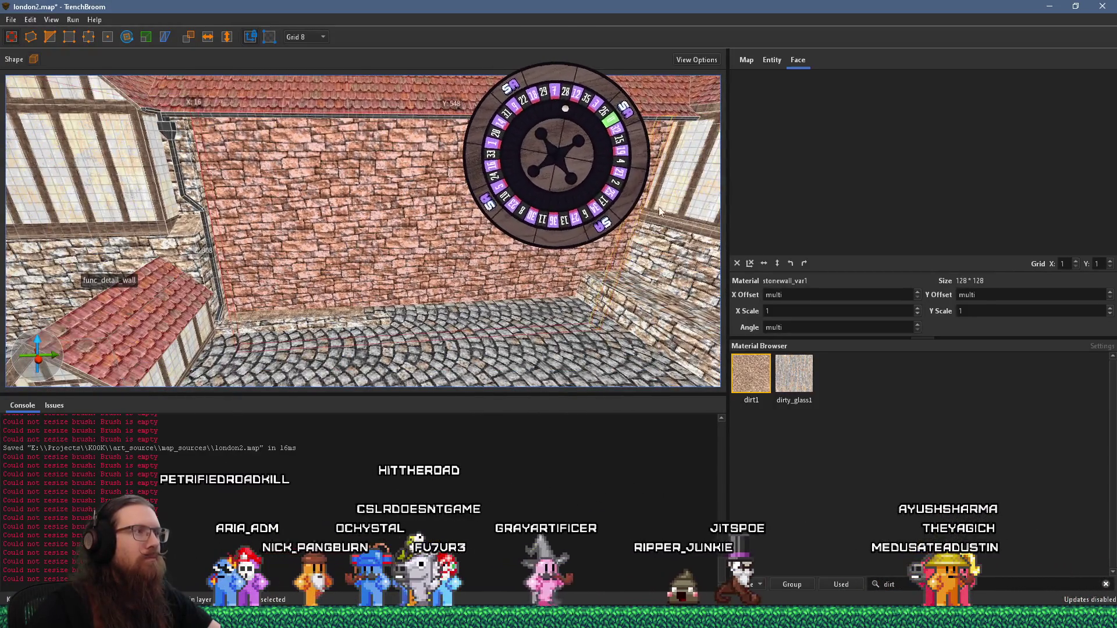
{"action": "left_click", "coordinate": [298, 227], "text": "shift"}
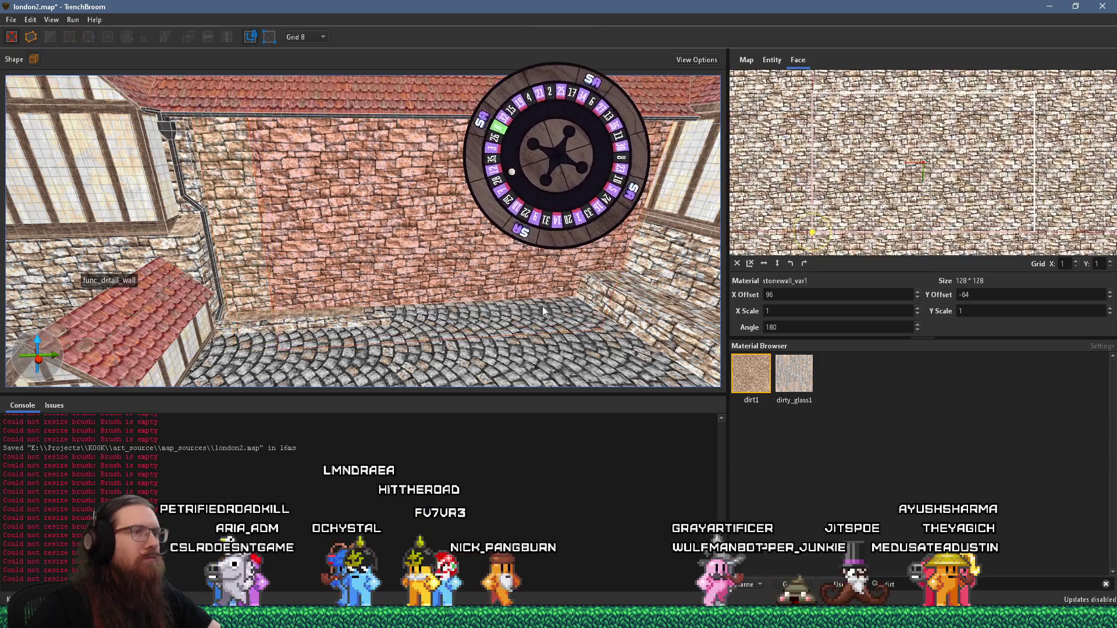
Apply windows4 to the wall face and slide it to X offset -1351, Y offset -556
{"action": "double_click", "coordinate": [888, 584]}
{"action": "type", "text": "window"}
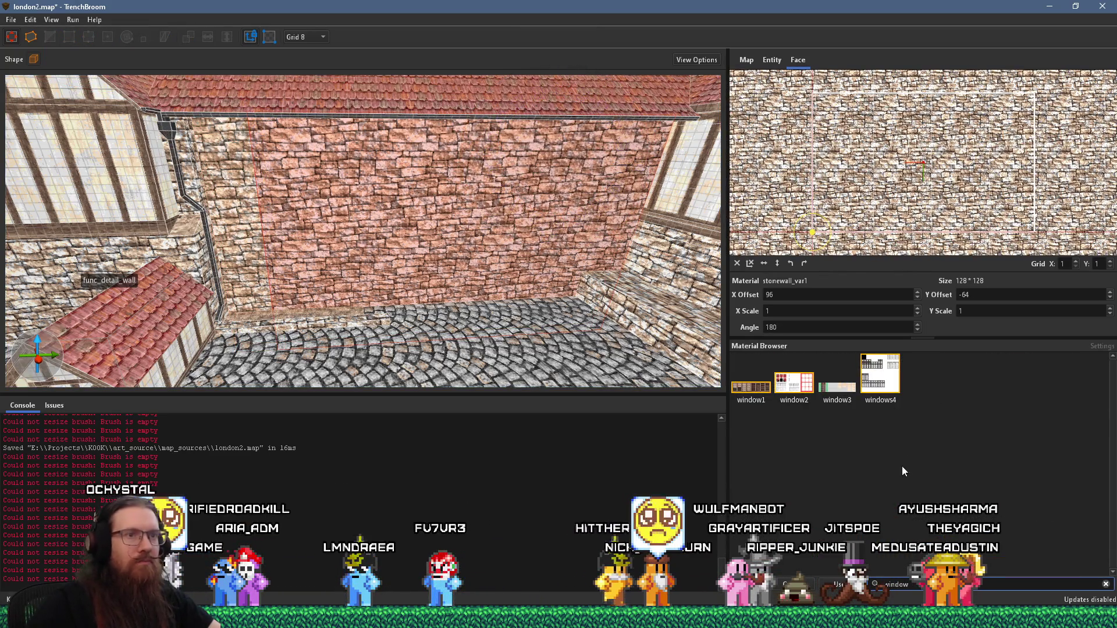
{"action": "left_click", "coordinate": [894, 386]}
{"action": "left_click_drag", "start_coordinate": [975, 140], "coordinate": [738, 150]}
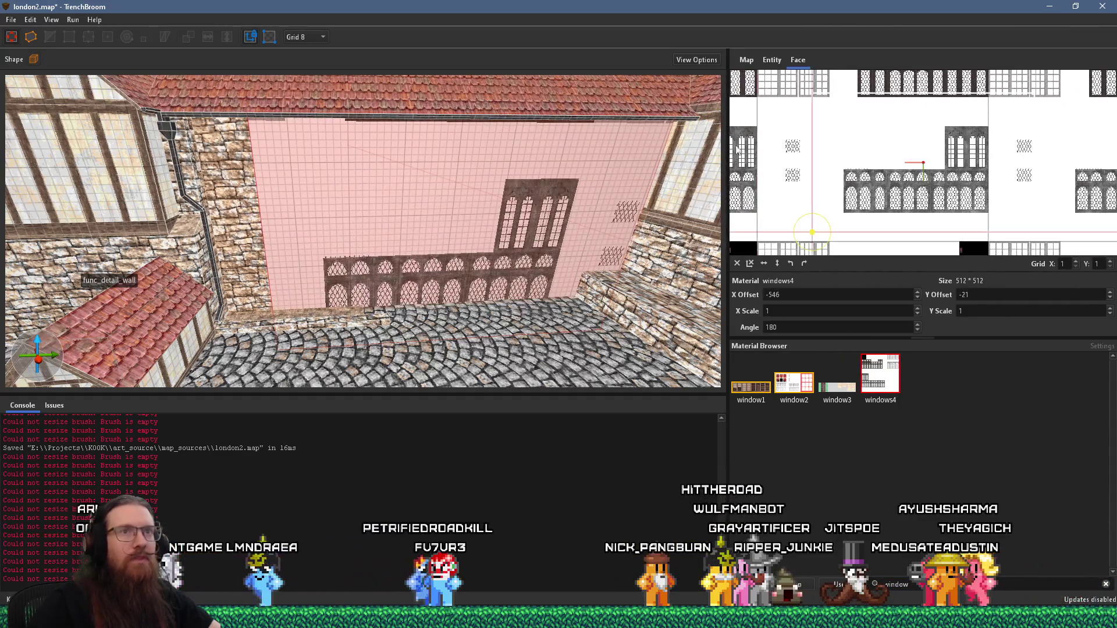
{"action": "mouse_move", "coordinate": [957, 143]}
{"action": "left_mouse_down"}
{"action": "mouse_move", "coordinate": [849, 290]}
{"action": "mouse_move", "coordinate": [838, 297]}
{"action": "mouse_move", "coordinate": [785, 269]}
{"action": "mouse_move", "coordinate": [688, 300]}
{"action": "left_mouse_up"}
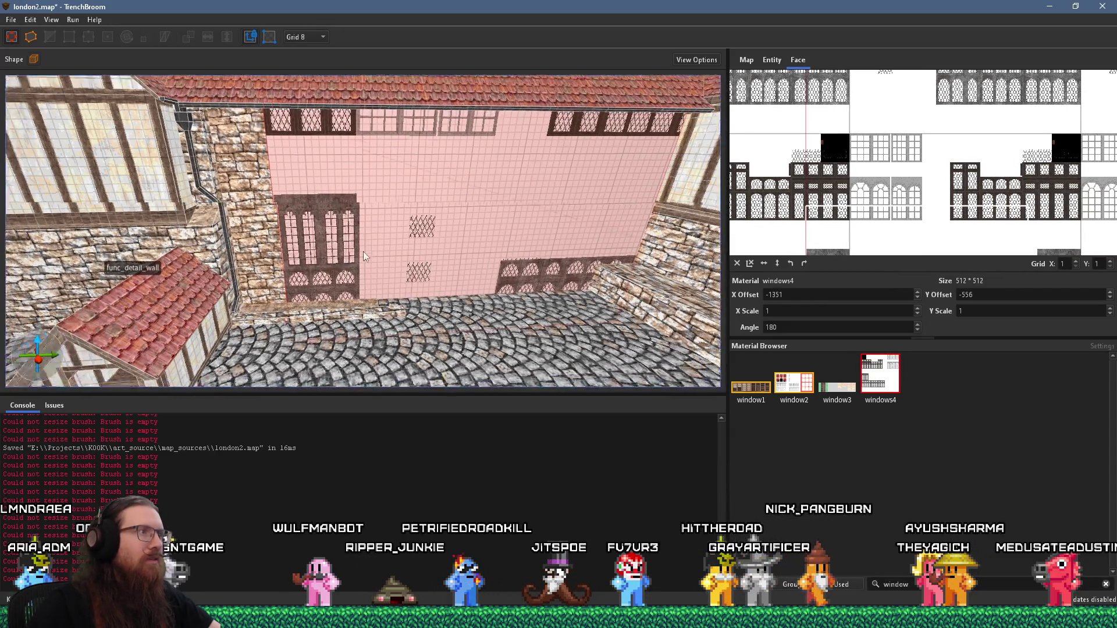
Nudge the windows4 texture and edit its X offset until it sits at X -1352, Y -560
{"action": "scroll", "coordinate": [378, 220], "scroll_direction": "up", "scroll_amount": 8}
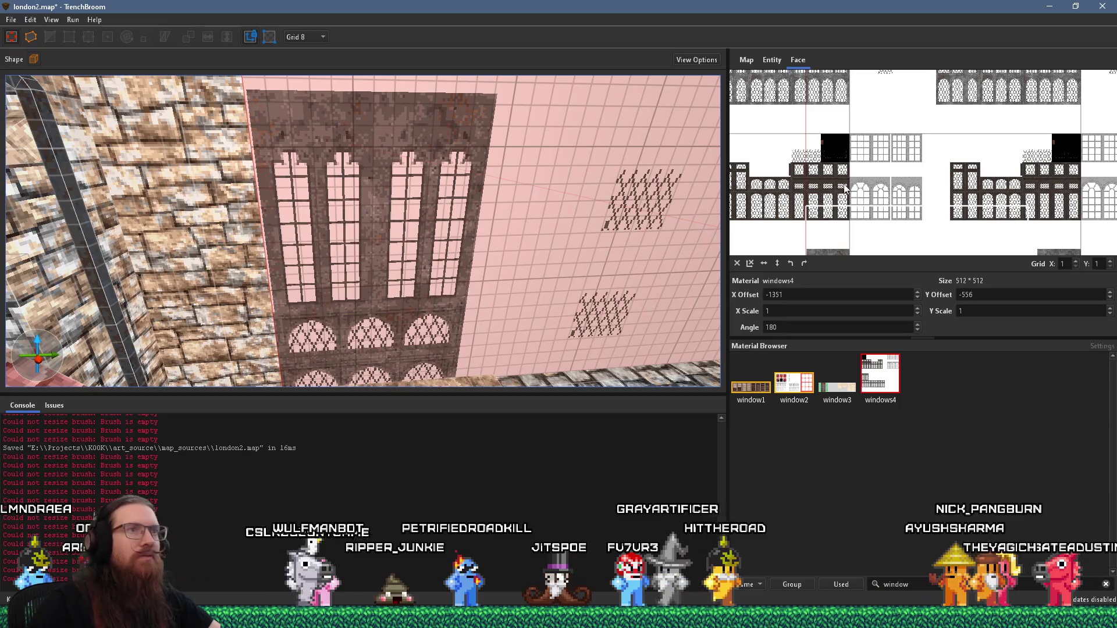
{"action": "scroll", "coordinate": [847, 188], "scroll_direction": "up", "scroll_amount": 1}
{"action": "left_click_drag", "start_coordinate": [902, 185], "coordinate": [902, 184]}
{"action": "scroll", "coordinate": [582, 221], "scroll_direction": "down", "scroll_amount": 4}
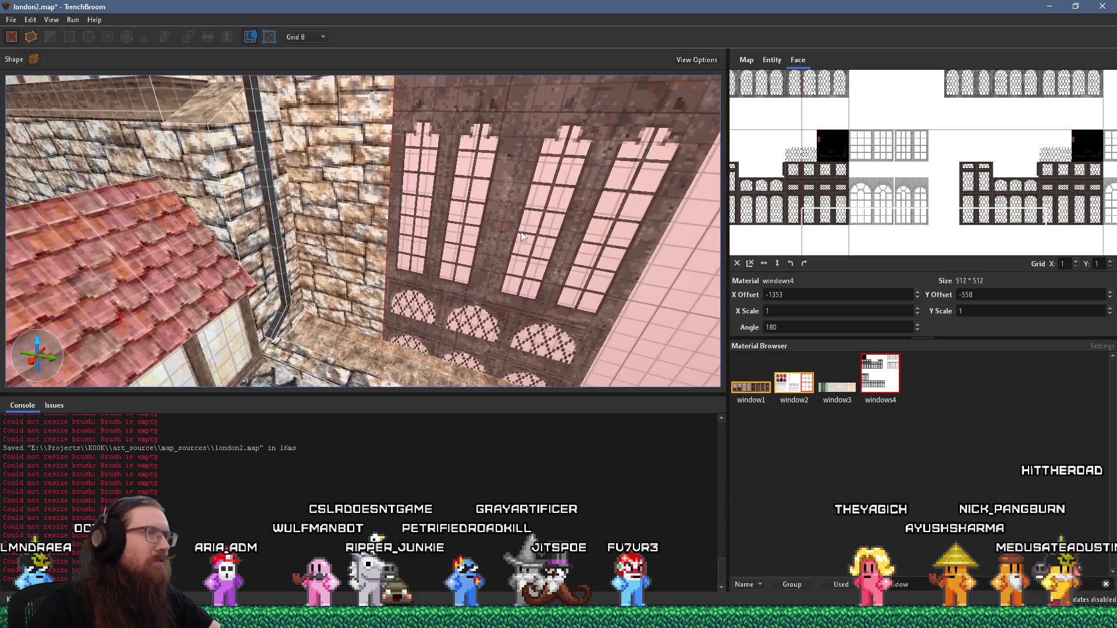
{"action": "scroll", "coordinate": [461, 232], "scroll_direction": "up", "scroll_amount": 2}
{"action": "scroll", "coordinate": [444, 242], "scroll_direction": "down", "scroll_amount": 3}
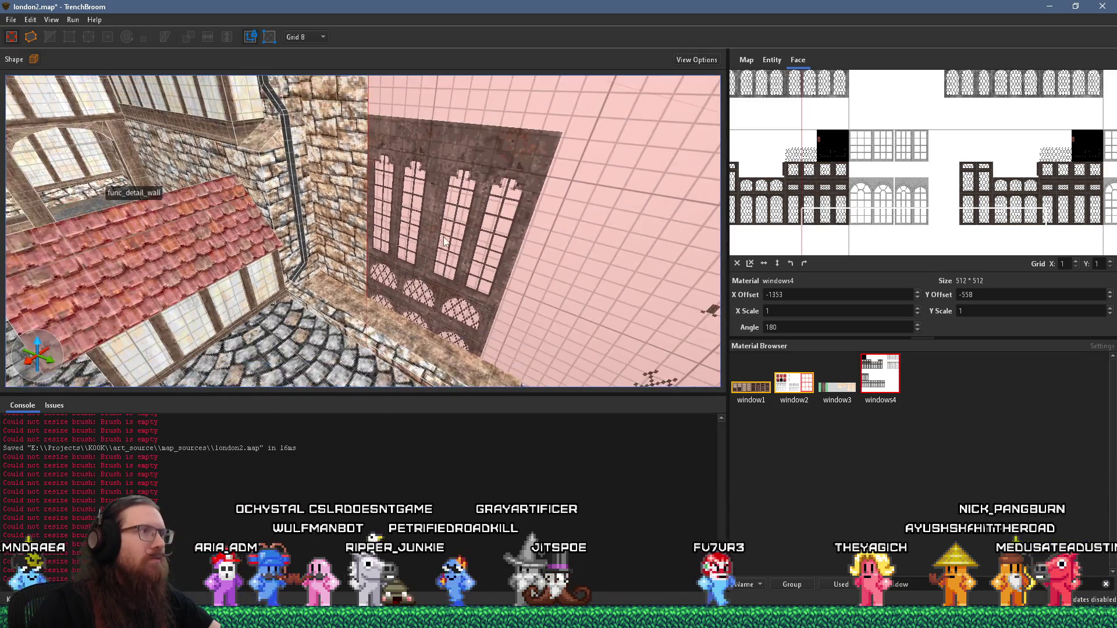
{"action": "scroll", "coordinate": [842, 224], "scroll_direction": "up", "scroll_amount": 3}
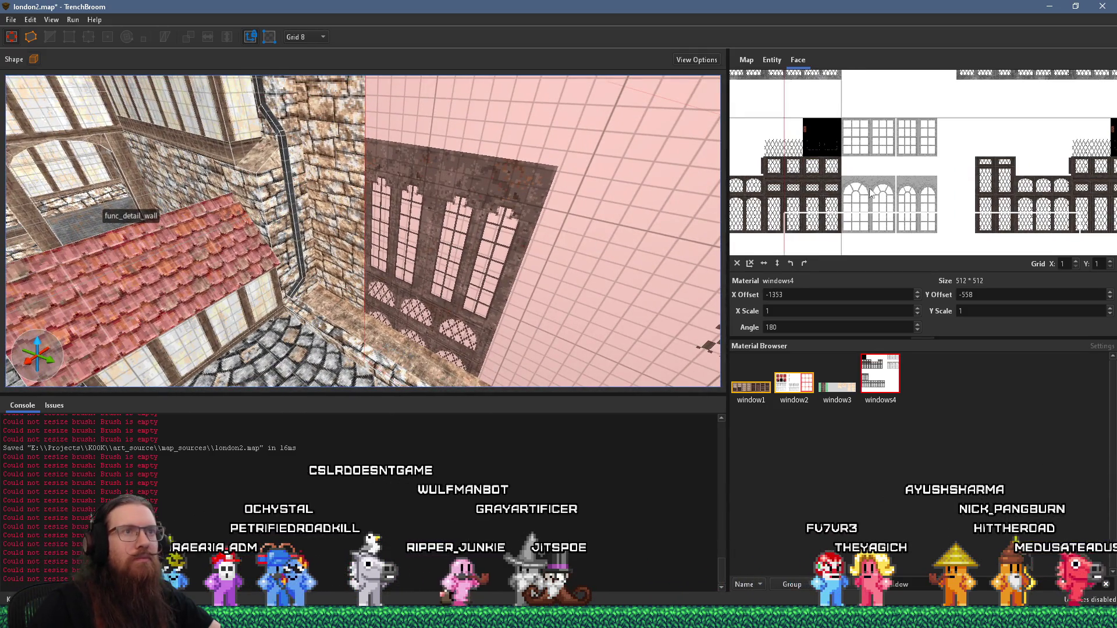
{"action": "triple_click", "coordinate": [877, 296]}
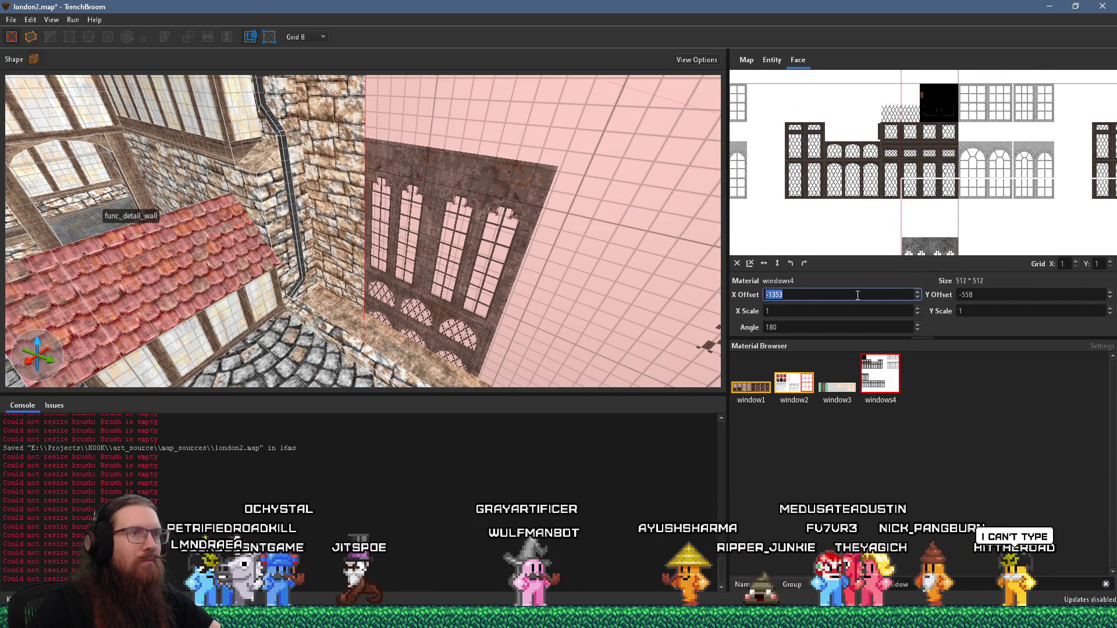
{"action": "left_click", "coordinate": [858, 296]}
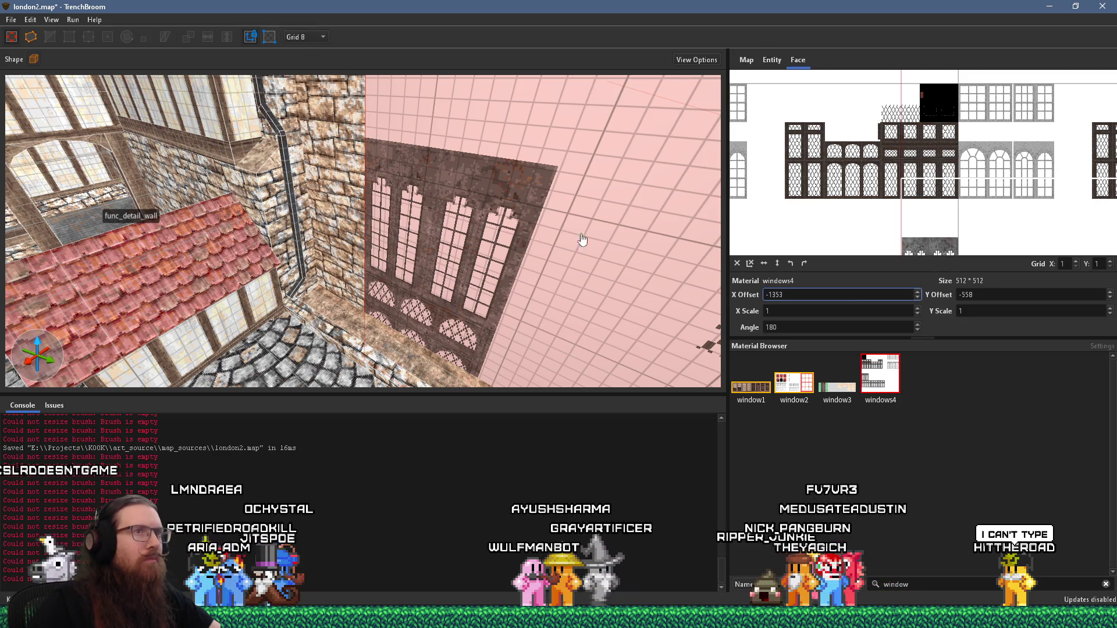
{"action": "left_click_drag", "start_coordinate": [936, 162], "coordinate": [938, 166]}
{"action": "scroll", "coordinate": [536, 275], "scroll_direction": "down", "scroll_amount": 3}
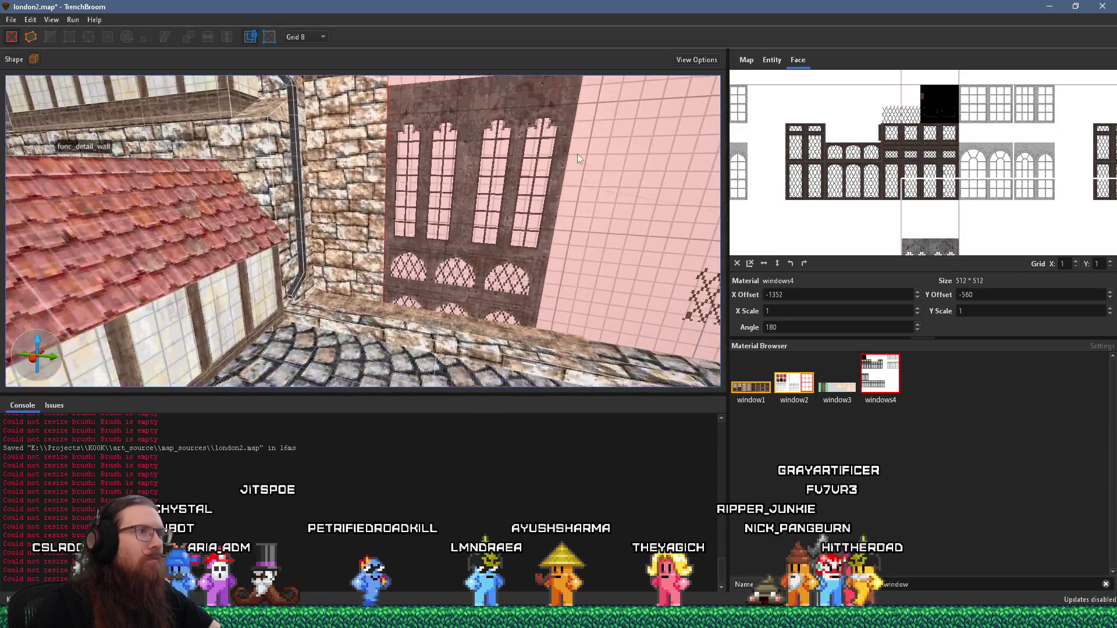
Check the window against the courtyard reference photo, then select the whole windowed wall brush
{"action": "key", "text": "alt+Tab"}
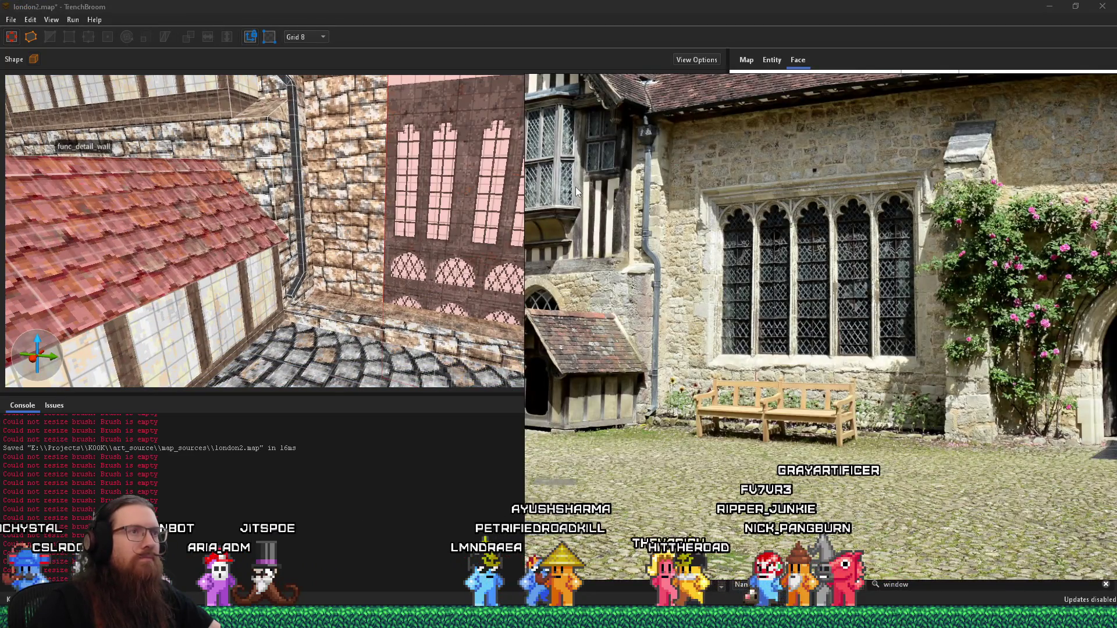
{"action": "key", "text": "alt+Tab"}
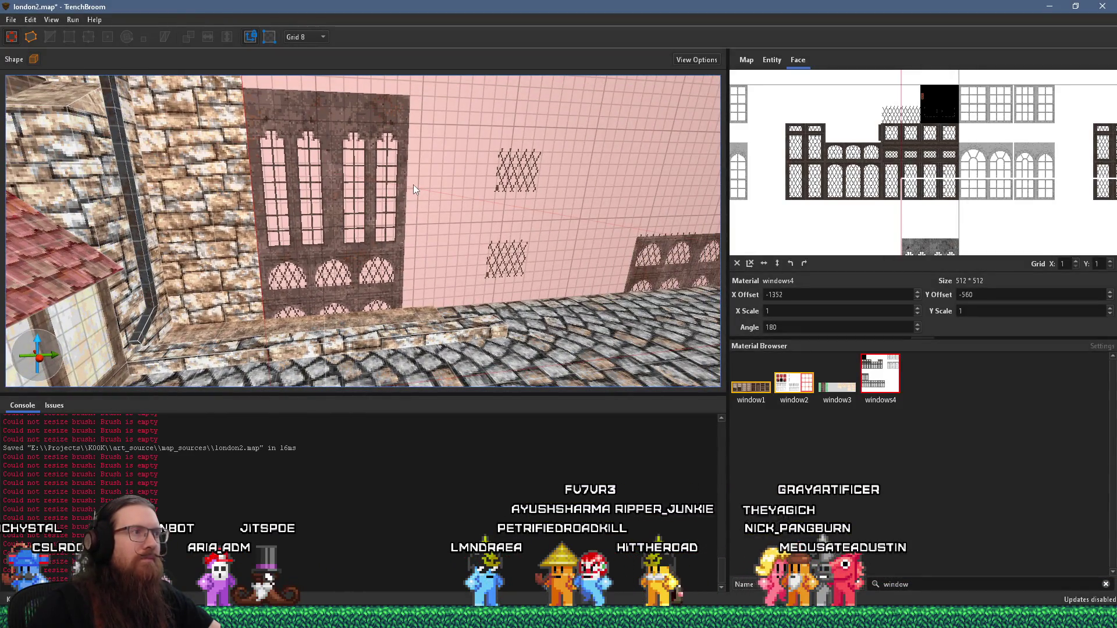
{"action": "key", "text": "alt+Tab"}
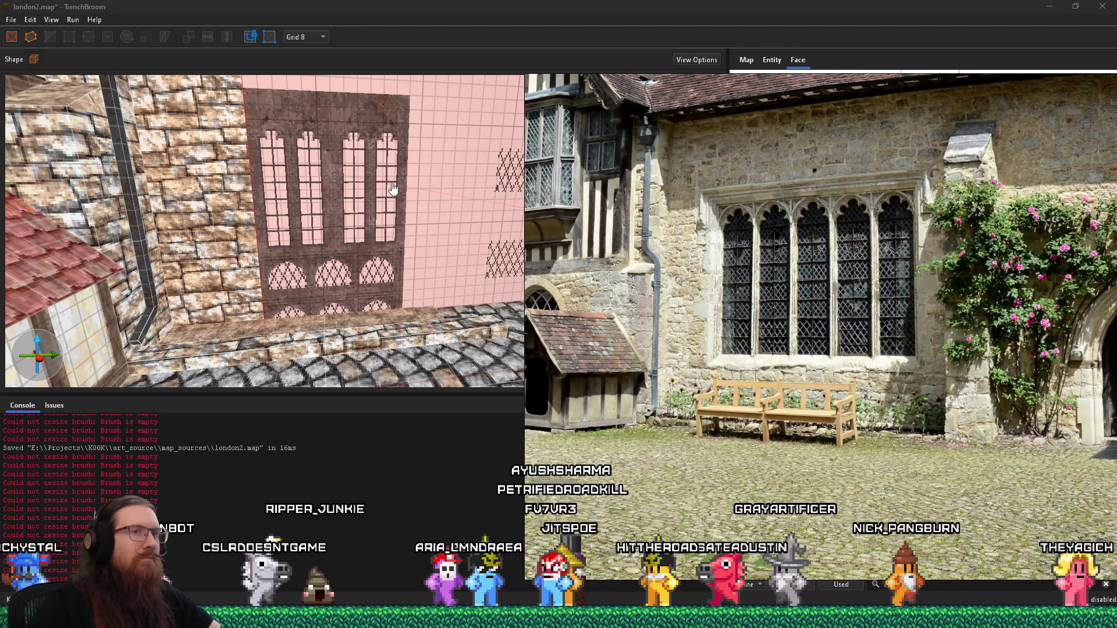
{"action": "key", "text": "alt+Tab"}
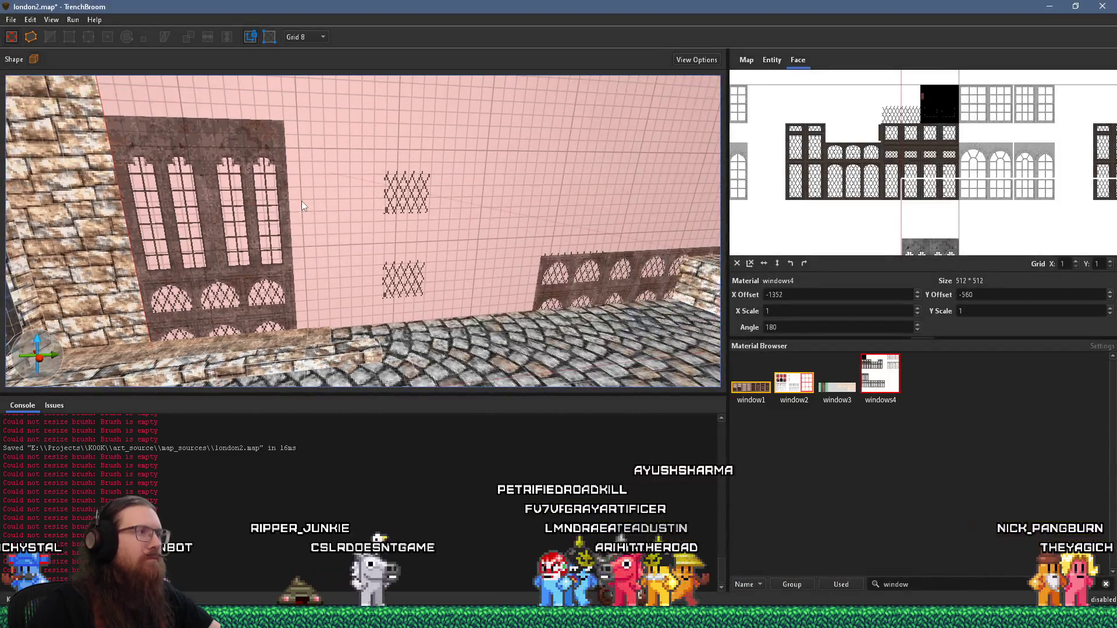
{"action": "left_click", "coordinate": [299, 203]}
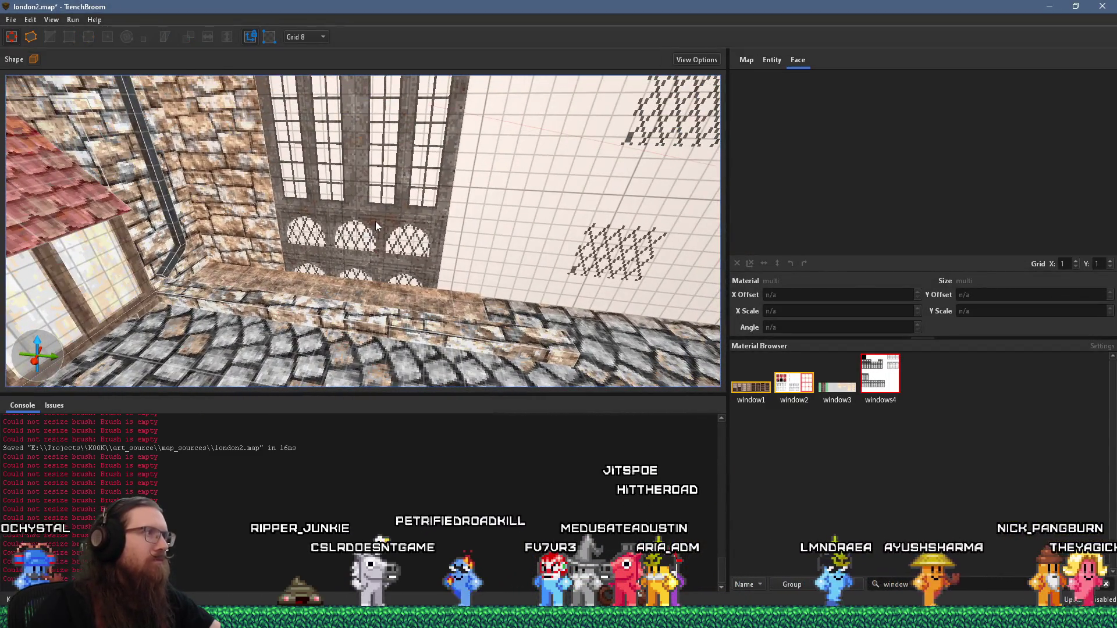
Adjust the top face of the brush at the wall's lower corner so it sits just over the arched windows
{"action": "left_click", "coordinate": [375, 221]}
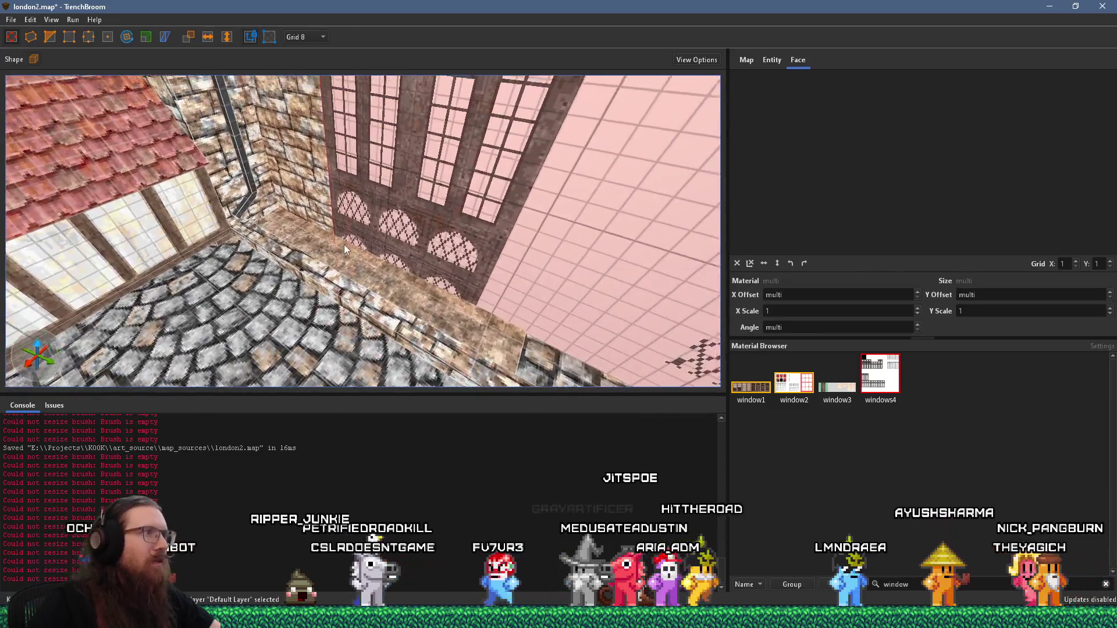
{"action": "scroll", "coordinate": [344, 245], "scroll_direction": "up", "scroll_amount": 5}
{"action": "scroll", "coordinate": [333, 238], "scroll_direction": "up", "scroll_amount": 2}
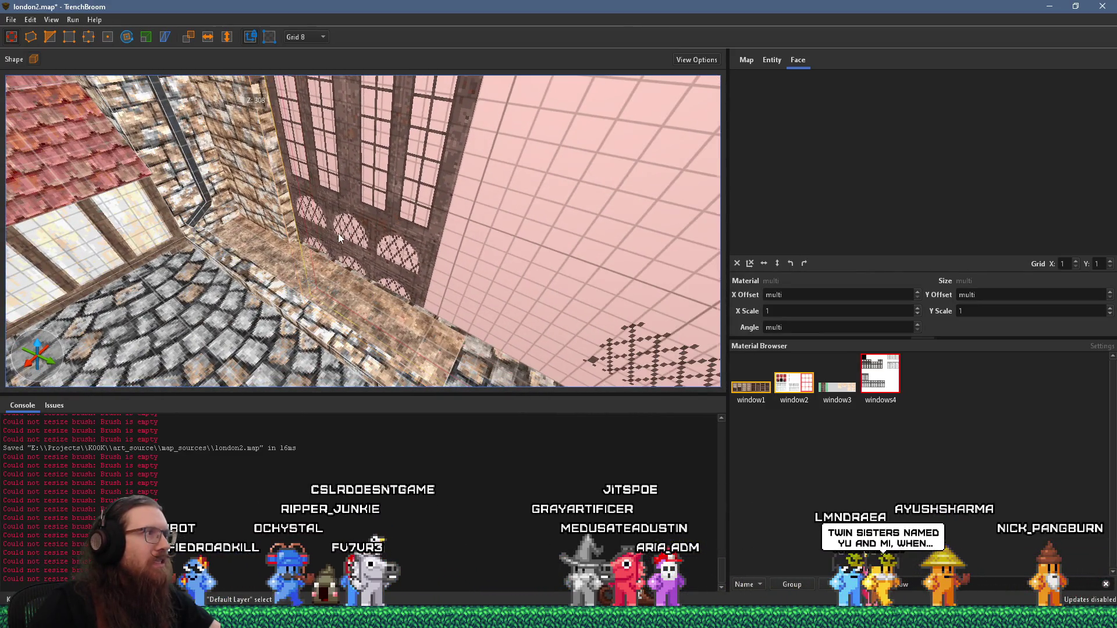
{"action": "scroll", "coordinate": [348, 245], "scroll_direction": "down", "scroll_amount": 4}
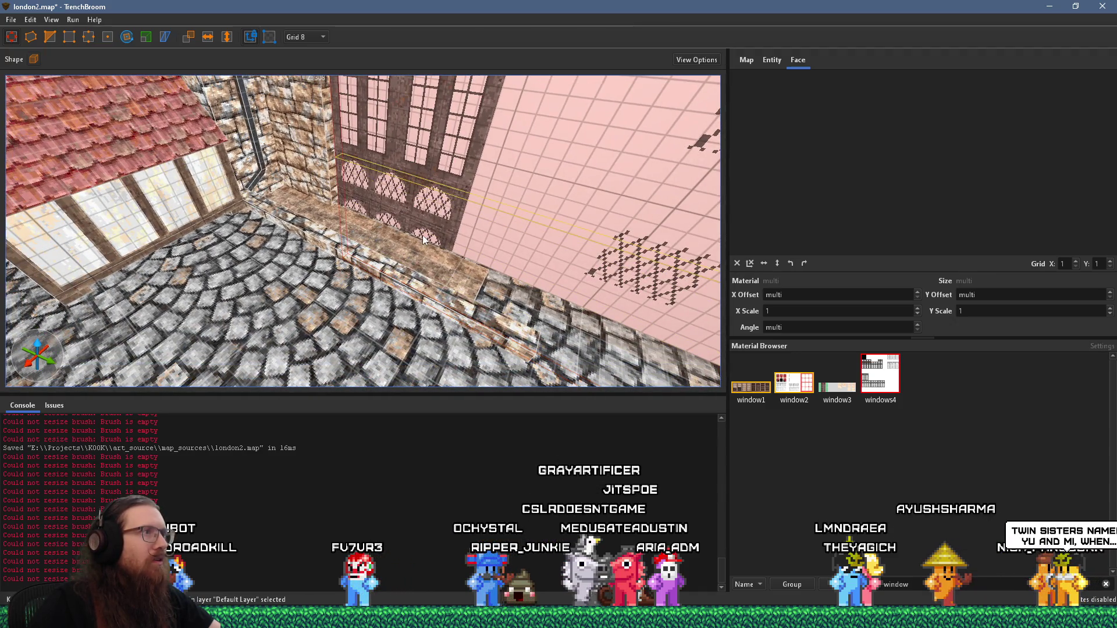
{"action": "left_click_drag", "start_coordinate": [425, 235], "coordinate": [435, 320]}
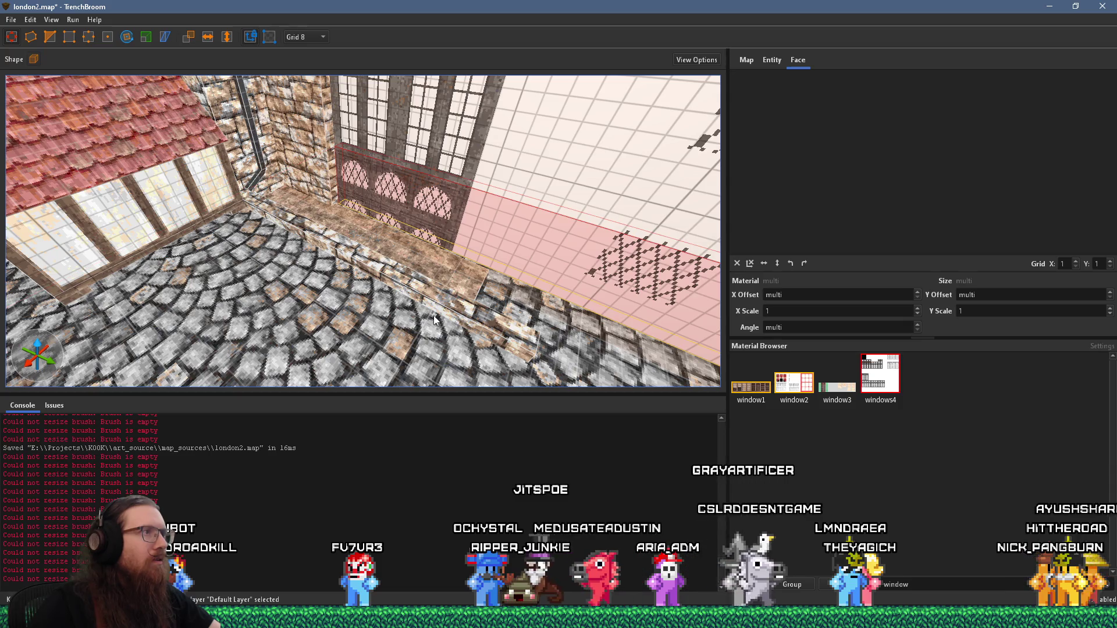
{"action": "mouse_move", "coordinate": [448, 239]}
{"action": "left_mouse_down"}
{"action": "mouse_move", "coordinate": [433, 242]}
{"action": "mouse_move", "coordinate": [478, 195]}
{"action": "mouse_move", "coordinate": [488, 216]}
{"action": "left_mouse_up"}
{"action": "scroll", "coordinate": [409, 228], "scroll_direction": "up", "scroll_amount": 2}
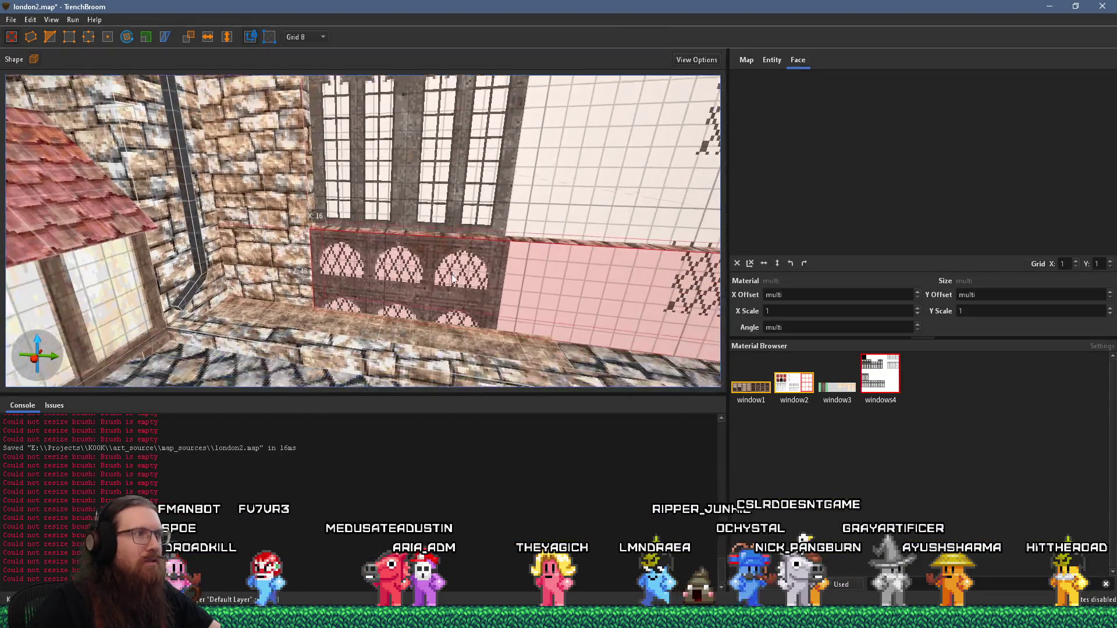
{"action": "left_click", "coordinate": [454, 260]}
{"action": "mouse_move", "coordinate": [461, 207]}
{"action": "left_mouse_down"}
{"action": "mouse_move", "coordinate": [458, 233]}
{"action": "mouse_move", "coordinate": [457, 217]}
{"action": "left_mouse_up"}
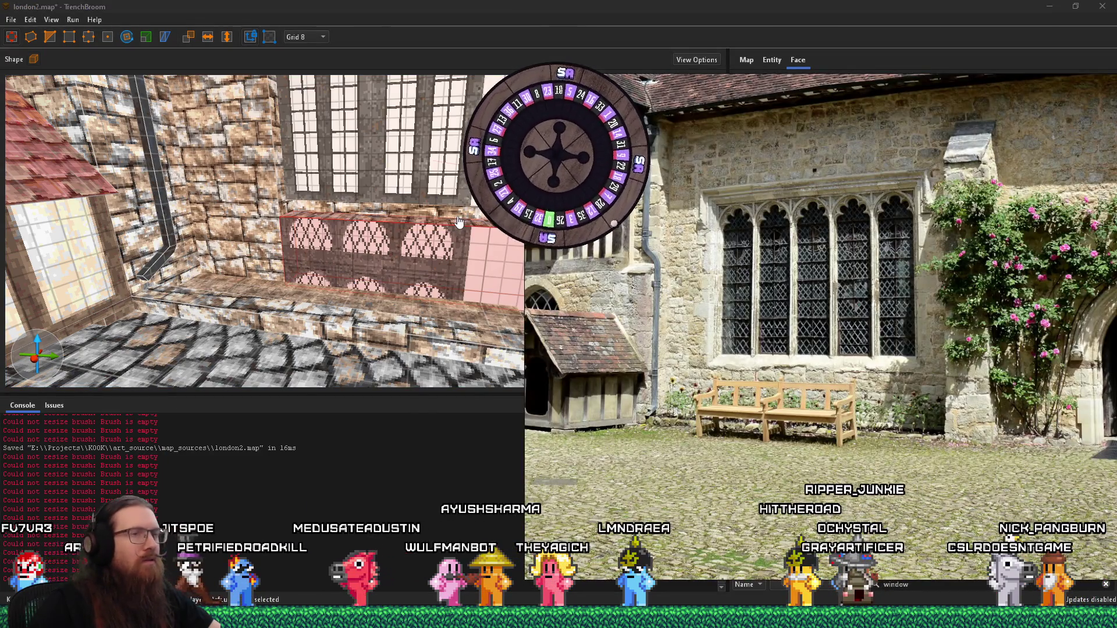
Turn toward the arched wall and select the side stone wall face
{"action": "scroll", "coordinate": [384, 208], "scroll_direction": "down", "scroll_amount": 3}
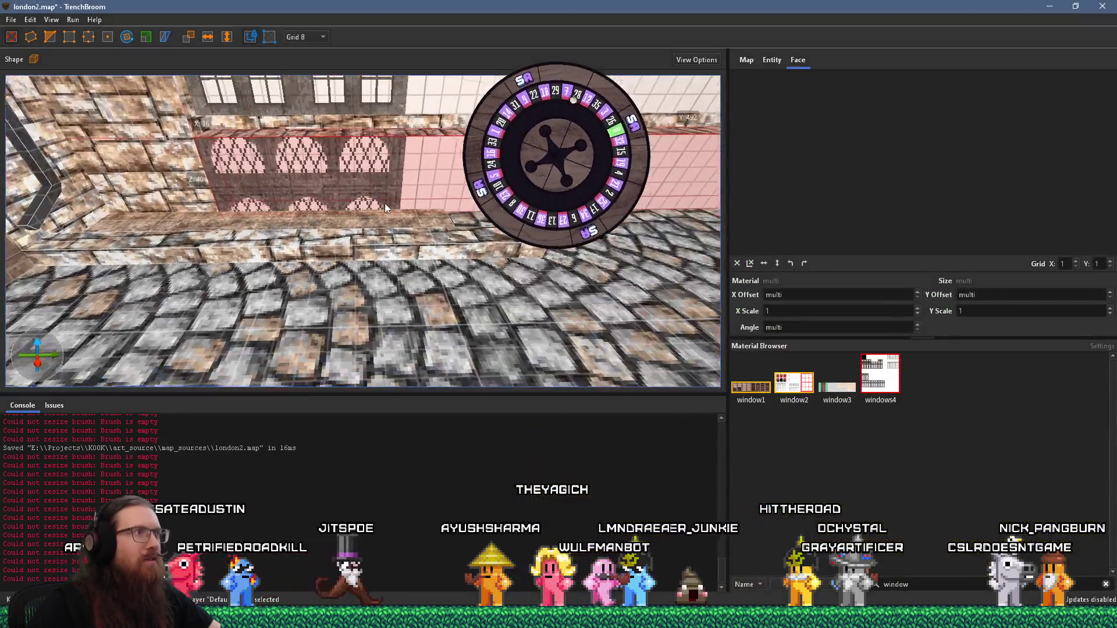
{"action": "scroll", "coordinate": [385, 208], "scroll_direction": "up", "scroll_amount": 5}
{"action": "left_click_drag", "start_coordinate": [368, 228], "coordinate": [233, 199]}
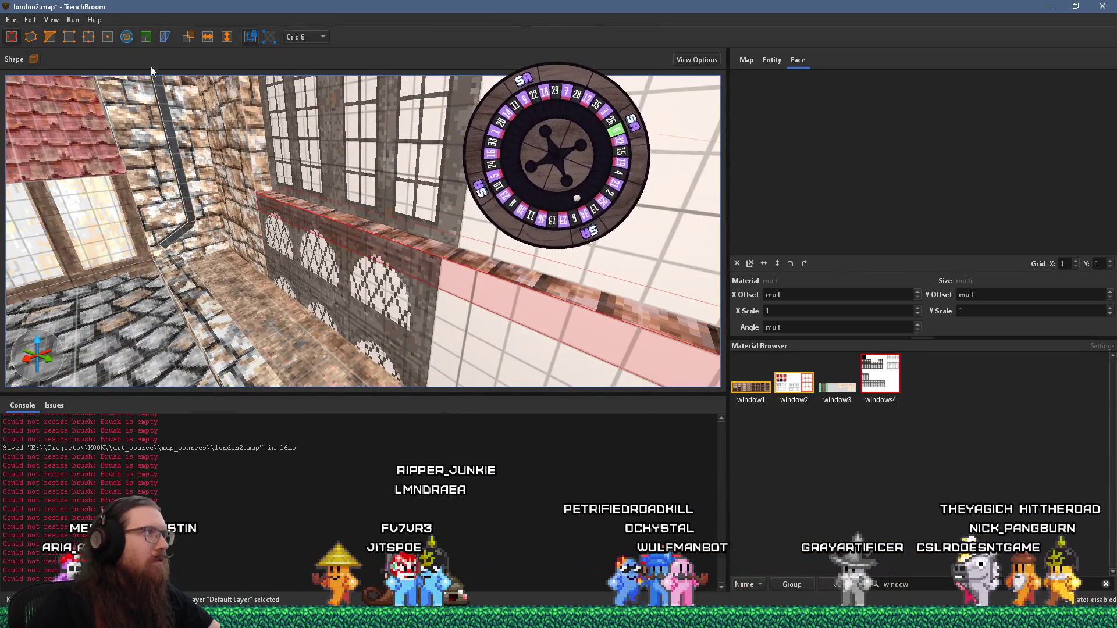
{"action": "left_click", "coordinate": [265, 240], "text": "shift"}
{"action": "mouse_move", "coordinate": [266, 241]}
{"action": "left_mouse_down"}
{"action": "mouse_move", "coordinate": [316, 245]}
{"action": "mouse_move", "coordinate": [463, 208]}
{"action": "mouse_move", "coordinate": [382, 218]}
{"action": "mouse_move", "coordinate": [241, 264]}
{"action": "mouse_move", "coordinate": [228, 235]}
{"action": "mouse_move", "coordinate": [402, 342]}
{"action": "mouse_move", "coordinate": [659, 342]}
{"action": "mouse_move", "coordinate": [380, 290]}
{"action": "mouse_move", "coordinate": [597, 282]}
{"action": "mouse_move", "coordinate": [427, 281]}
{"action": "mouse_move", "coordinate": [408, 269]}
{"action": "mouse_move", "coordinate": [429, 263]}
{"action": "left_mouse_up"}
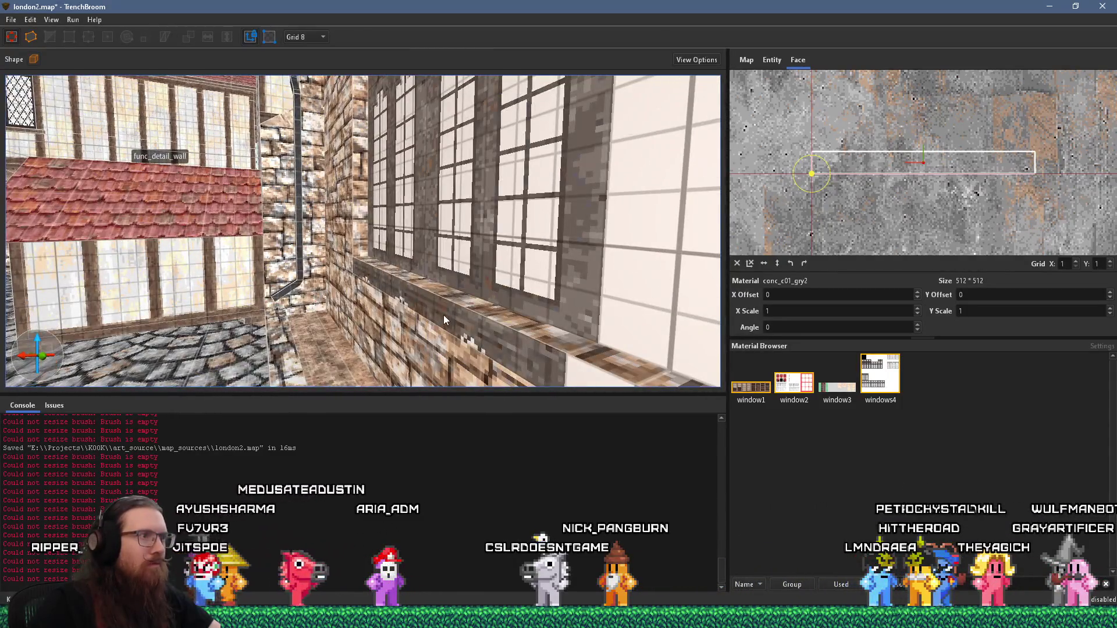
{"action": "scroll", "coordinate": [444, 315], "scroll_direction": "up", "scroll_amount": 5}
{"action": "scroll", "coordinate": [463, 317], "scroll_direction": "down", "scroll_amount": 5}
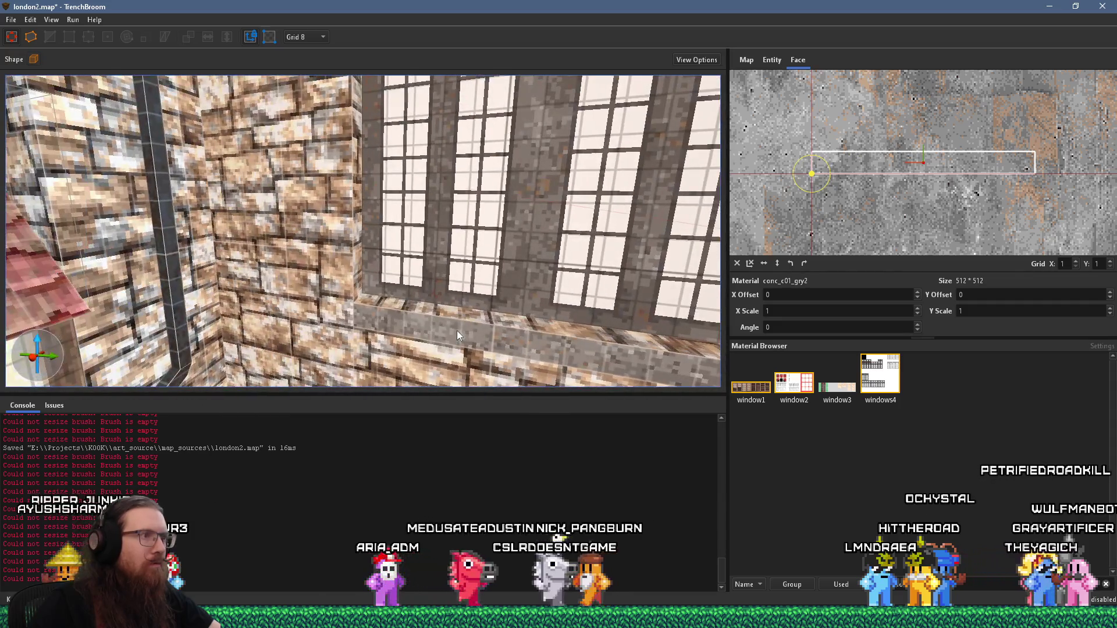
{"action": "left_click", "coordinate": [465, 326]}
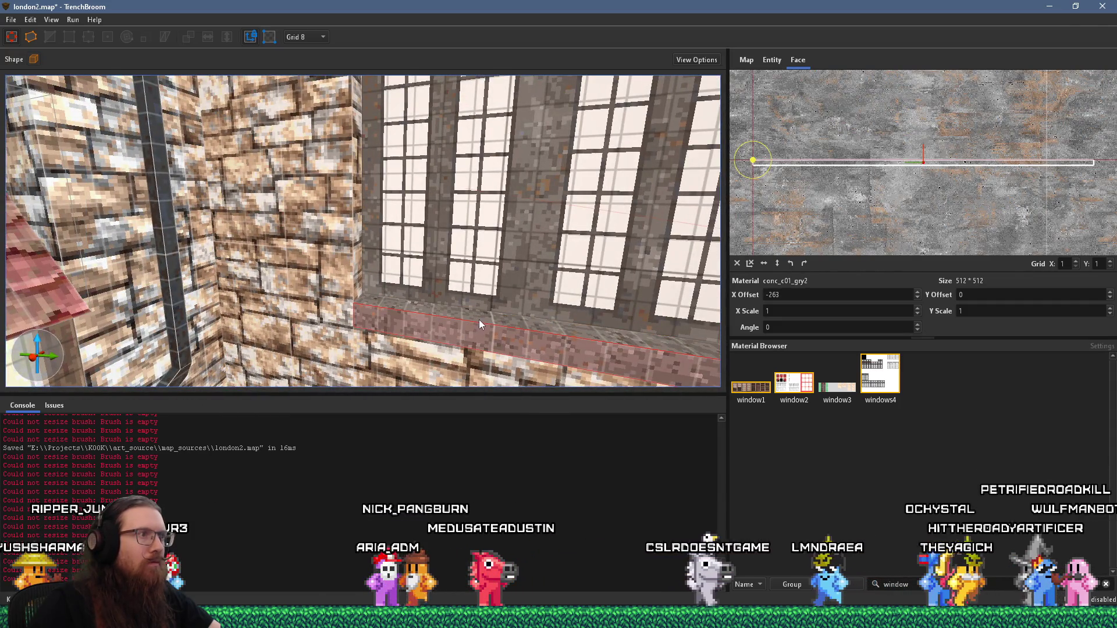
{"action": "key", "text": "alt+Tab"}
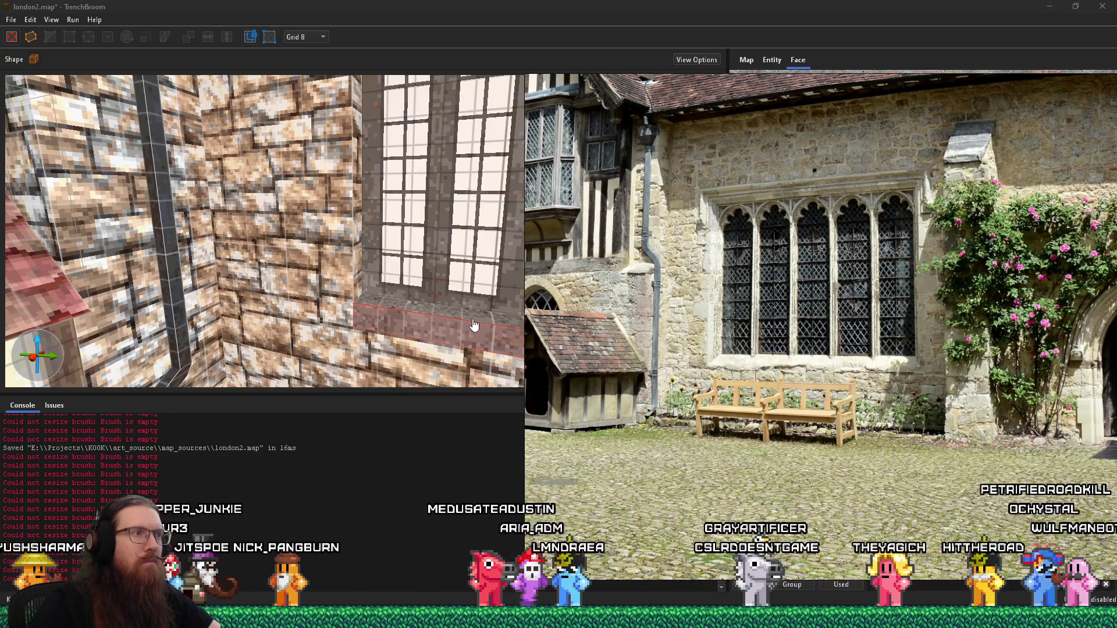
{"action": "key", "text": "alt+Tab"}
{"action": "scroll", "coordinate": [393, 277], "scroll_direction": "up", "scroll_amount": 8}
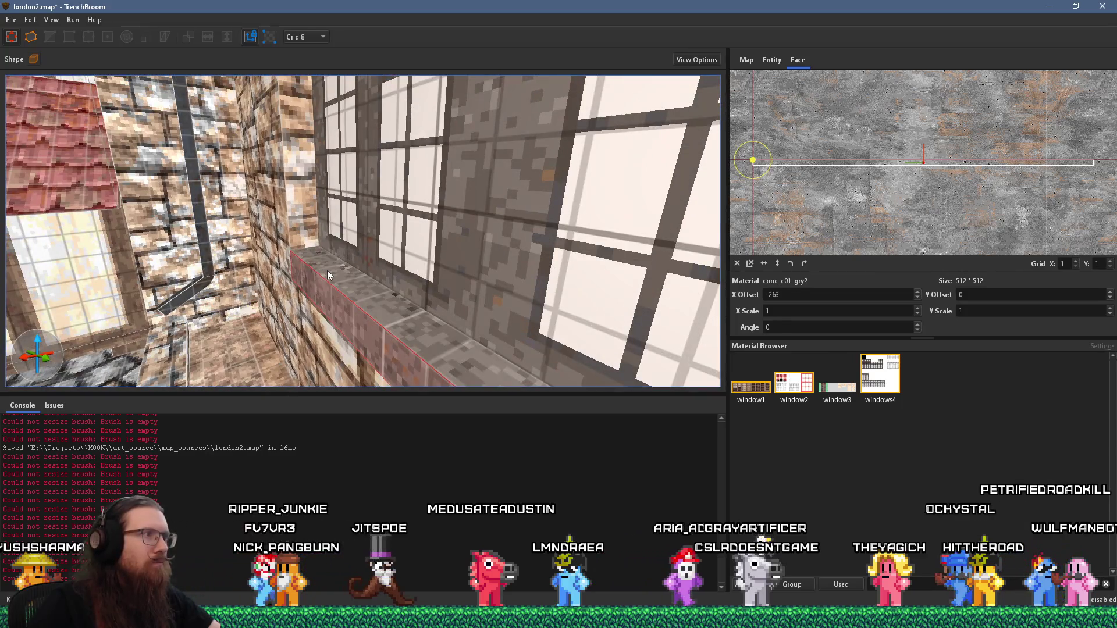
{"action": "left_click", "coordinate": [327, 269]}
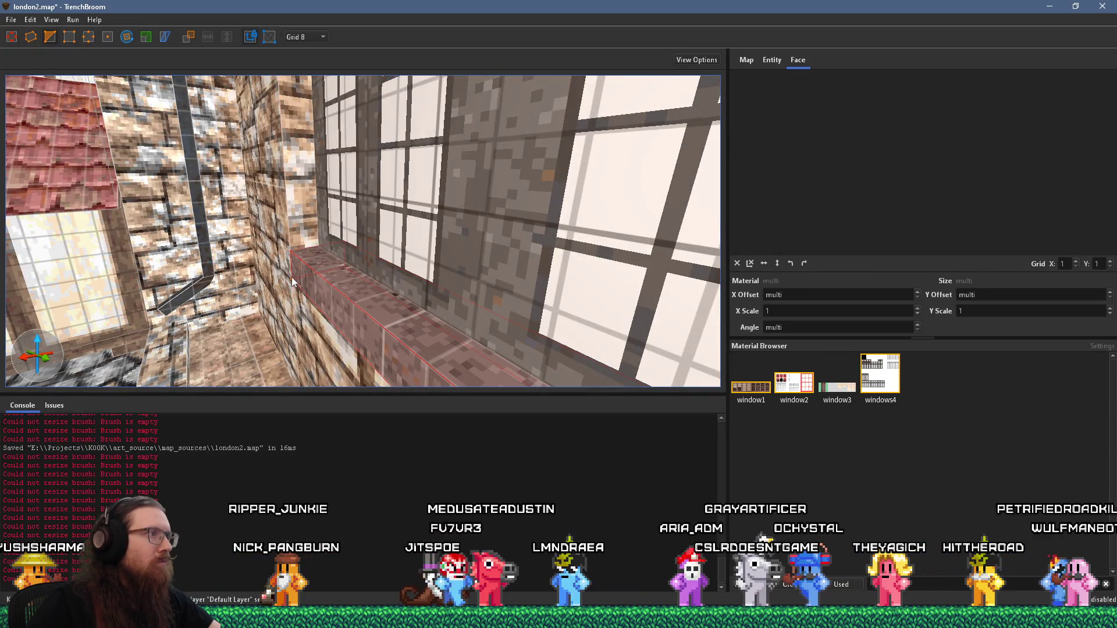
{"action": "scroll", "coordinate": [338, 251], "scroll_direction": "down", "scroll_amount": 5}
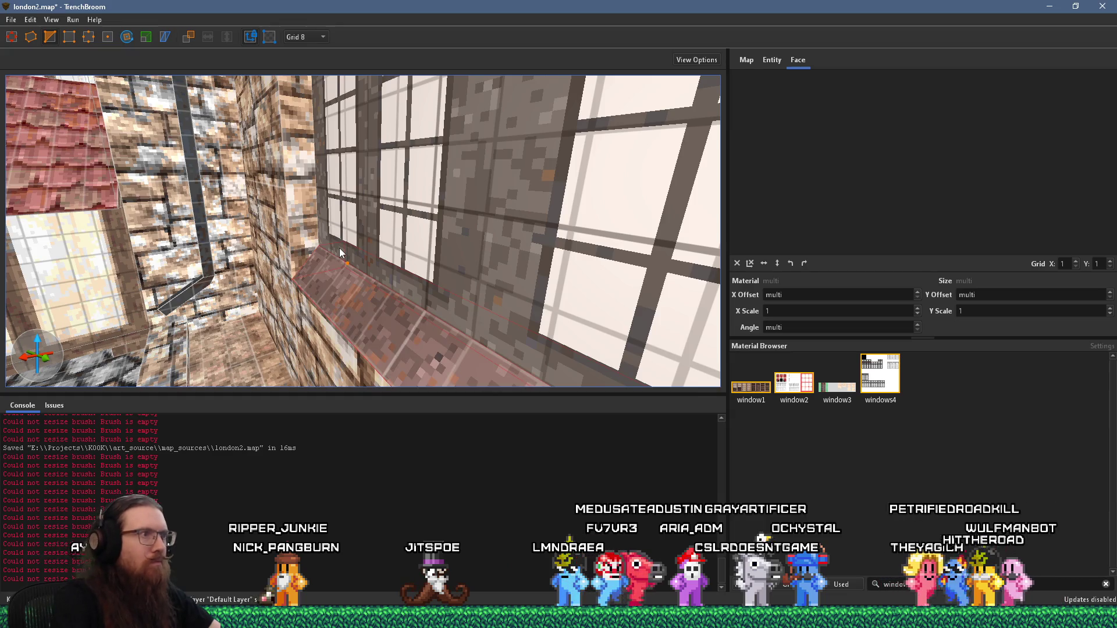
{"action": "left_click_drag", "start_coordinate": [354, 250], "coordinate": [481, 234]}
{"action": "key", "text": "Escape"}
{"action": "left_click_drag", "start_coordinate": [436, 277], "coordinate": [444, 283]}
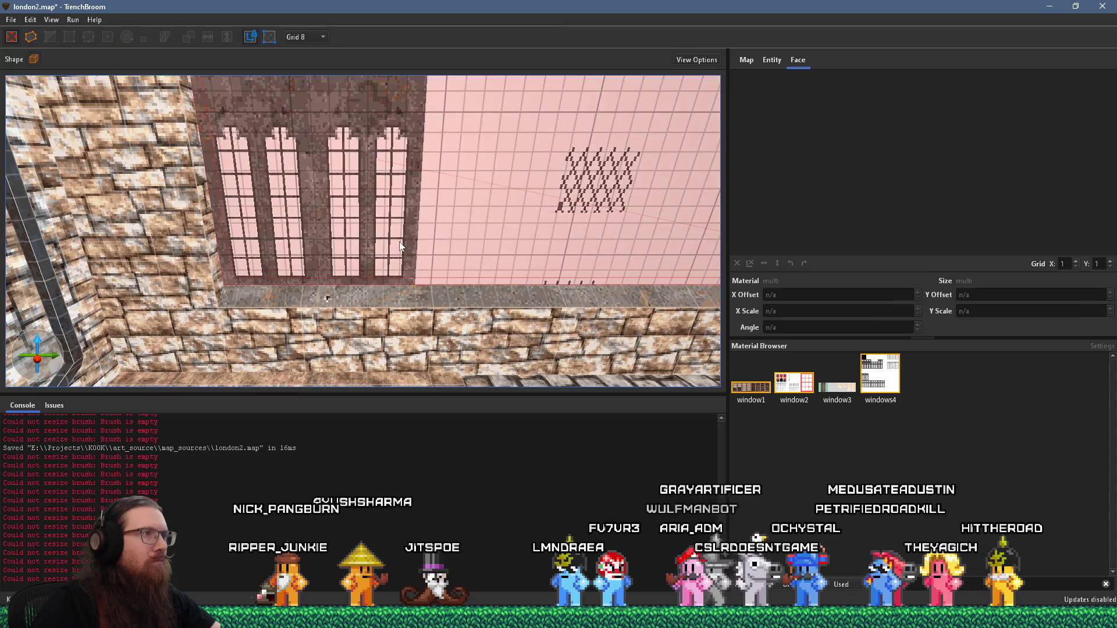
Undo the last two selections and duplicate the Gothic window panel brush
{"action": "scroll", "coordinate": [410, 240], "scroll_direction": "up", "scroll_amount": 5}
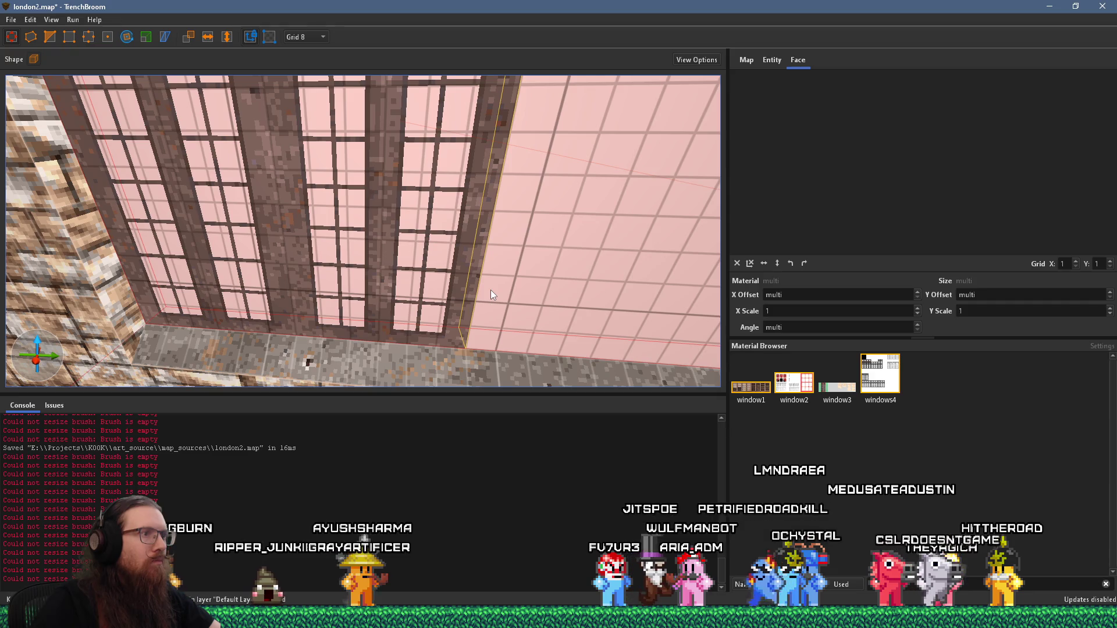
{"action": "scroll", "coordinate": [491, 290], "scroll_direction": "down", "scroll_amount": 5}
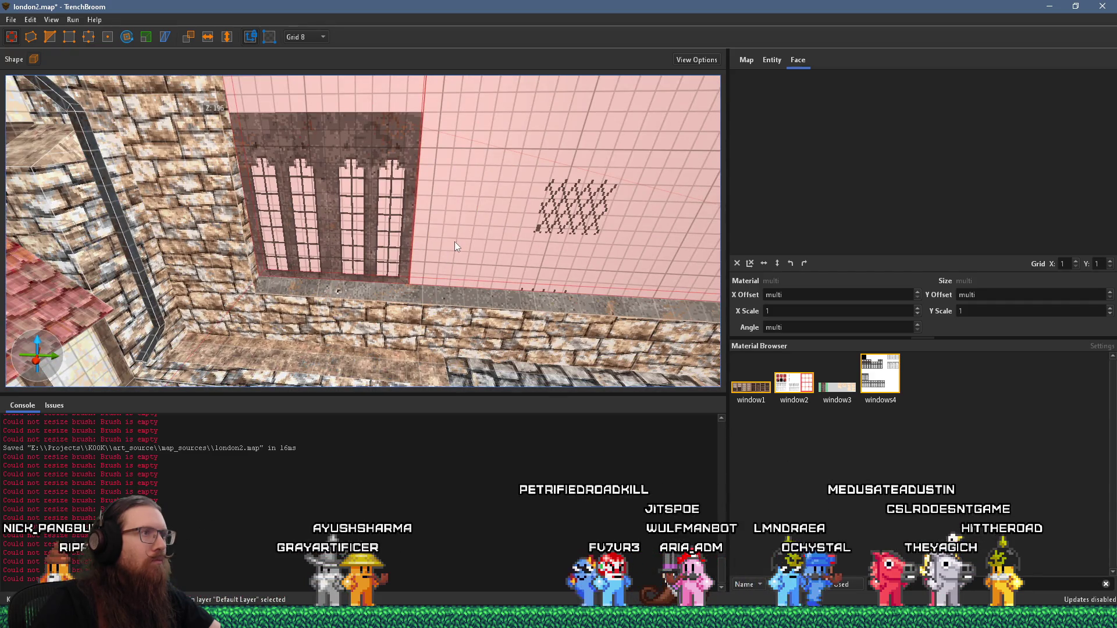
{"action": "key", "text": "ctrl+z"}
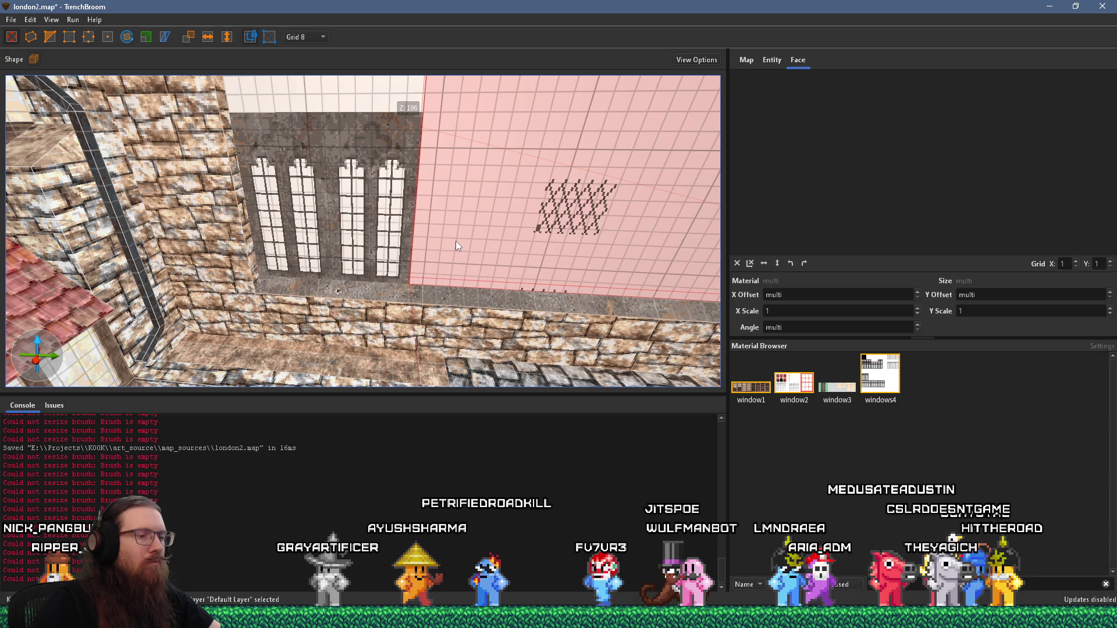
{"action": "key", "text": "ctrl+z"}
{"action": "left_click", "coordinate": [307, 217]}
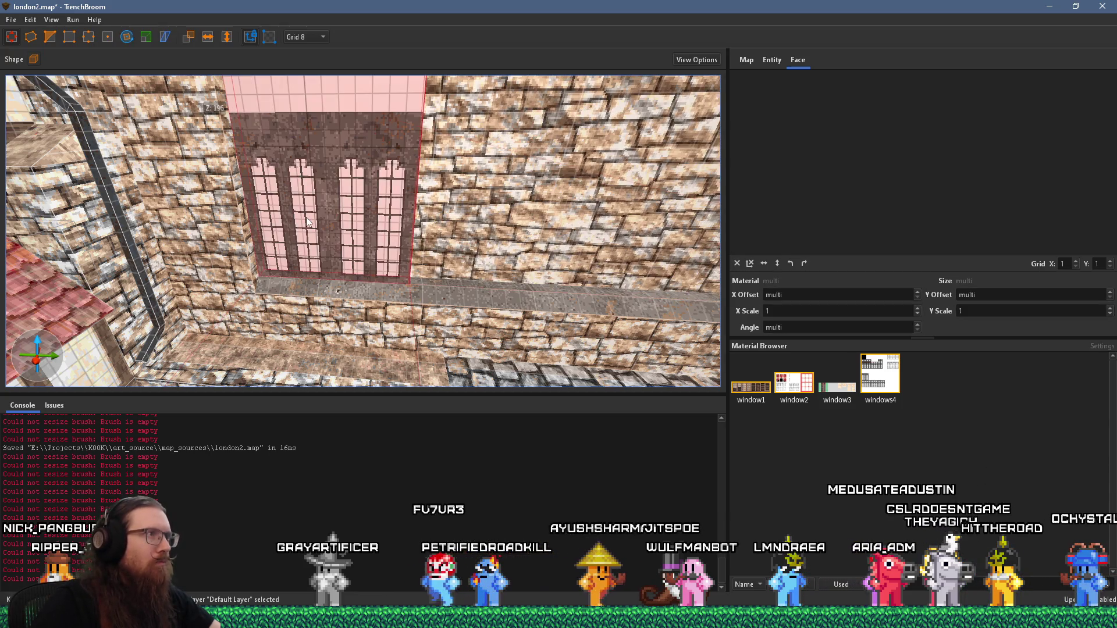
{"action": "key", "text": "ctrl+d"}
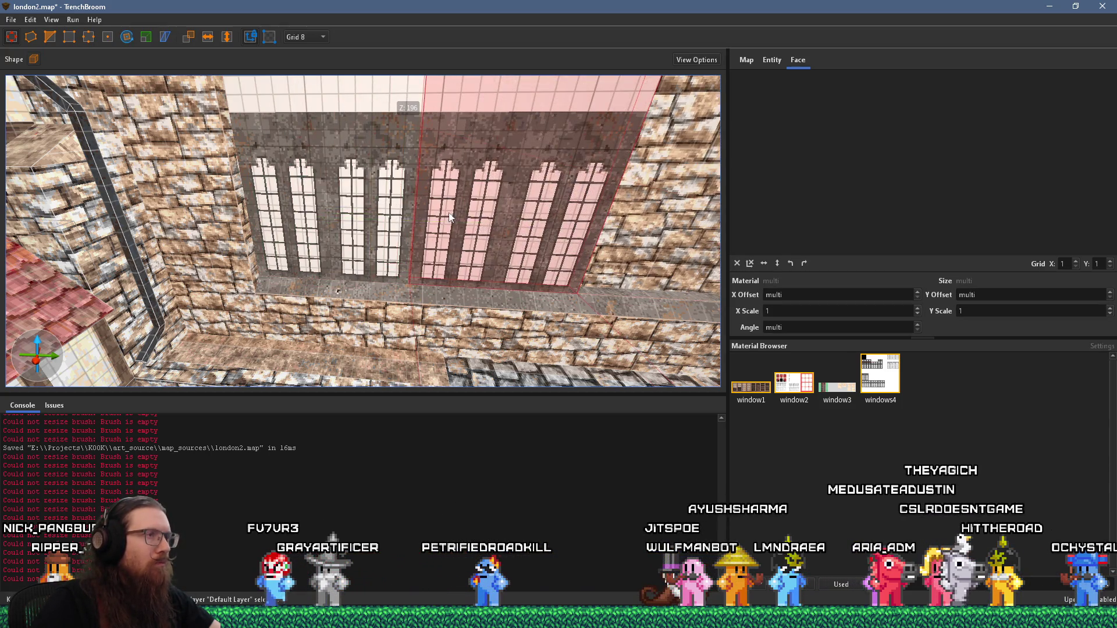
Select the upper wall panels above the windows, then the stone wall face
{"action": "scroll", "coordinate": [429, 166], "scroll_direction": "up", "scroll_amount": 5}
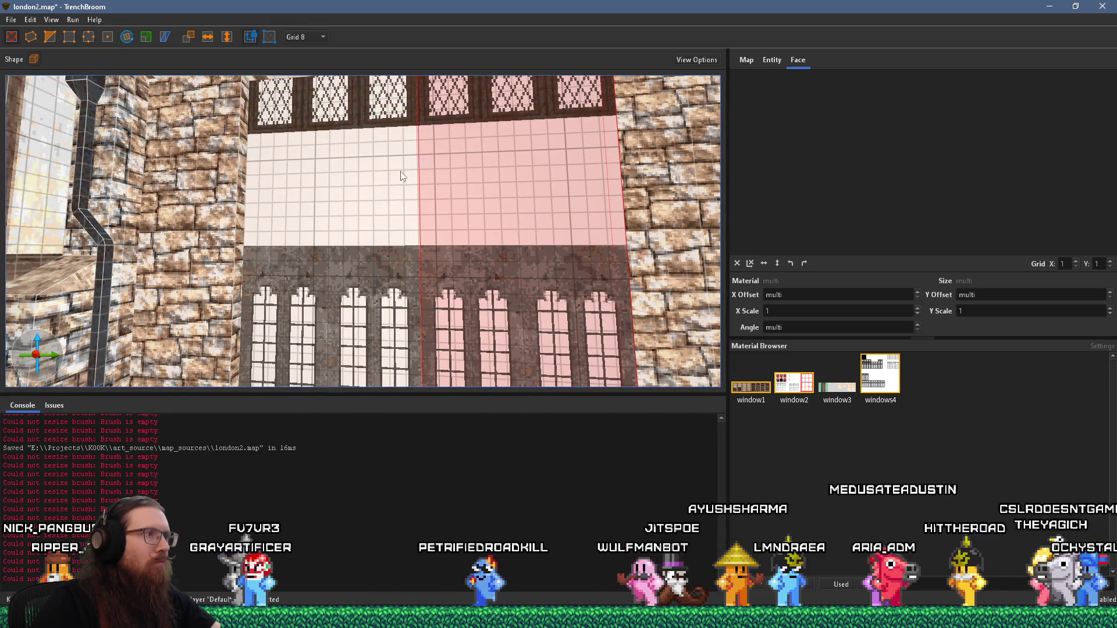
{"action": "scroll", "coordinate": [395, 168], "scroll_direction": "up", "scroll_amount": 4}
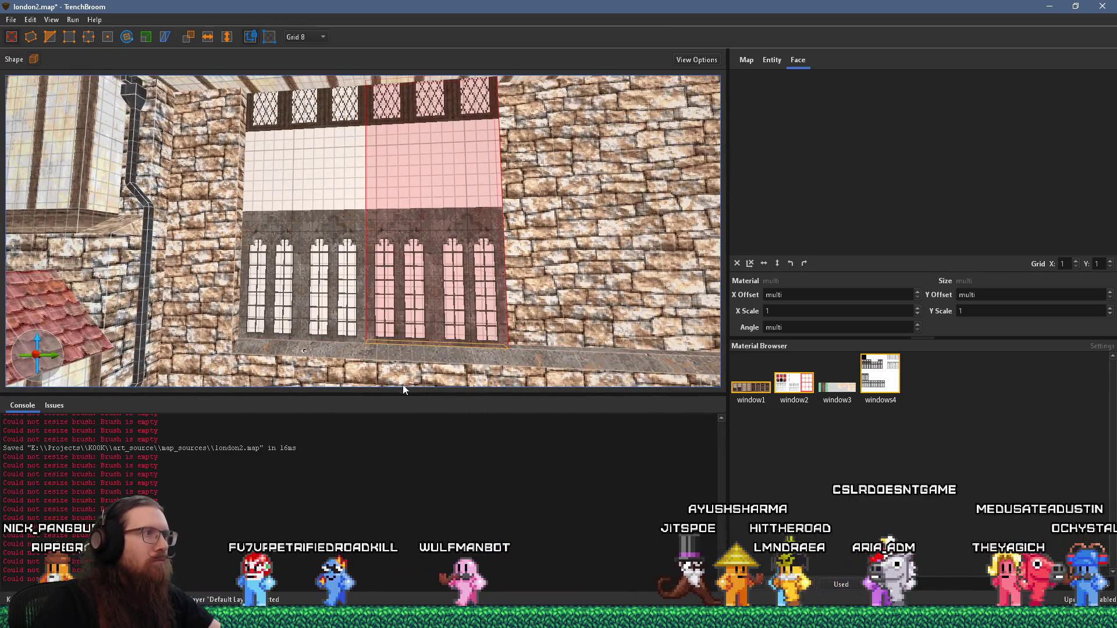
{"action": "scroll", "coordinate": [391, 209], "scroll_direction": "up", "scroll_amount": 3}
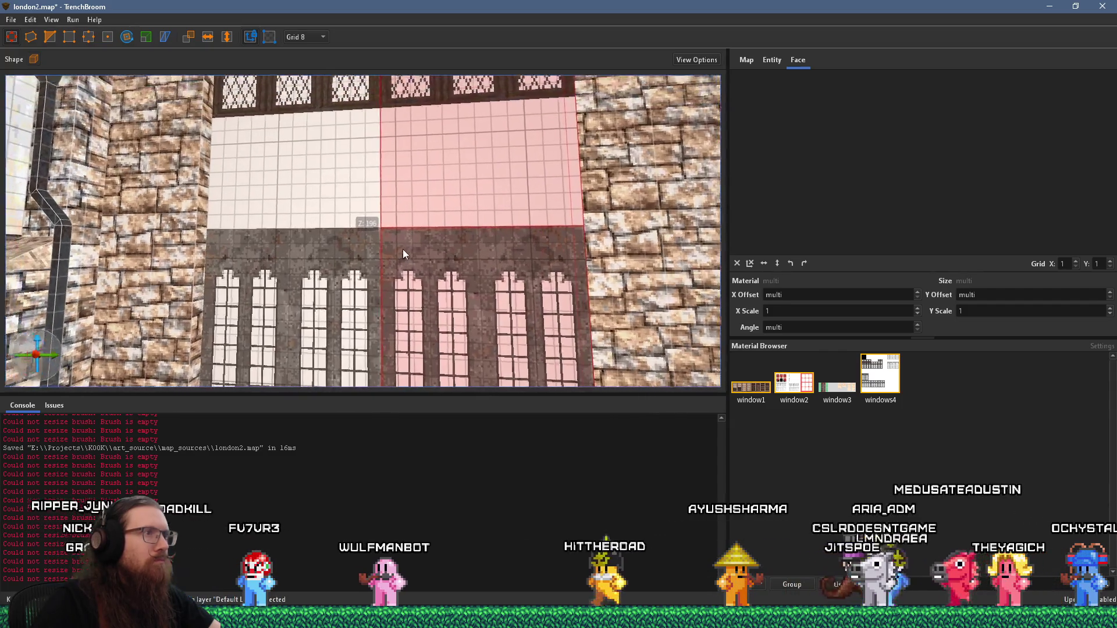
{"action": "left_click", "coordinate": [361, 263]}
{"action": "scroll", "coordinate": [362, 264], "scroll_direction": "down", "scroll_amount": 3}
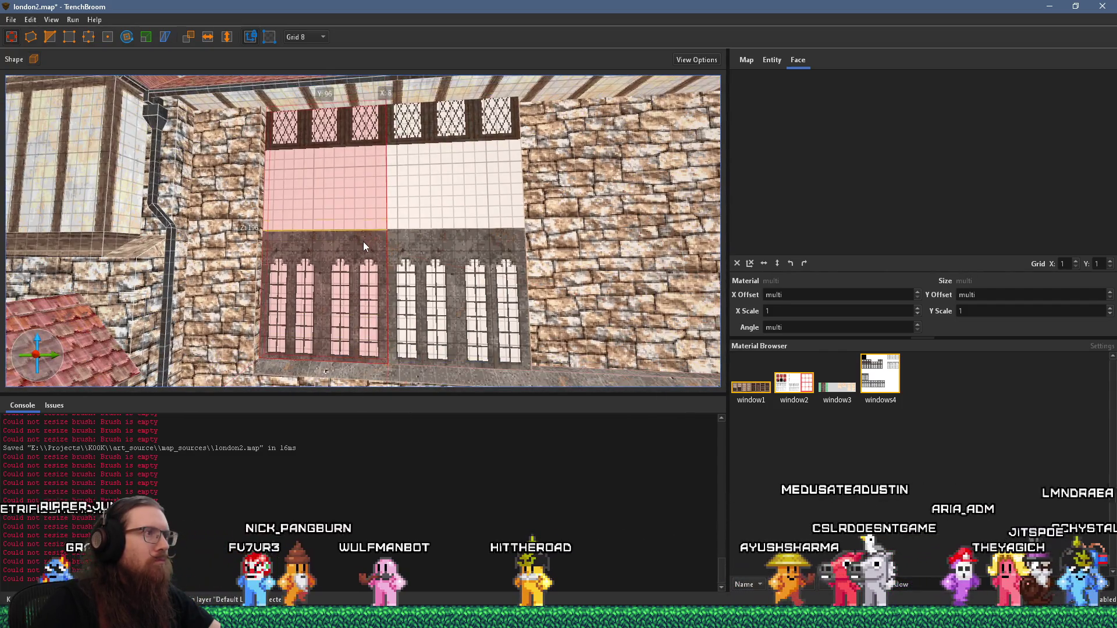
{"action": "left_click", "coordinate": [395, 186]}
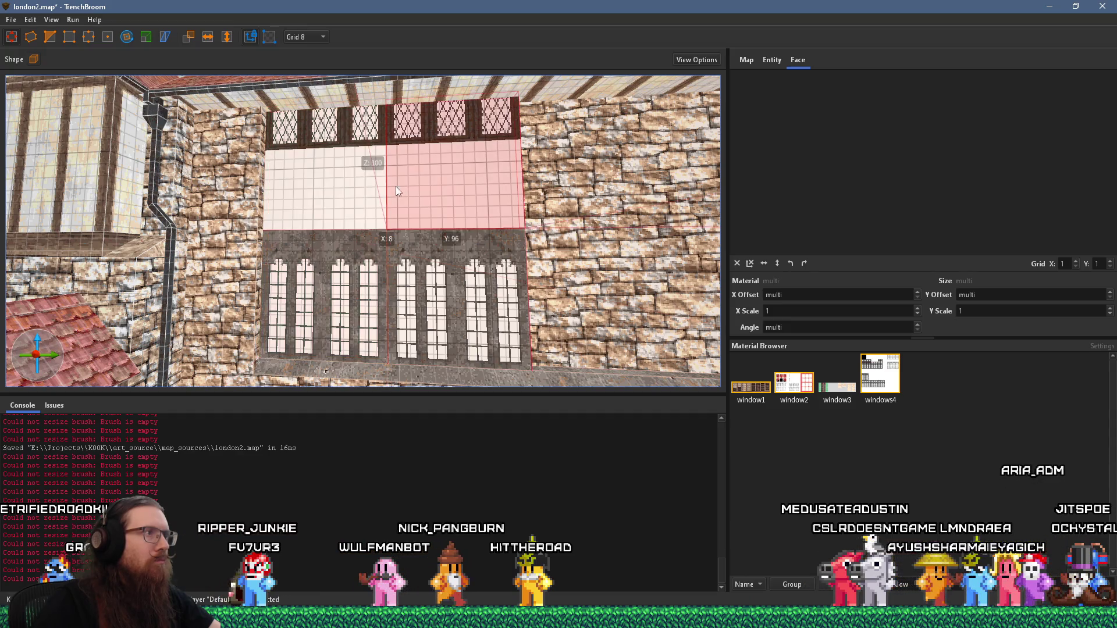
{"action": "left_click", "coordinate": [398, 197], "text": "shift"}
{"action": "scroll", "coordinate": [384, 235], "scroll_direction": "up", "scroll_amount": 3}
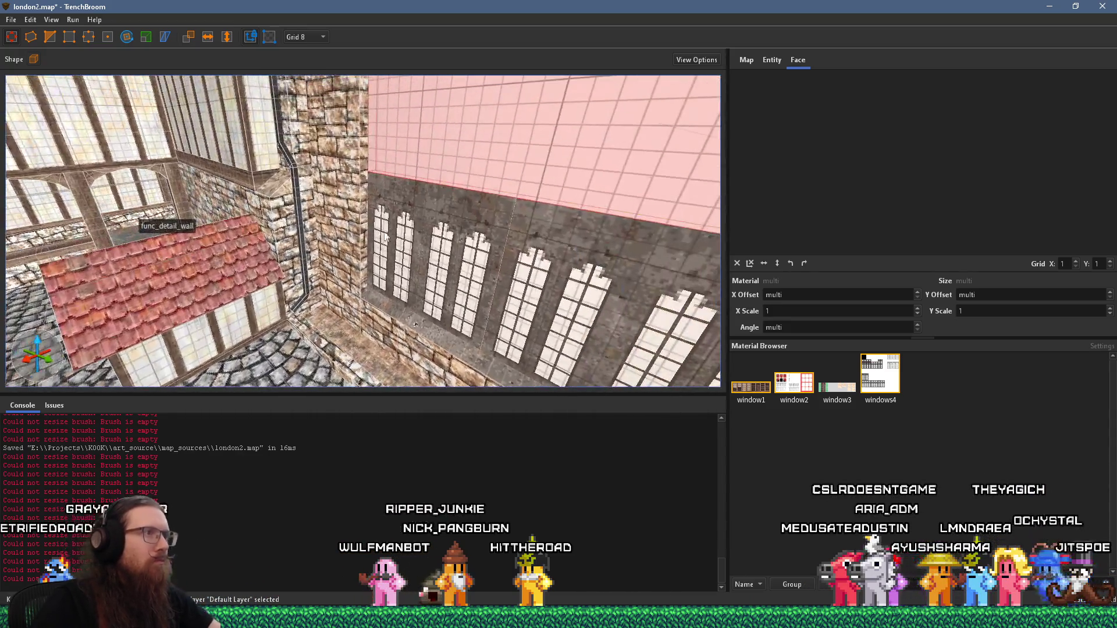
{"action": "left_click", "coordinate": [341, 144]}
{"action": "key", "text": "ctrl+u"}
Compare the window wall with the courtyard reference photo, moving the view closer and lower
{"action": "key", "text": "alt+Tab"}
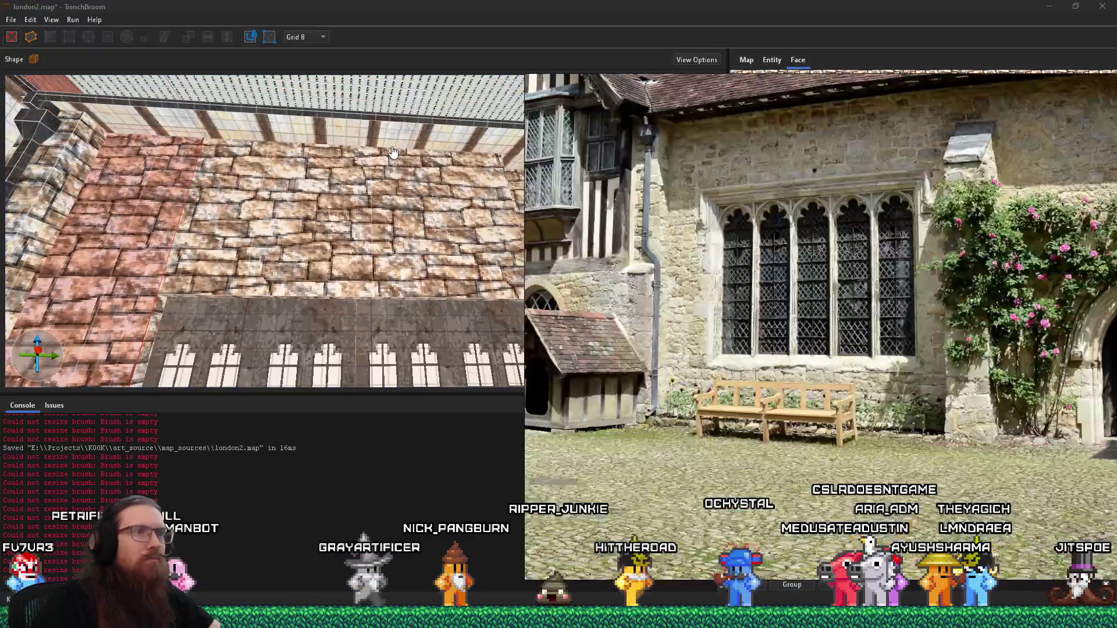
{"action": "key", "text": "alt+Tab"}
{"action": "key", "text": "ctrl+u"}
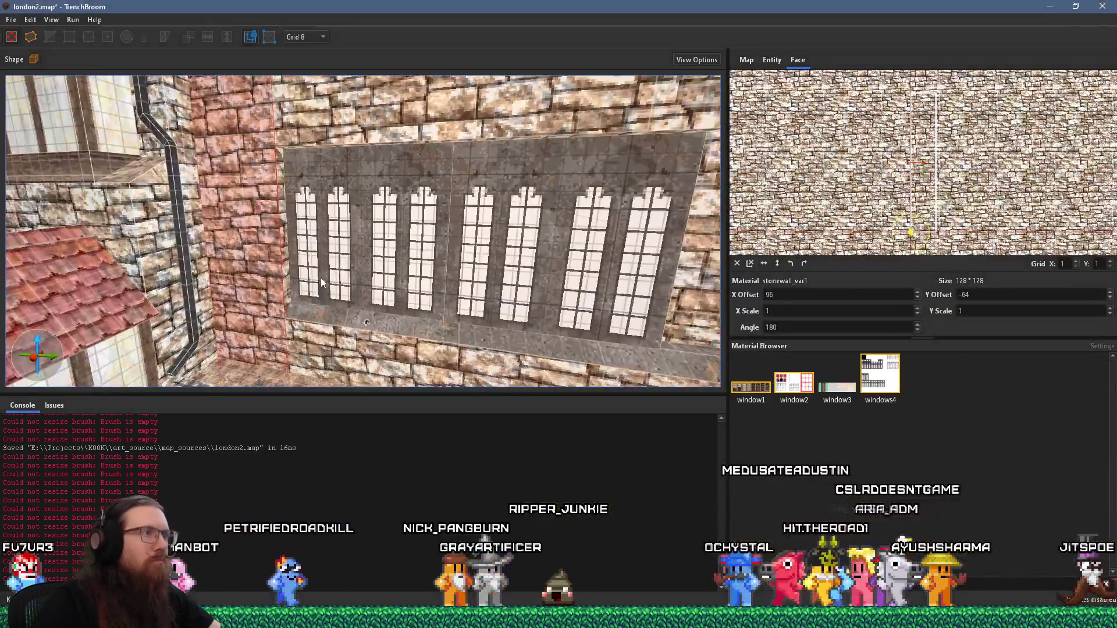
{"action": "key", "text": "alt+Tab"}
{"action": "key", "text": "alt+Tab"}
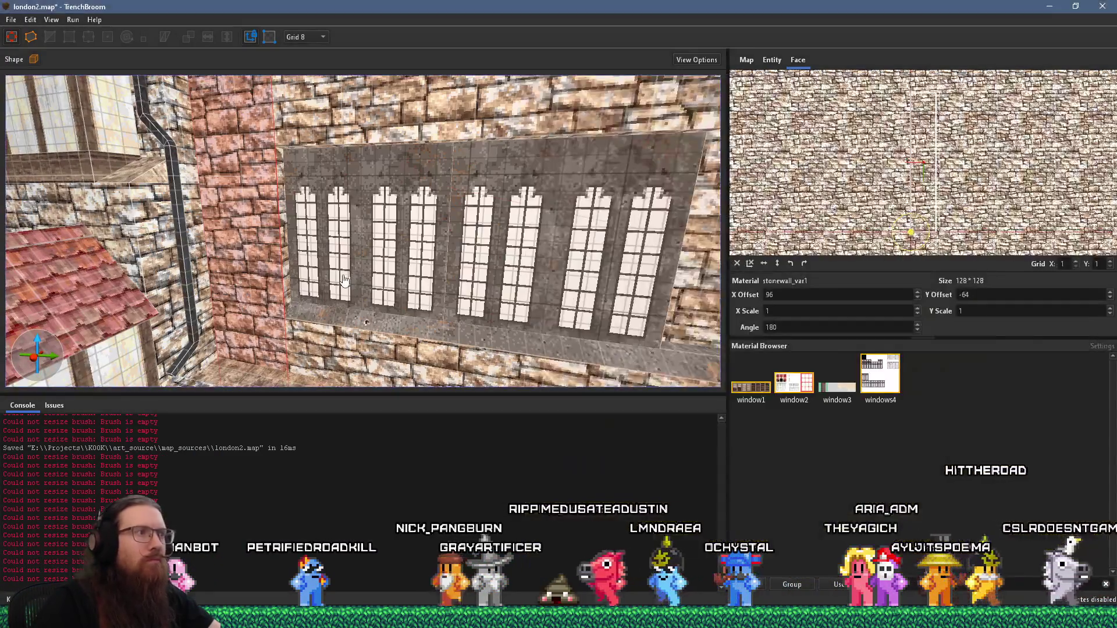
{"action": "key", "text": "ctrl+u"}
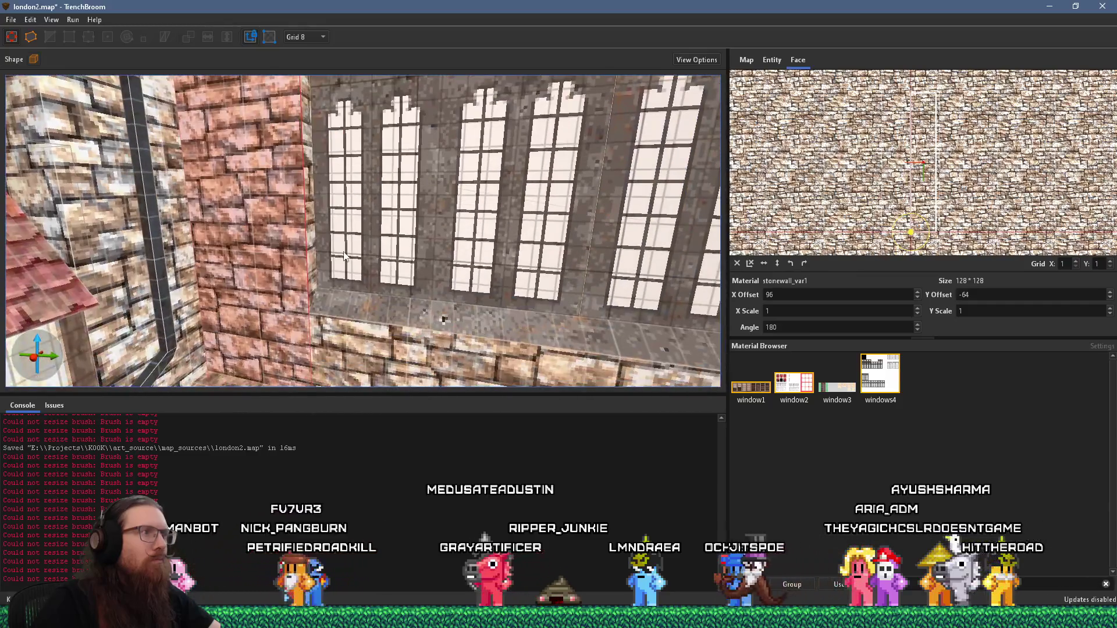
{"action": "key", "text": "alt+Tab"}
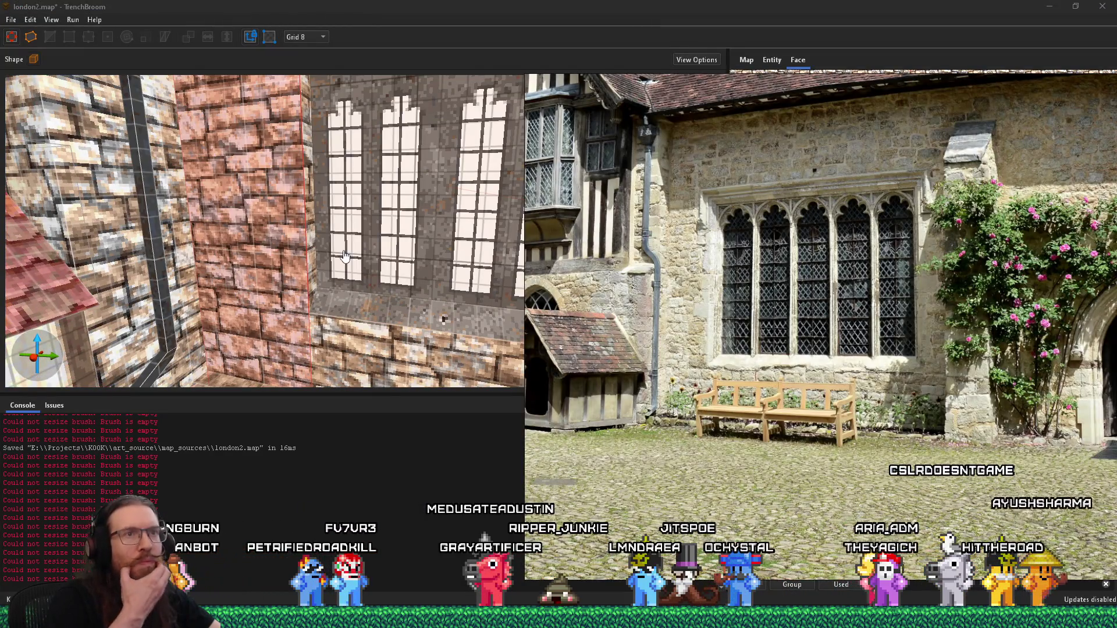
{"action": "key", "text": "alt+Tab"}
{"action": "key", "text": "ctrl+u"}
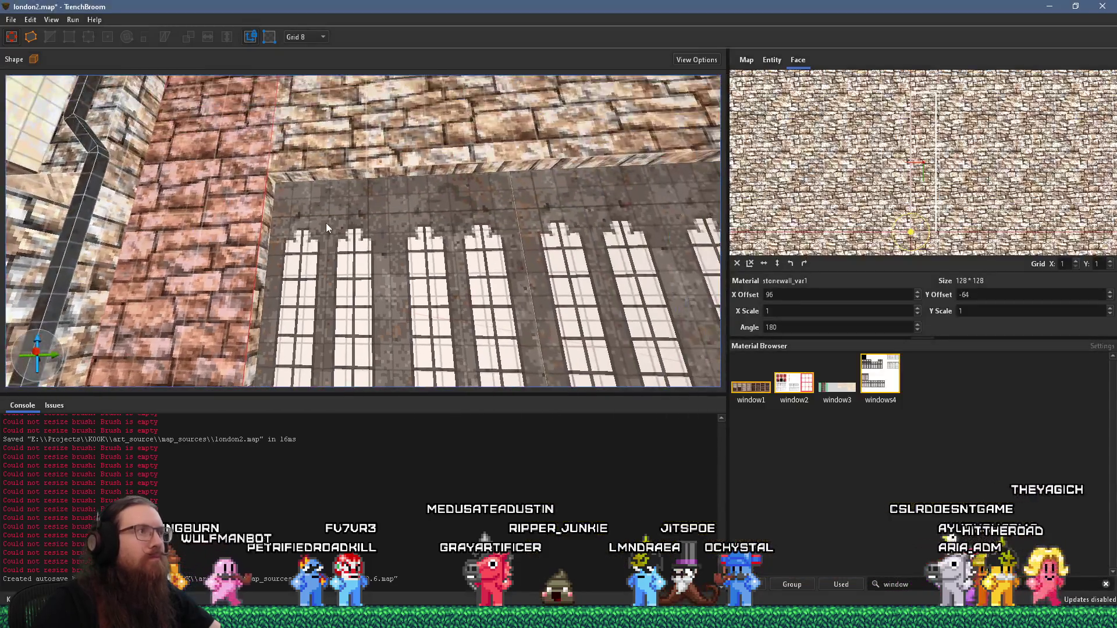
{"action": "key", "text": "ctrl+u"}
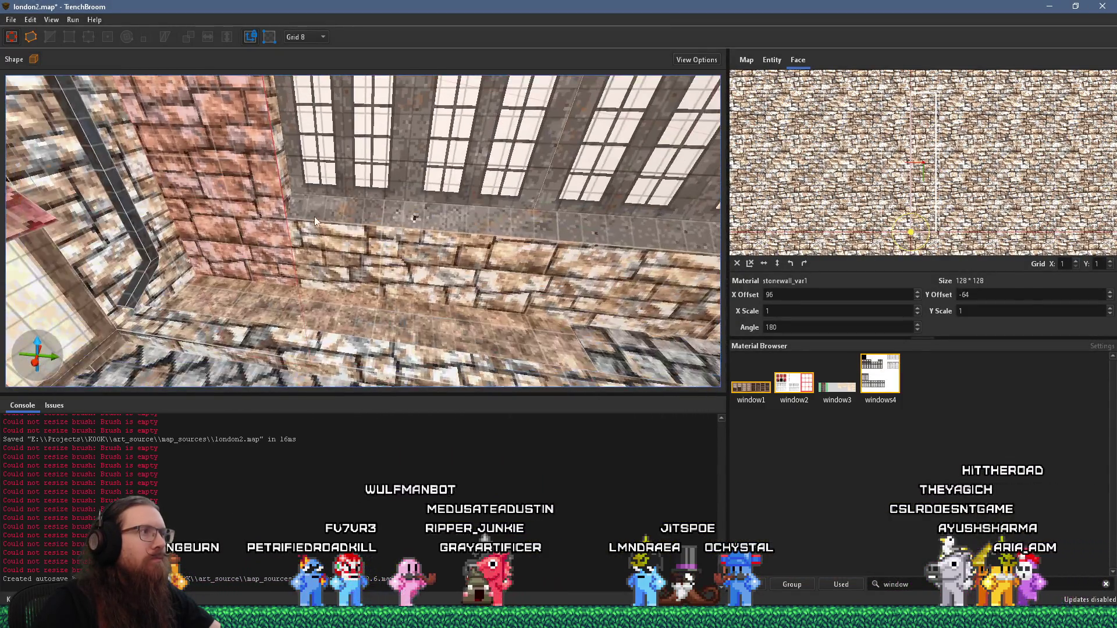
Select the thin brush below the windows and narrow it by pulling its edge left
{"action": "left_click", "coordinate": [276, 184]}
{"action": "scroll", "coordinate": [308, 207], "scroll_direction": "up", "scroll_amount": 3}
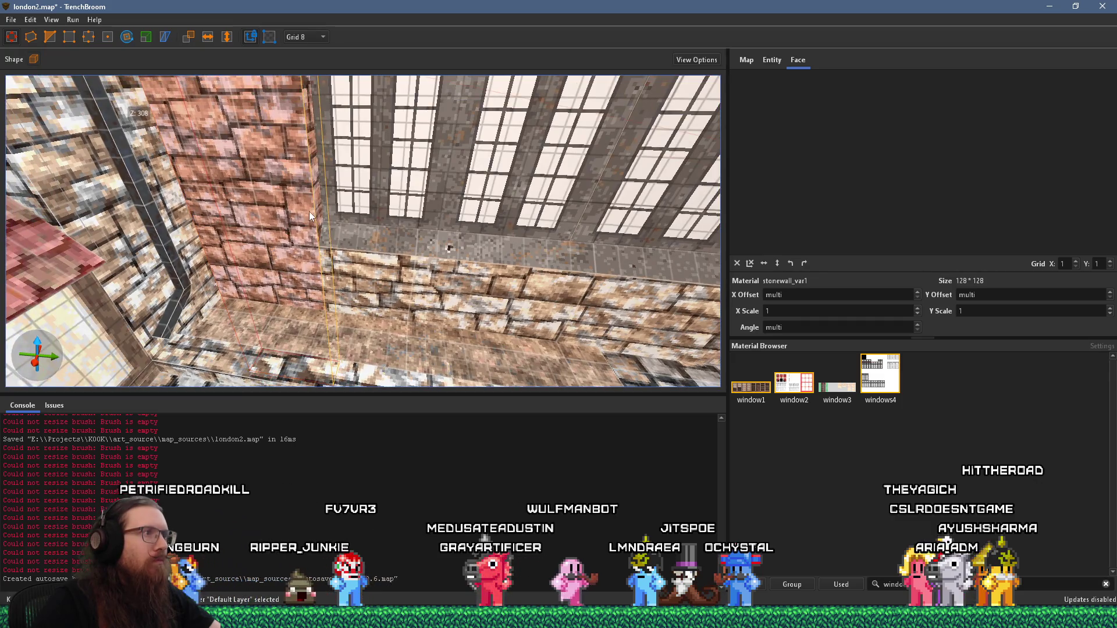
{"action": "scroll", "coordinate": [303, 210], "scroll_direction": "down", "scroll_amount": 4}
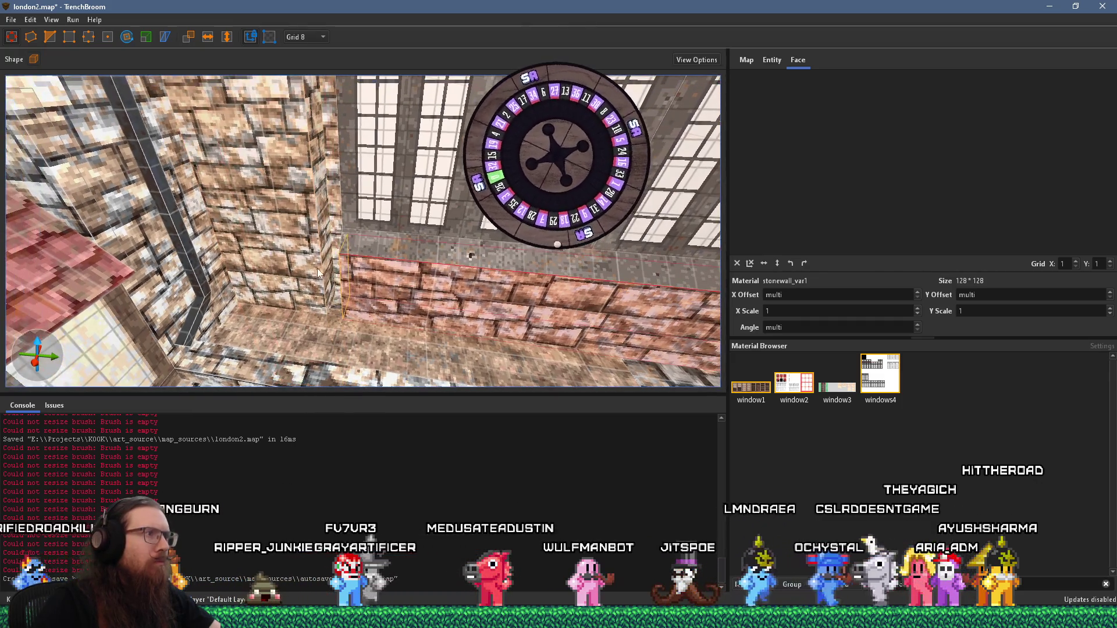
{"action": "left_click_drag", "start_coordinate": [319, 274], "coordinate": [310, 274]}
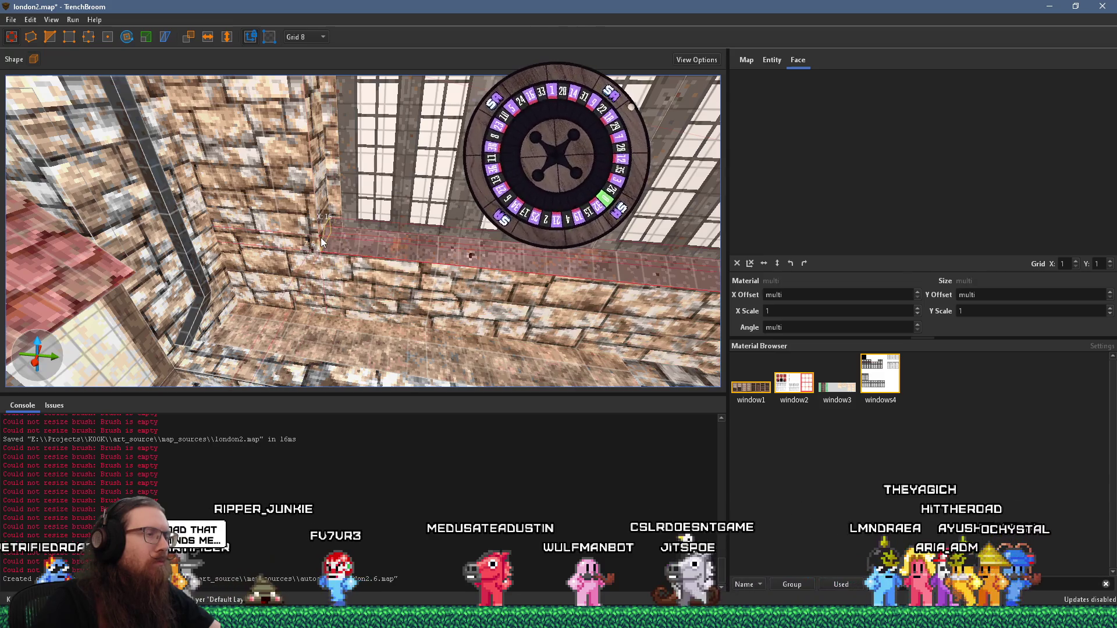
Move the ledge brush up above the windows to the top of the wall
{"action": "scroll", "coordinate": [340, 234], "scroll_direction": "down", "scroll_amount": 2}
{"action": "scroll", "coordinate": [378, 233], "scroll_direction": "down", "scroll_amount": 2}
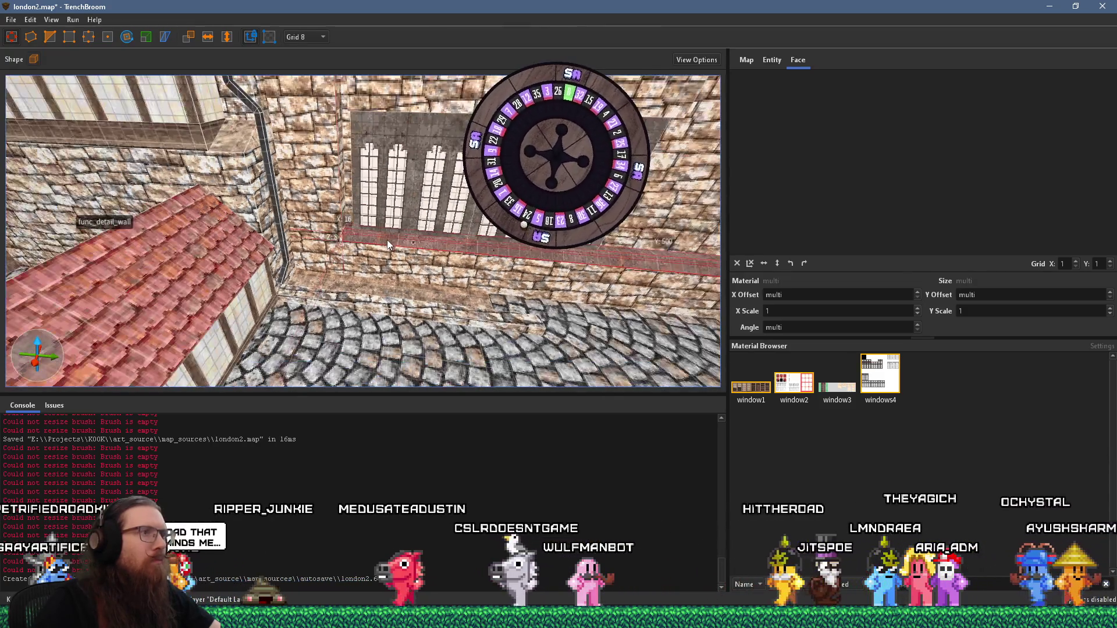
{"action": "left_click_drag", "start_coordinate": [432, 219], "coordinate": [426, 146]}
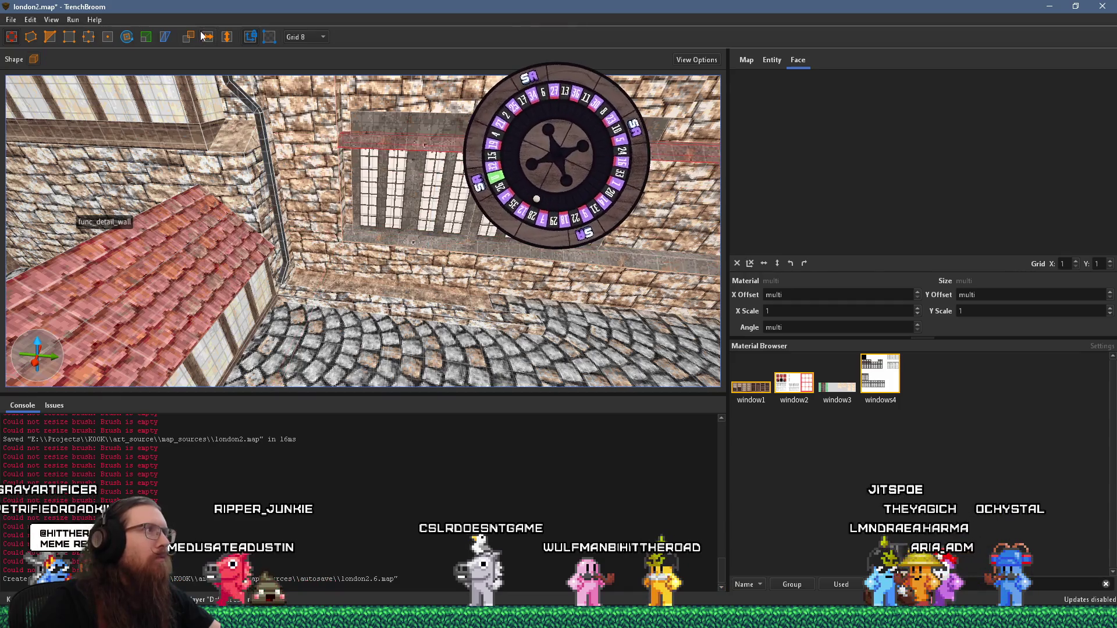
{"action": "scroll", "coordinate": [416, 194], "scroll_direction": "up", "scroll_amount": 4}
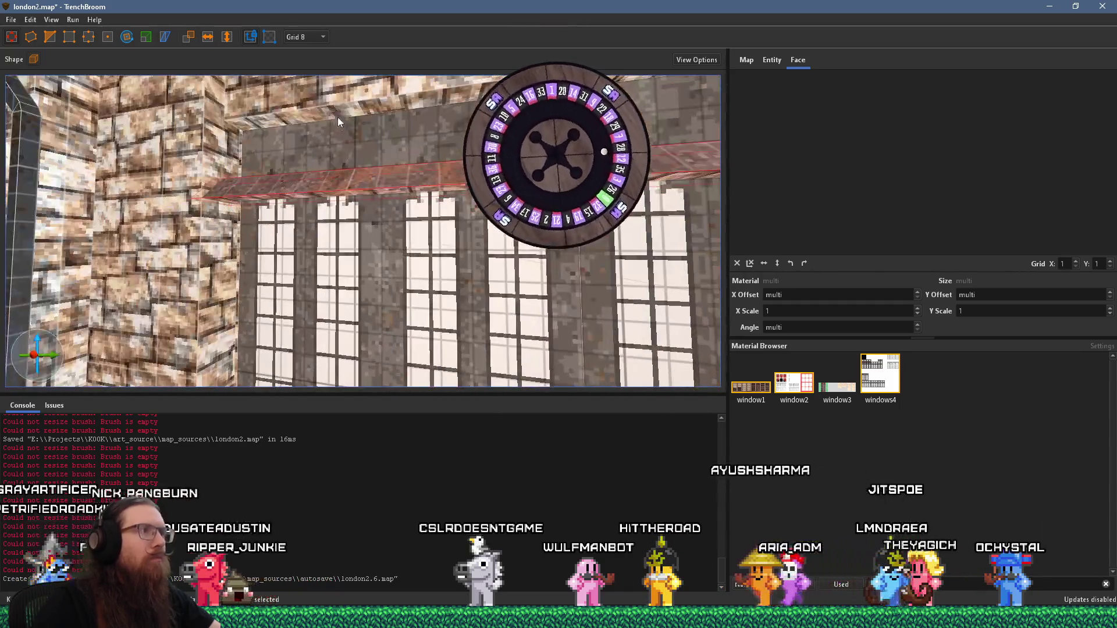
{"action": "mouse_move", "coordinate": [337, 169]}
{"action": "left_mouse_down"}
{"action": "mouse_move", "coordinate": [332, 94]}
{"action": "mouse_move", "coordinate": [320, 180]}
{"action": "left_mouse_up"}
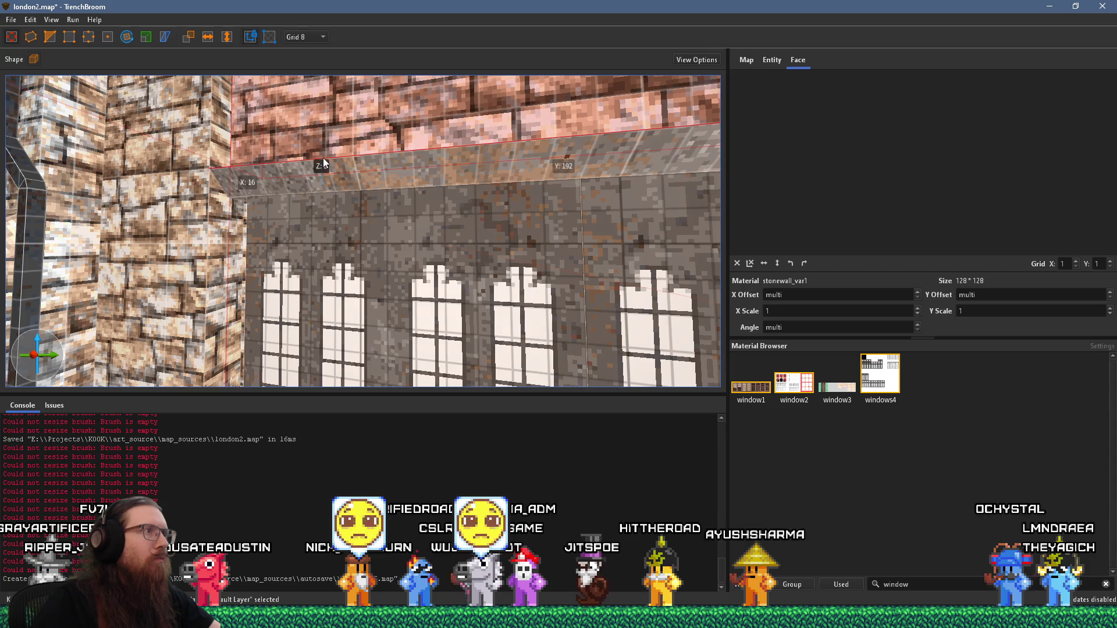
Raise the top of the sill under the windows so the sill stands taller
{"action": "mouse_move", "coordinate": [302, 143]}
{"action": "left_mouse_down"}
{"action": "mouse_move", "coordinate": [342, 172]}
{"action": "mouse_move", "coordinate": [337, 235]}
{"action": "mouse_move", "coordinate": [362, 231]}
{"action": "mouse_move", "coordinate": [326, 177]}
{"action": "mouse_move", "coordinate": [310, 218]}
{"action": "mouse_move", "coordinate": [342, 273]}
{"action": "mouse_move", "coordinate": [304, 285]}
{"action": "left_mouse_up"}
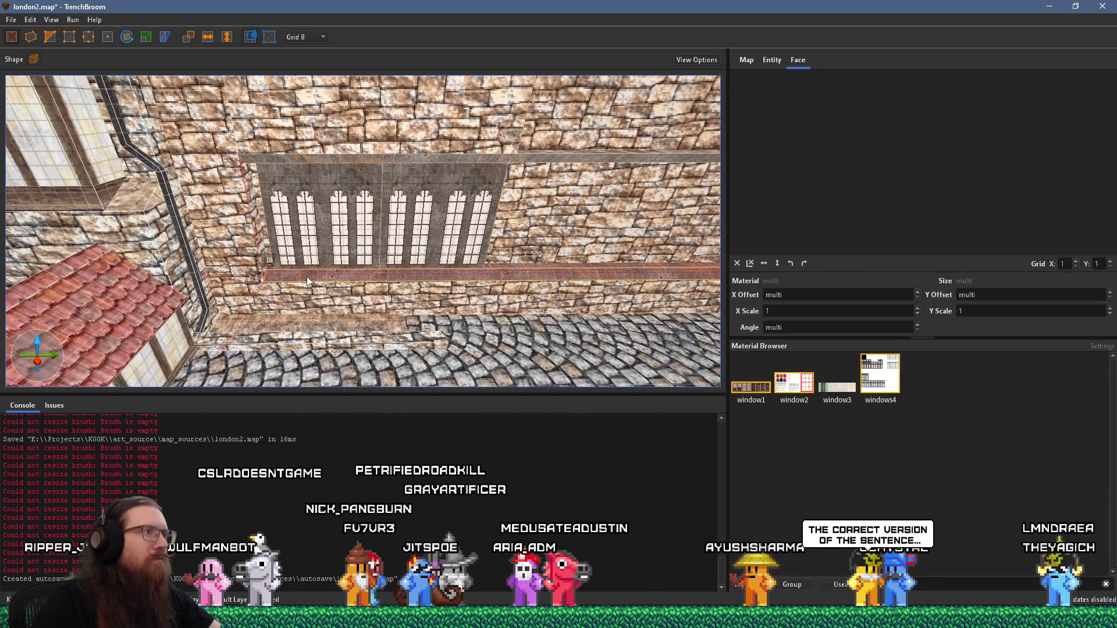
{"action": "mouse_move", "coordinate": [313, 277]}
{"action": "left_mouse_down"}
{"action": "mouse_move", "coordinate": [315, 260]}
{"action": "mouse_move", "coordinate": [318, 273]}
{"action": "mouse_move", "coordinate": [394, 233]}
{"action": "left_mouse_up"}
{"action": "left_click_drag", "start_coordinate": [470, 235], "coordinate": [538, 209]}
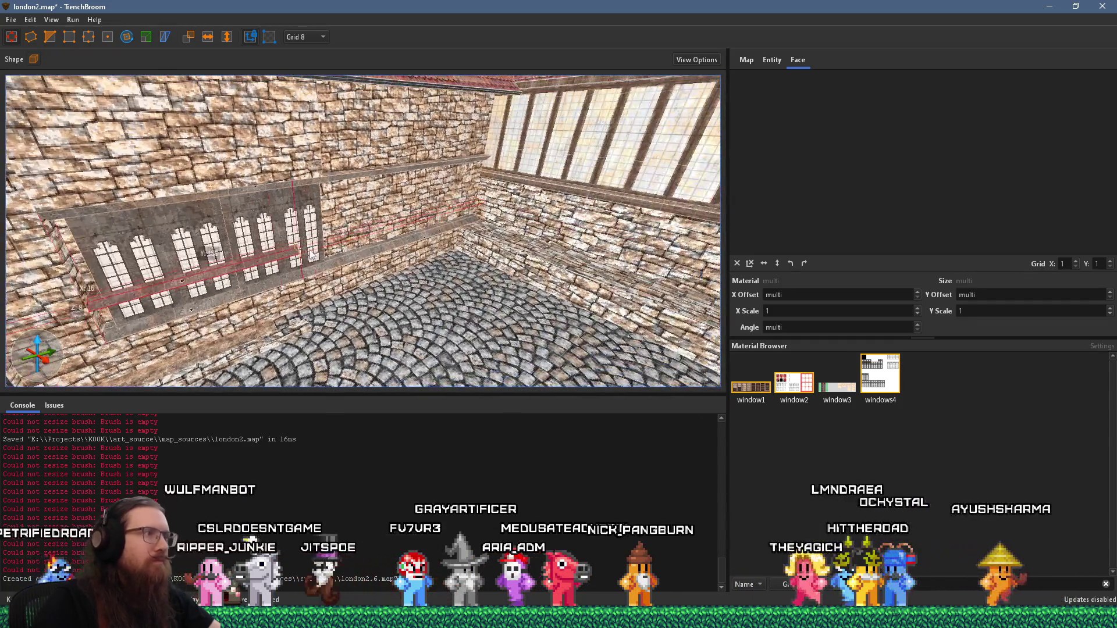
{"action": "key", "text": "r"}
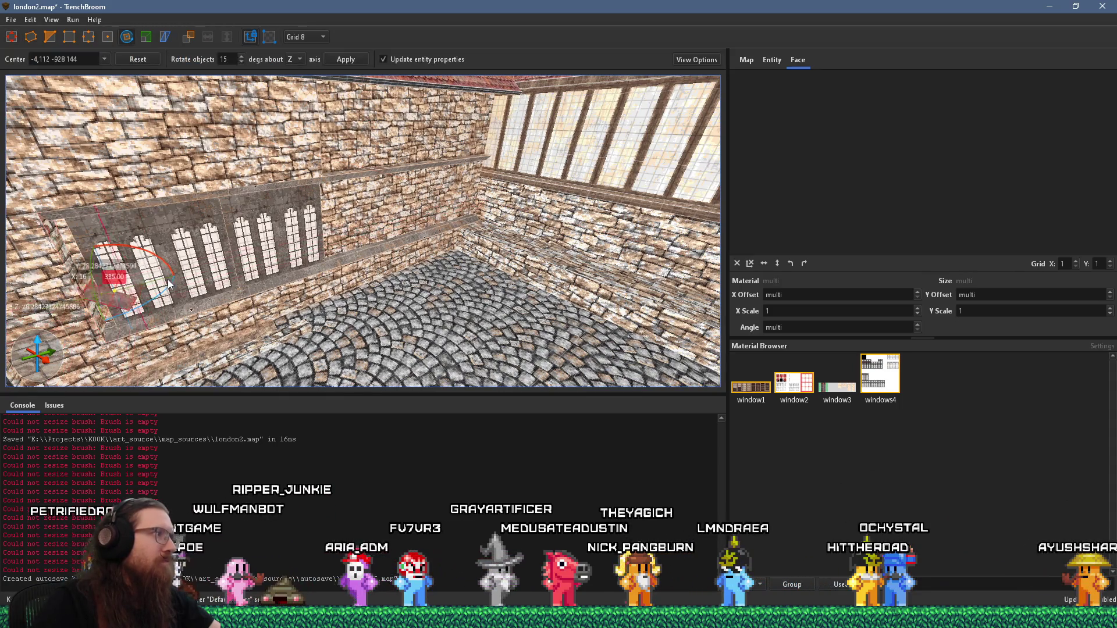
Draw a narrow 16-unit brush strip along the edge of the window panel
{"action": "mouse_move", "coordinate": [172, 302]}
{"action": "left_mouse_down"}
{"action": "mouse_move", "coordinate": [186, 275]}
{"action": "mouse_move", "coordinate": [307, 263]}
{"action": "mouse_move", "coordinate": [158, 104]}
{"action": "left_mouse_up"}
{"action": "left_click", "coordinate": [14, 37]}
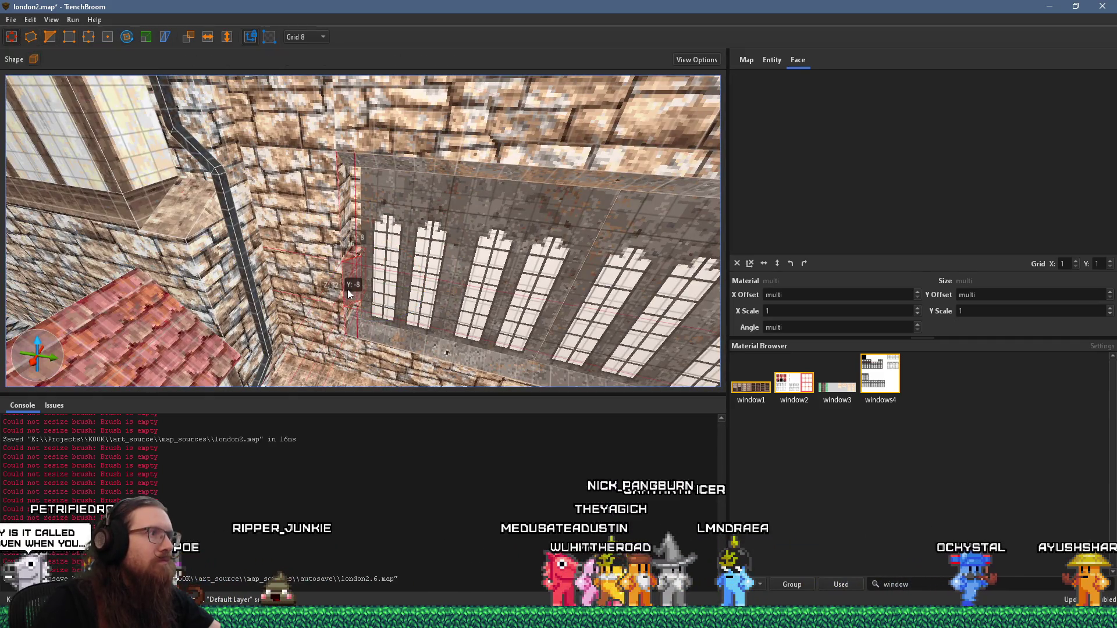
{"action": "mouse_move", "coordinate": [362, 254]}
{"action": "left_mouse_down"}
{"action": "mouse_move", "coordinate": [365, 155]}
{"action": "mouse_move", "coordinate": [368, 350]}
{"action": "mouse_move", "coordinate": [345, 188]}
{"action": "mouse_move", "coordinate": [374, 190]}
{"action": "mouse_move", "coordinate": [324, 240]}
{"action": "mouse_move", "coordinate": [408, 256]}
{"action": "left_mouse_up"}
Select only the upper ledge and centre the window wall in view
{"action": "mouse_move", "coordinate": [506, 266]}
{"action": "left_mouse_down"}
{"action": "mouse_move", "coordinate": [518, 282]}
{"action": "mouse_move", "coordinate": [545, 252]}
{"action": "left_mouse_up"}
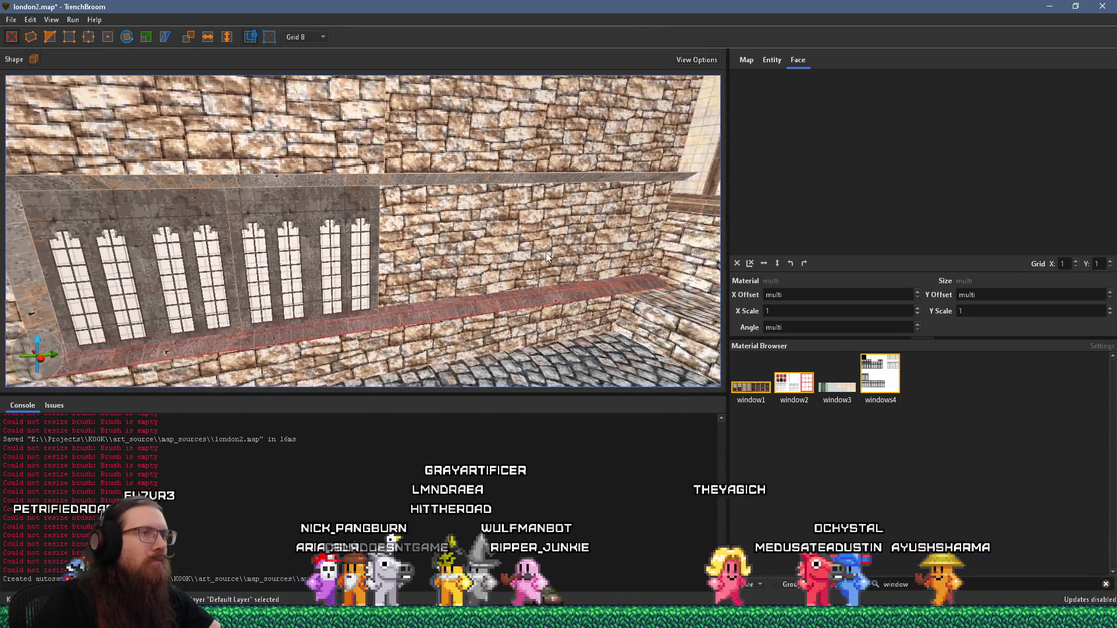
{"action": "left_click", "coordinate": [551, 178], "text": "ctrl+shift"}
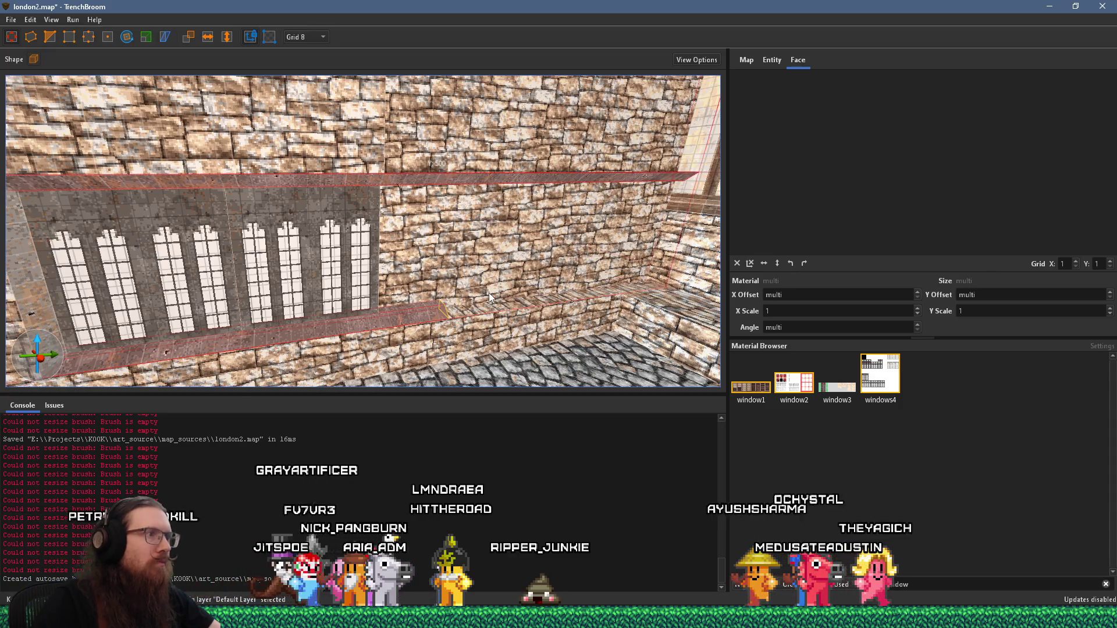
{"action": "left_click", "coordinate": [472, 182]}
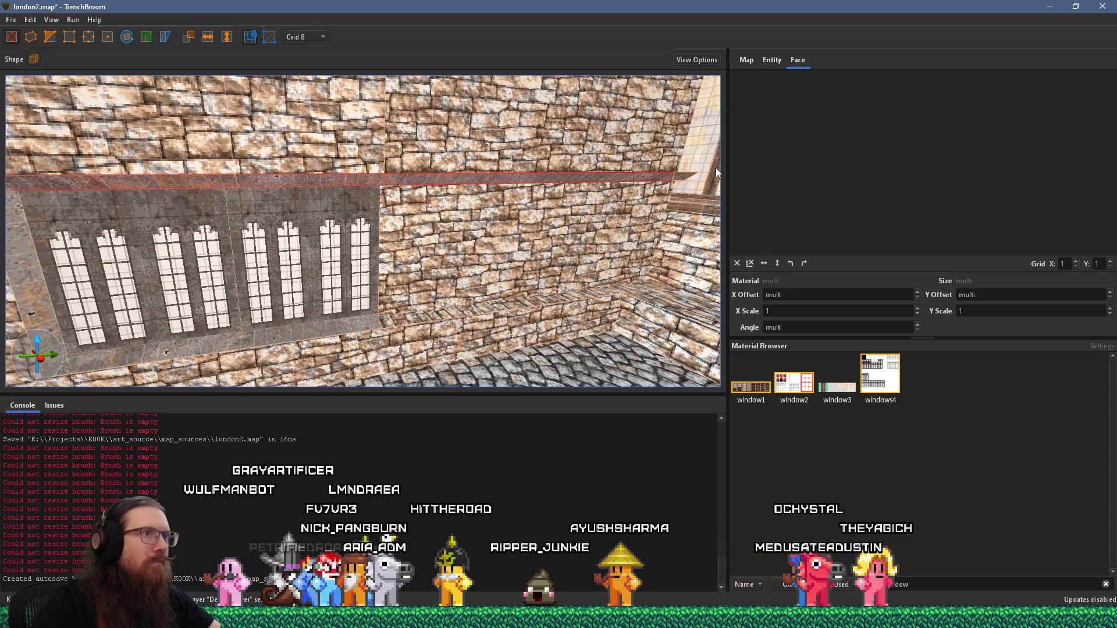
{"action": "left_click_drag", "start_coordinate": [377, 205], "coordinate": [272, 221]}
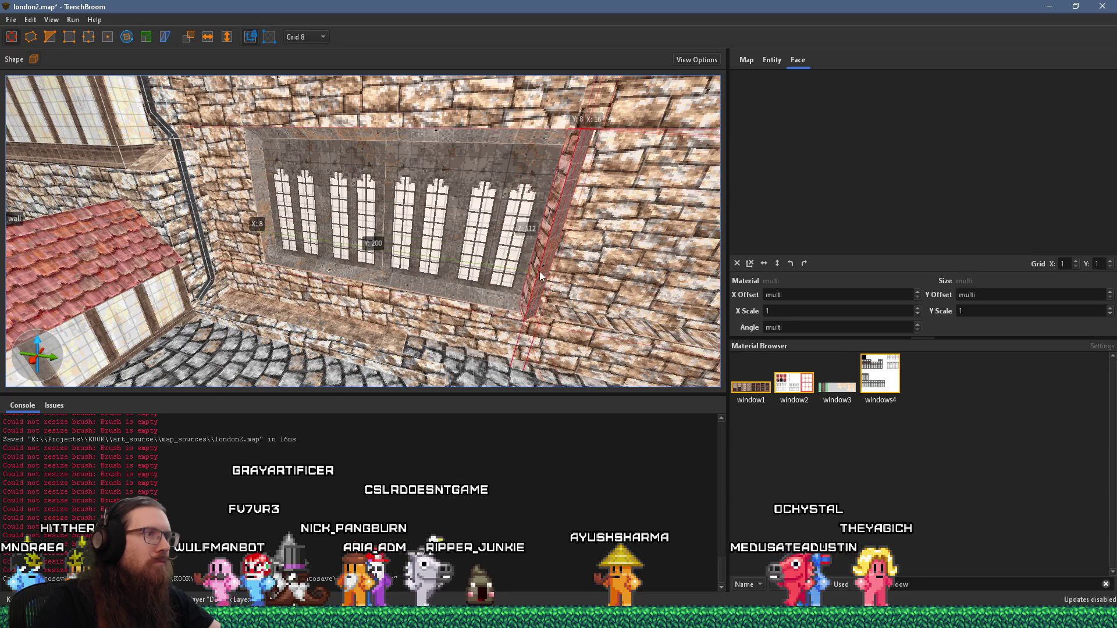
Extend the window panel's right side slightly, look over the wall, and bring up the reference photo
{"action": "left_click_drag", "start_coordinate": [540, 271], "coordinate": [544, 266]}
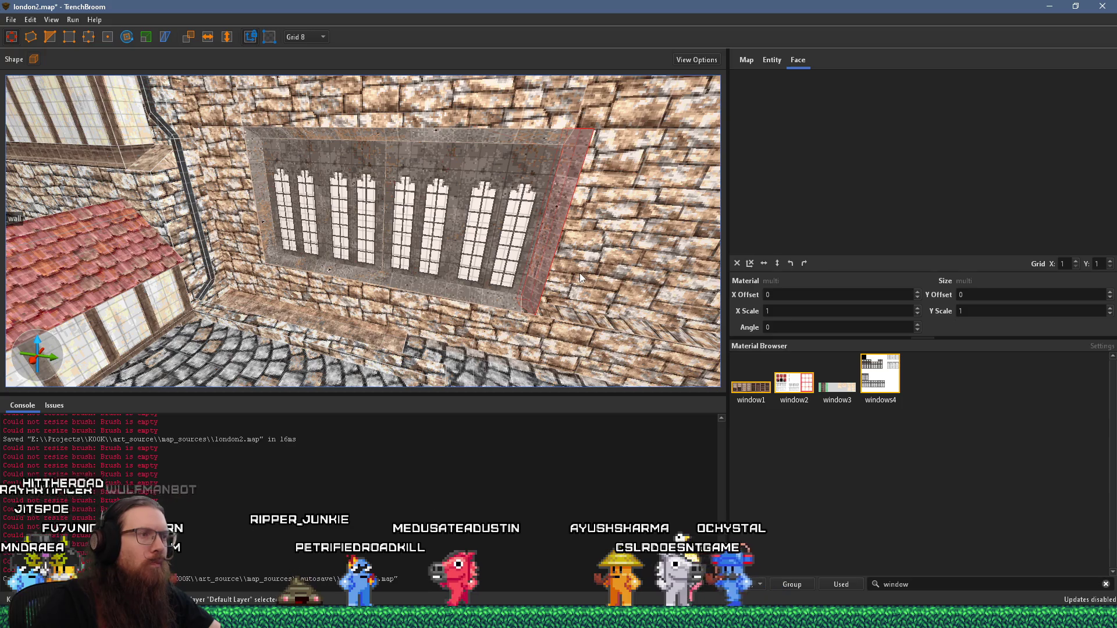
{"action": "scroll", "coordinate": [580, 279], "scroll_direction": "up", "scroll_amount": 5}
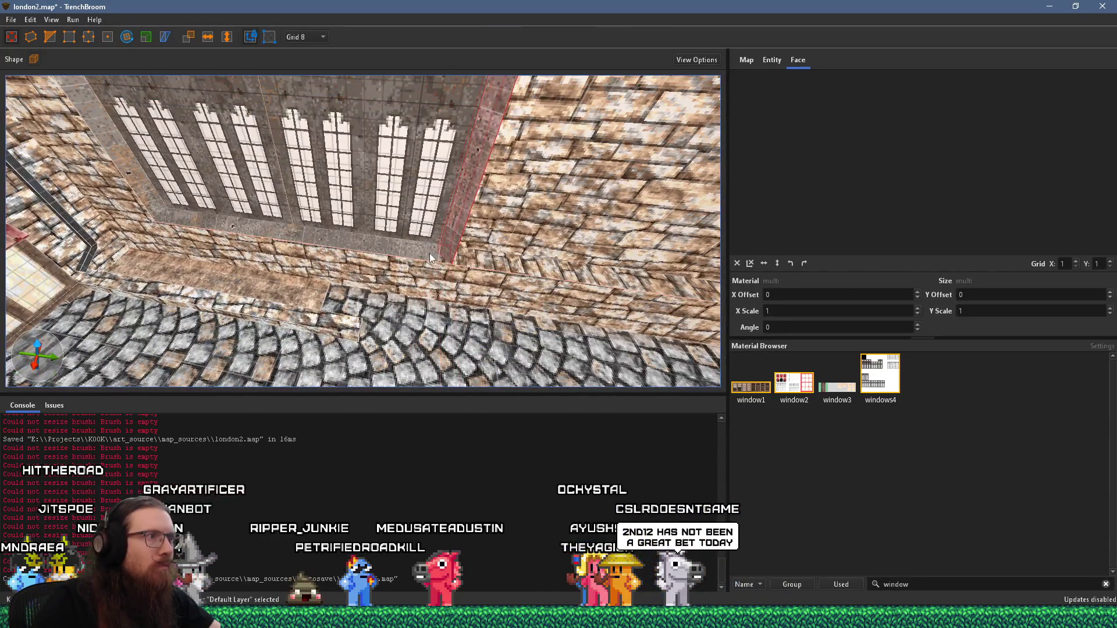
{"action": "left_click_drag", "start_coordinate": [464, 262], "coordinate": [463, 194]}
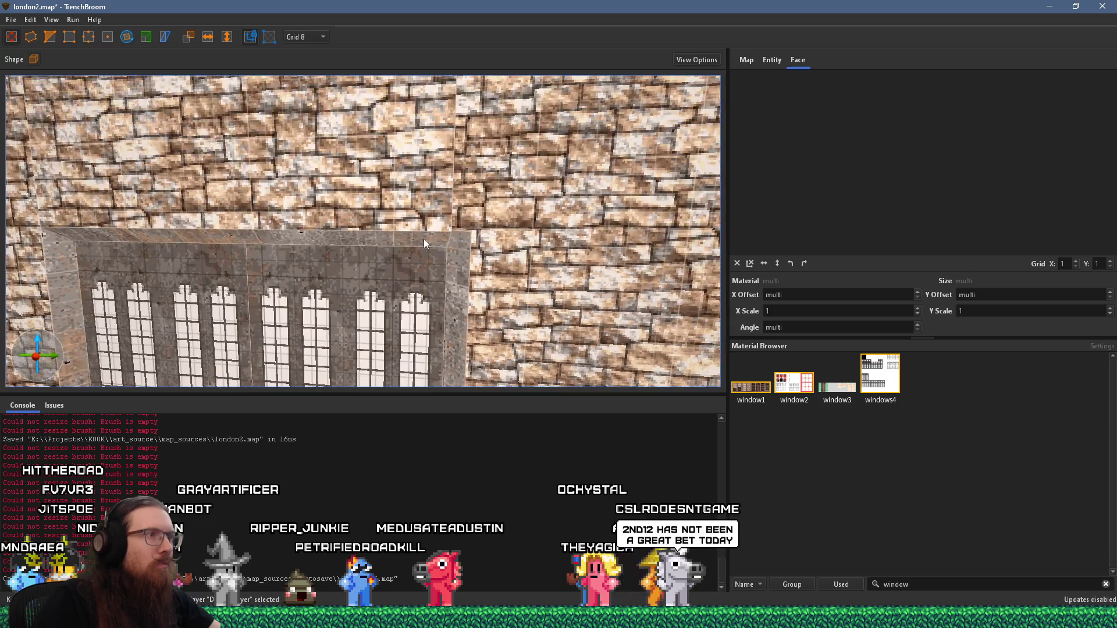
{"action": "left_click_drag", "start_coordinate": [465, 260], "coordinate": [556, 166]}
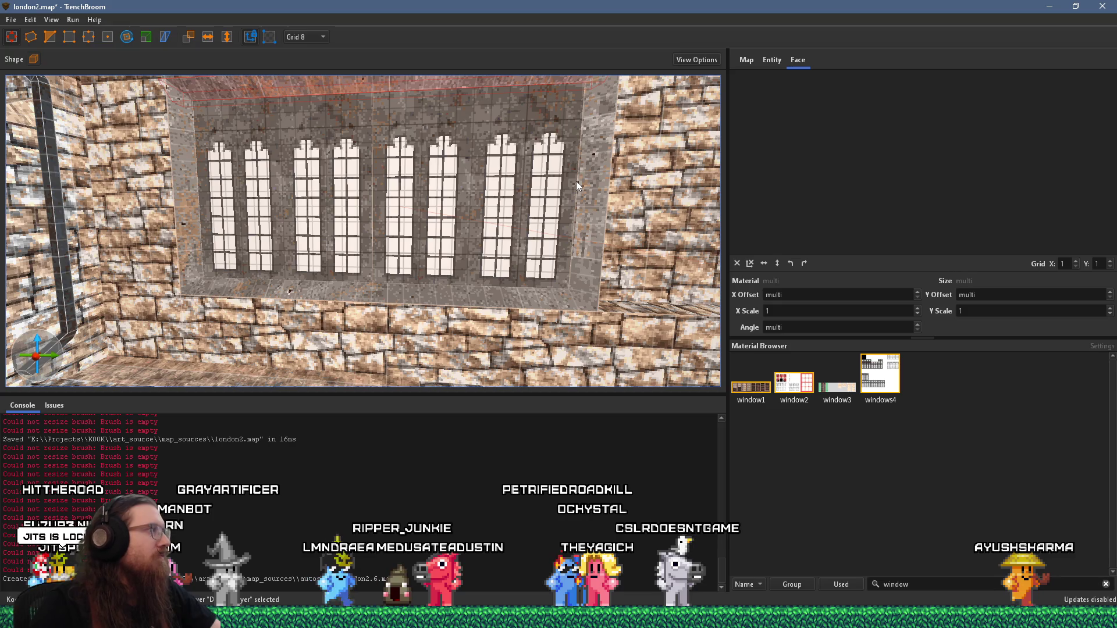
{"action": "scroll", "coordinate": [536, 189], "scroll_direction": "down", "scroll_amount": 5}
{"action": "key", "text": "alt+Tab"}
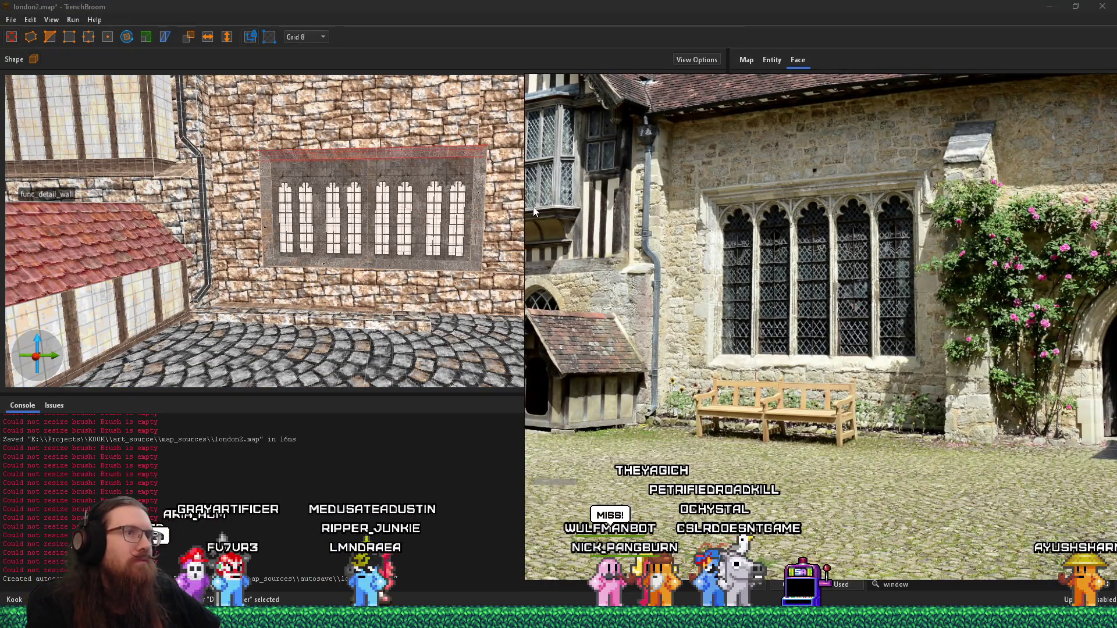
Back in TrenchBroom, select the wall face above the window and the frame's left pillar face
{"action": "key", "text": "alt+Tab"}
{"action": "key", "text": "d"}
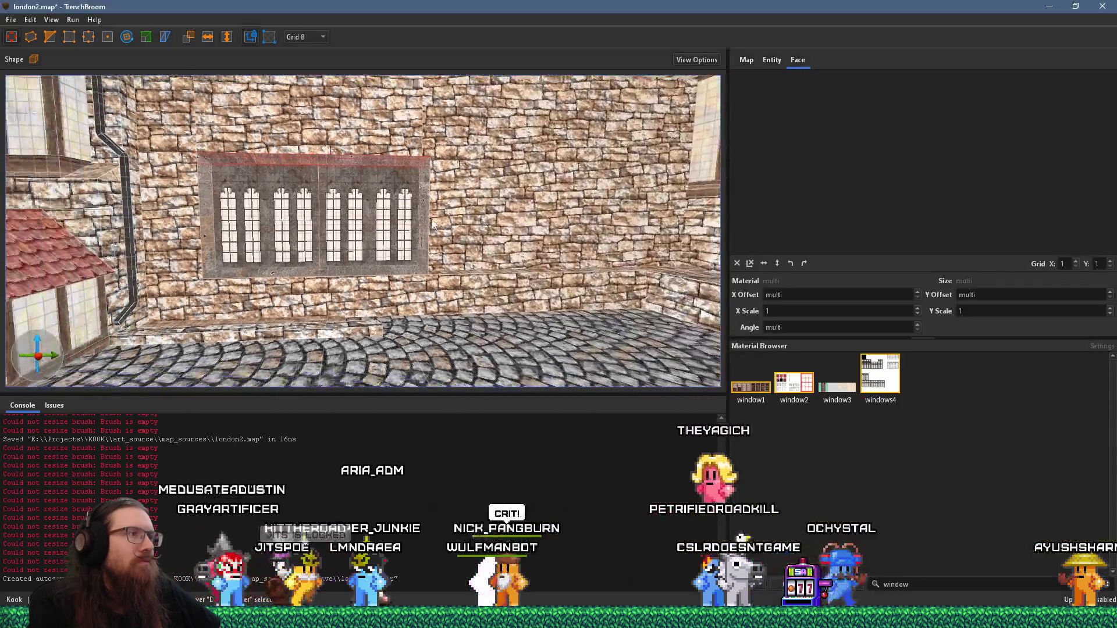
{"action": "scroll", "coordinate": [260, 245], "scroll_direction": "up", "scroll_amount": 3}
{"action": "left_click", "coordinate": [258, 145]}
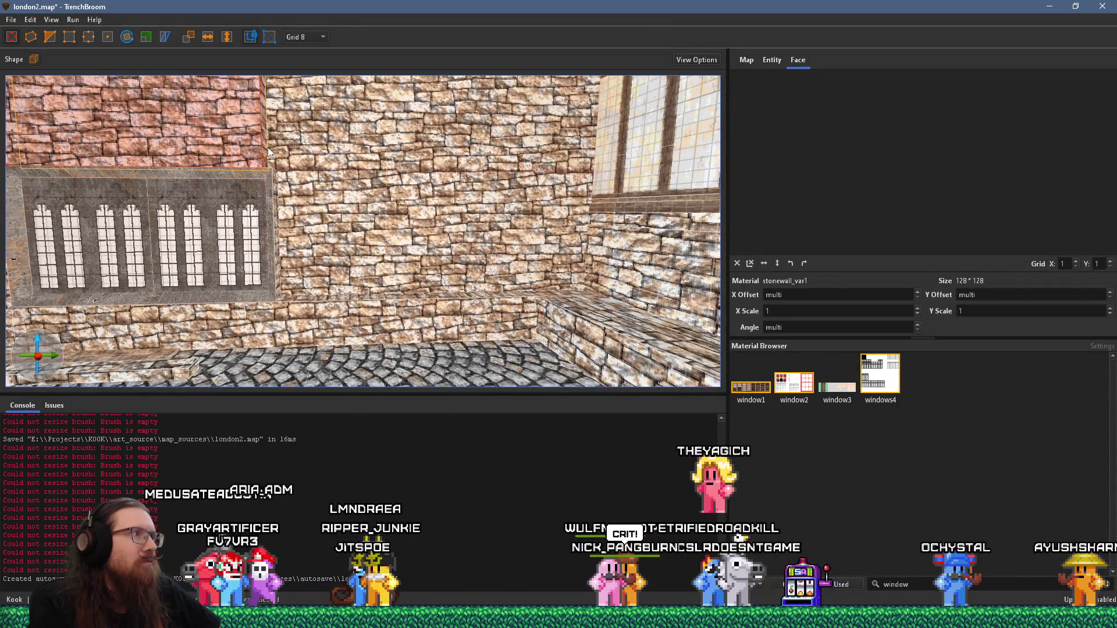
{"action": "mouse_move", "coordinate": [277, 146]}
{"action": "left_mouse_down"}
{"action": "mouse_move", "coordinate": [255, 150]}
{"action": "mouse_move", "coordinate": [201, 240]}
{"action": "left_mouse_up"}
{"action": "left_click", "coordinate": [159, 264]}
{"action": "scroll", "coordinate": [348, 275], "scroll_direction": "down", "scroll_amount": 3}
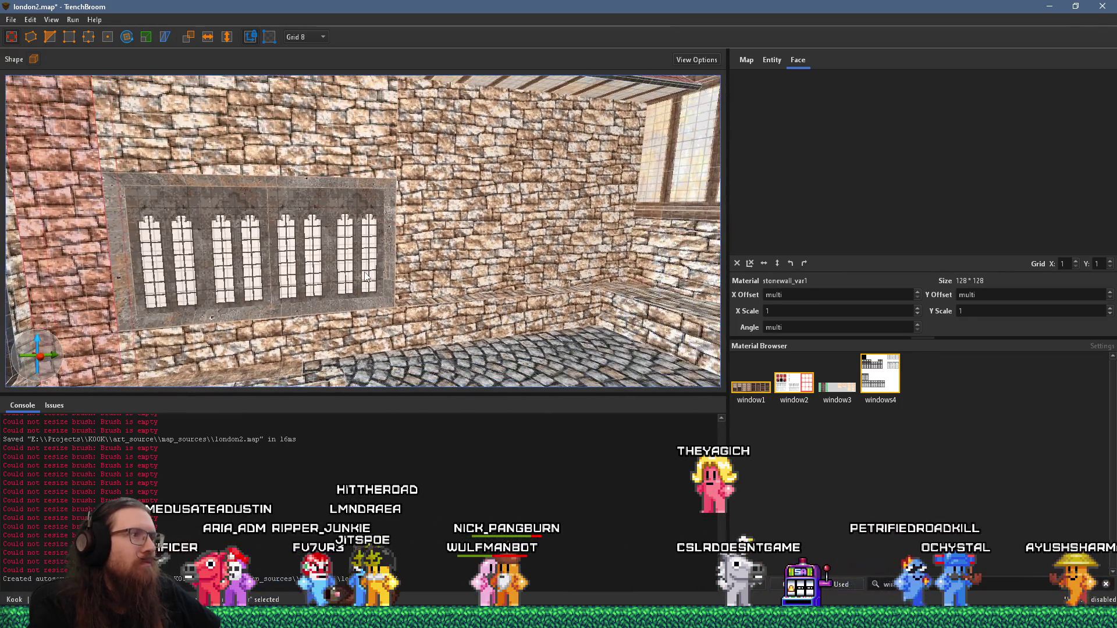
Check the reference photo, then select the wall strip below the window and the pillar face right of the frame
{"action": "key", "text": "alt+Tab"}
{"action": "key", "text": "alt+Tab"}
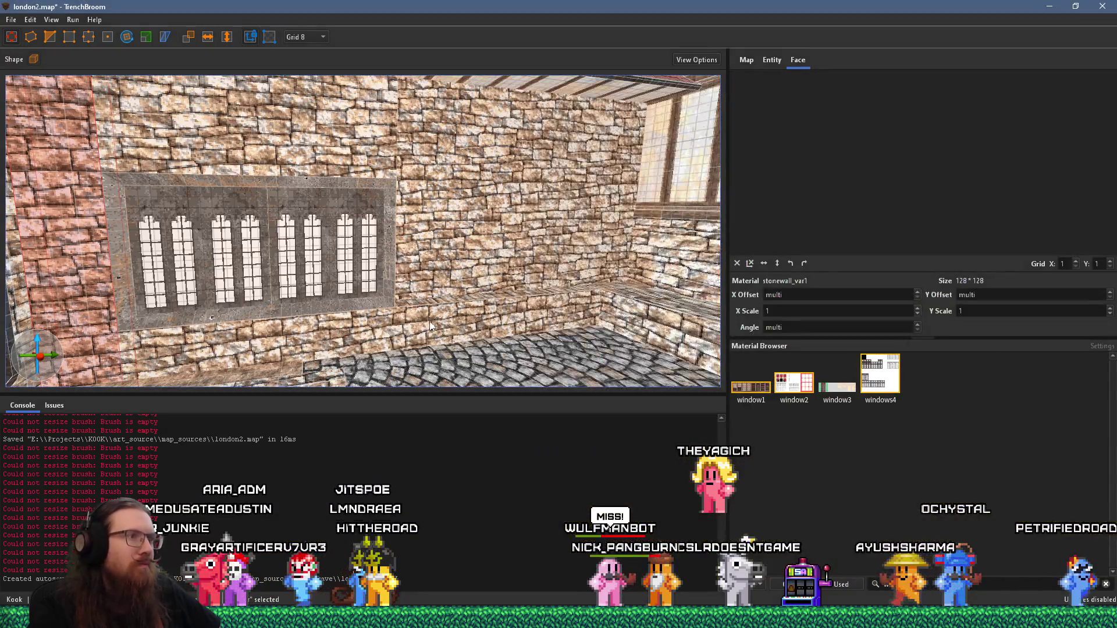
{"action": "left_click", "coordinate": [556, 307]}
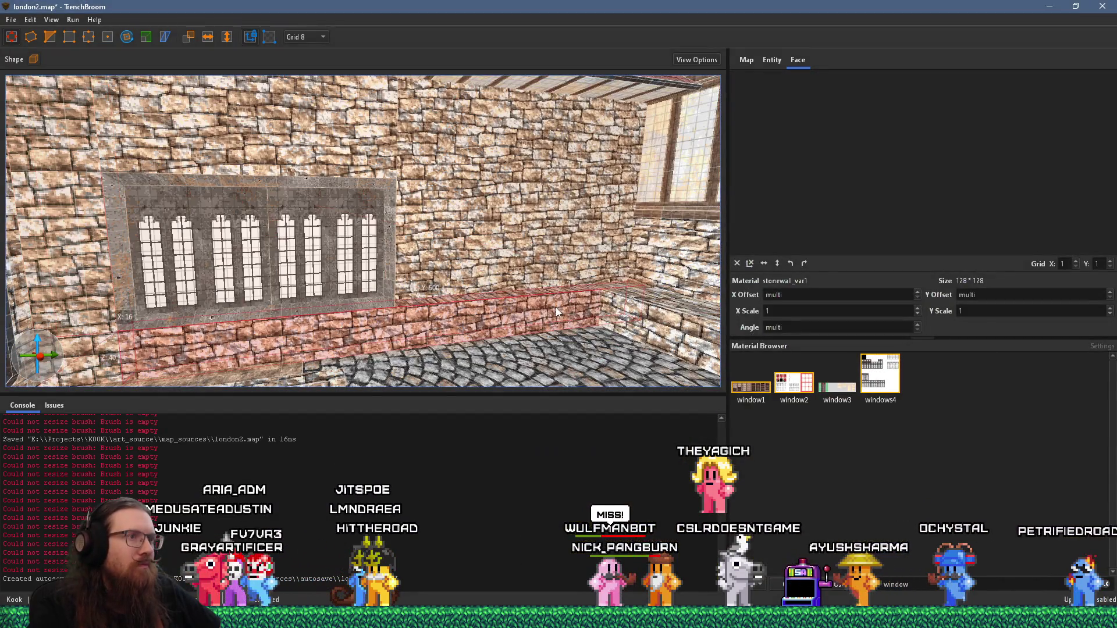
{"action": "left_click", "coordinate": [423, 301]}
{"action": "mouse_move", "coordinate": [408, 68]}
{"action": "left_mouse_down"}
{"action": "mouse_move", "coordinate": [417, 151]}
{"action": "mouse_move", "coordinate": [404, 174]}
{"action": "left_mouse_up"}
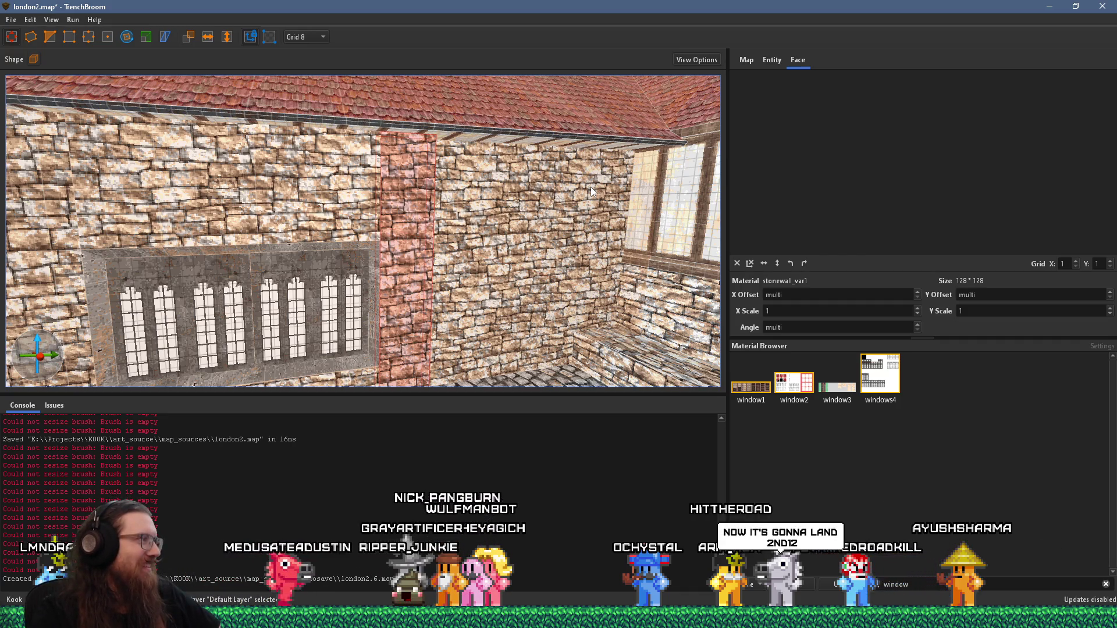
{"action": "mouse_move", "coordinate": [573, 192]}
{"action": "left_mouse_down"}
{"action": "mouse_move", "coordinate": [558, 235]}
{"action": "mouse_move", "coordinate": [451, 247]}
{"action": "mouse_move", "coordinate": [365, 223]}
{"action": "mouse_move", "coordinate": [471, 245]}
{"action": "left_mouse_up"}
{"action": "left_click", "coordinate": [419, 309]}
{"action": "mouse_move", "coordinate": [418, 308]}
{"action": "left_mouse_down"}
{"action": "mouse_move", "coordinate": [567, 328]}
{"action": "mouse_move", "coordinate": [518, 317]}
{"action": "mouse_move", "coordinate": [403, 259]}
{"action": "mouse_move", "coordinate": [266, 312]}
{"action": "mouse_move", "coordinate": [309, 277]}
{"action": "mouse_move", "coordinate": [445, 274]}
{"action": "left_mouse_up"}
{"action": "key", "text": "alt+Tab"}
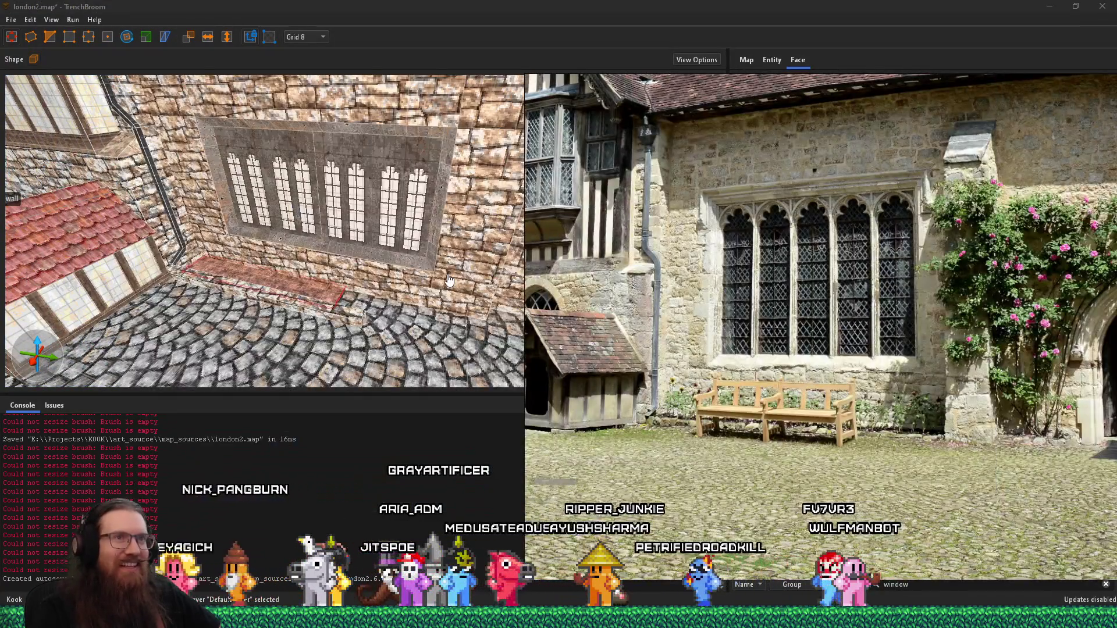
{"action": "key", "text": "alt+Tab"}
{"action": "left_click", "coordinate": [441, 235]}
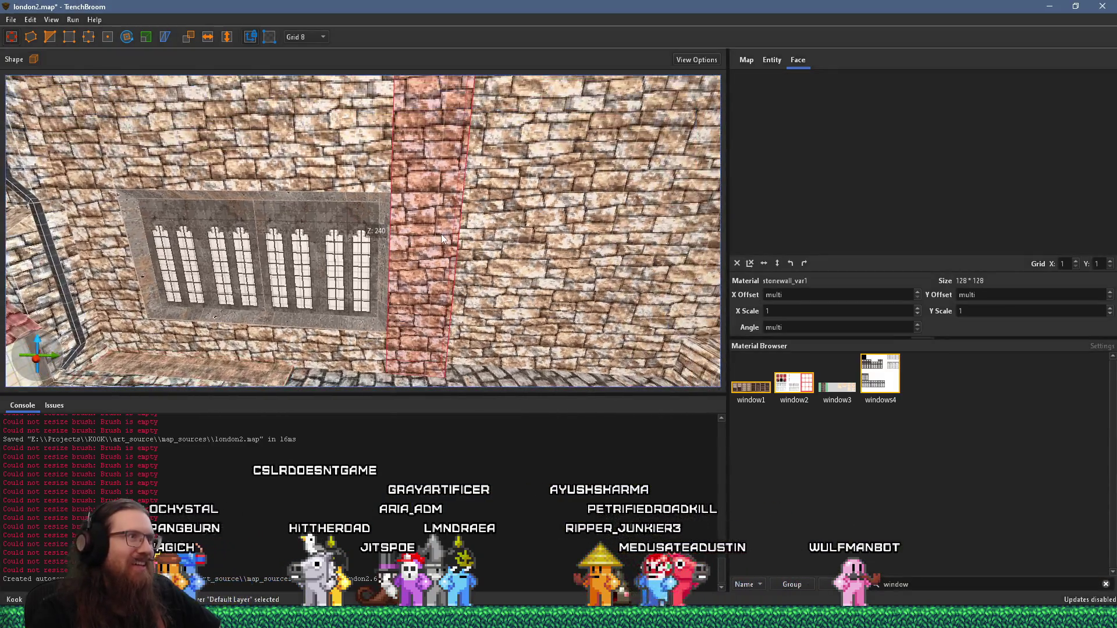
{"action": "left_click", "coordinate": [440, 220], "text": "shift"}
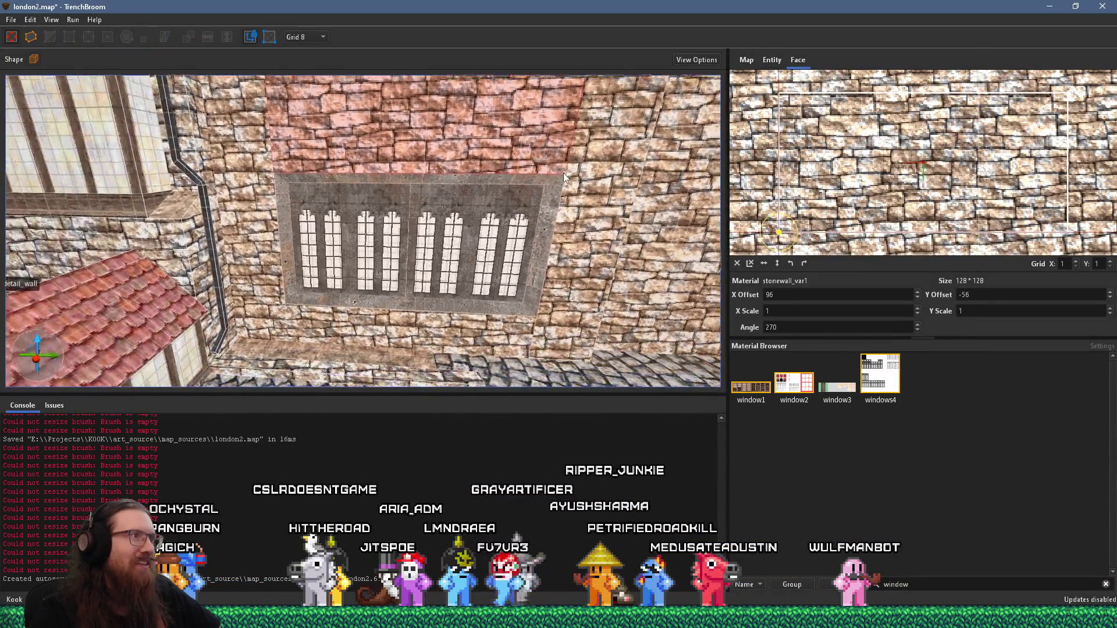
{"action": "left_click", "coordinate": [247, 161], "text": "shift"}
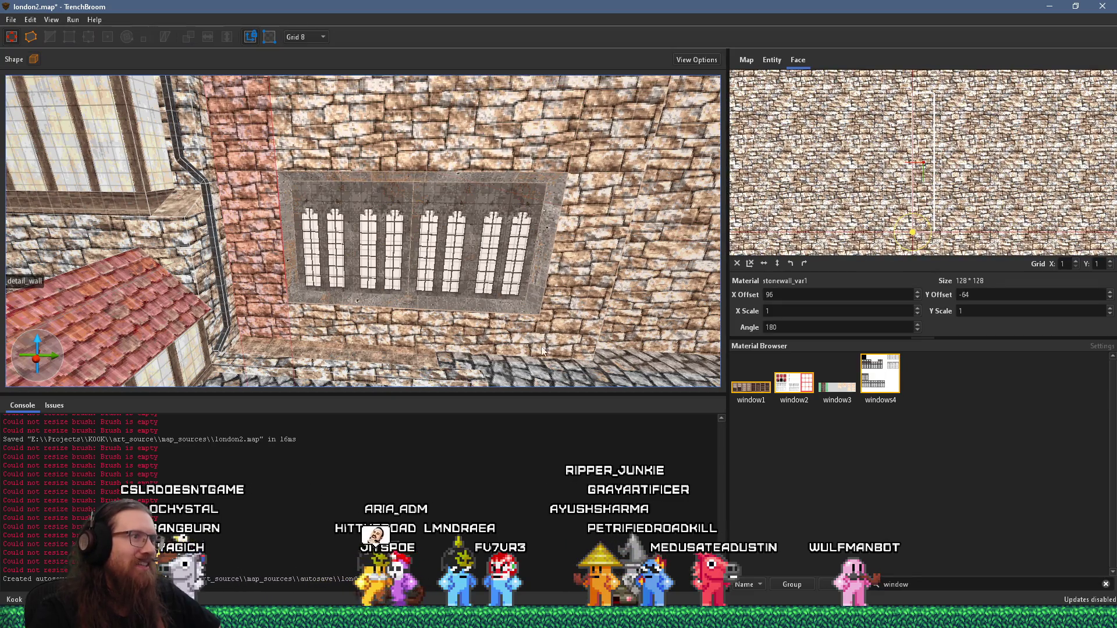
{"action": "left_click_drag", "start_coordinate": [480, 340], "coordinate": [406, 285]}
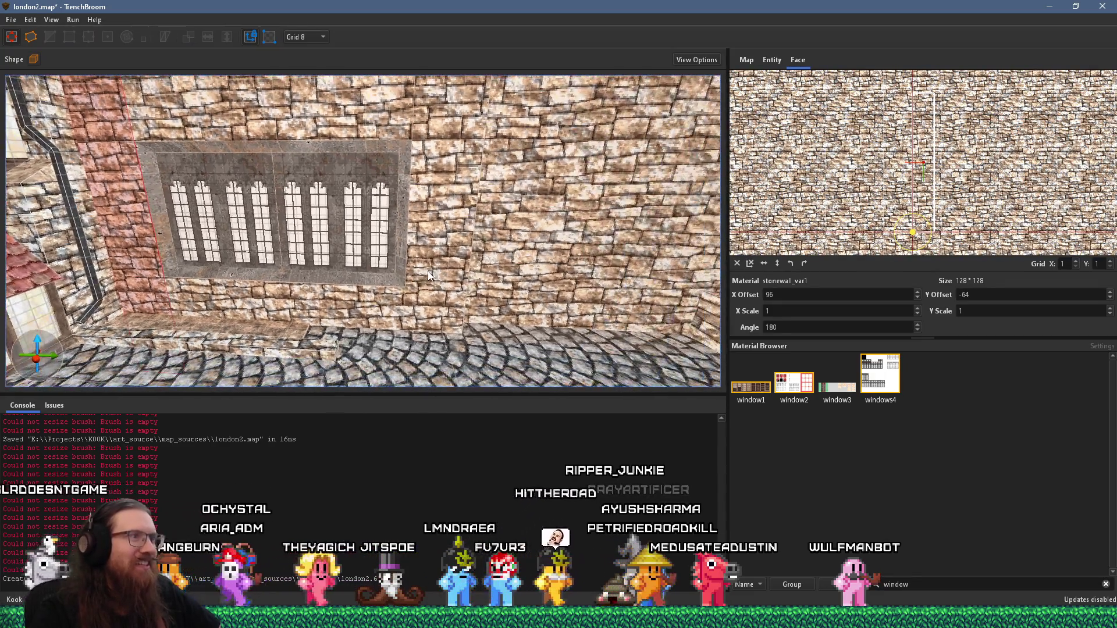
{"action": "left_click", "coordinate": [428, 277], "text": "ctrl+shift"}
{"action": "scroll", "coordinate": [492, 286], "scroll_direction": "down", "scroll_amount": 10}
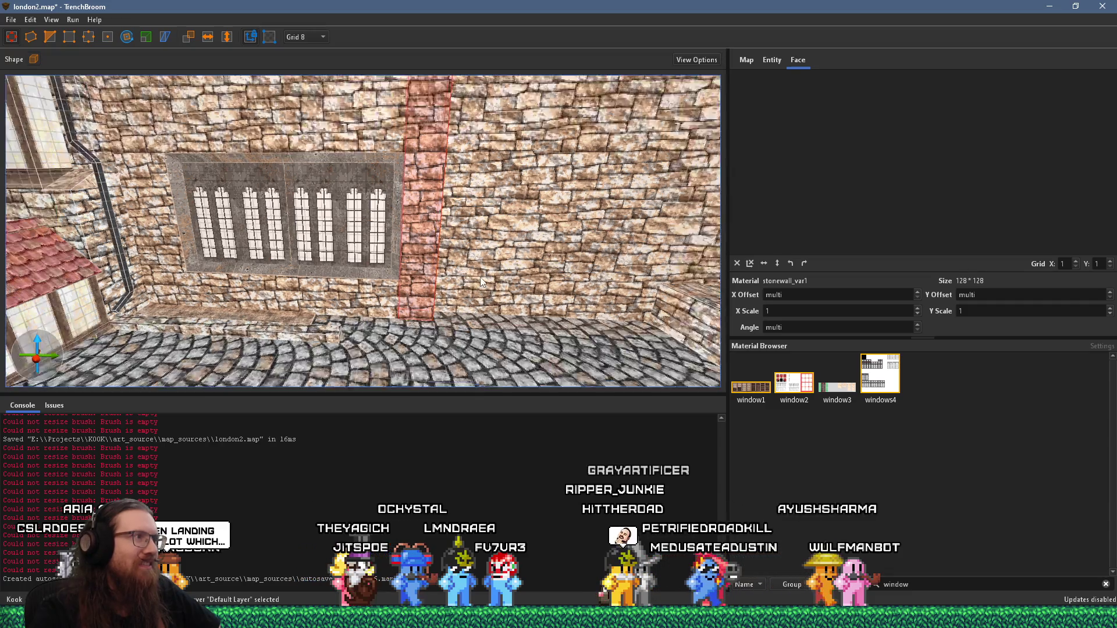
{"action": "scroll", "coordinate": [473, 273], "scroll_direction": "up", "scroll_amount": 5}
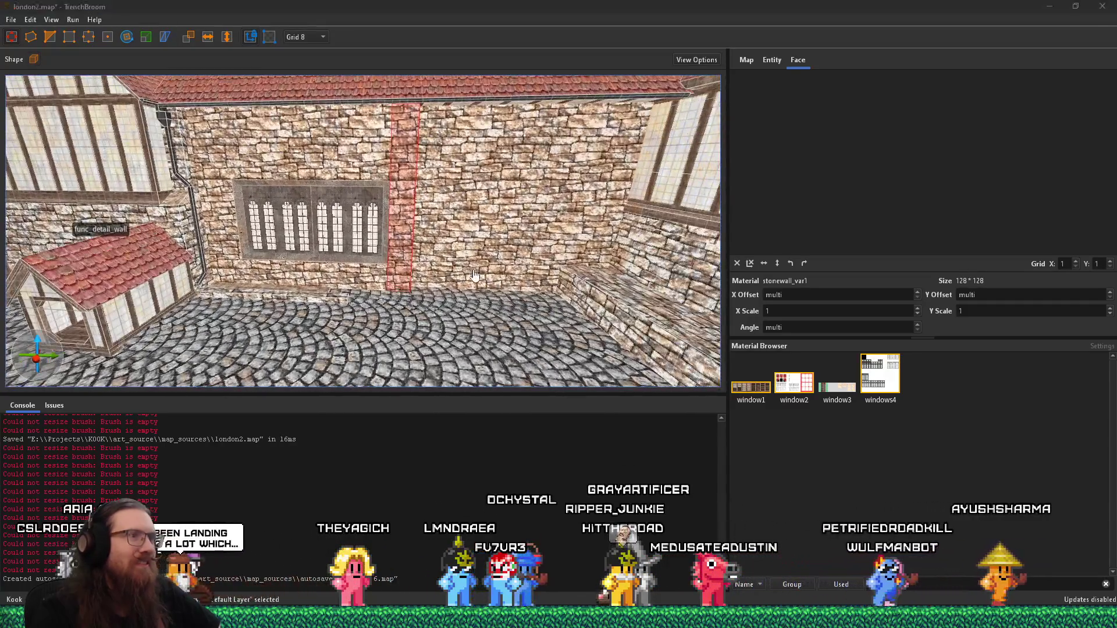
{"action": "key", "text": "alt+Tab"}
{"action": "left_click_drag", "start_coordinate": [842, 350], "coordinate": [741, 348]}
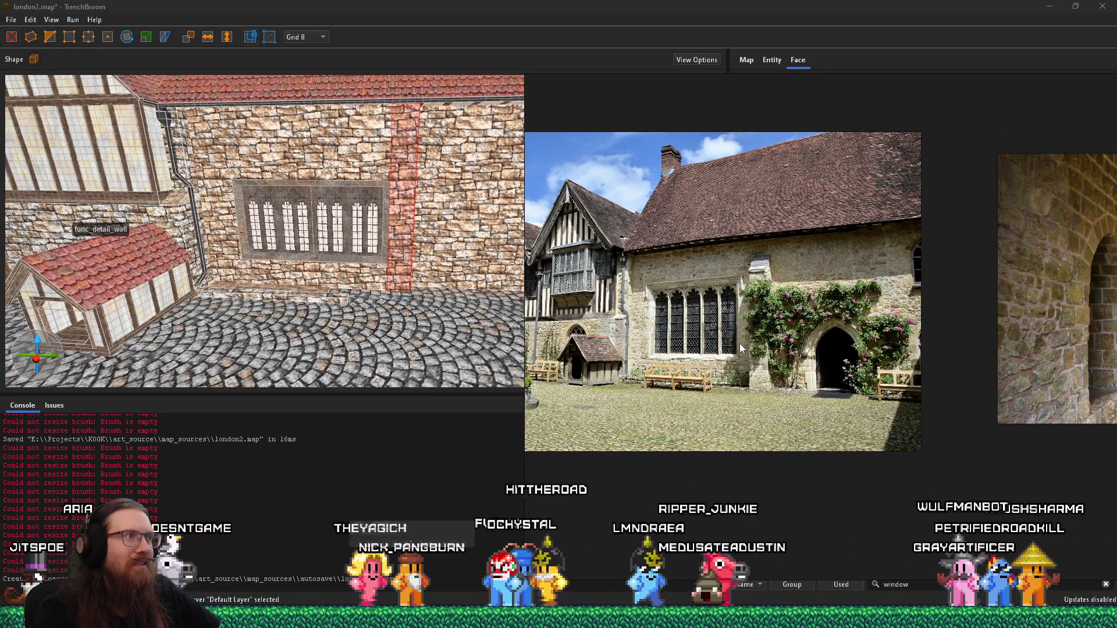
{"action": "key", "text": "alt+Tab"}
{"action": "scroll", "coordinate": [344, 242], "scroll_direction": "up", "scroll_amount": 5}
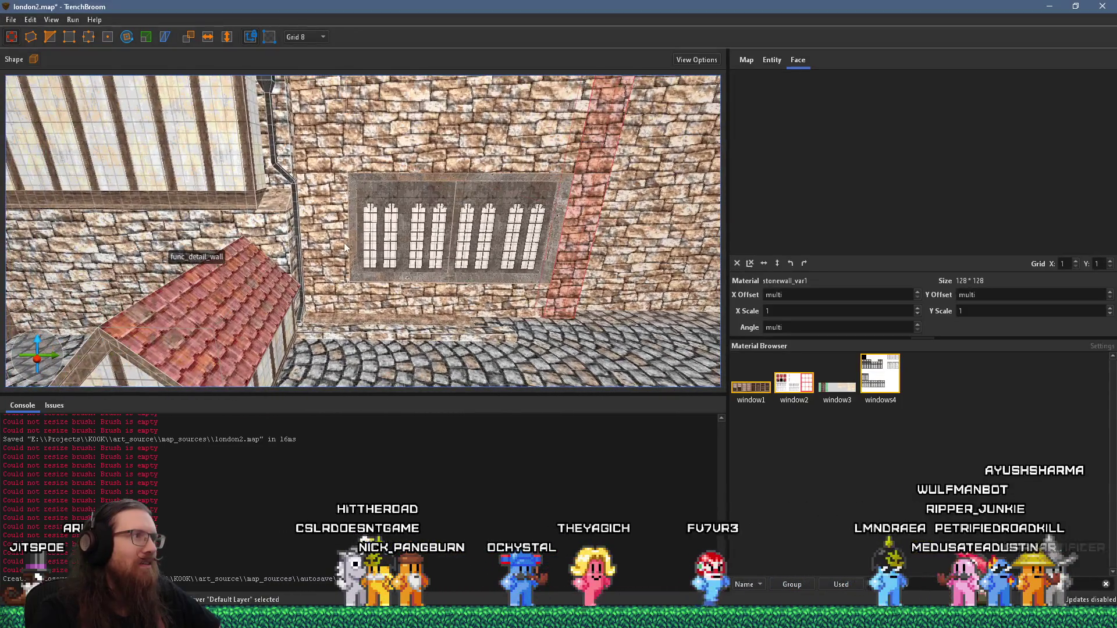
{"action": "left_click", "coordinate": [344, 242]}
{"action": "scroll", "coordinate": [334, 243], "scroll_direction": "up", "scroll_amount": 3}
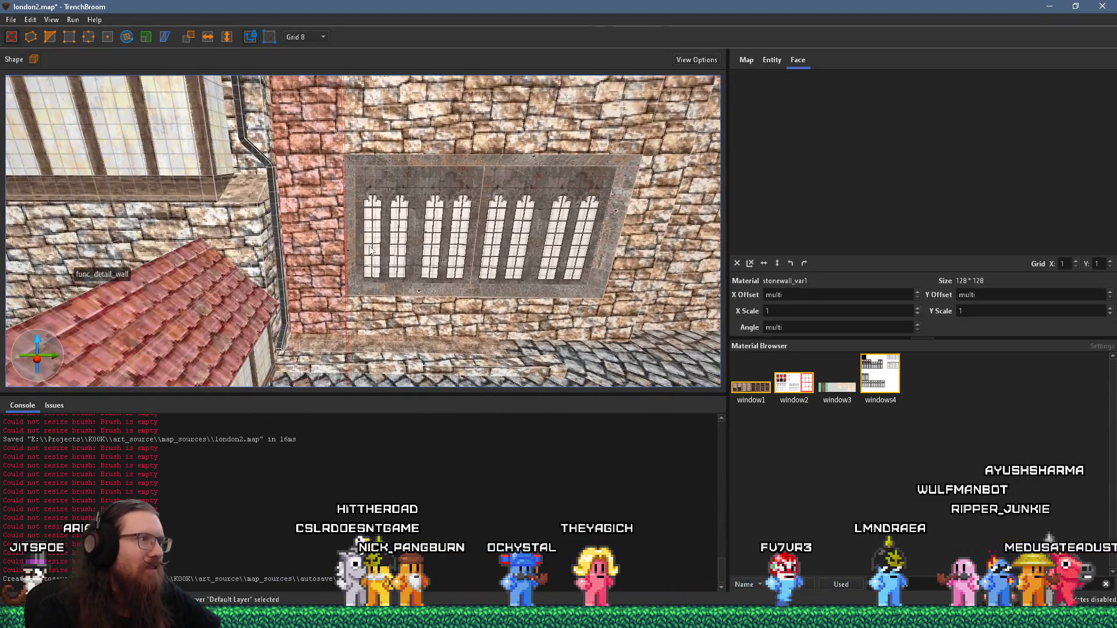
{"action": "key", "text": "Escape"}
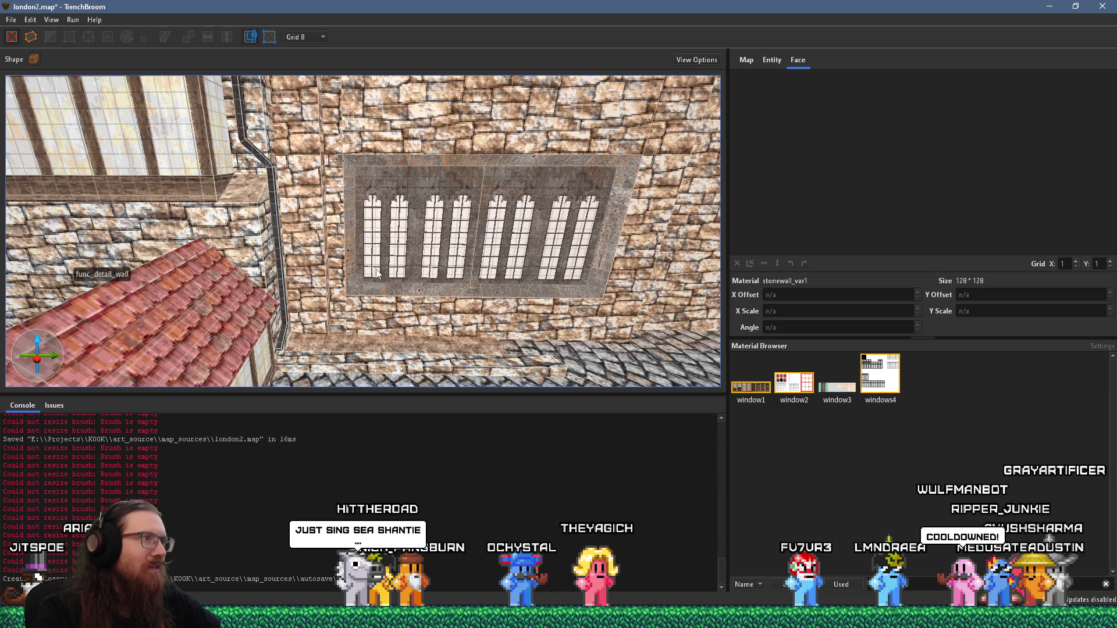
{"action": "mouse_move", "coordinate": [379, 293]}
{"action": "left_mouse_down"}
{"action": "mouse_move", "coordinate": [380, 304]}
{"action": "mouse_move", "coordinate": [353, 257]}
{"action": "mouse_move", "coordinate": [407, 133]}
{"action": "mouse_move", "coordinate": [595, 229]}
{"action": "mouse_move", "coordinate": [560, 326]}
{"action": "left_mouse_up"}
{"action": "scroll", "coordinate": [384, 311], "scroll_direction": "down", "scroll_amount": 3}
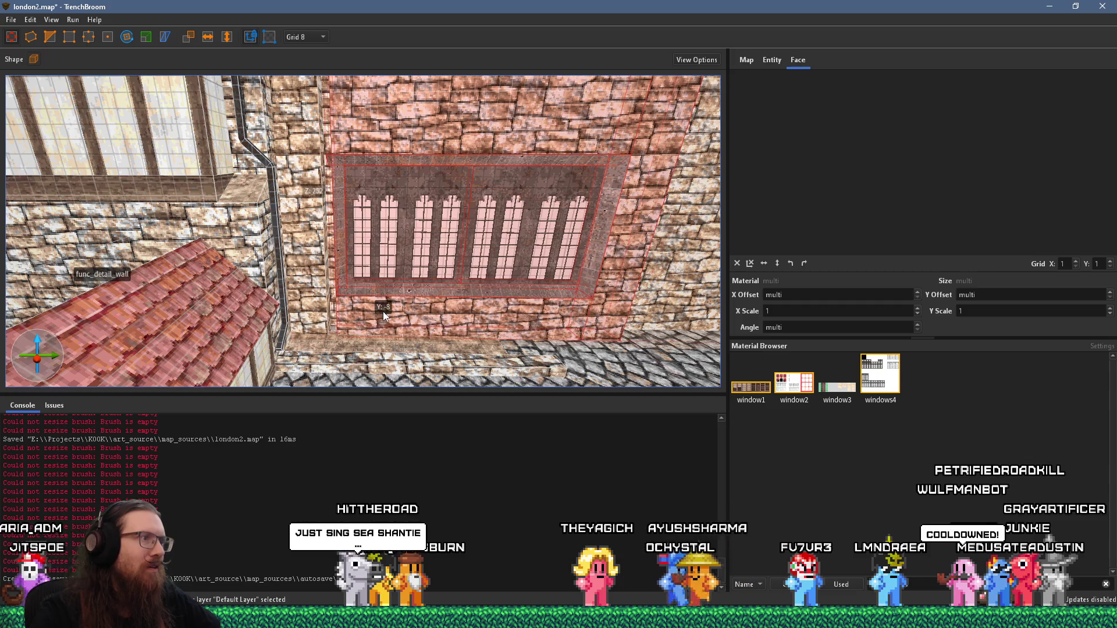
{"action": "key", "text": "Escape"}
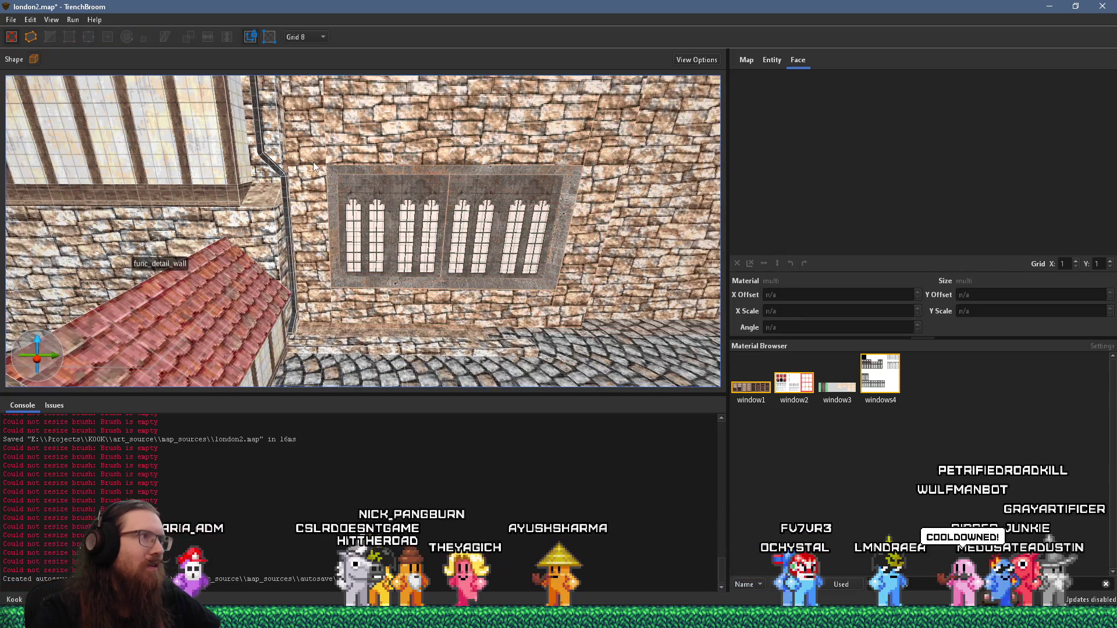
{"action": "left_click", "coordinate": [312, 159], "text": "shift"}
{"action": "mouse_move", "coordinate": [600, 229]}
{"action": "left_mouse_down"}
{"action": "mouse_move", "coordinate": [319, 297]}
{"action": "mouse_move", "coordinate": [474, 259]}
{"action": "mouse_move", "coordinate": [435, 179]}
{"action": "left_mouse_up"}
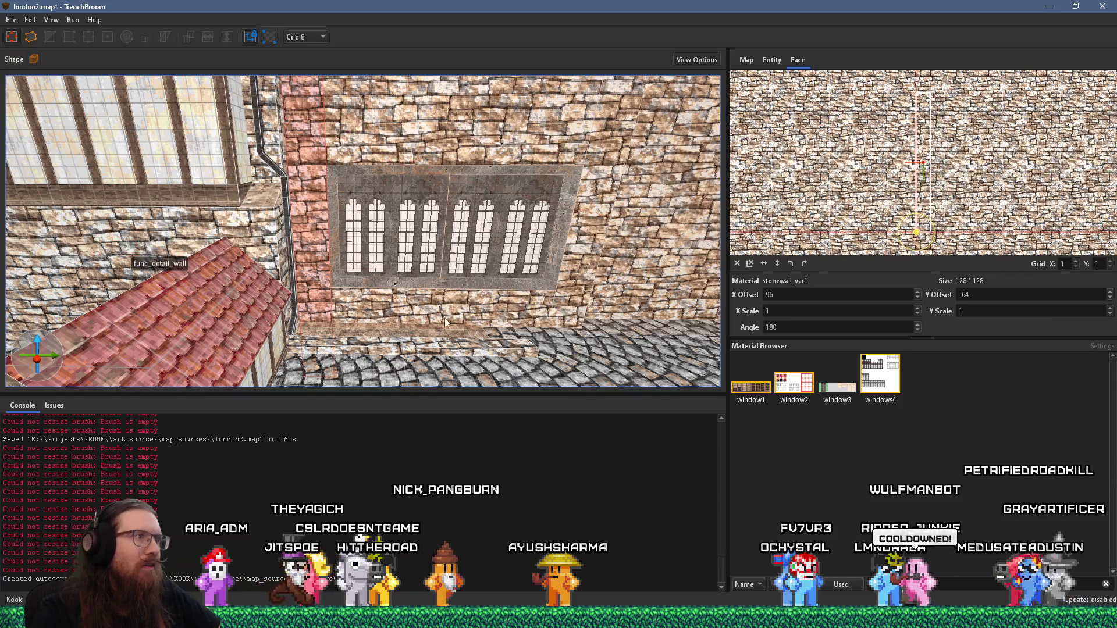
{"action": "key", "text": "alt+Tab"}
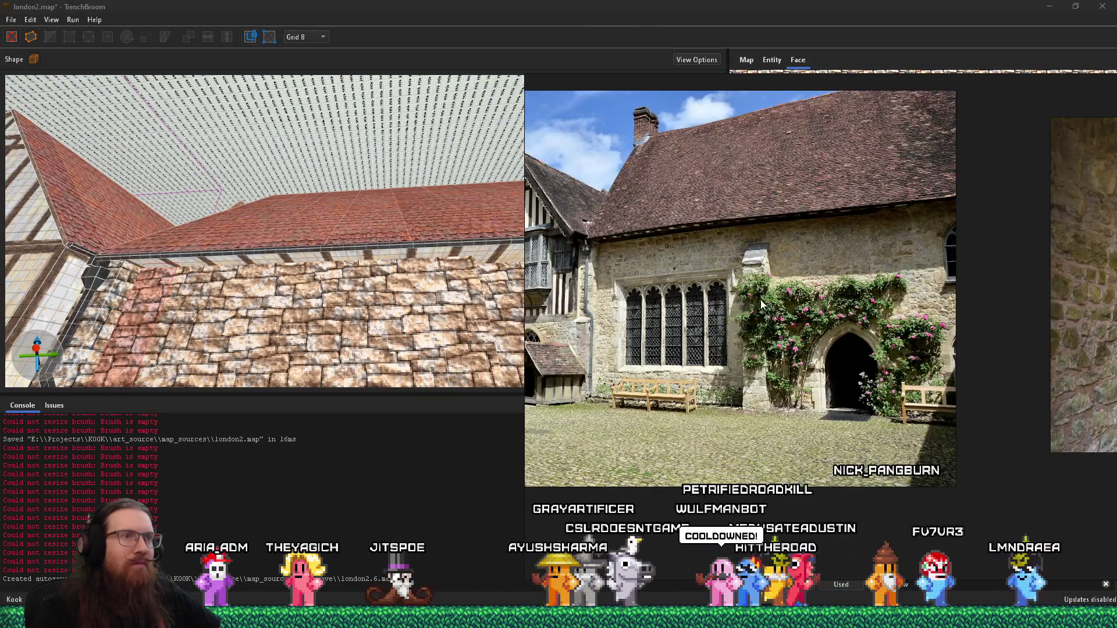
{"action": "scroll", "coordinate": [761, 299], "scroll_direction": "up", "scroll_amount": 4}
{"action": "left_click", "coordinate": [441, 283]}
{"action": "mouse_move", "coordinate": [441, 283]}
{"action": "left_mouse_down"}
{"action": "mouse_move", "coordinate": [324, 266]}
{"action": "mouse_move", "coordinate": [330, 220]}
{"action": "left_mouse_up"}
{"action": "key", "text": "alt+Tab"}
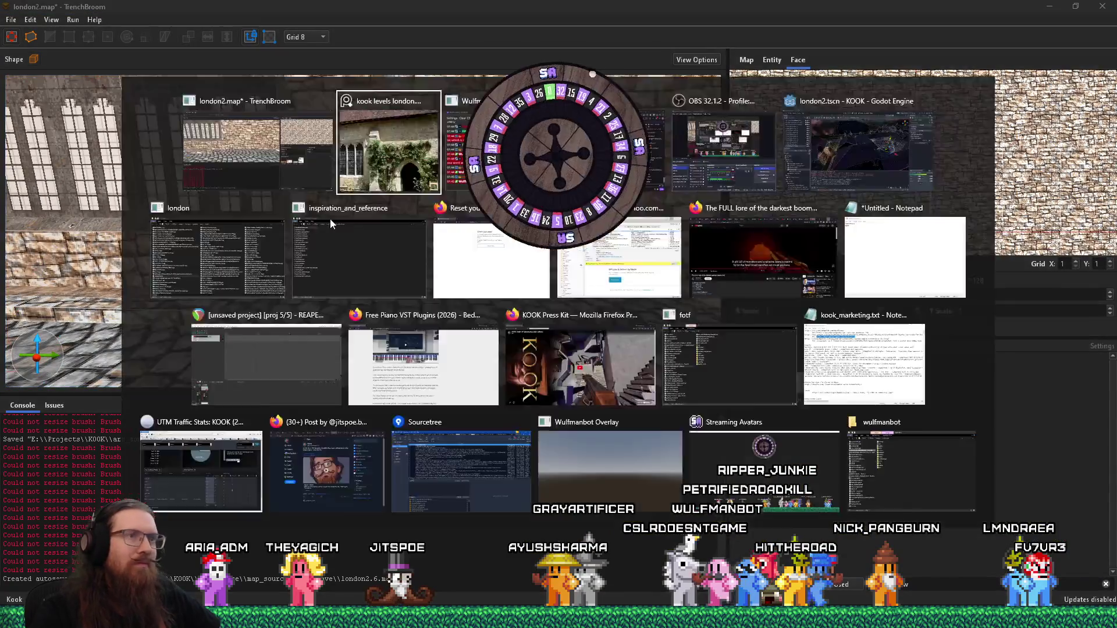
{"action": "key", "text": "alt+Tab"}
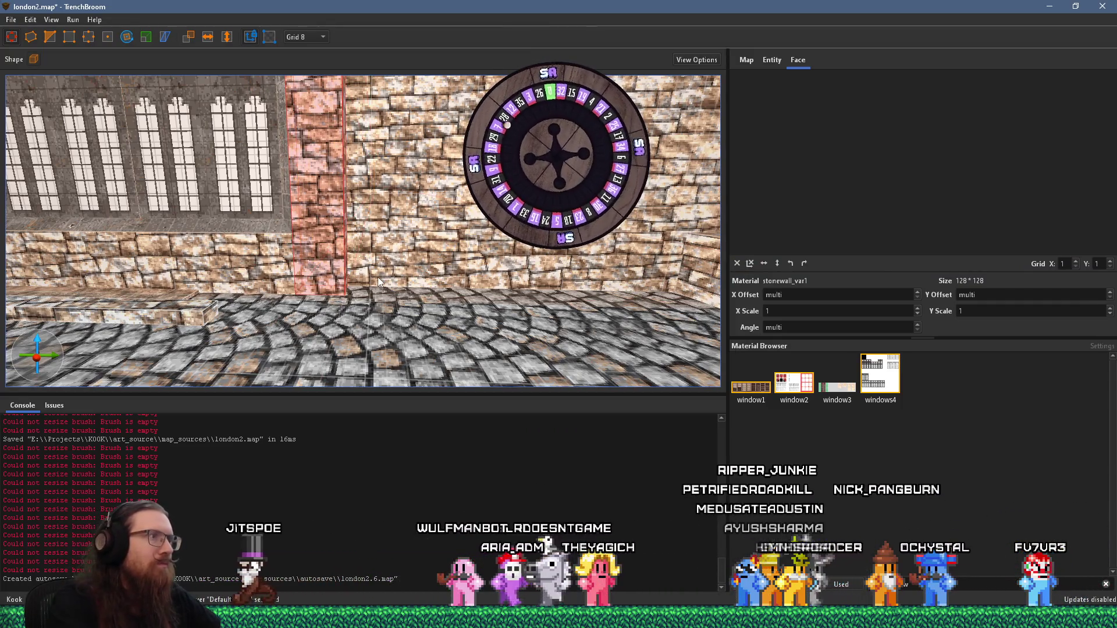
Shift the column further right and narrow it into a thin pilaster strip
{"action": "key", "text": "a"}
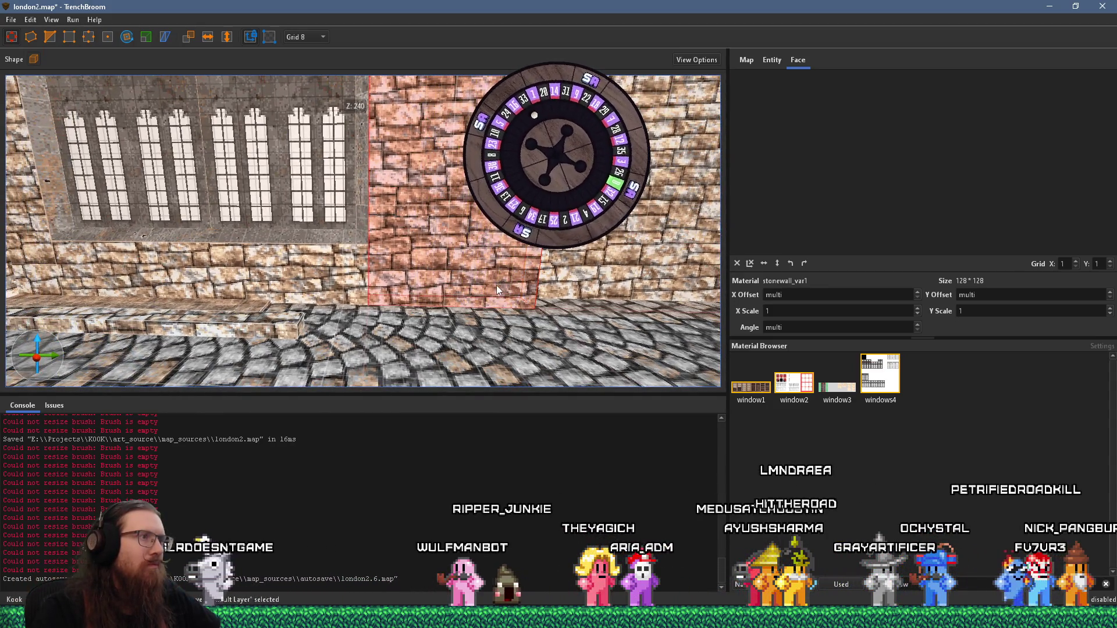
{"action": "key", "text": "Right"}
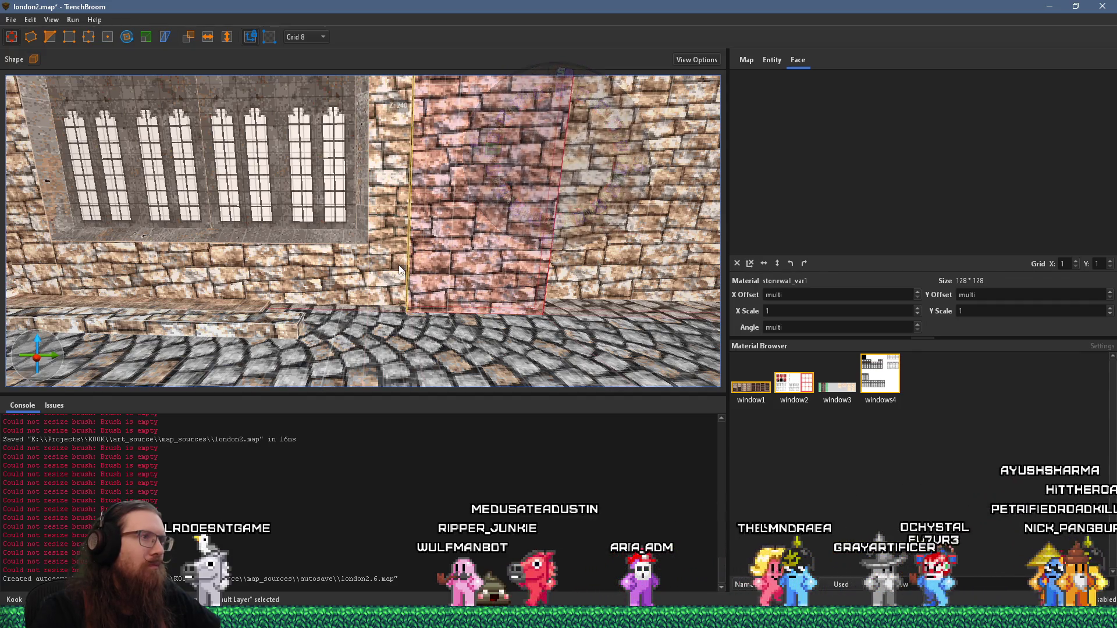
{"action": "mouse_move", "coordinate": [399, 269]}
{"action": "left_mouse_down"}
{"action": "mouse_move", "coordinate": [225, 246]}
{"action": "mouse_move", "coordinate": [486, 265]}
{"action": "mouse_move", "coordinate": [433, 253]}
{"action": "mouse_move", "coordinate": [425, 297]}
{"action": "left_mouse_up"}
{"action": "scroll", "coordinate": [408, 349], "scroll_direction": "down", "scroll_amount": 3}
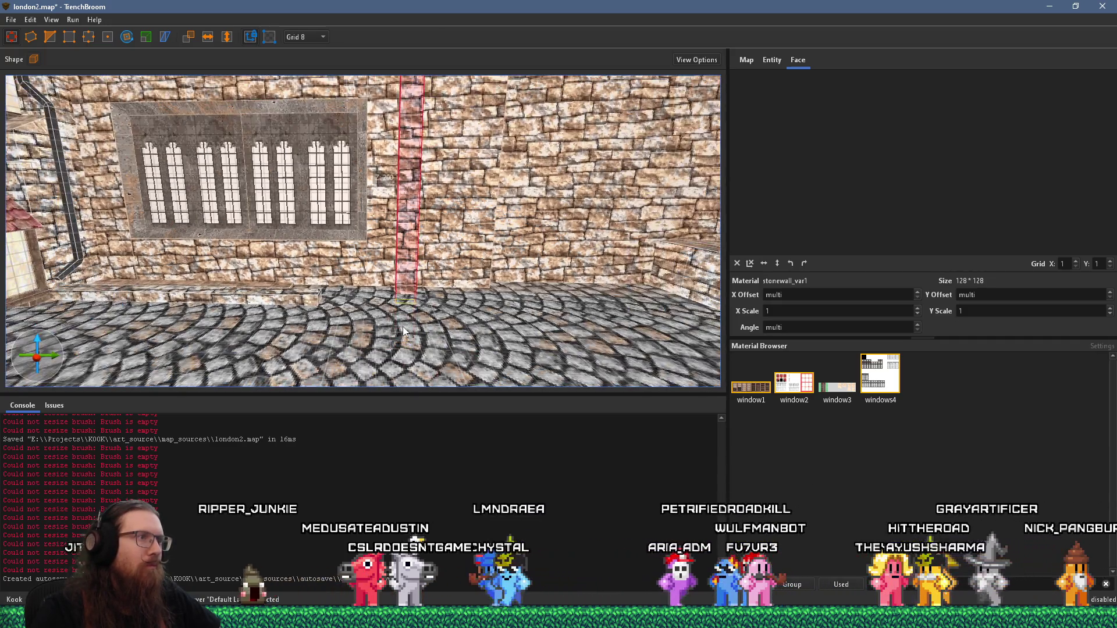
{"action": "scroll", "coordinate": [404, 295], "scroll_direction": "up", "scroll_amount": 3}
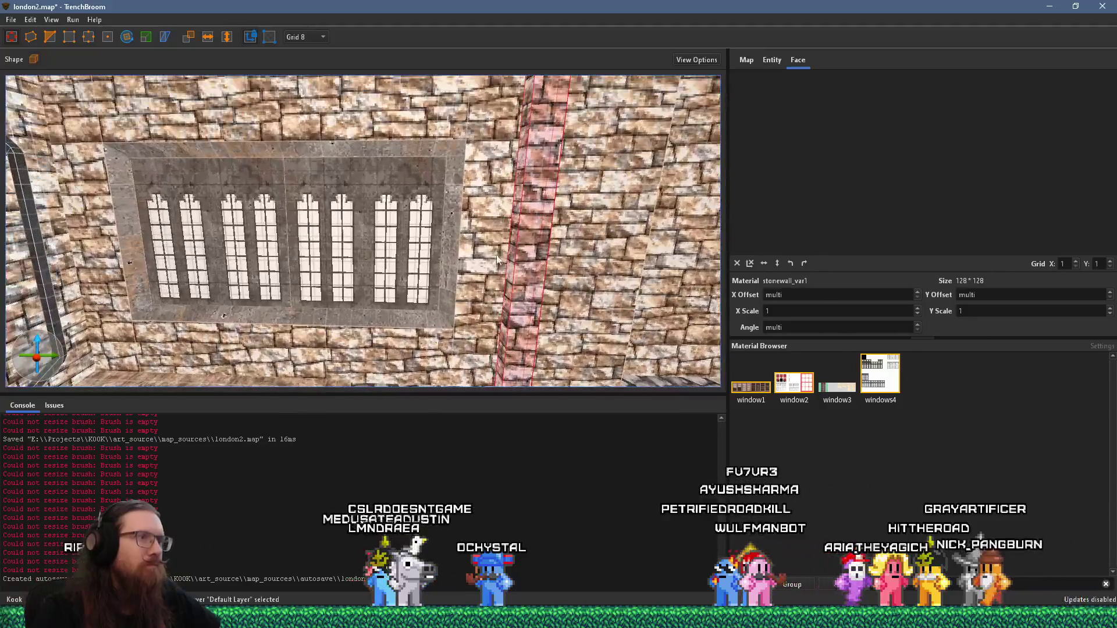
Select the pilaster's faces and compare it against the reference photo
{"action": "left_click", "coordinate": [519, 268], "text": "shift"}
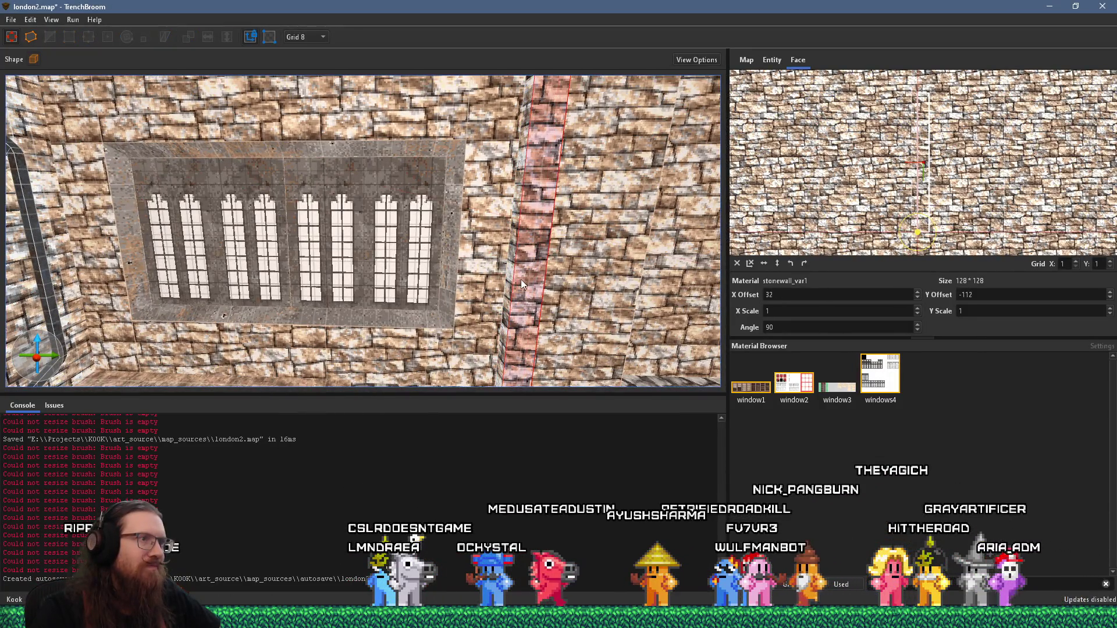
{"action": "left_click_drag", "start_coordinate": [521, 280], "coordinate": [446, 221]}
{"action": "left_click", "coordinate": [476, 263], "text": "shift"}
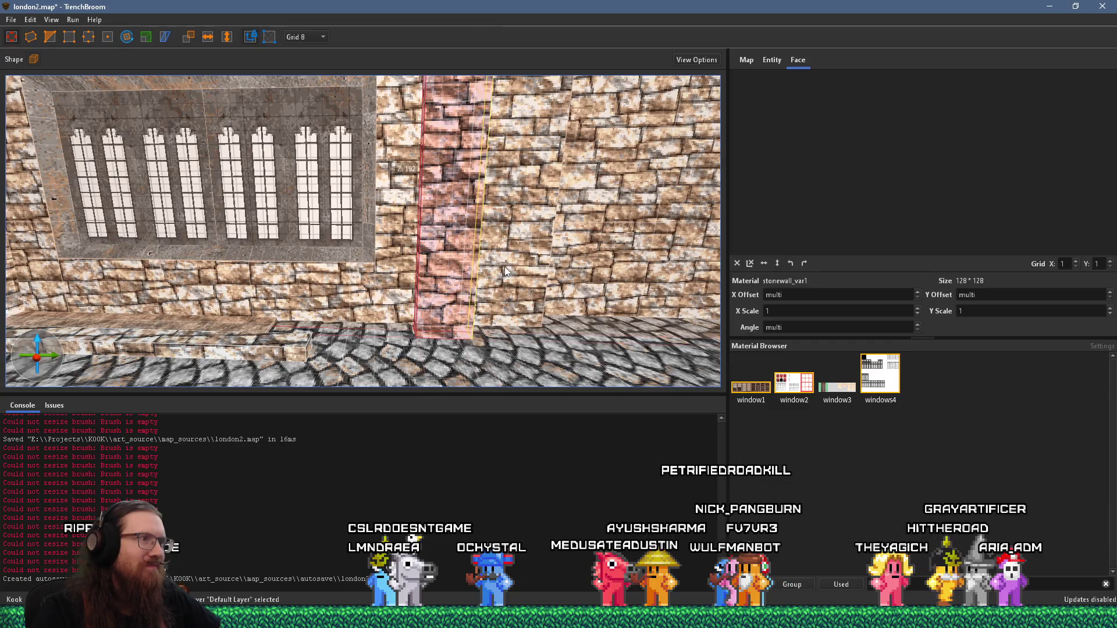
{"action": "scroll", "coordinate": [504, 267], "scroll_direction": "up", "scroll_amount": 3}
{"action": "key", "text": "alt+Tab"}
{"action": "left_click_drag", "start_coordinate": [513, 285], "coordinate": [382, 308]}
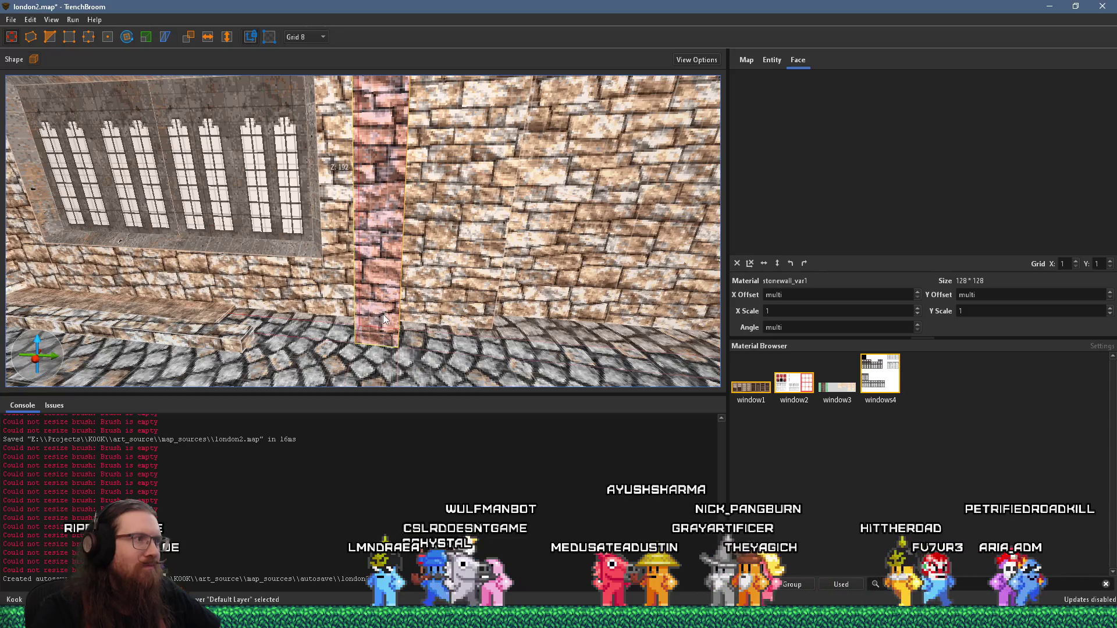
{"action": "key", "text": "alt+Tab"}
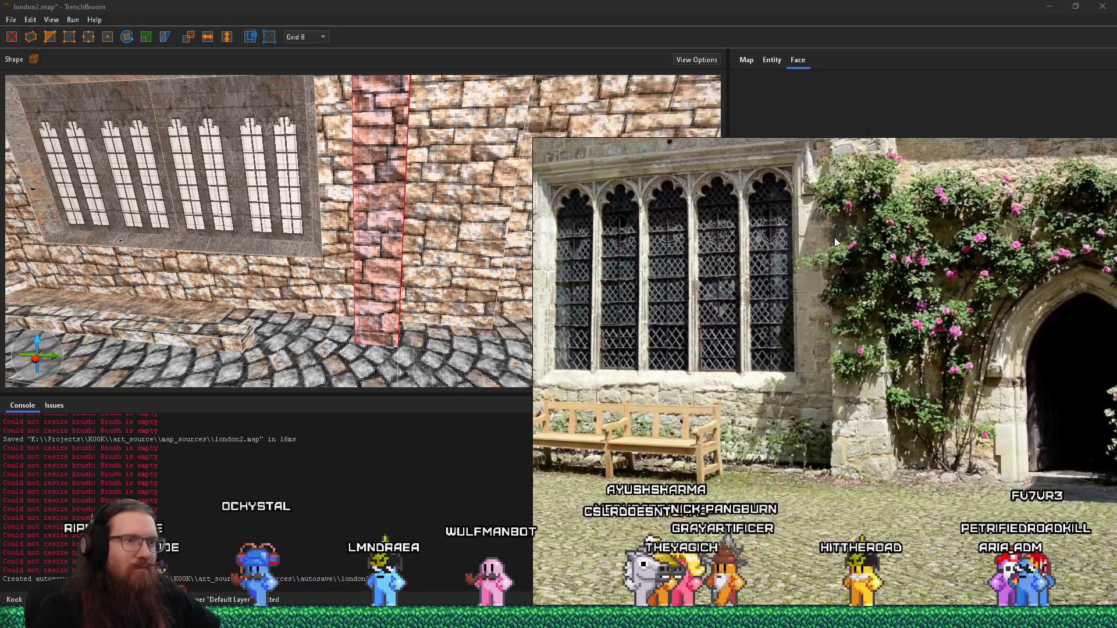
{"action": "key", "text": "alt+Tab"}
Select the vertical pilaster rather than the floor-edge trim and bring its top into view
{"action": "mouse_move", "coordinate": [587, 338]}
{"action": "left_mouse_down"}
{"action": "mouse_move", "coordinate": [445, 331]}
{"action": "mouse_move", "coordinate": [514, 346]}
{"action": "left_mouse_up"}
{"action": "left_click", "coordinate": [438, 346]}
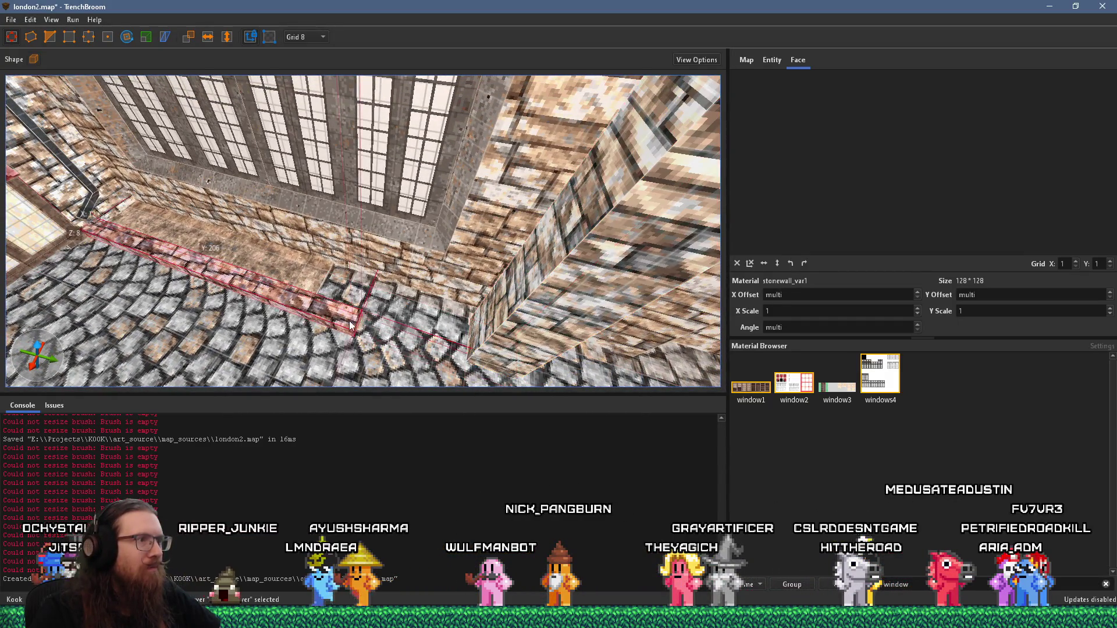
{"action": "left_click", "coordinate": [474, 356]}
{"action": "mouse_move", "coordinate": [474, 357]}
{"action": "left_mouse_down"}
{"action": "mouse_move", "coordinate": [522, 335]}
{"action": "mouse_move", "coordinate": [521, 356]}
{"action": "mouse_move", "coordinate": [482, 329]}
{"action": "mouse_move", "coordinate": [477, 285]}
{"action": "mouse_move", "coordinate": [425, 344]}
{"action": "mouse_move", "coordinate": [348, 308]}
{"action": "mouse_move", "coordinate": [367, 186]}
{"action": "mouse_move", "coordinate": [302, 233]}
{"action": "left_mouse_up"}
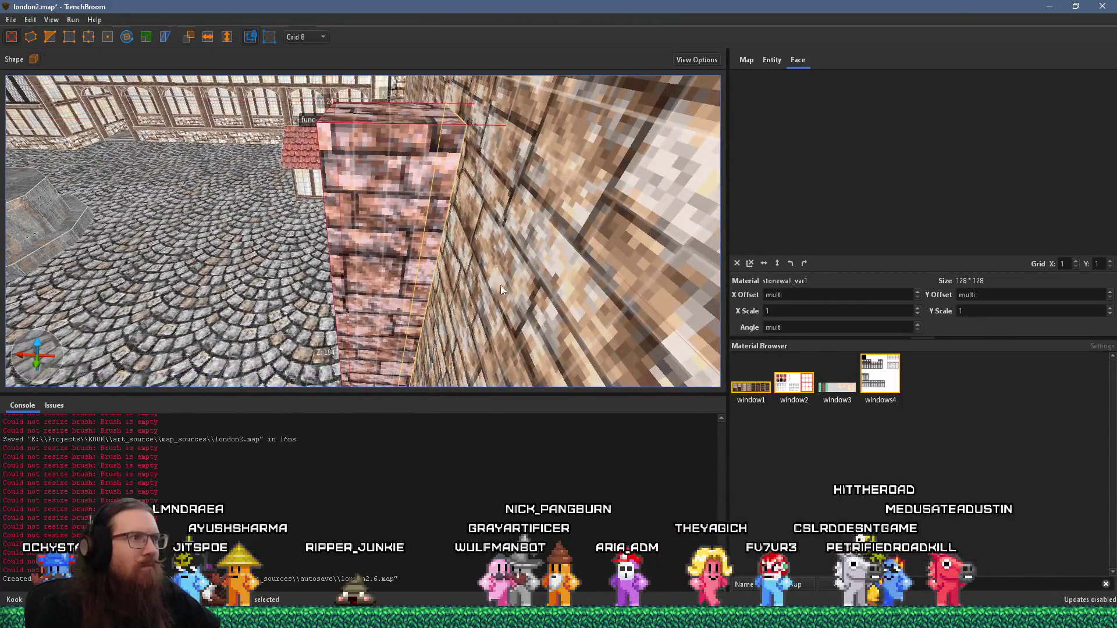
{"action": "left_click_drag", "start_coordinate": [521, 287], "coordinate": [471, 273]}
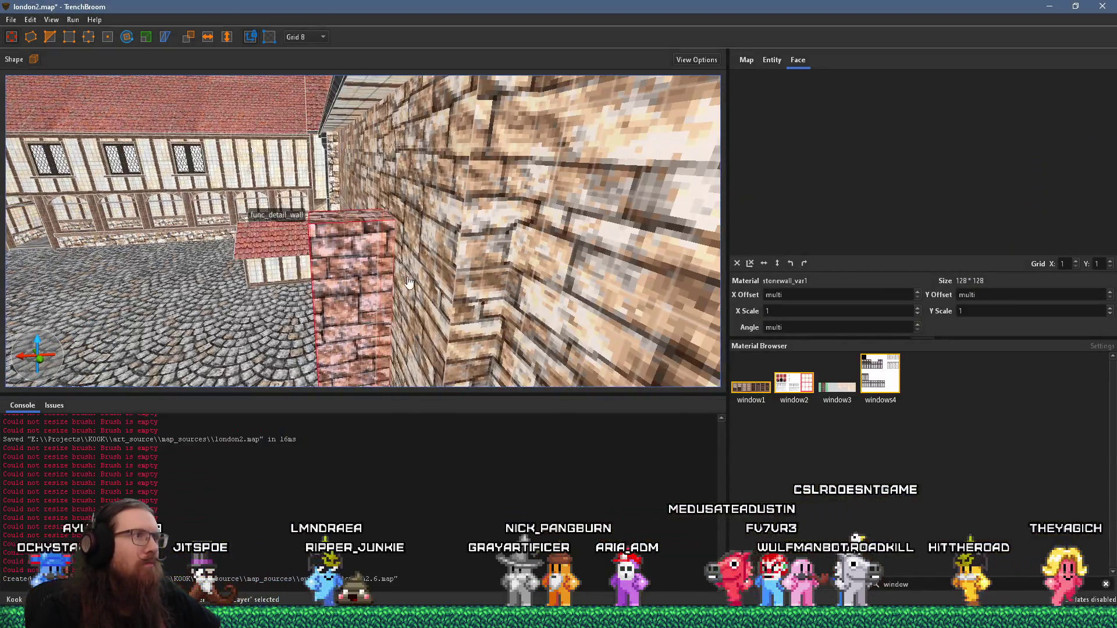
Cut a sloped diagonal top onto the pilaster with a two-point clip
{"action": "key", "text": "Delete"}
{"action": "key", "text": "ctrl+z"}
{"action": "key", "text": "c"}
{"action": "left_click", "coordinate": [352, 267]}
{"action": "left_click", "coordinate": [358, 260]}
{"action": "key", "text": "Escape"}
{"action": "key", "text": "Escape"}
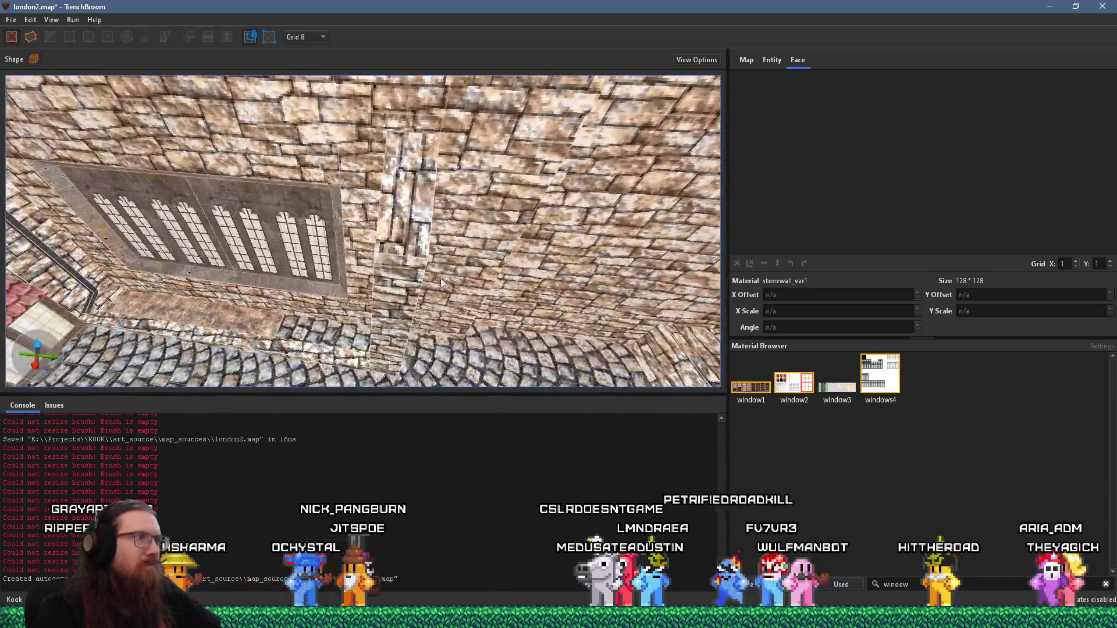
Copy the grey concrete conc_c01_gry2 from the window trim onto the pilaster's sloped top
{"action": "left_click", "coordinate": [418, 236], "text": "shift"}
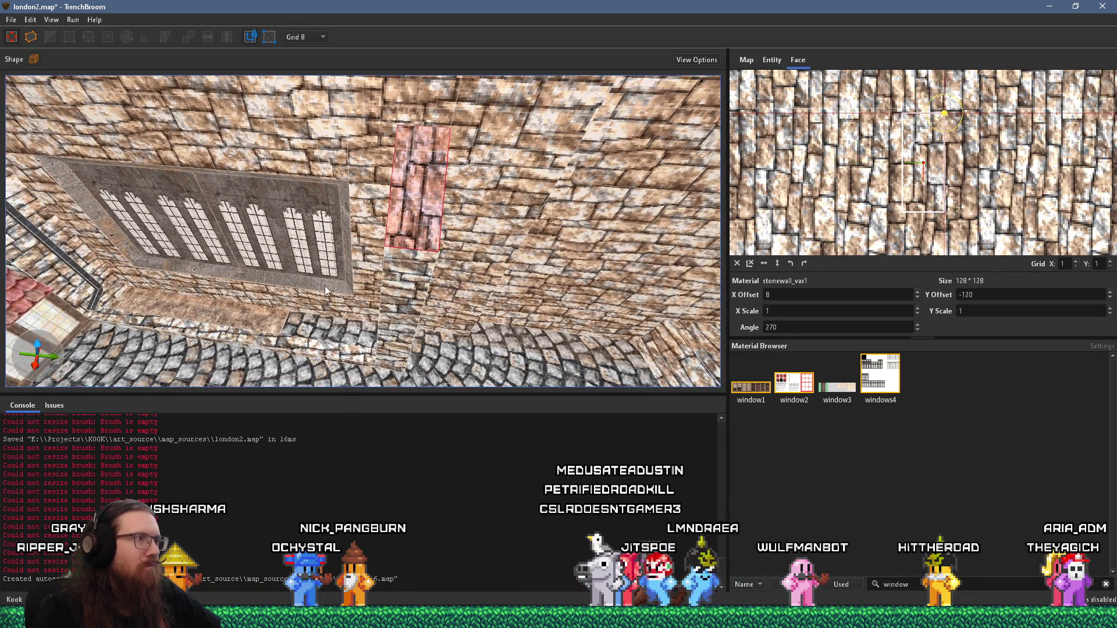
{"action": "left_click", "coordinate": [325, 286], "text": "shift"}
{"action": "left_click", "coordinate": [441, 193], "text": "alt+shift"}
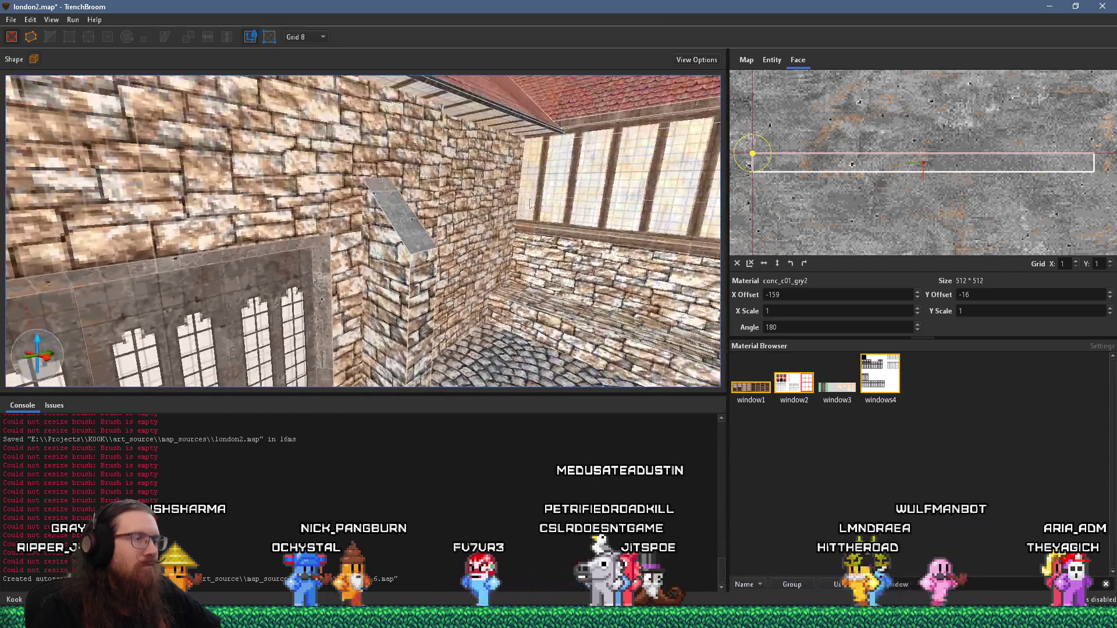
{"action": "key", "text": "Escape"}
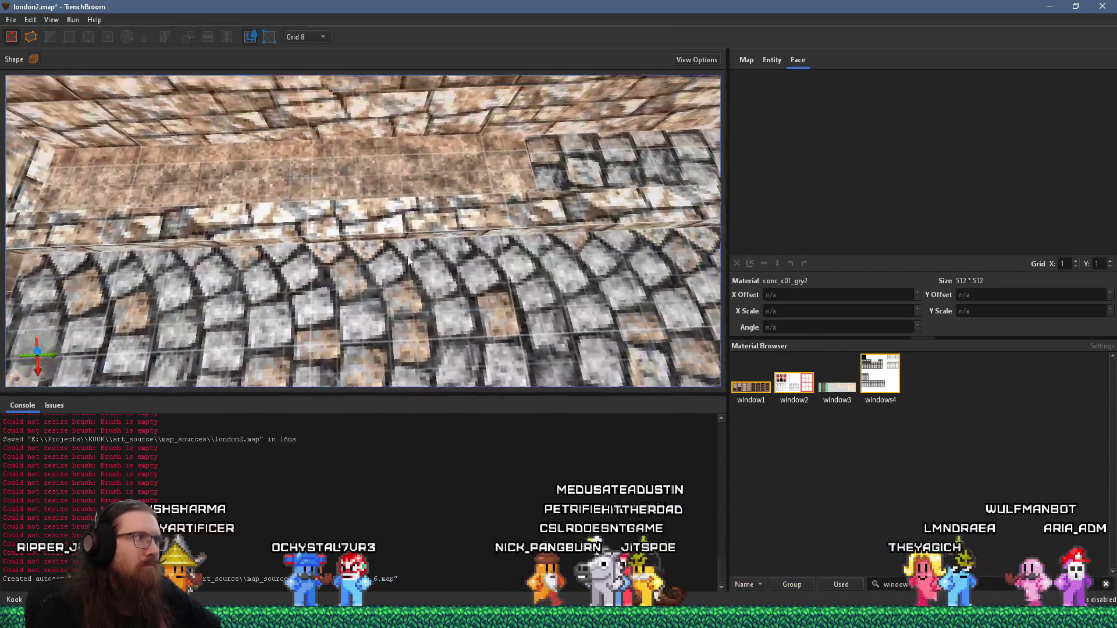
Inspect a floor strip face, then level the view across the wall corner
{"action": "left_click", "coordinate": [388, 197], "text": "shift"}
{"action": "mouse_move", "coordinate": [387, 198]}
{"action": "left_mouse_down"}
{"action": "mouse_move", "coordinate": [477, 70]}
{"action": "mouse_move", "coordinate": [365, 117]}
{"action": "left_mouse_up"}
{"action": "key", "text": "Escape"}
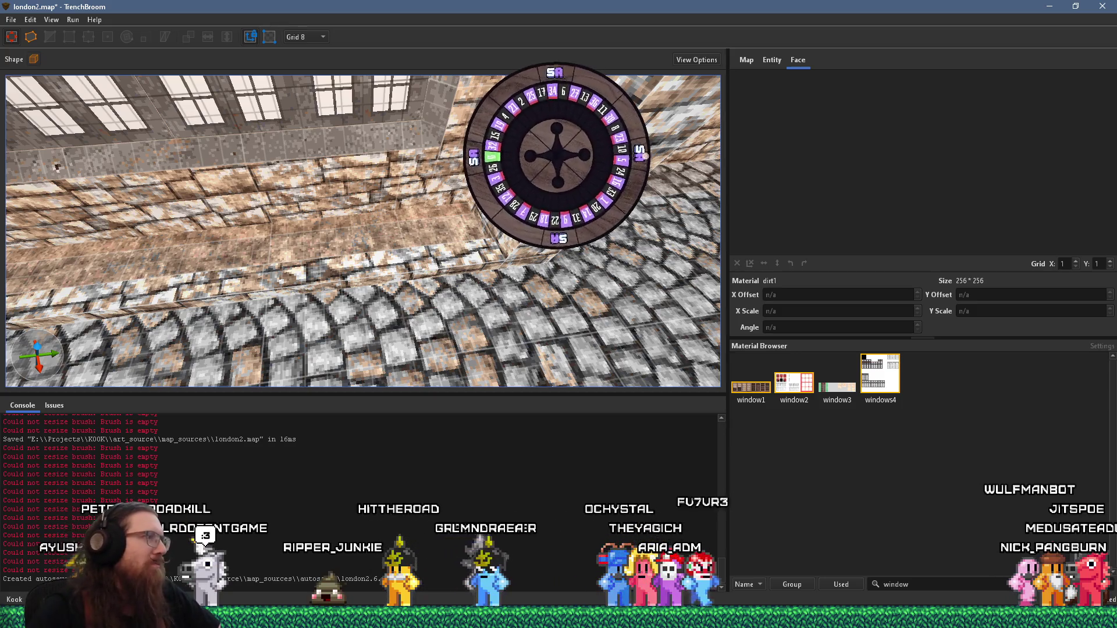
{"action": "mouse_move", "coordinate": [295, 334]}
{"action": "left_mouse_down"}
{"action": "mouse_move", "coordinate": [453, 273]}
{"action": "mouse_move", "coordinate": [383, 195]}
{"action": "mouse_move", "coordinate": [389, 230]}
{"action": "left_mouse_up"}
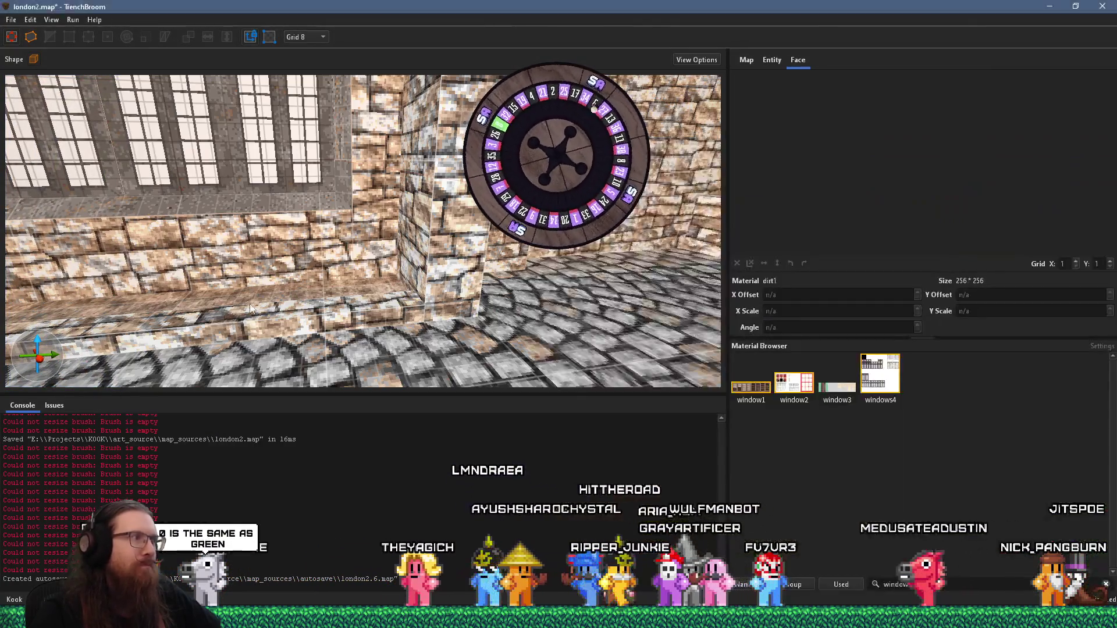
{"action": "mouse_move", "coordinate": [347, 365]}
{"action": "left_mouse_down"}
{"action": "mouse_move", "coordinate": [291, 296]}
{"action": "mouse_move", "coordinate": [217, 296]}
{"action": "mouse_move", "coordinate": [348, 297]}
{"action": "mouse_move", "coordinate": [422, 276]}
{"action": "mouse_move", "coordinate": [581, 266]}
{"action": "left_mouse_up"}
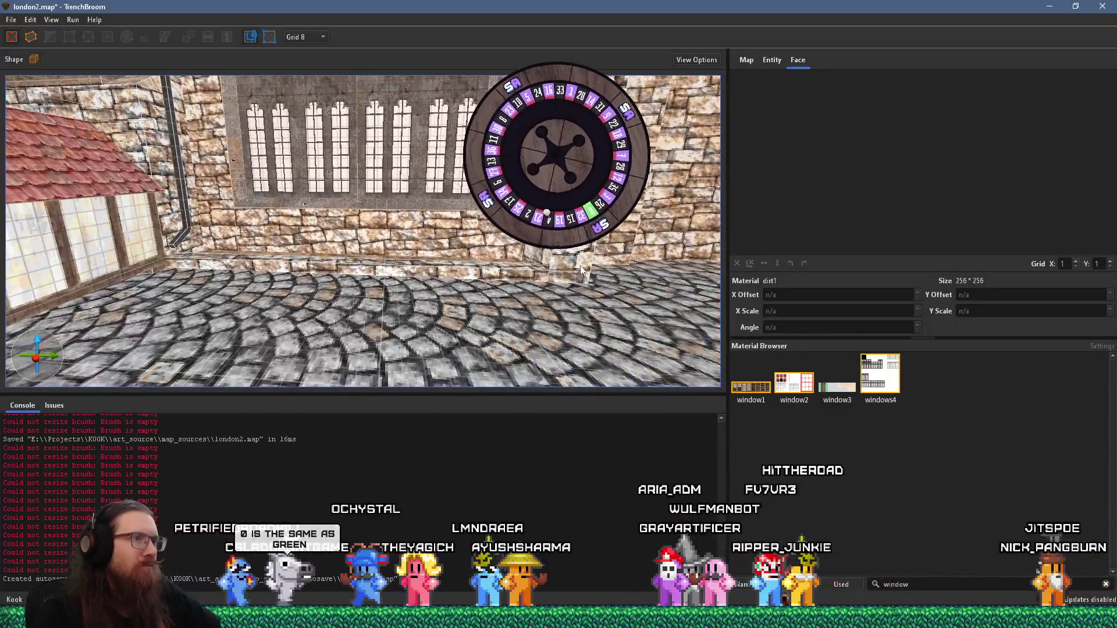
Check the stone wall face and the long base ledge's faces in the Face panel
{"action": "left_click", "coordinate": [556, 273], "text": "shift"}
{"action": "left_click", "coordinate": [519, 273], "text": "shift"}
{"action": "mouse_move", "coordinate": [507, 281]}
{"action": "left_mouse_down"}
{"action": "mouse_move", "coordinate": [425, 348]}
{"action": "mouse_move", "coordinate": [432, 322]}
{"action": "mouse_move", "coordinate": [351, 201]}
{"action": "left_mouse_up"}
{"action": "left_click", "coordinate": [425, 347], "text": "shift"}
{"action": "mouse_move", "coordinate": [287, 227]}
{"action": "left_mouse_down"}
{"action": "mouse_move", "coordinate": [537, 270]}
{"action": "mouse_move", "coordinate": [418, 266]}
{"action": "mouse_move", "coordinate": [276, 323]}
{"action": "left_mouse_up"}
{"action": "key", "text": "Escape"}
Select the wall brush beside the pilaster and the central wall face, then undo that selection
{"action": "left_click", "coordinate": [386, 298]}
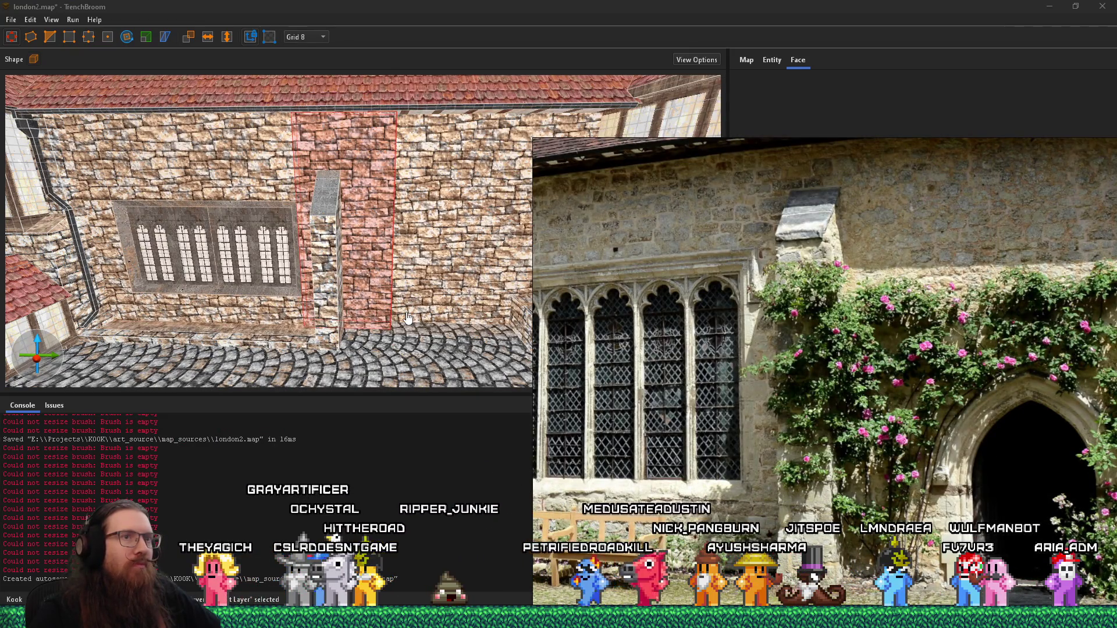
{"action": "scroll", "coordinate": [407, 317], "scroll_direction": "up", "scroll_amount": 5}
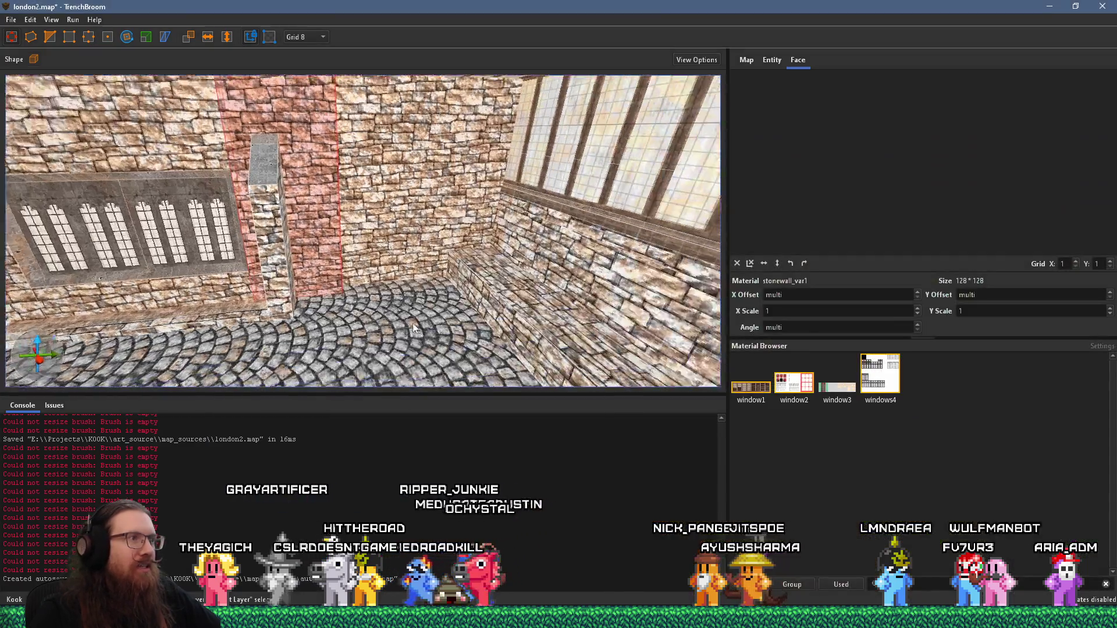
{"action": "scroll", "coordinate": [387, 323], "scroll_direction": "up", "scroll_amount": 1}
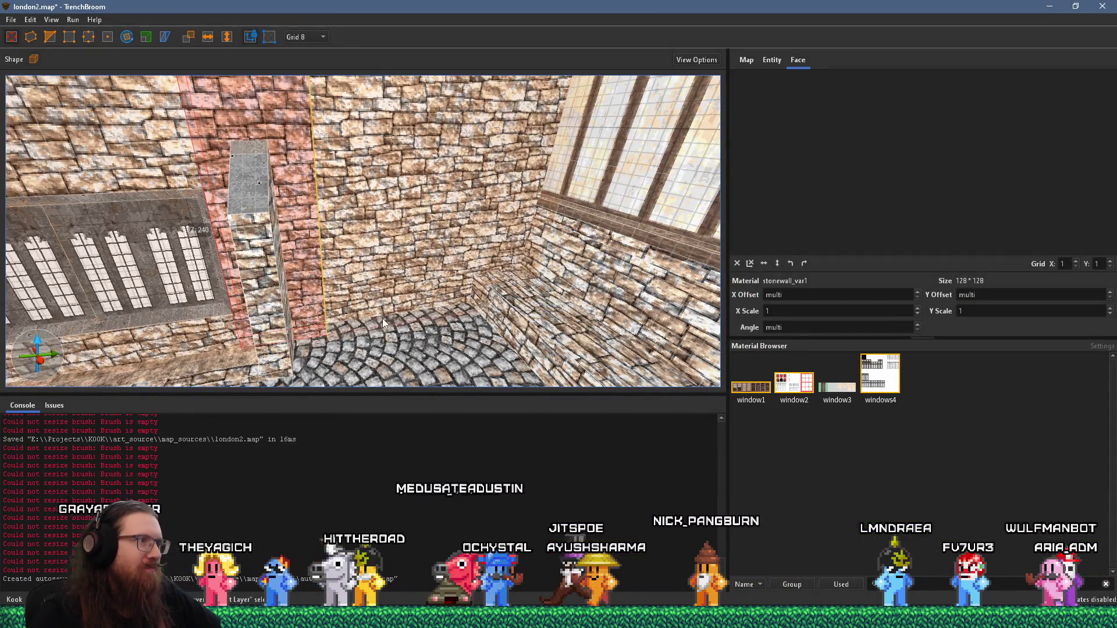
{"action": "mouse_move", "coordinate": [376, 321]}
{"action": "left_mouse_down"}
{"action": "mouse_move", "coordinate": [367, 333]}
{"action": "mouse_move", "coordinate": [289, 326]}
{"action": "left_mouse_up"}
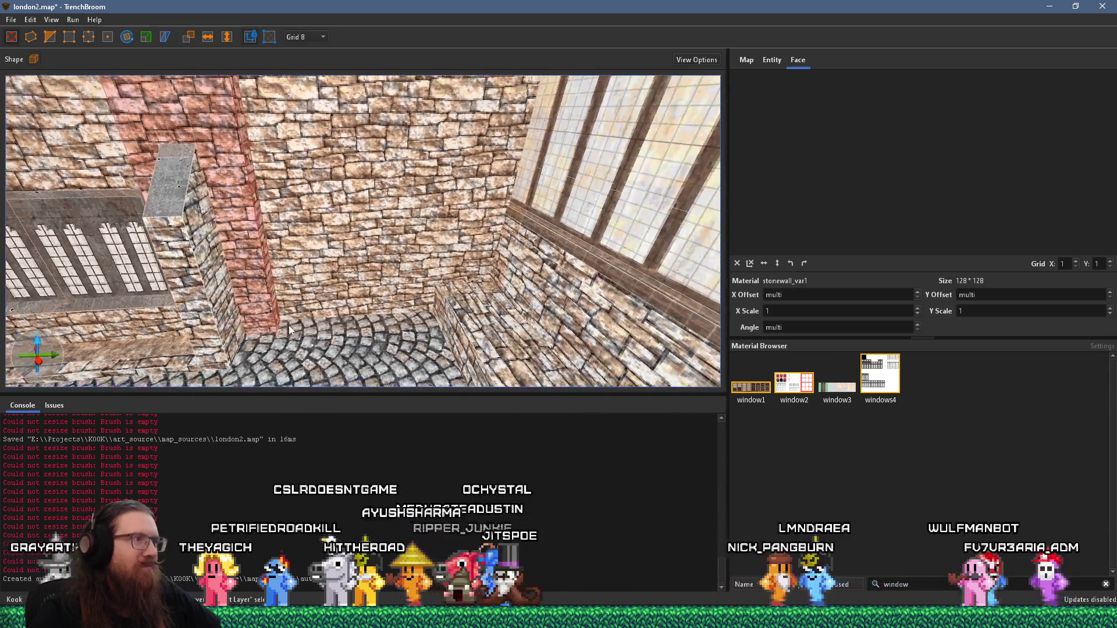
{"action": "left_click", "coordinate": [446, 308]}
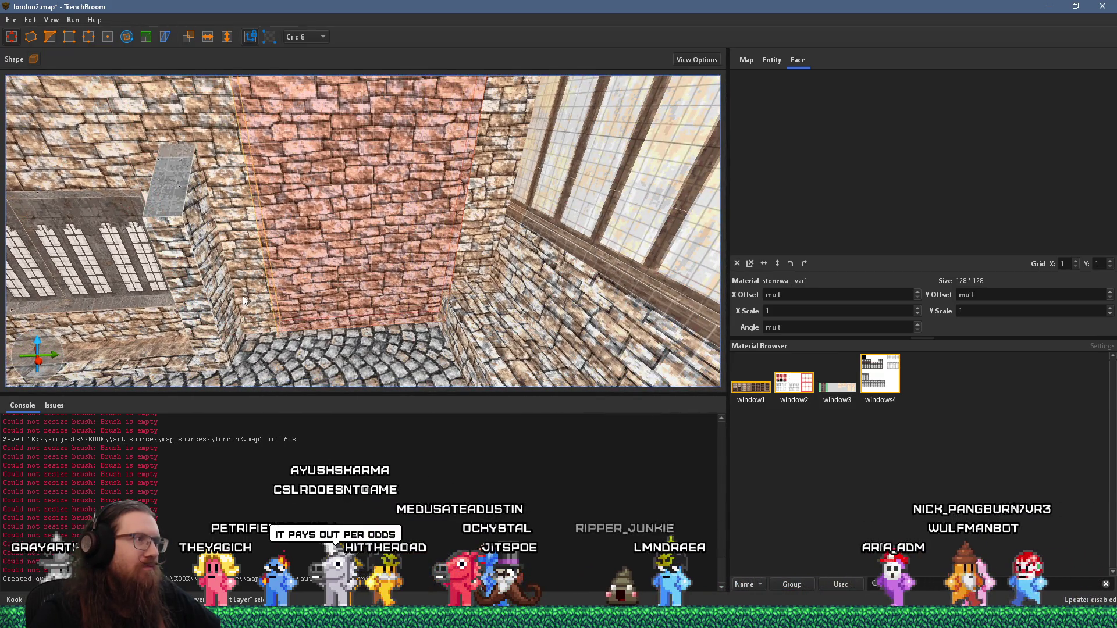
{"action": "key", "text": "ctrl+z"}
{"action": "scroll", "coordinate": [375, 294], "scroll_direction": "down", "scroll_amount": 5}
{"action": "scroll", "coordinate": [388, 306], "scroll_direction": "up", "scroll_amount": 3}
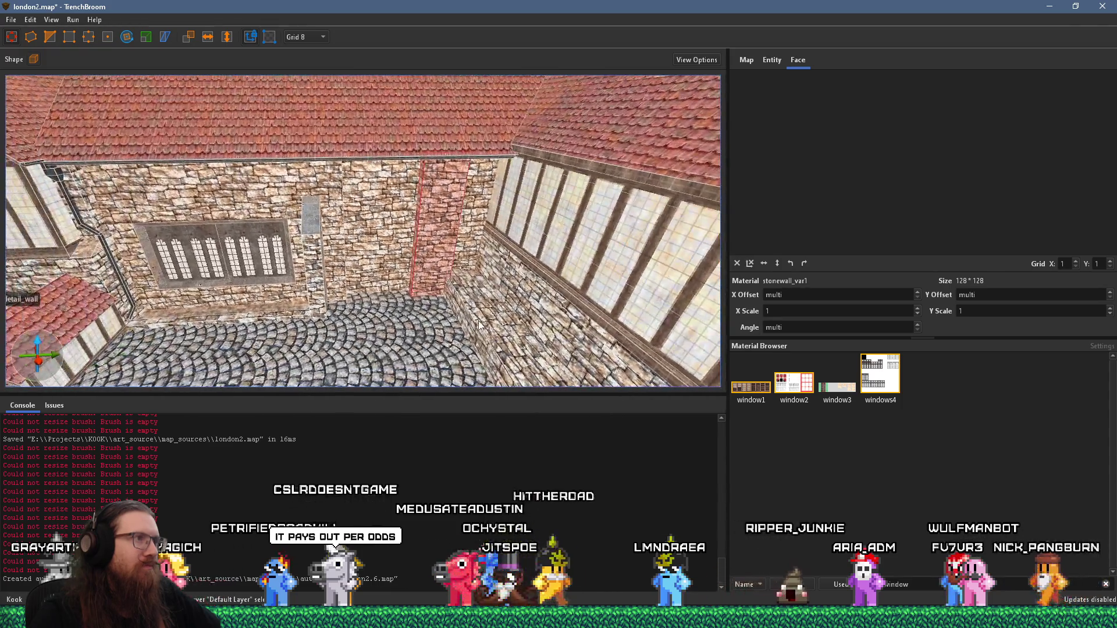
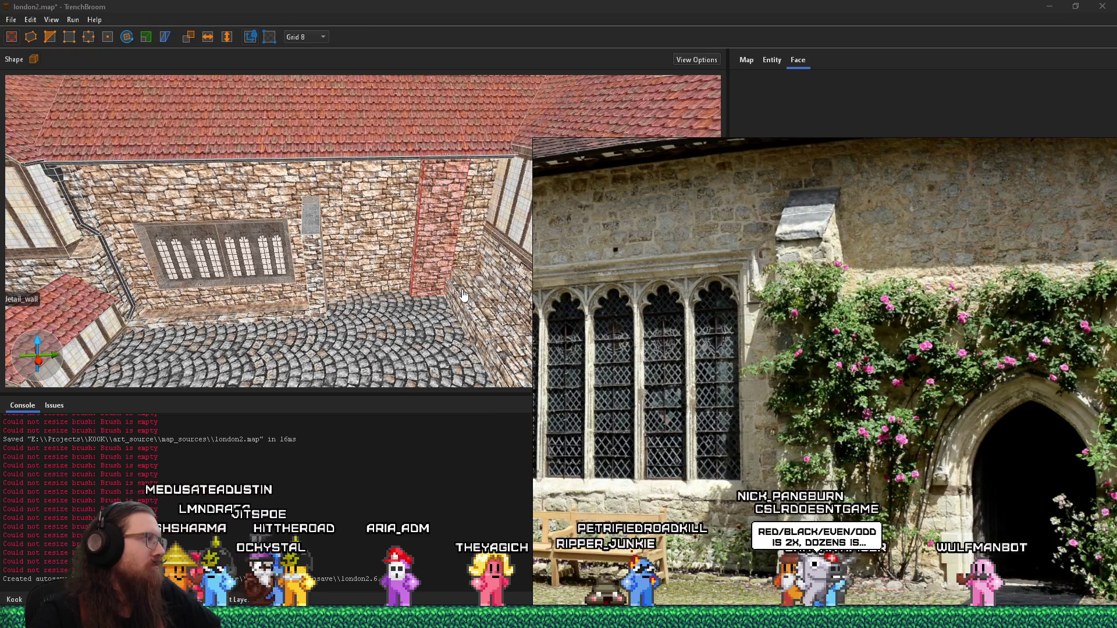
Zoom out on the reference photo, advance to the next one, then go back to the alley's 3D view
{"action": "scroll", "coordinate": [560, 313], "scroll_direction": "down", "scroll_amount": 5}
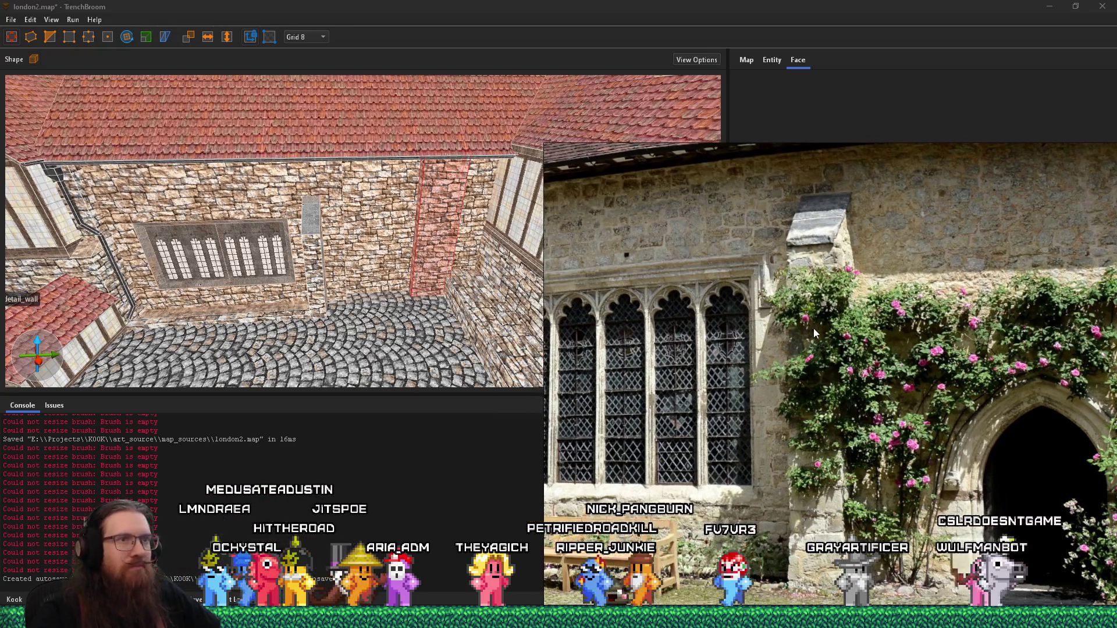
{"action": "scroll", "coordinate": [483, 307], "scroll_direction": "down", "scroll_amount": 8}
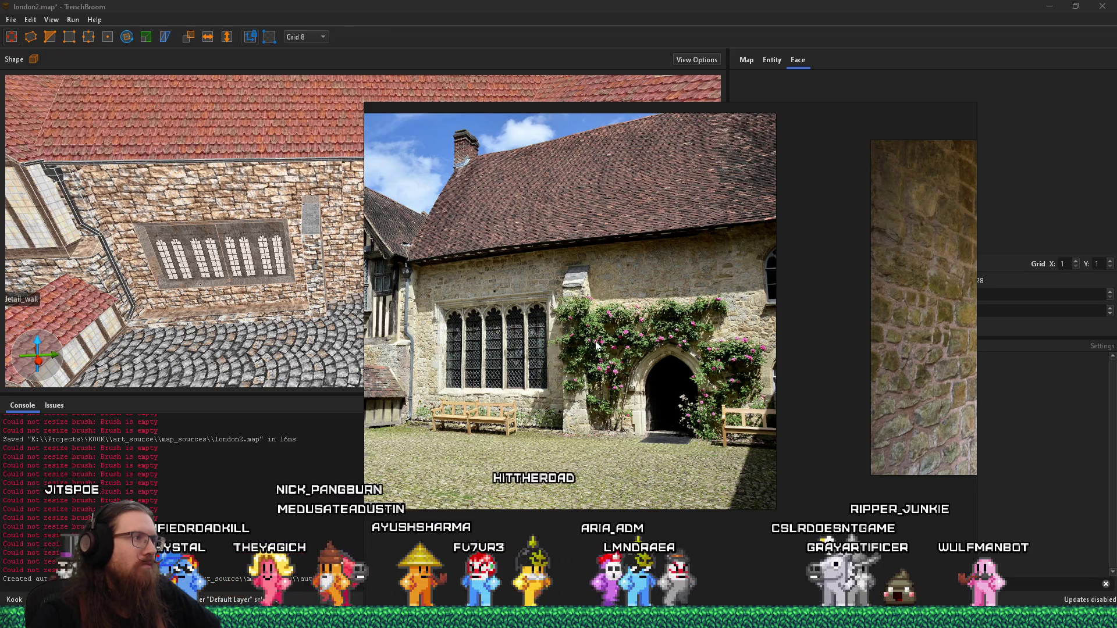
{"action": "key", "text": "Right"}
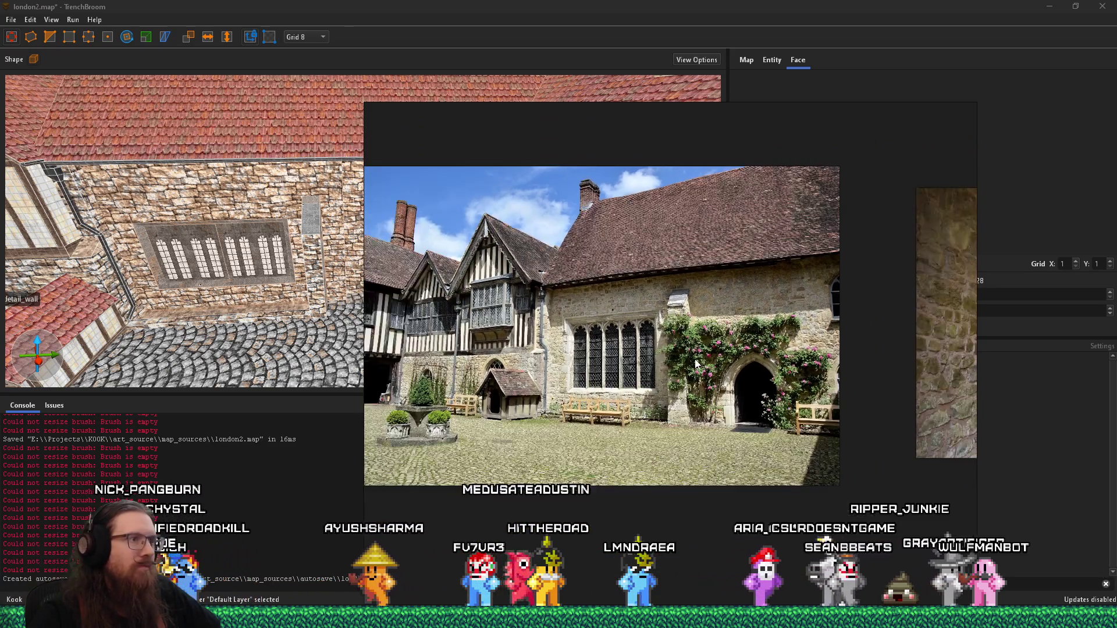
{"action": "left_click", "coordinate": [172, 334]}
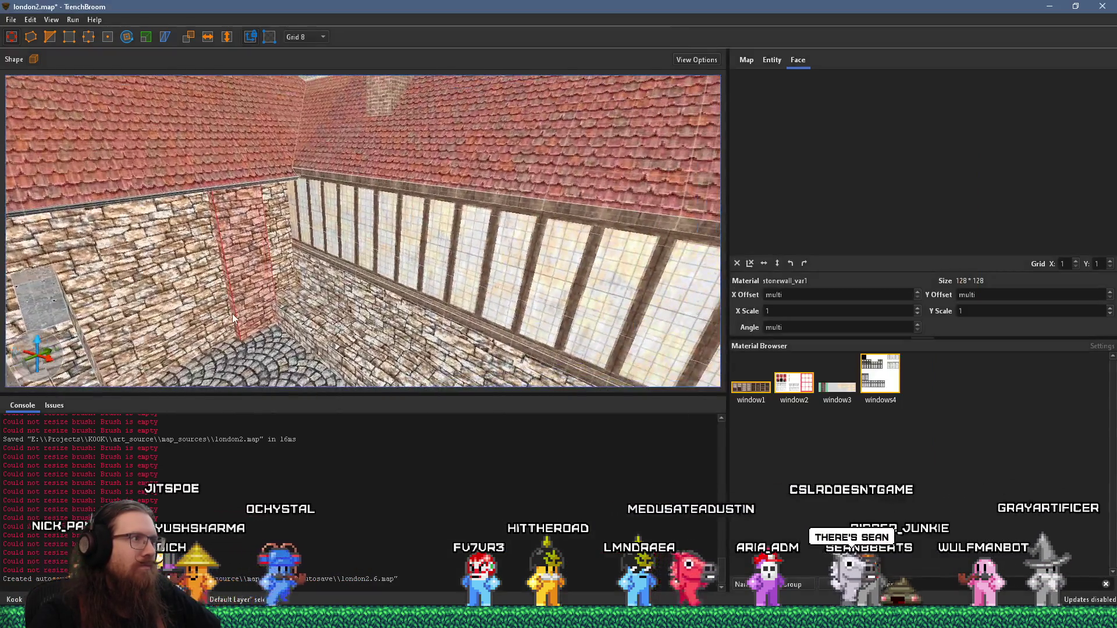
Sample the grey pillar's concrete material and compare the wall with the reference photo
{"action": "scroll", "coordinate": [366, 286], "scroll_direction": "up", "scroll_amount": 5}
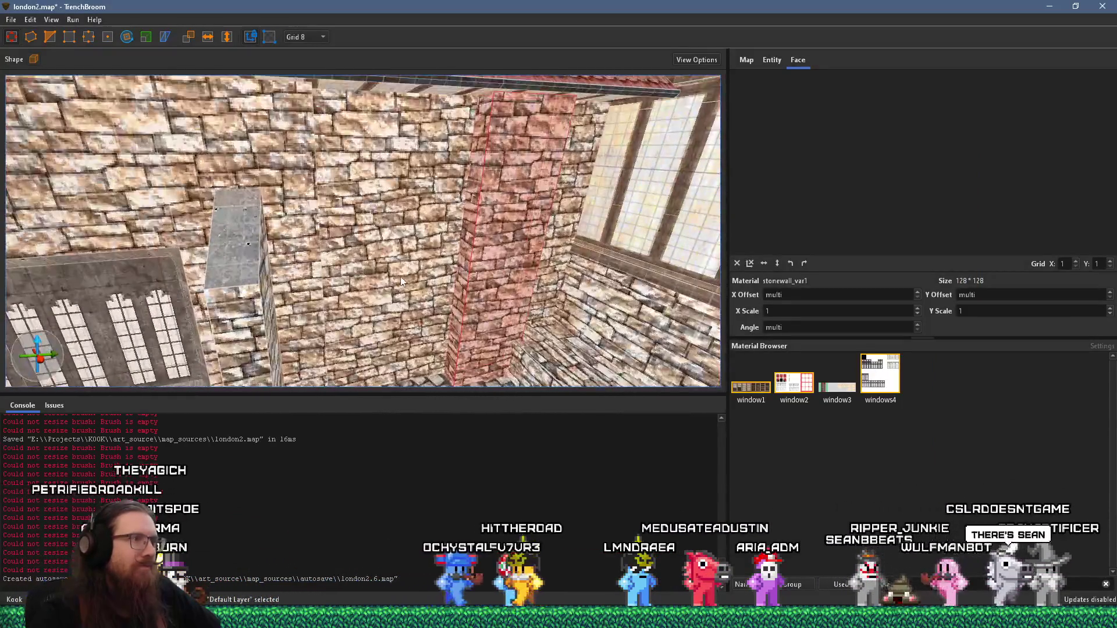
{"action": "scroll", "coordinate": [386, 291], "scroll_direction": "up", "scroll_amount": 5}
{"action": "key", "text": "Escape"}
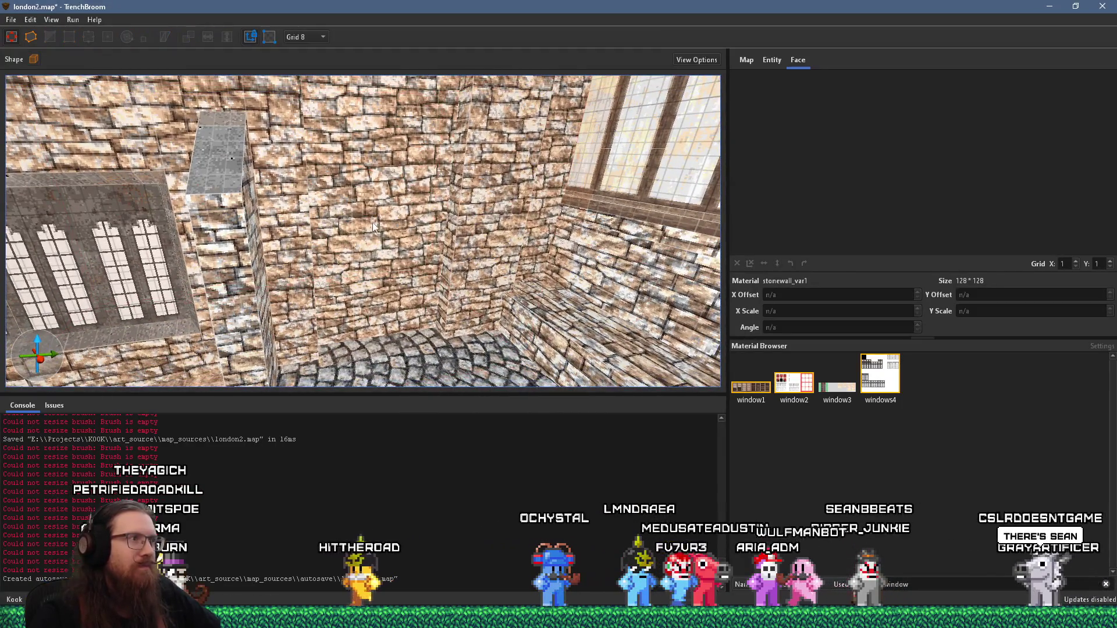
{"action": "left_click", "coordinate": [211, 178], "text": "shift"}
{"action": "key", "text": "Escape"}
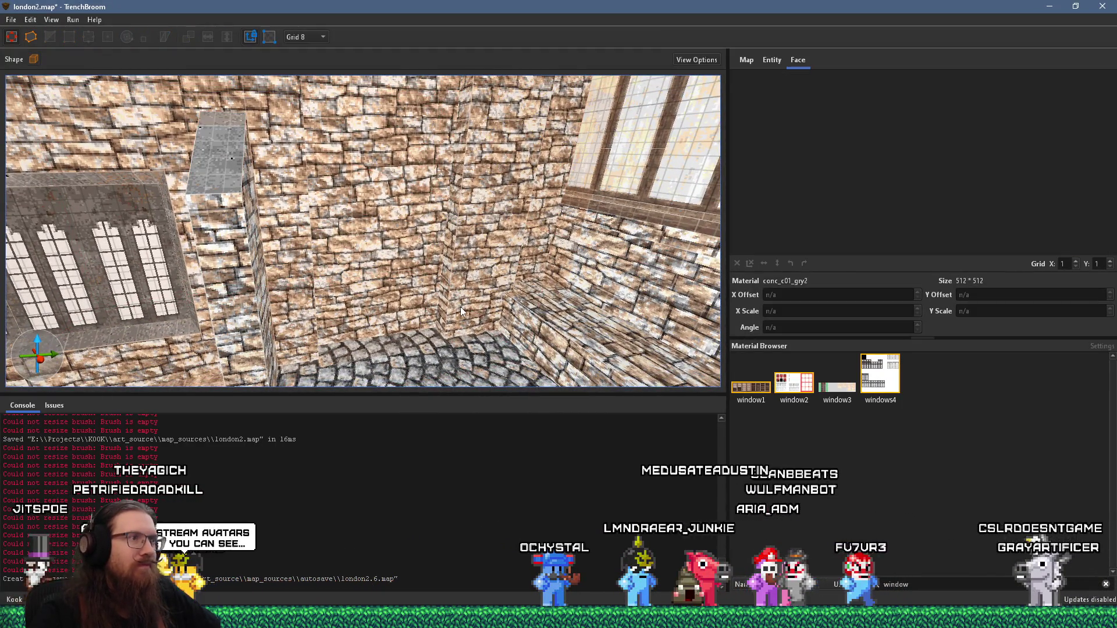
{"action": "scroll", "coordinate": [460, 306], "scroll_direction": "down", "scroll_amount": 5}
{"action": "key", "text": "alt+Tab"}
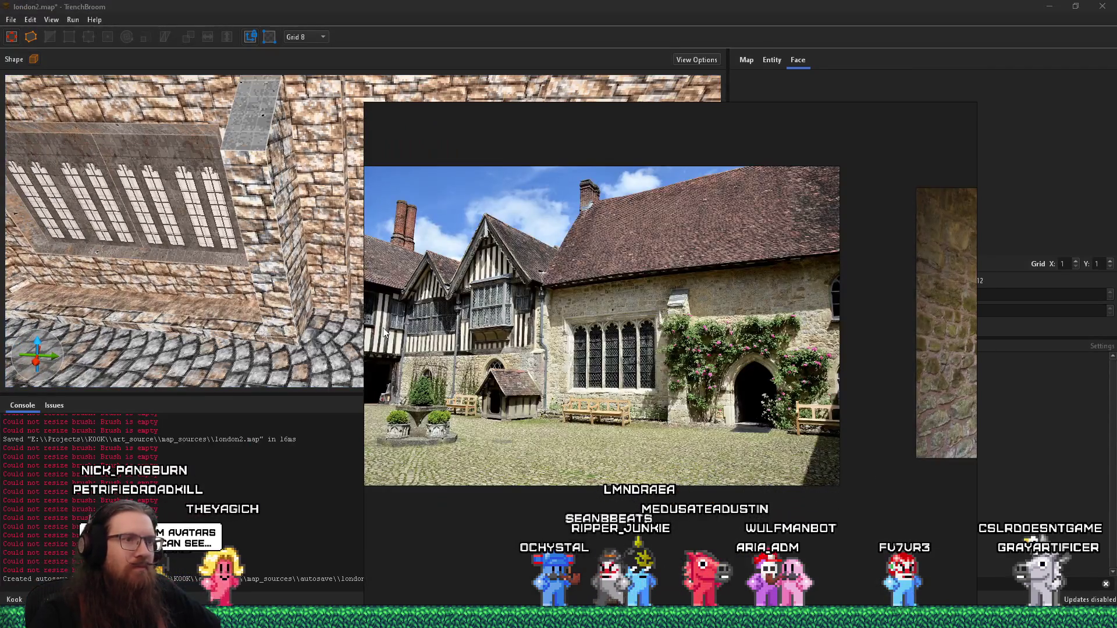
{"action": "key", "text": "alt+Tab"}
{"action": "scroll", "coordinate": [357, 348], "scroll_direction": "up", "scroll_amount": 5}
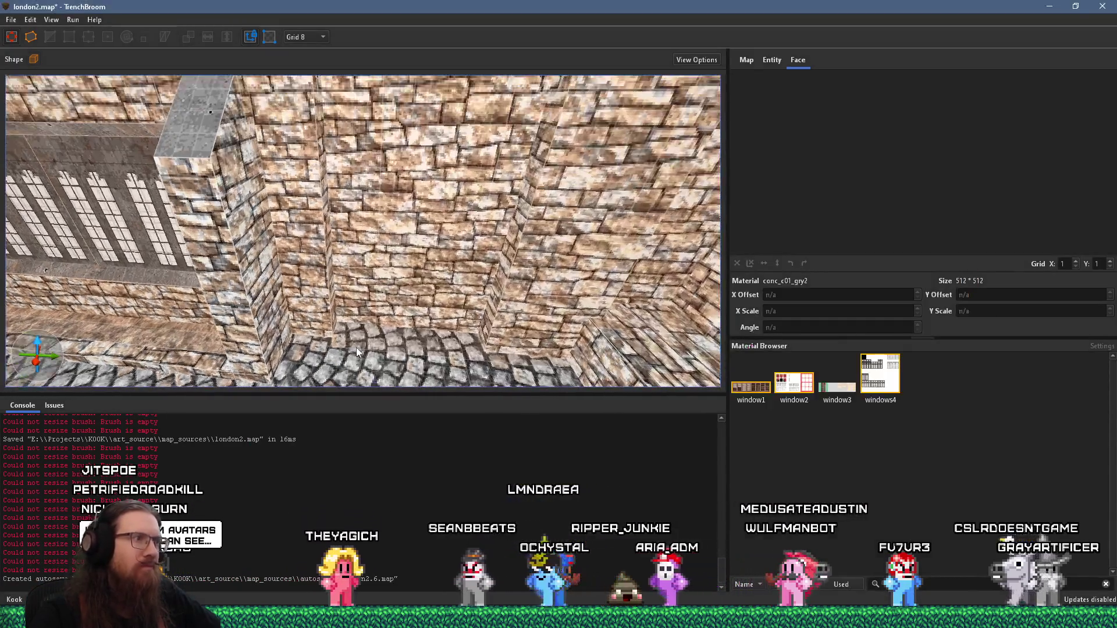
Paste a small 16×16×8 brush onto the cobbled floor beside the stone wall
{"action": "key", "text": "ctrl+v"}
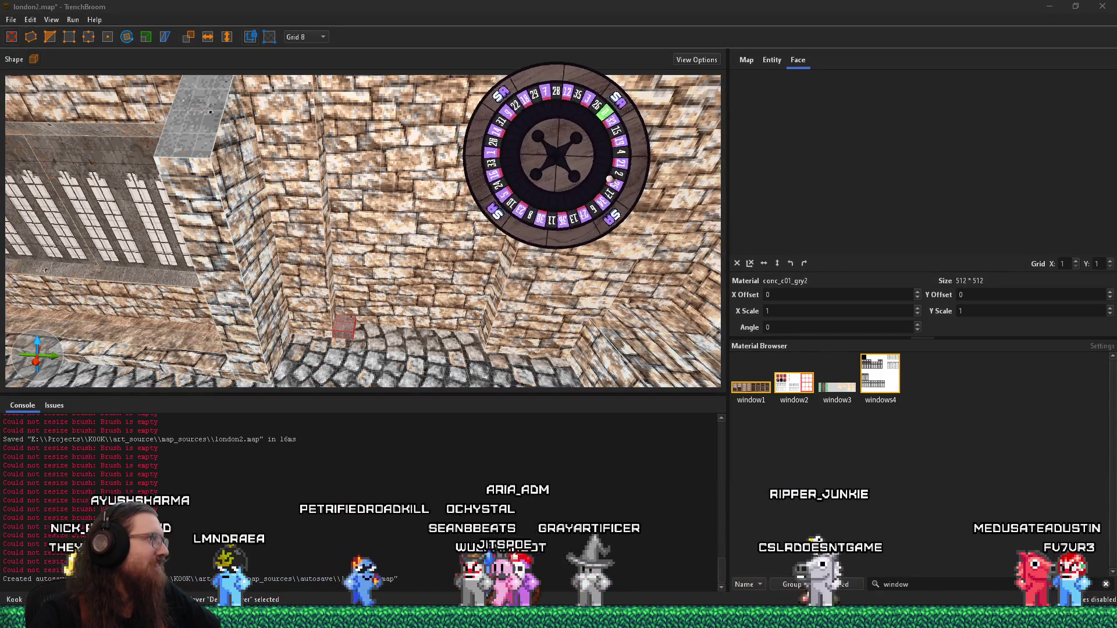
{"action": "mouse_move", "coordinate": [335, 341]}
{"action": "left_mouse_down"}
{"action": "mouse_move", "coordinate": [333, 294]}
{"action": "mouse_move", "coordinate": [343, 300]}
{"action": "left_mouse_up"}
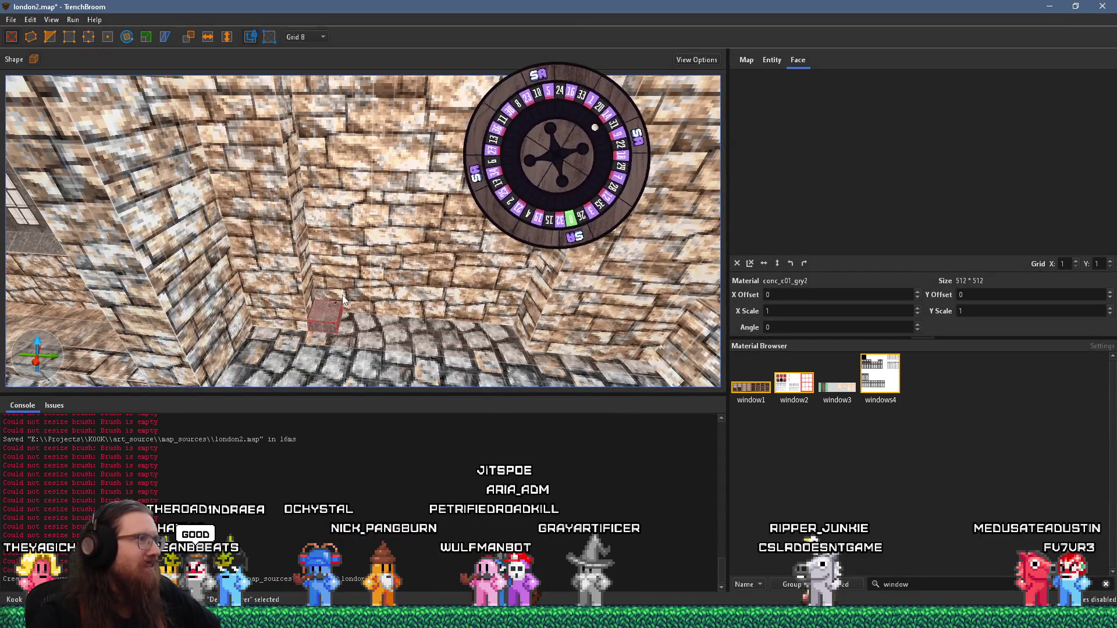
{"action": "key", "text": "alt+Tab"}
{"action": "key", "text": "alt+Tab"}
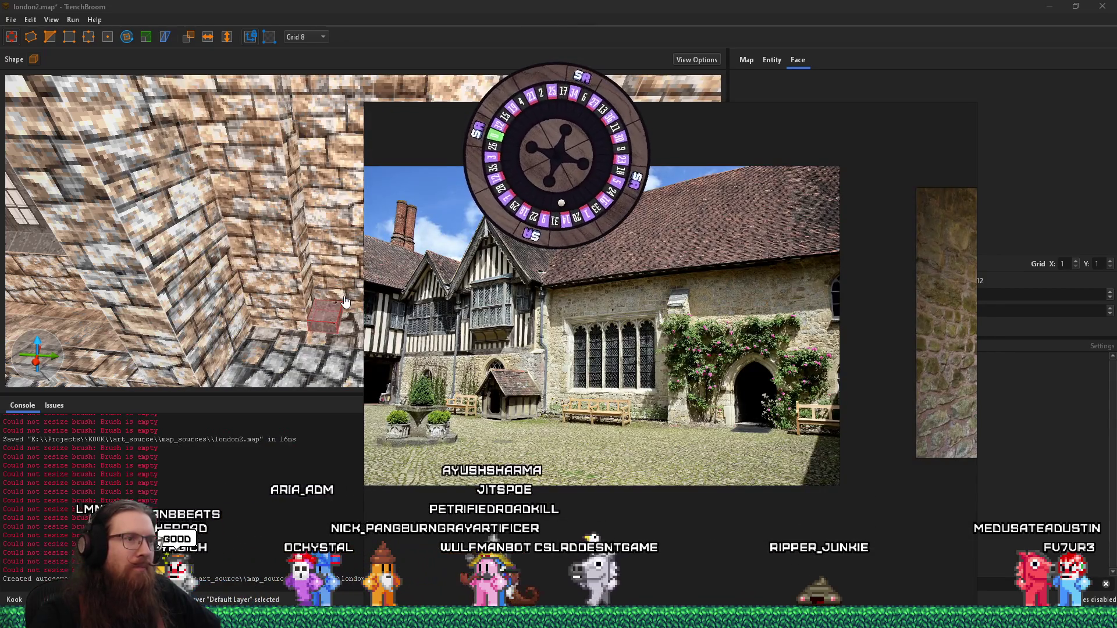
{"action": "left_click", "coordinate": [345, 301]}
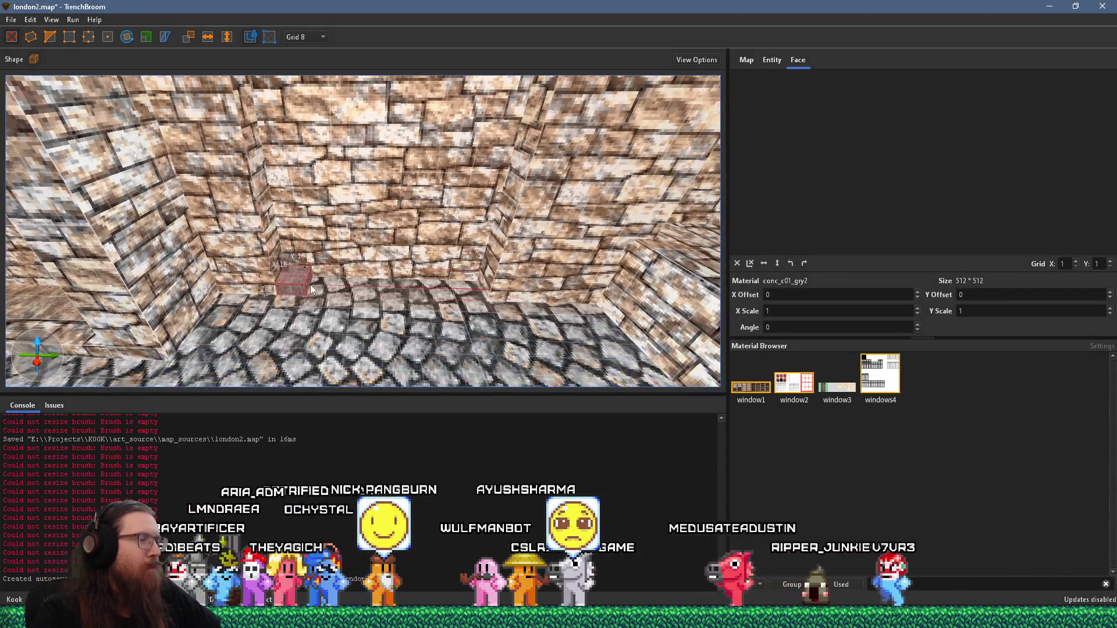
Stretch the brush's top face up to Z 88, checking the reference photo along the way
{"action": "left_click_drag", "start_coordinate": [299, 280], "coordinate": [278, 127]}
{"action": "key", "text": "alt+Tab"}
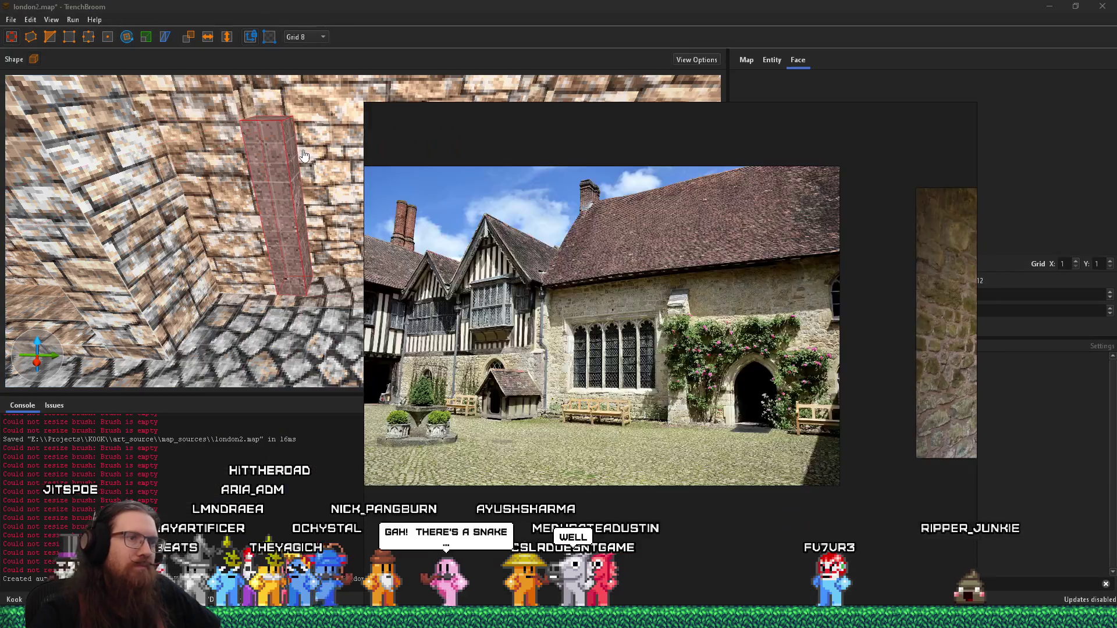
{"action": "key", "text": "alt+Tab"}
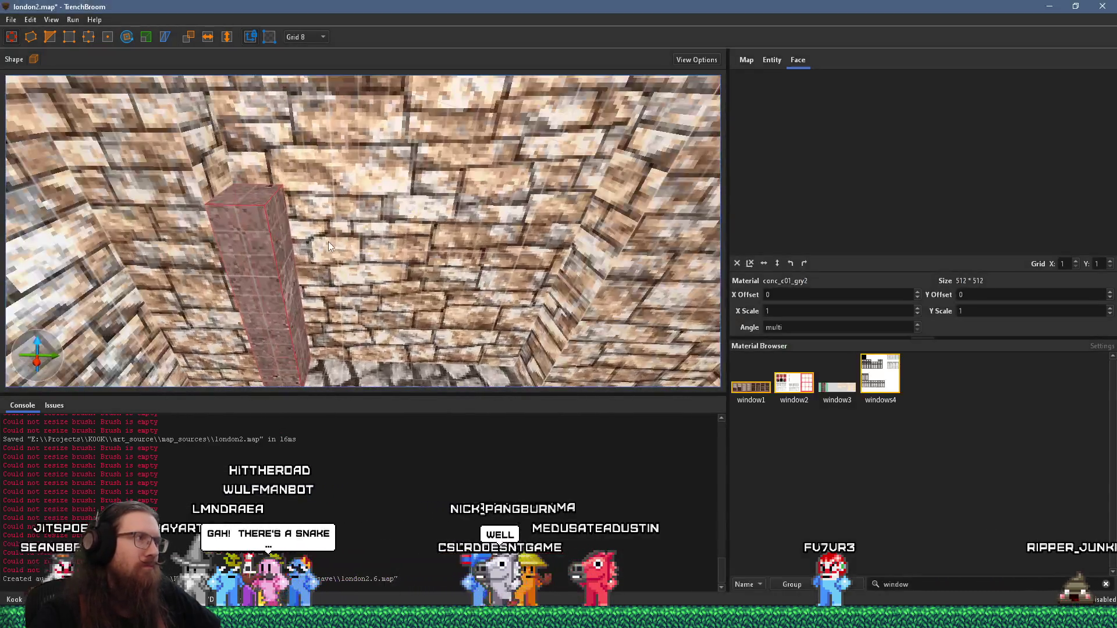
{"action": "key", "text": "alt+Tab"}
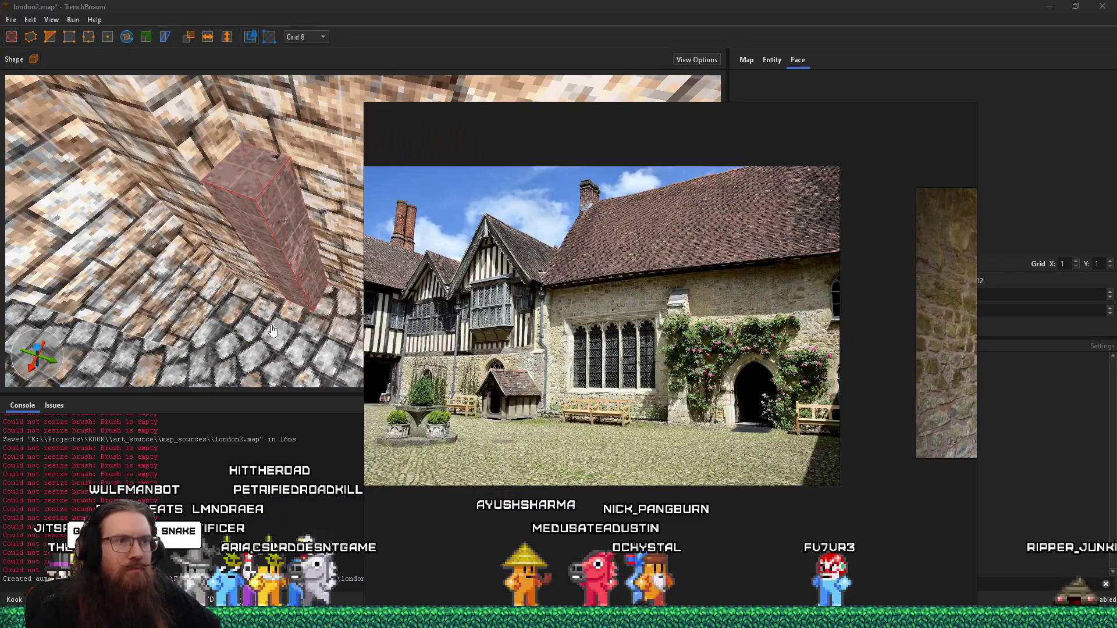
{"action": "key", "text": "alt+Tab"}
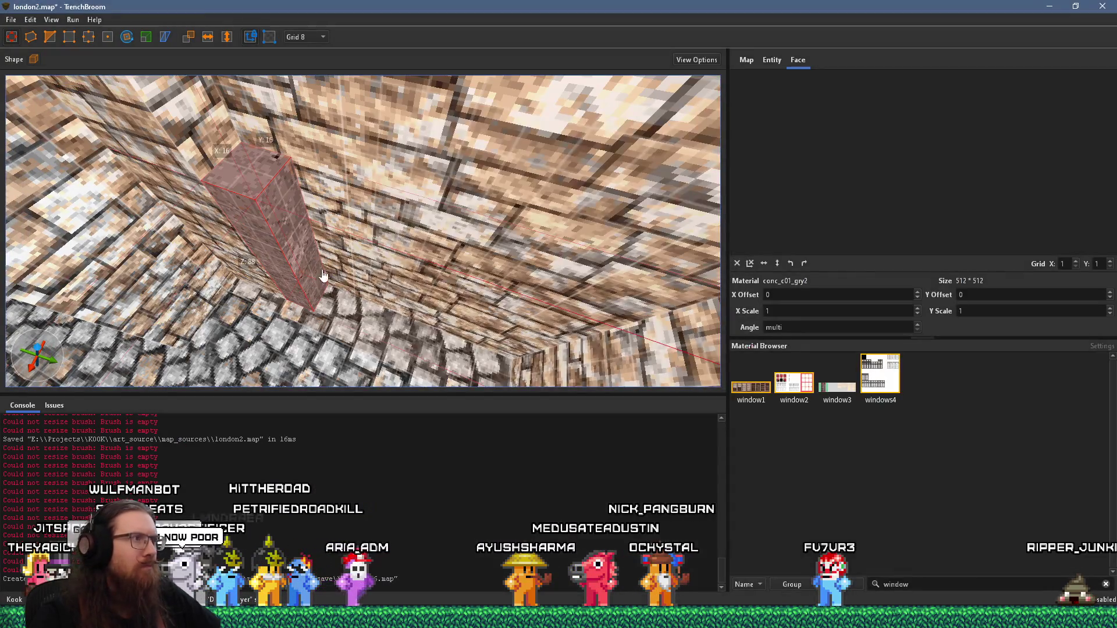
{"action": "left_click_drag", "start_coordinate": [351, 269], "coordinate": [400, 253]}
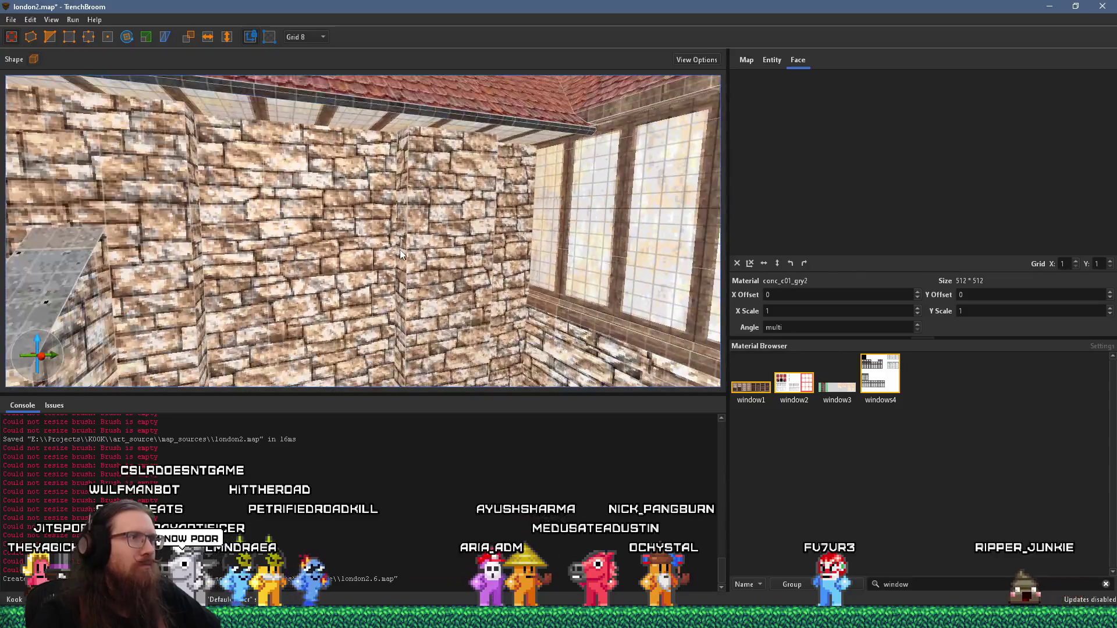
{"action": "left_click", "coordinate": [340, 266]}
{"action": "scroll", "coordinate": [341, 272], "scroll_direction": "down", "scroll_amount": 8}
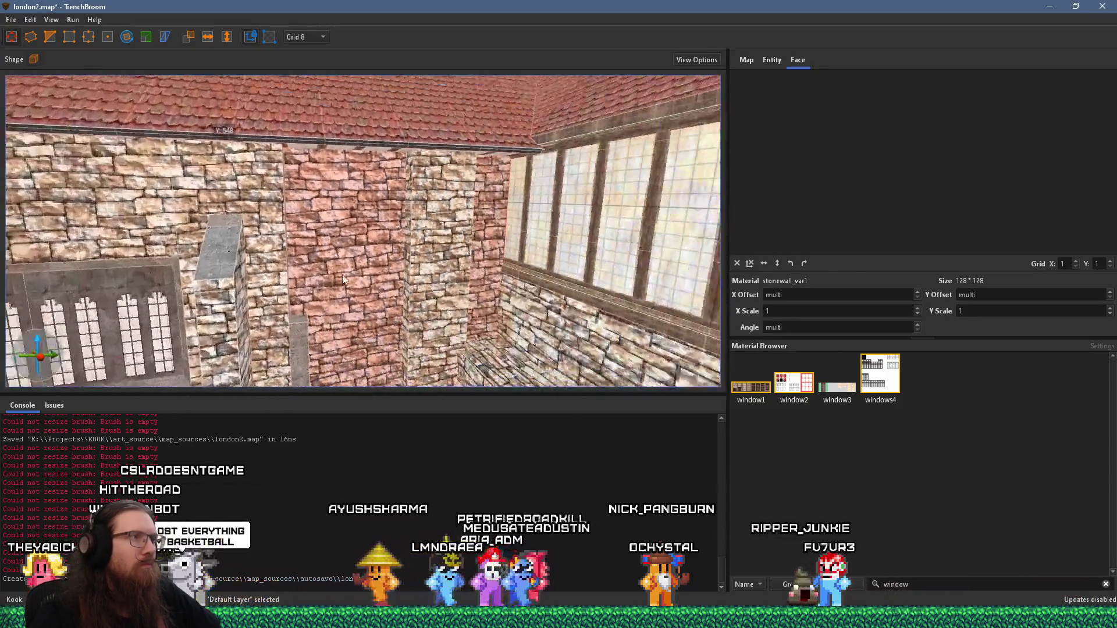
{"action": "mouse_move", "coordinate": [344, 280]}
{"action": "left_mouse_down"}
{"action": "mouse_move", "coordinate": [462, 275]}
{"action": "mouse_move", "coordinate": [357, 312]}
{"action": "mouse_move", "coordinate": [397, 312]}
{"action": "left_mouse_up"}
{"action": "scroll", "coordinate": [398, 314], "scroll_direction": "down", "scroll_amount": 3}
{"action": "key", "text": "Escape"}
{"action": "scroll", "coordinate": [421, 233], "scroll_direction": "down", "scroll_amount": 3}
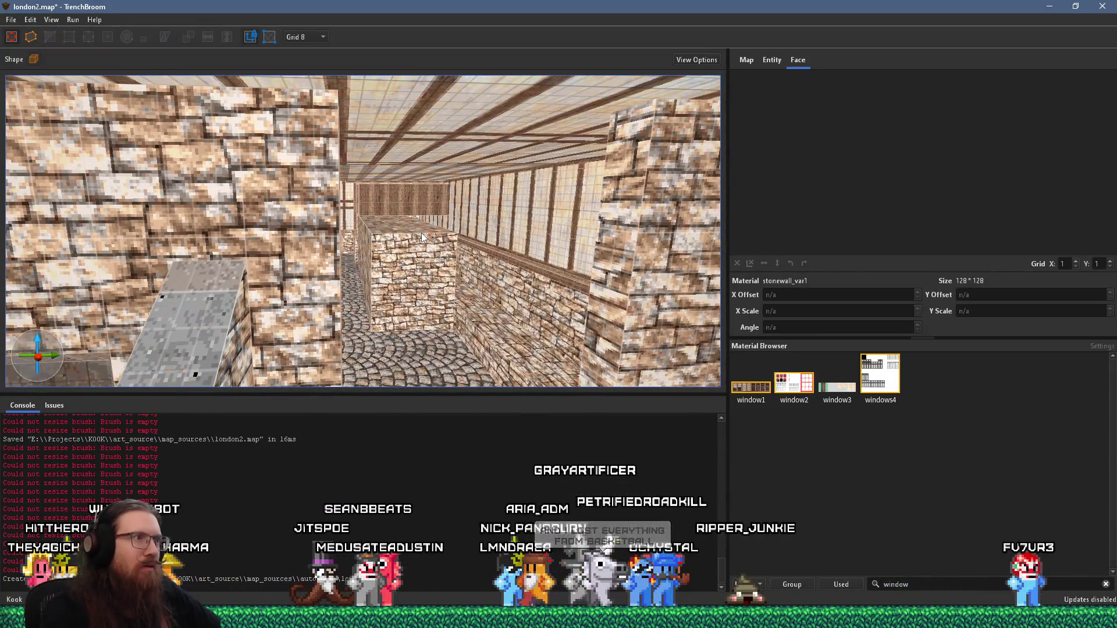
{"action": "mouse_move", "coordinate": [483, 242]}
{"action": "left_mouse_down"}
{"action": "mouse_move", "coordinate": [275, 190]}
{"action": "mouse_move", "coordinate": [387, 210]}
{"action": "left_mouse_up"}
{"action": "key", "text": "w"}
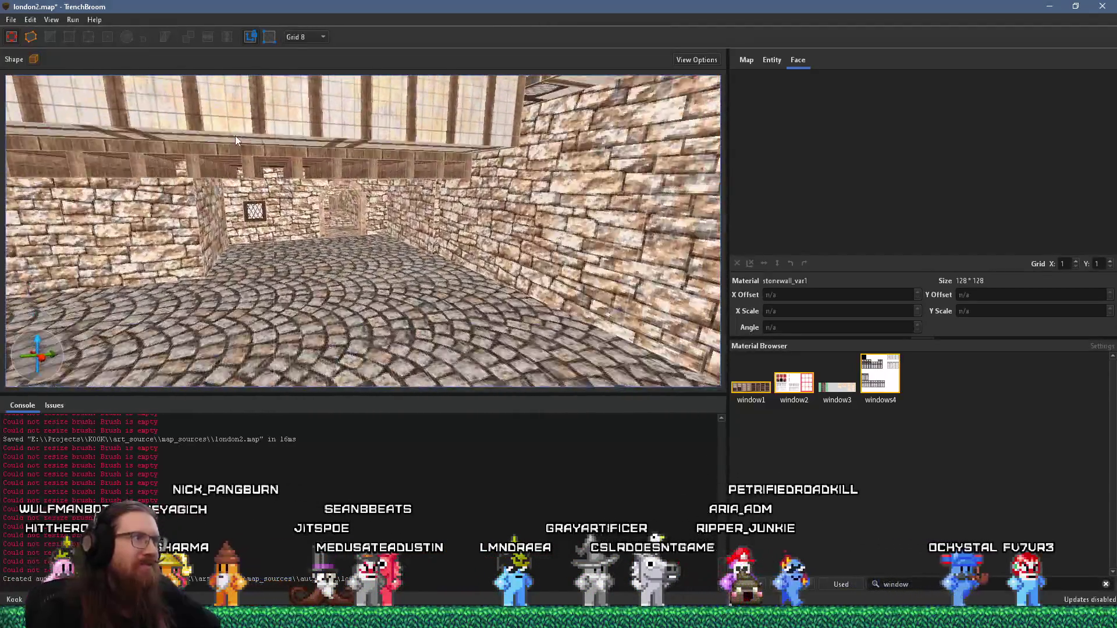
{"action": "key", "text": "w"}
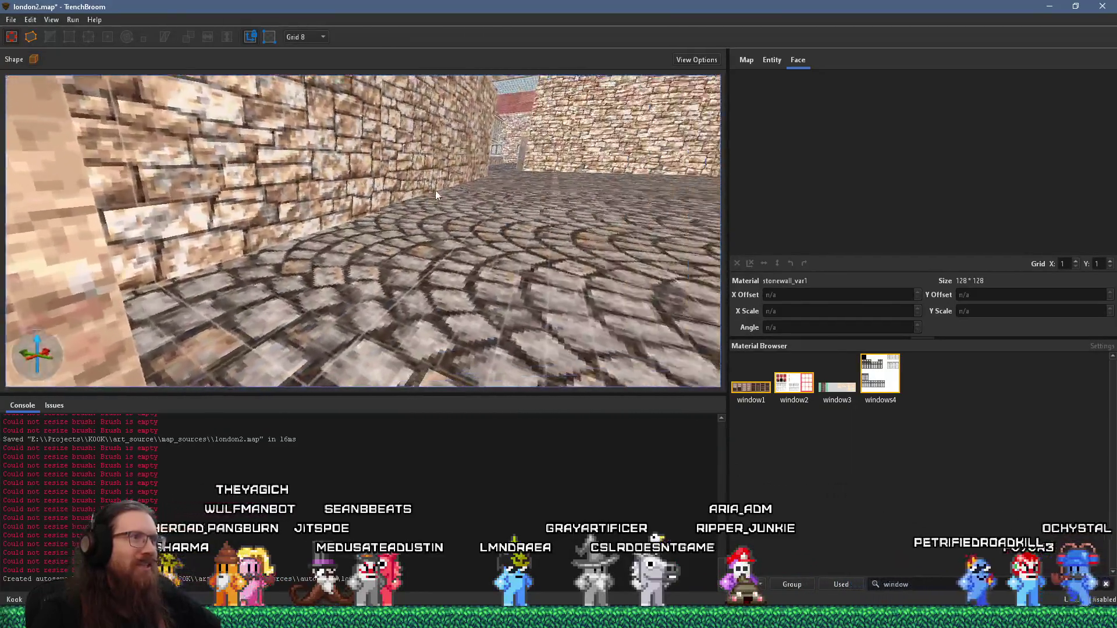
{"action": "key", "text": "w"}
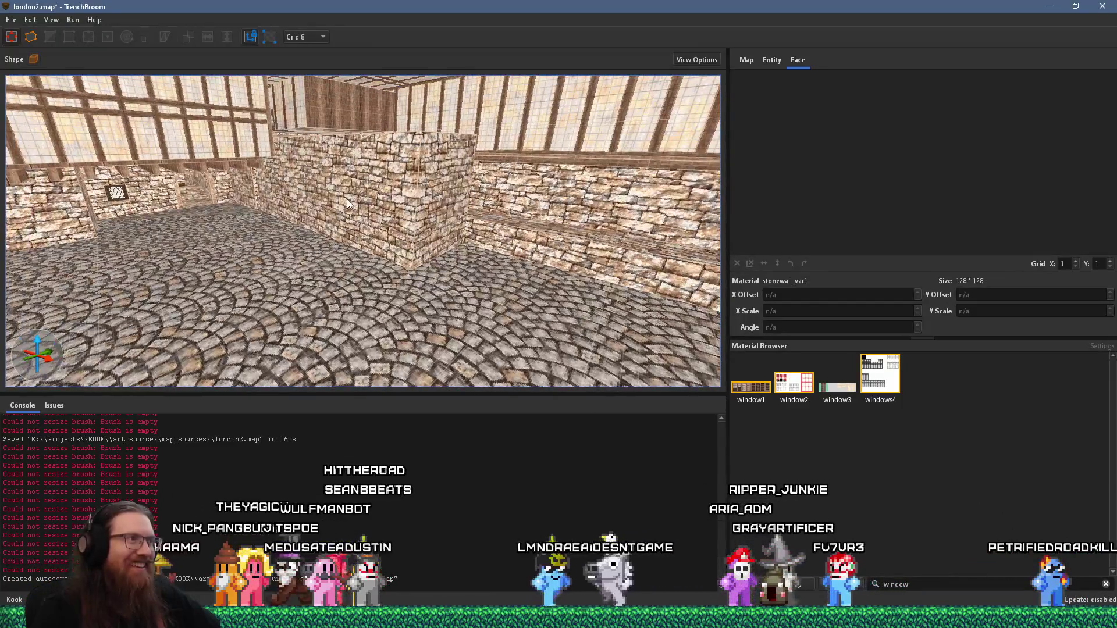
{"action": "left_click", "coordinate": [347, 199]}
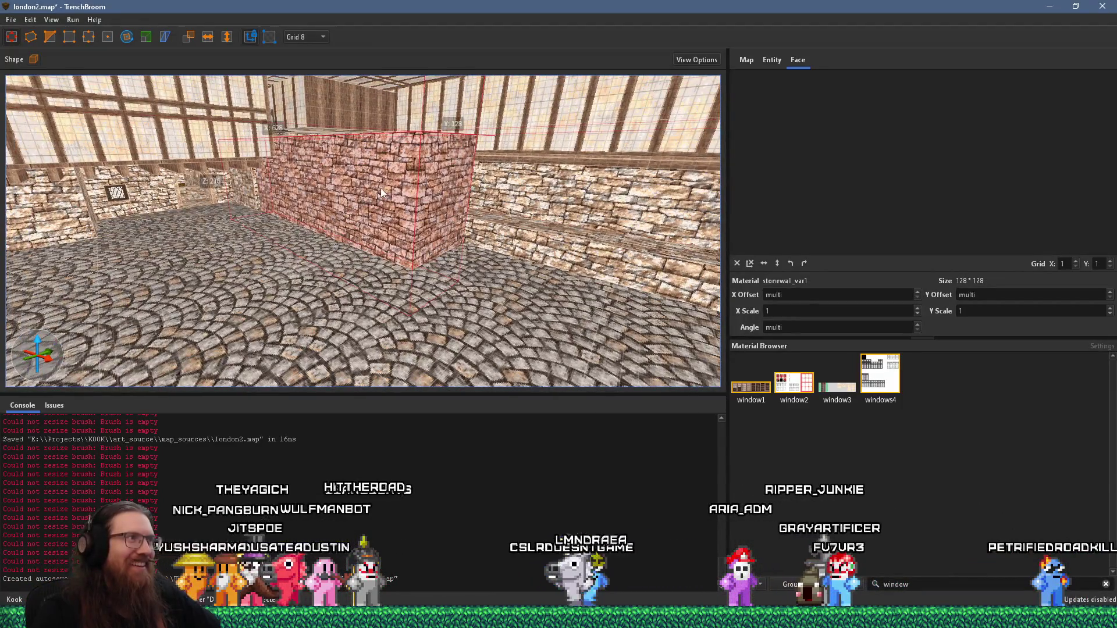
{"action": "key", "text": "w"}
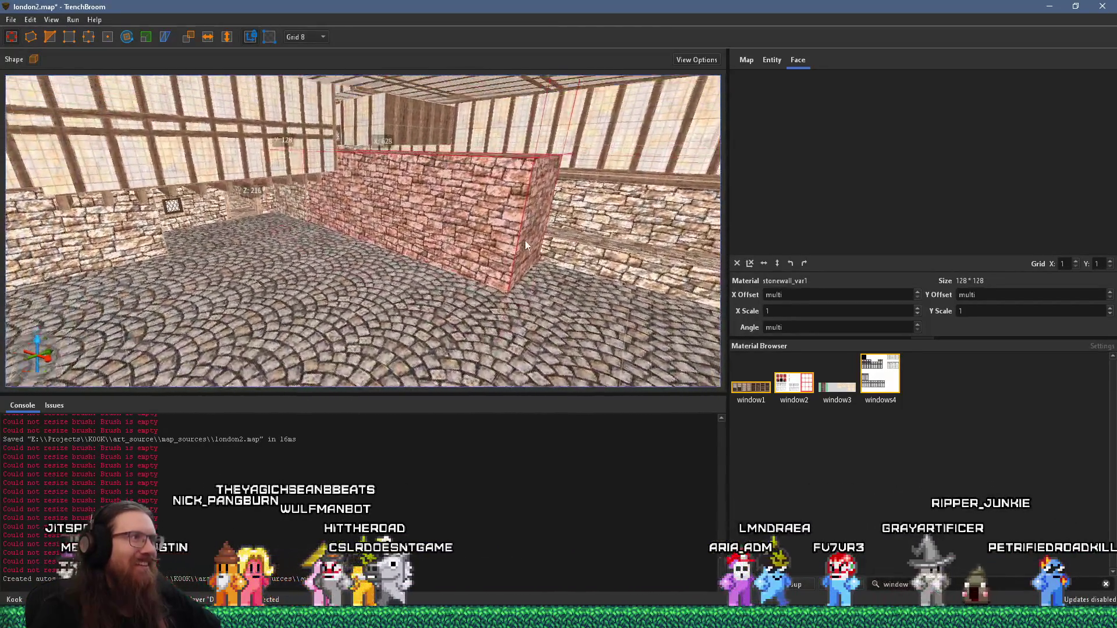
{"action": "key", "text": "w"}
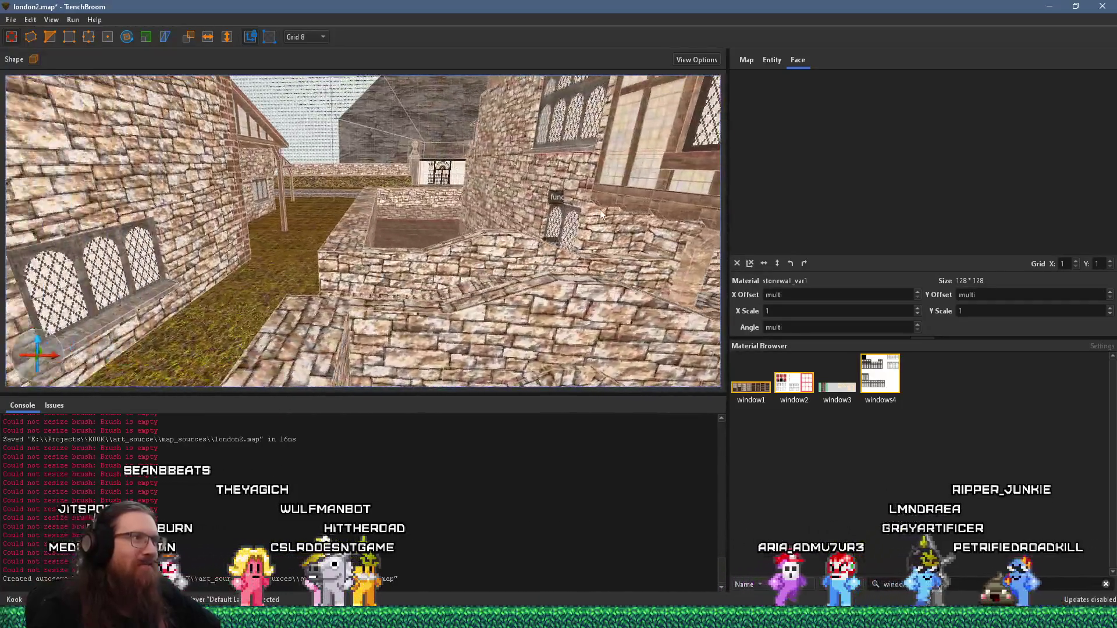
{"action": "key", "text": "w"}
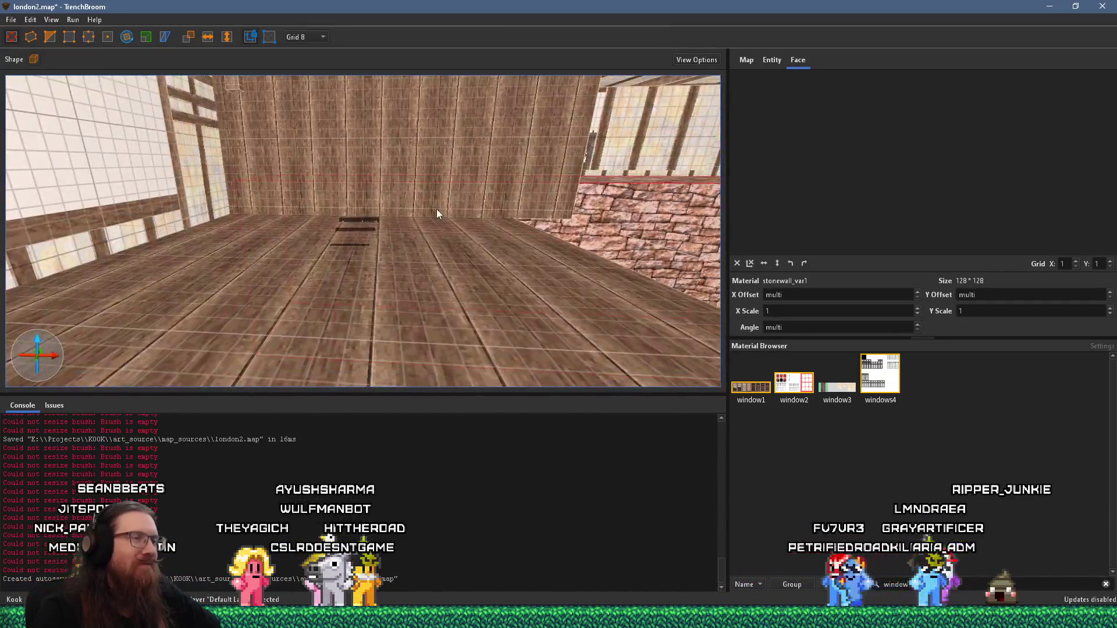
{"action": "key", "text": "s"}
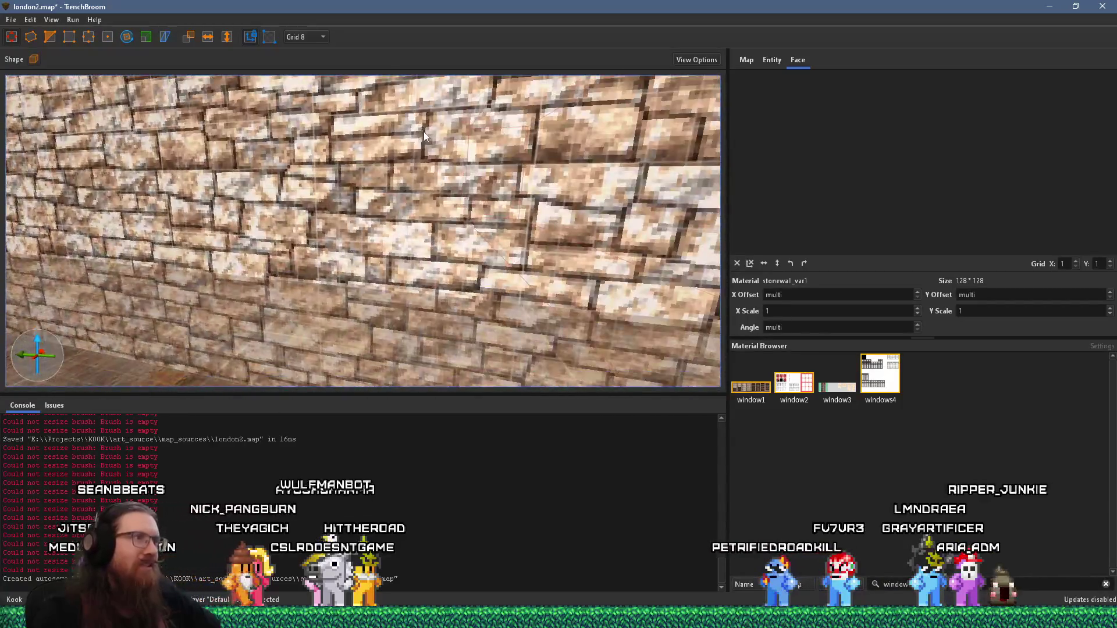
{"action": "key", "text": "w"}
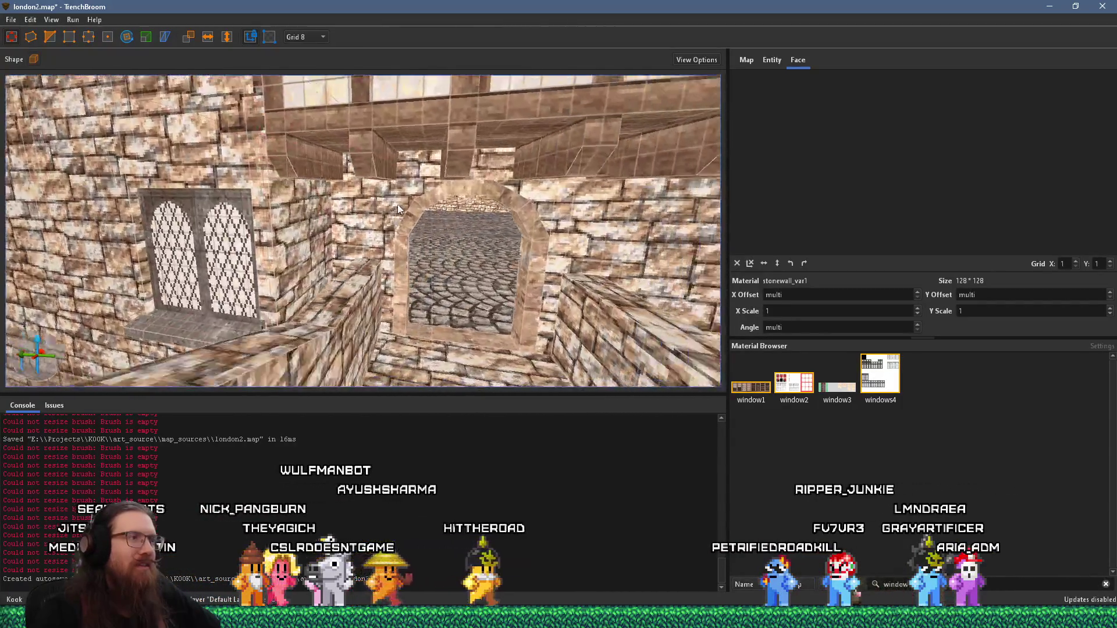
{"action": "key", "text": "w"}
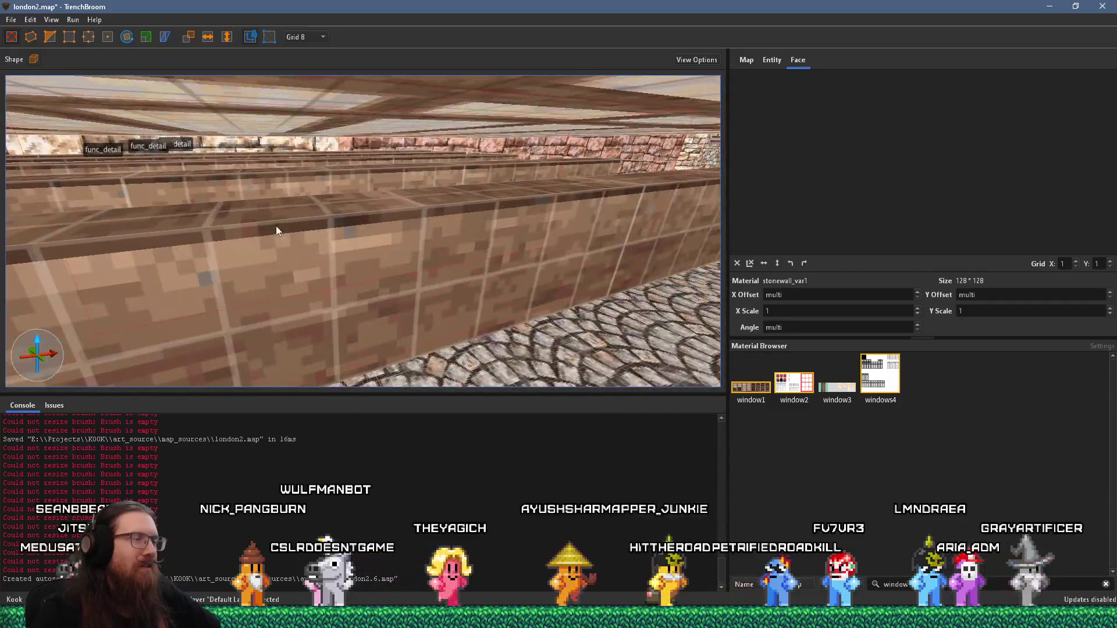
{"action": "key", "text": "s"}
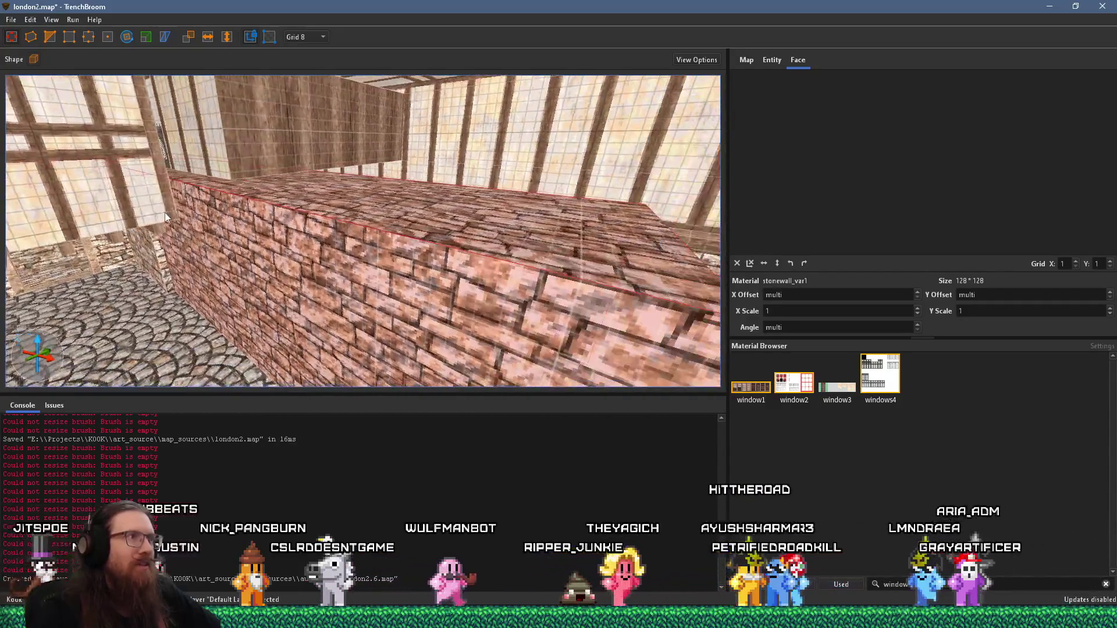
{"action": "key", "text": "Escape"}
{"action": "key", "text": "w"}
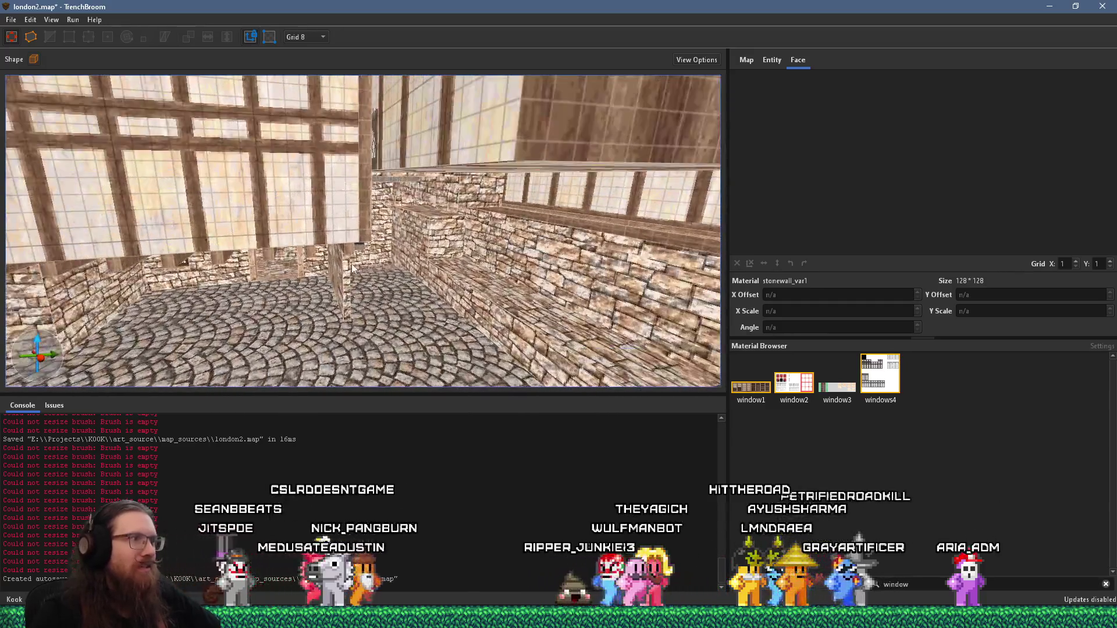
{"action": "key", "text": "a"}
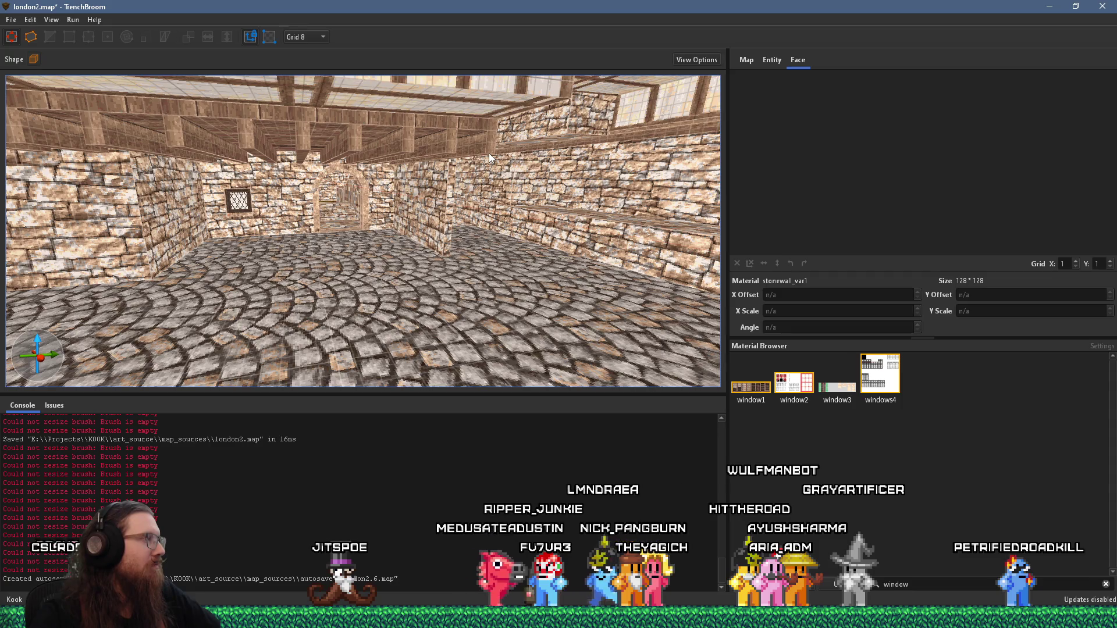
{"action": "key", "text": "Right"}
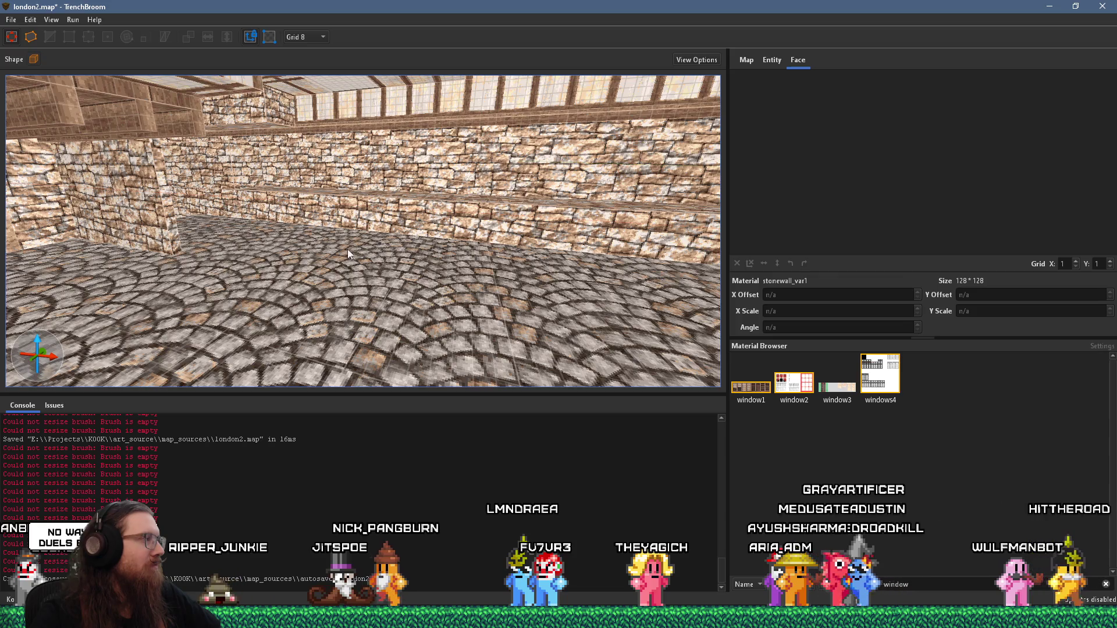
{"action": "key", "text": "Left"}
{"action": "key", "text": "w"}
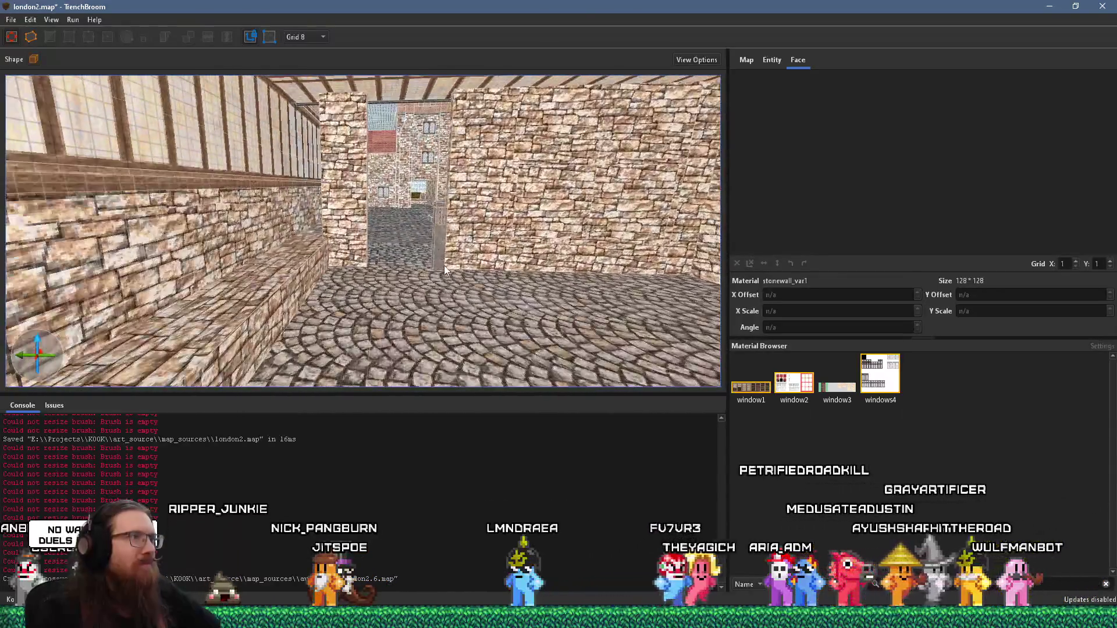
{"action": "key", "text": "Left"}
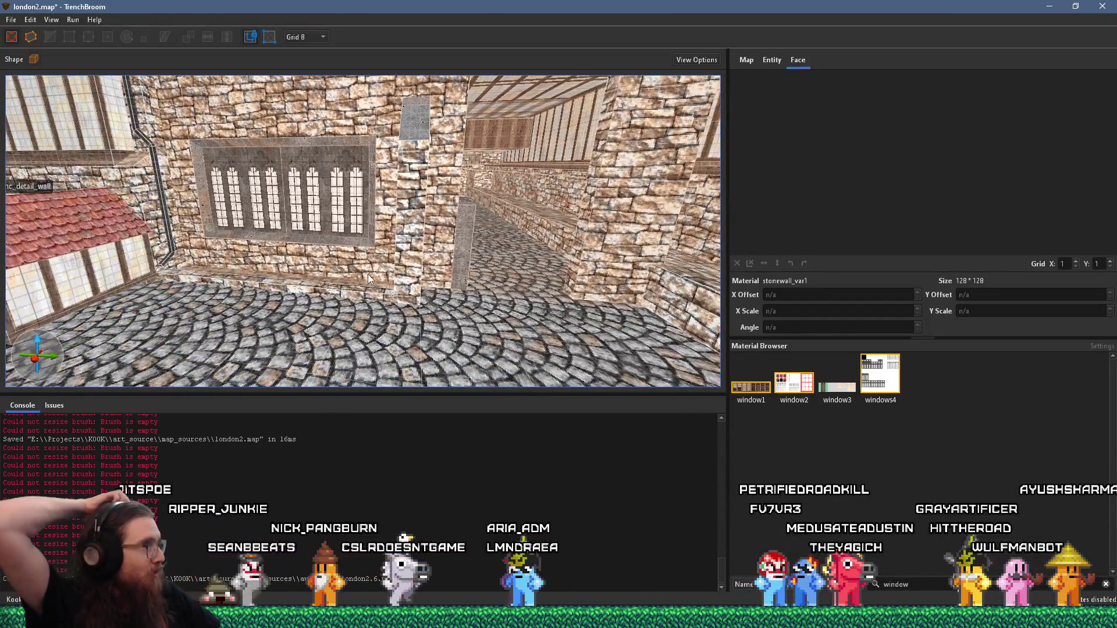
{"action": "key", "text": "Right"}
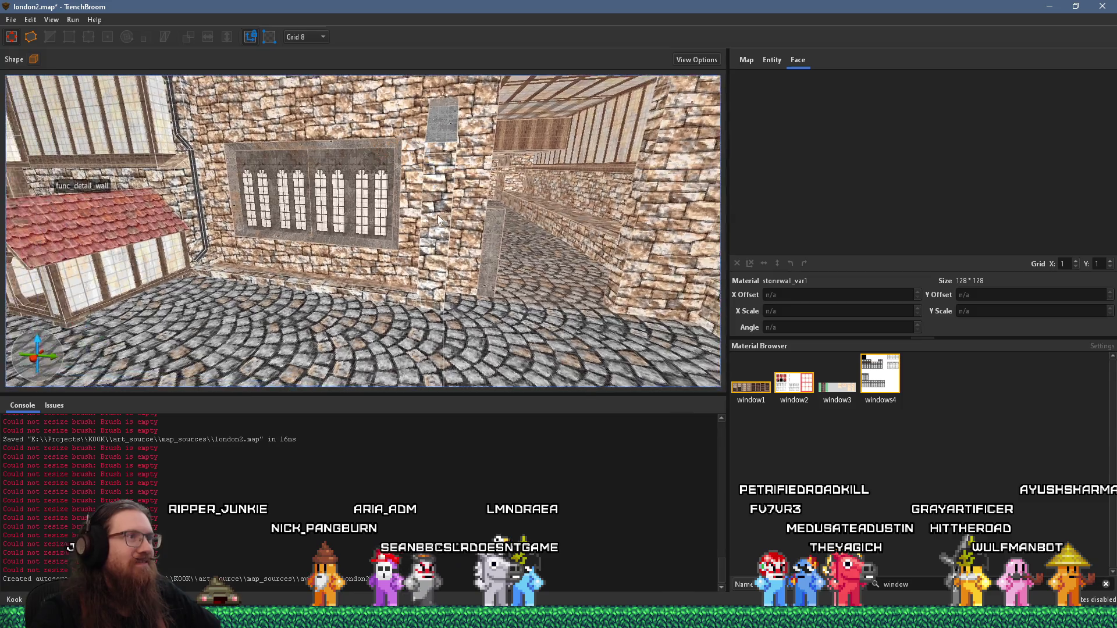
{"action": "key", "text": "Left"}
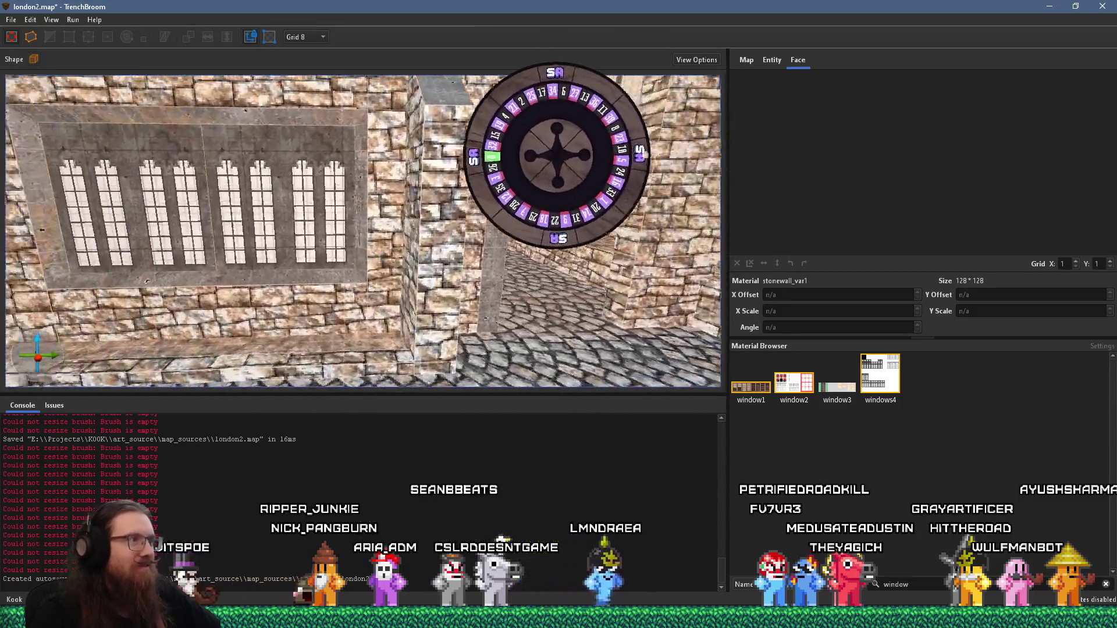
{"action": "left_click", "coordinate": [513, 303], "text": "shift"}
{"action": "key", "text": "Right"}
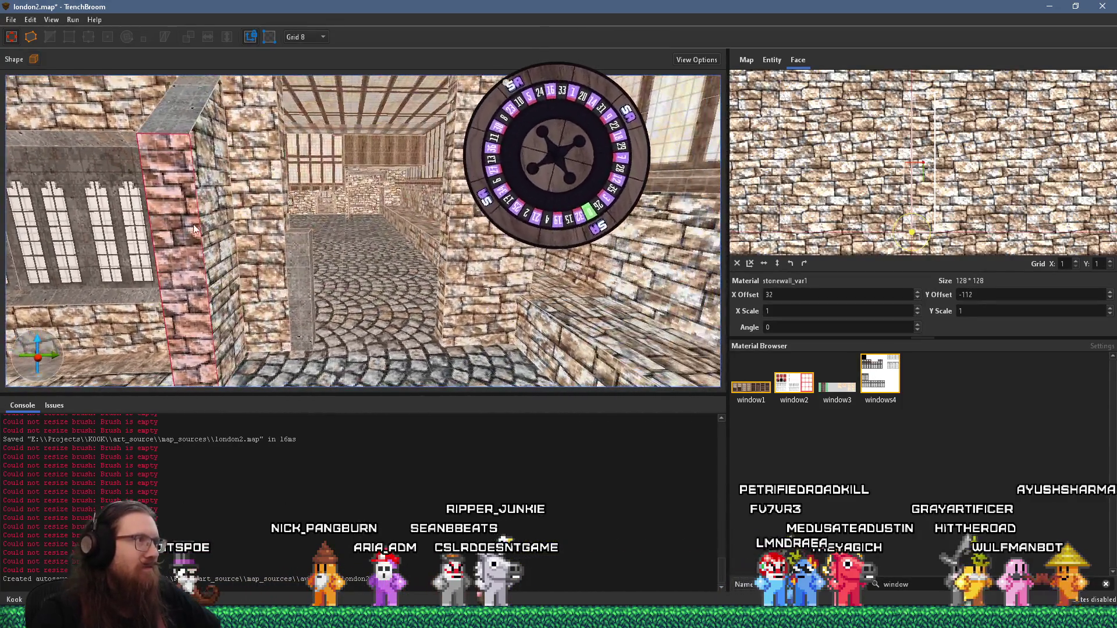
{"action": "key", "text": "Left"}
{"action": "key", "text": "Escape"}
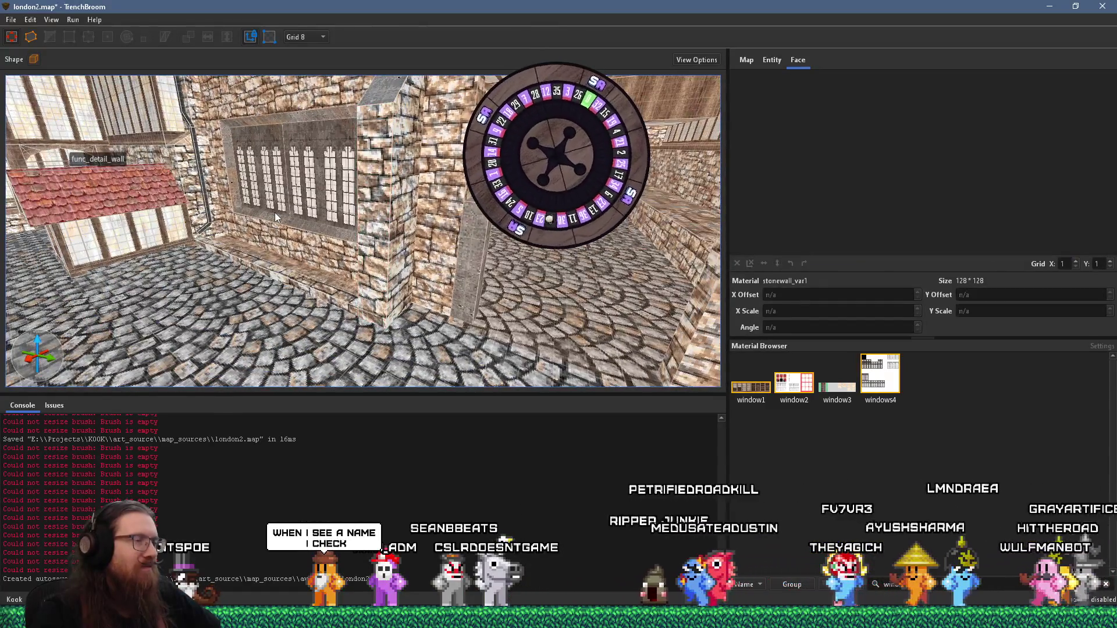
{"action": "key", "text": "Up"}
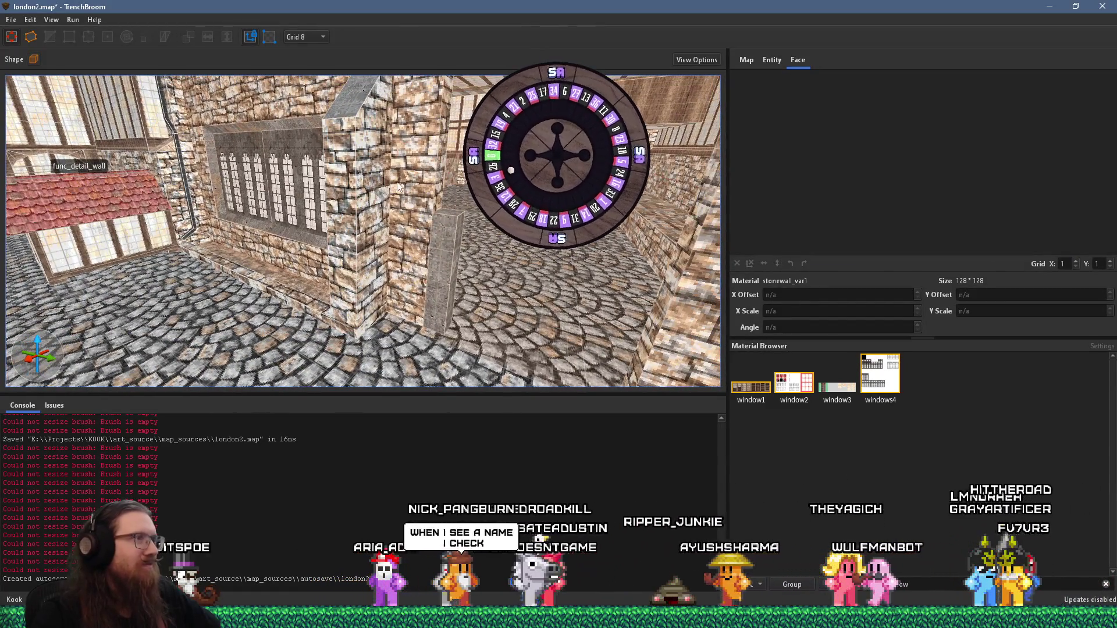
{"action": "key", "text": "Left"}
{"action": "key", "text": "Right"}
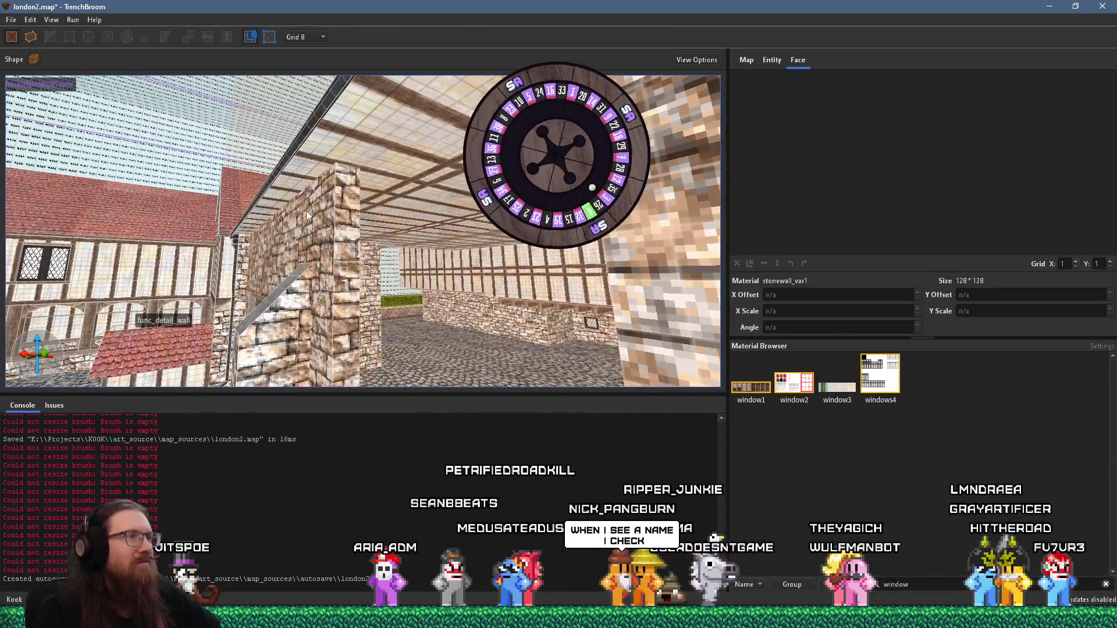
{"action": "key", "text": "Up"}
{"action": "left_click", "coordinate": [208, 203]}
{"action": "key", "text": "Down"}
{"action": "key", "text": "Left"}
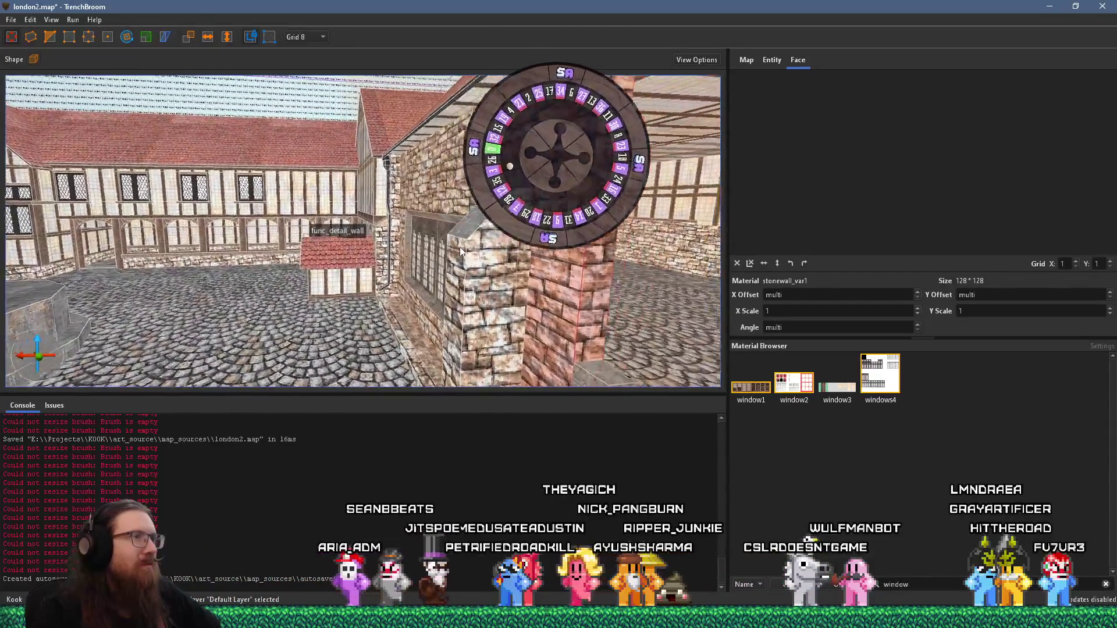
{"action": "key", "text": "Up"}
{"action": "key", "text": "Right"}
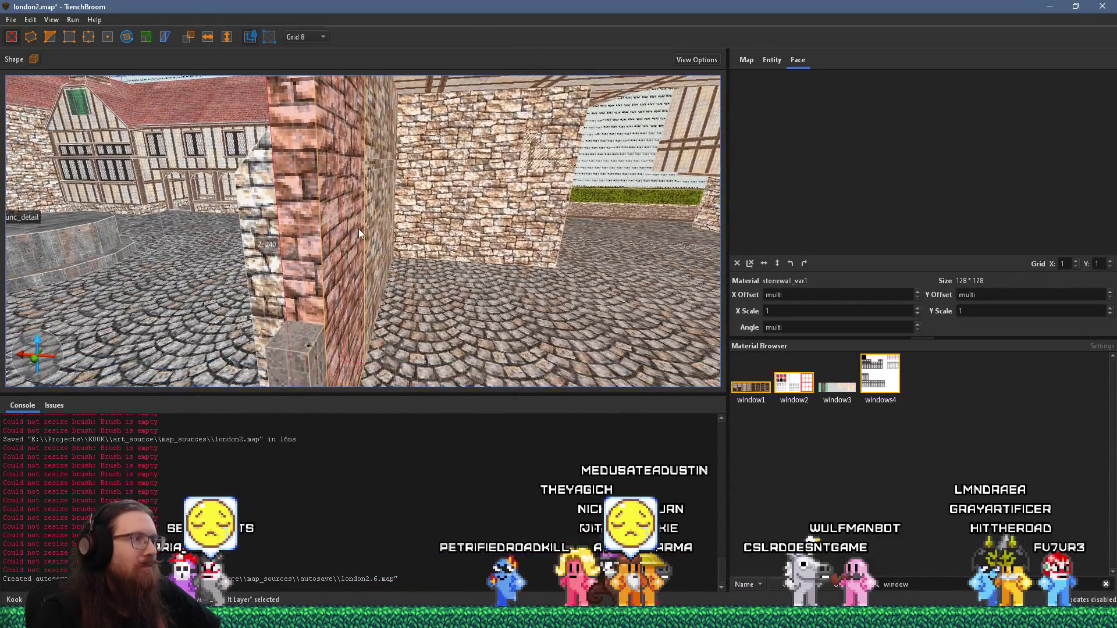
{"action": "key", "text": "Up"}
{"action": "key", "text": "Right"}
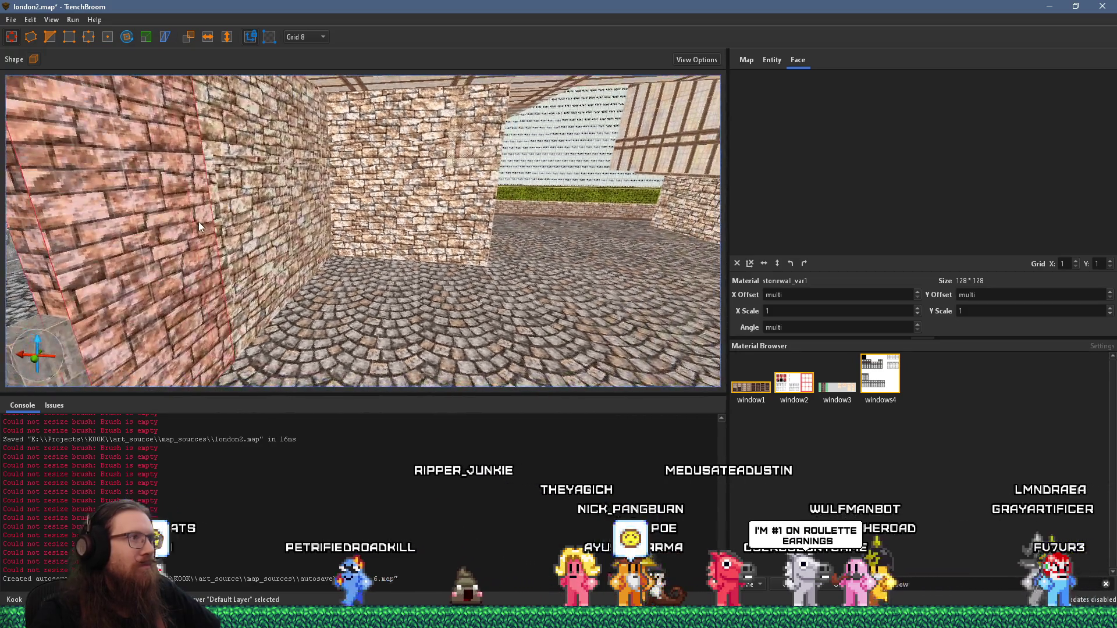
{"action": "key", "text": "Down"}
{"action": "key", "text": "Left"}
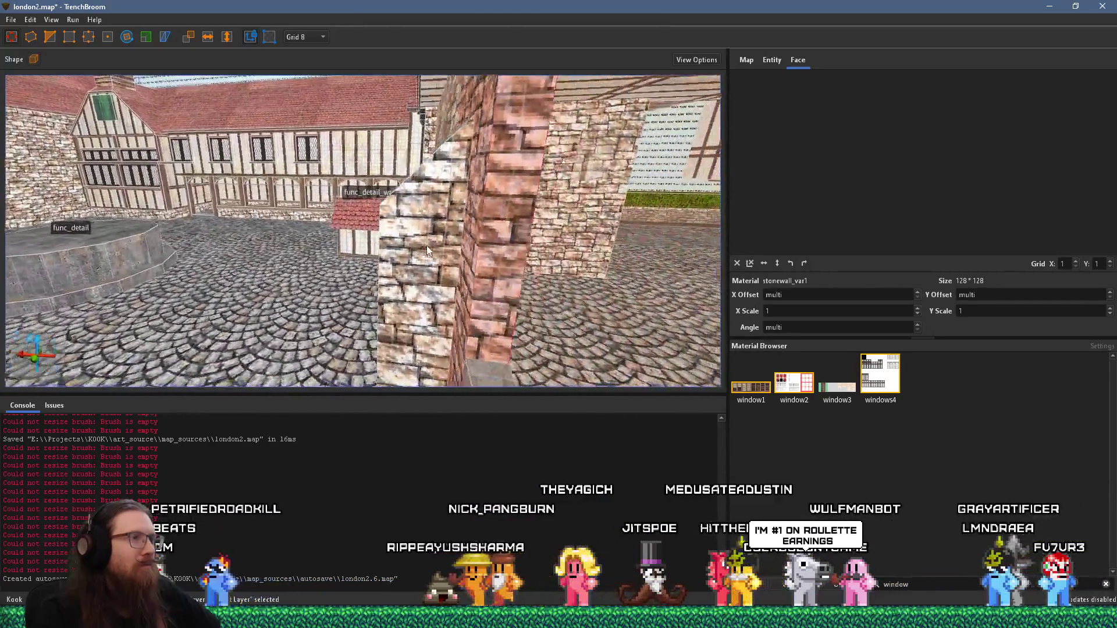
{"action": "key", "text": "Up"}
{"action": "key", "text": "Down"}
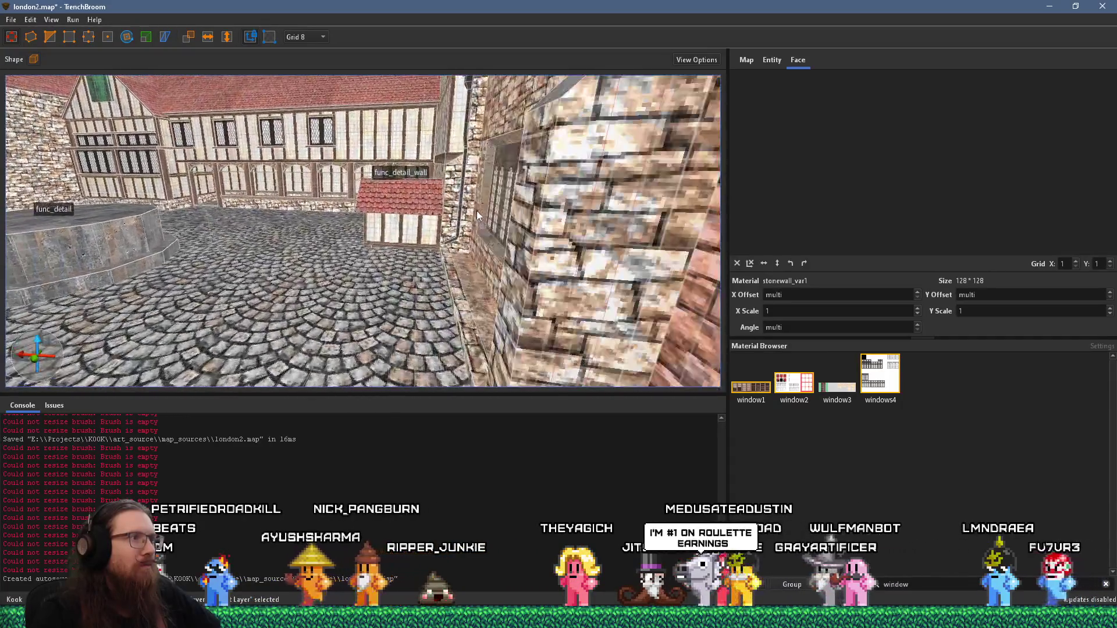
{"action": "key", "text": "Up"}
{"action": "key", "text": "Right"}
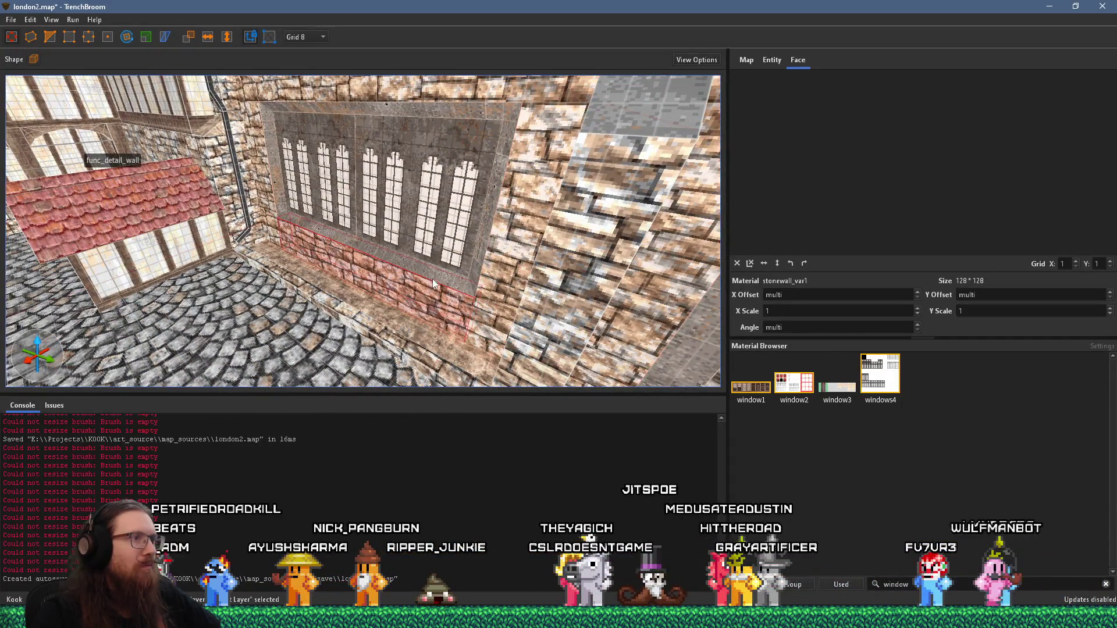
Select the brick base, the pillar and the window frame brushes around the window
{"action": "left_click", "coordinate": [446, 271]}
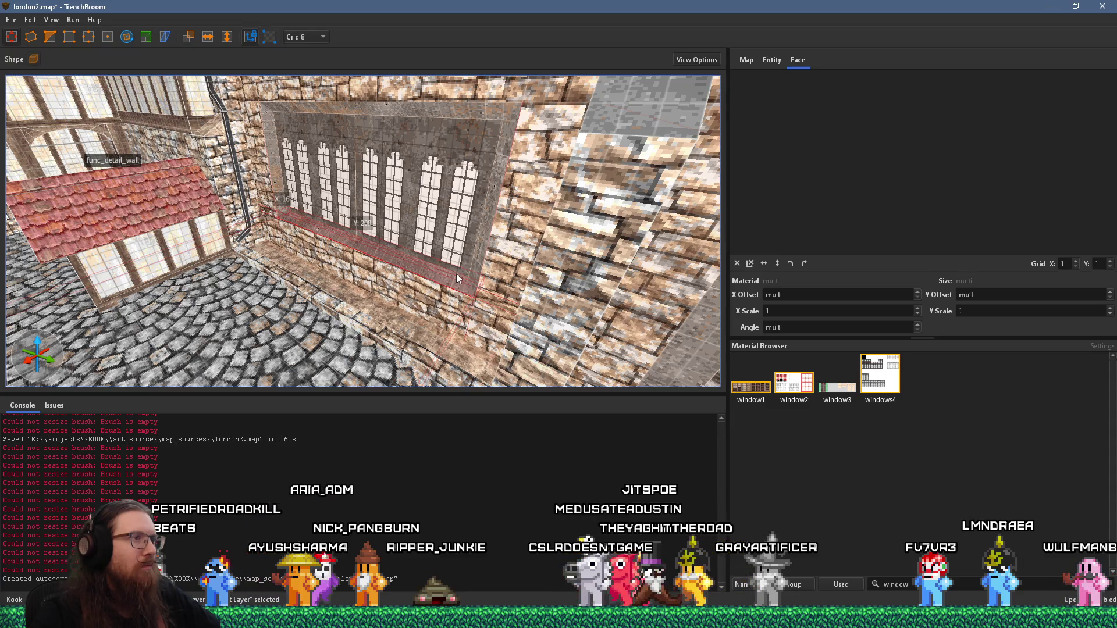
{"action": "left_click", "coordinate": [431, 270]}
{"action": "key", "text": "Right"}
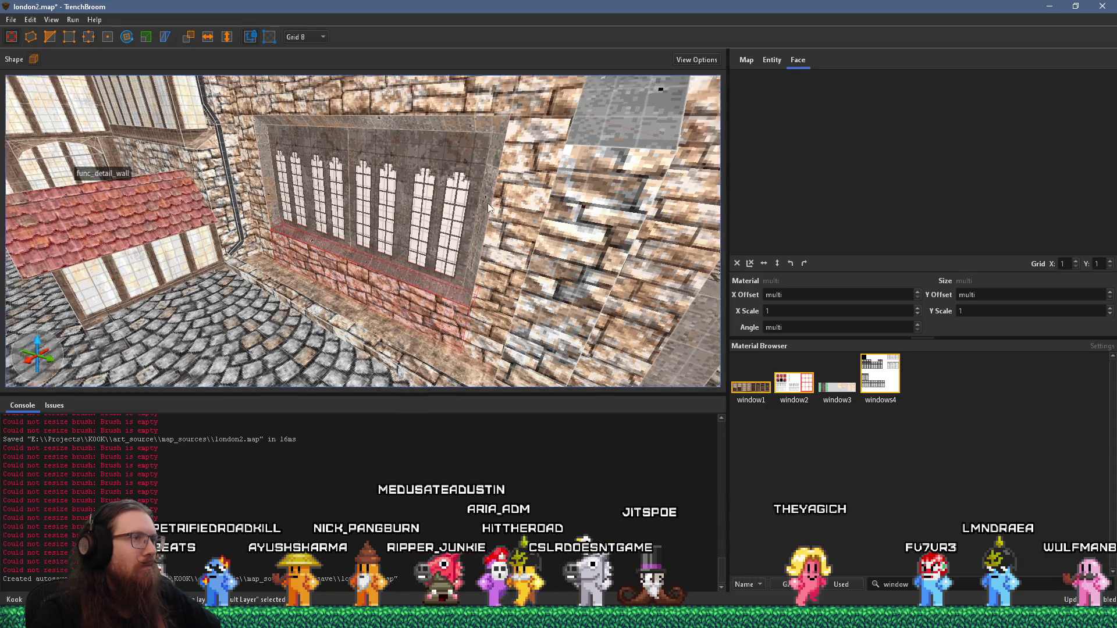
{"action": "left_click", "coordinate": [448, 207]}
{"action": "left_click", "coordinate": [436, 208]}
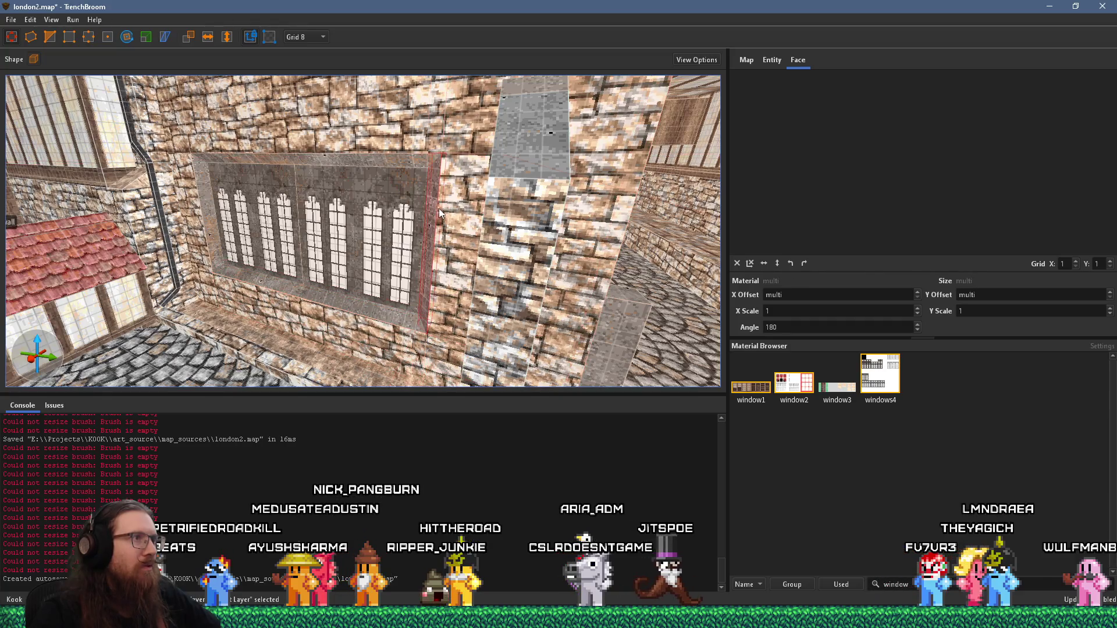
{"action": "key", "text": "Left"}
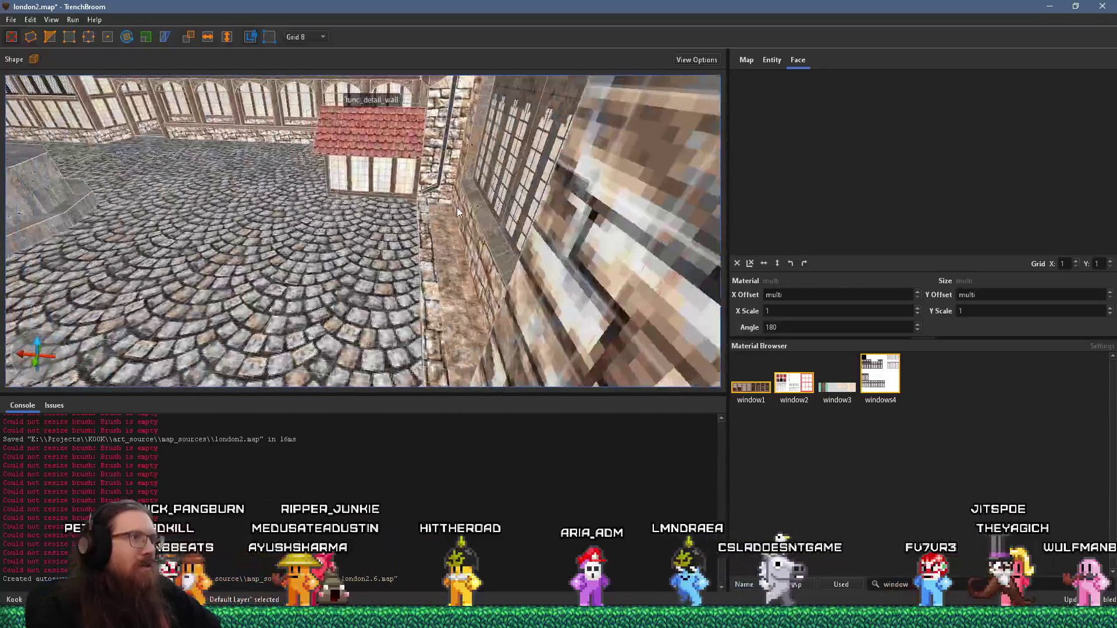
Rotate the windows4 texture on the window face by 90 degrees and inspect it
{"action": "left_click", "coordinate": [581, 227], "text": "shift"}
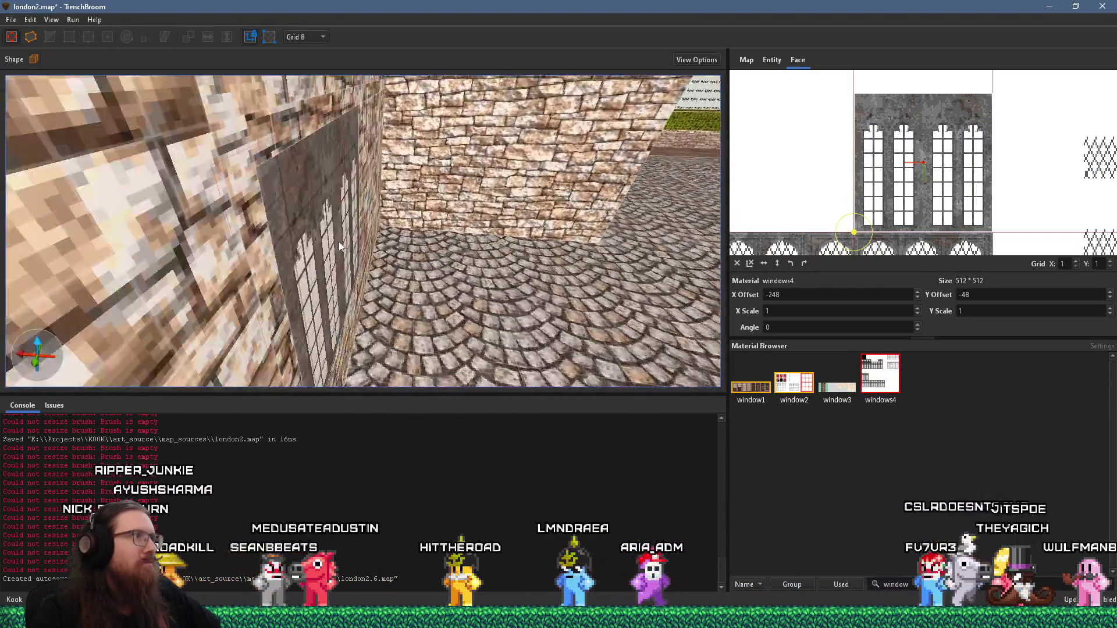
{"action": "key", "text": "shift+Page_Down"}
{"action": "key", "text": "Left"}
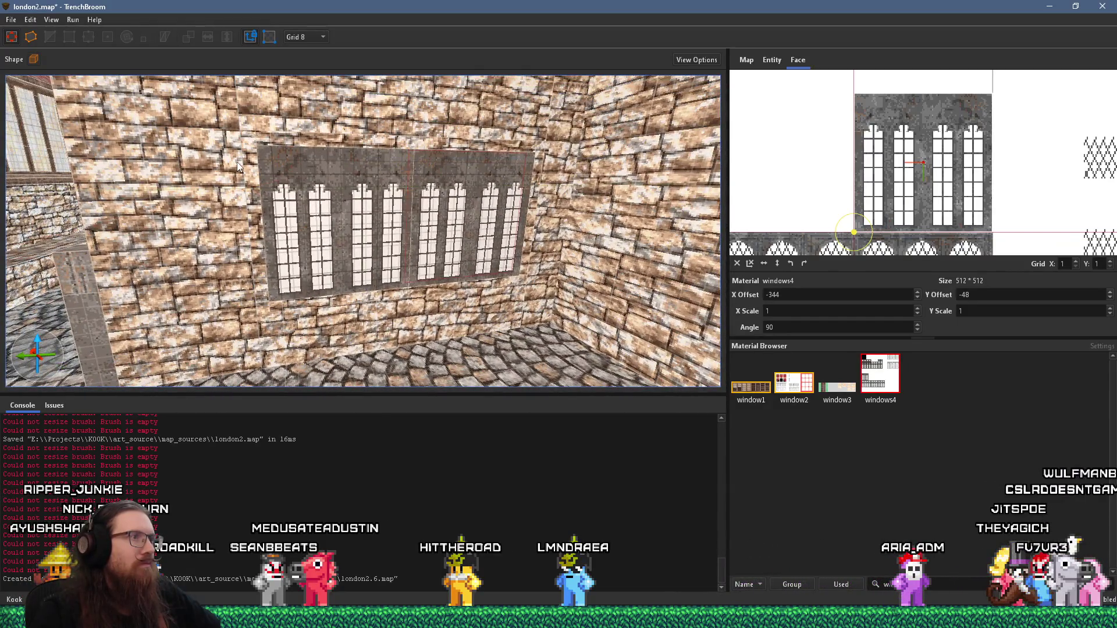
{"action": "key", "text": "Right"}
{"action": "key", "text": "Left"}
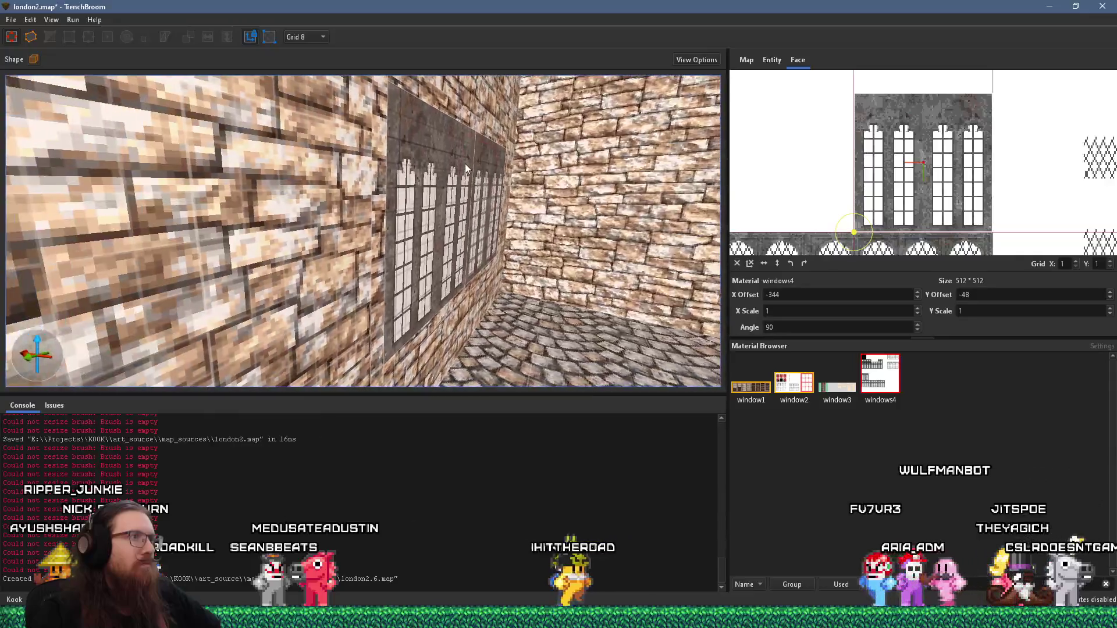
{"action": "key", "text": "Up"}
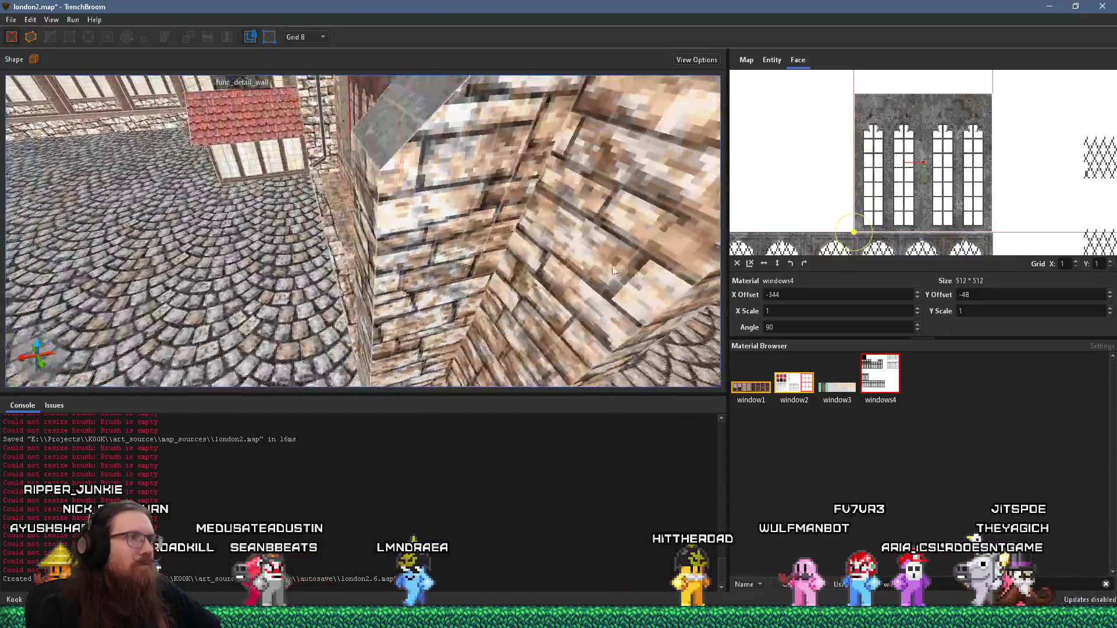
Clear the face selection and select the lower wall brush, then the brick wall brush
{"action": "key", "text": "Escape"}
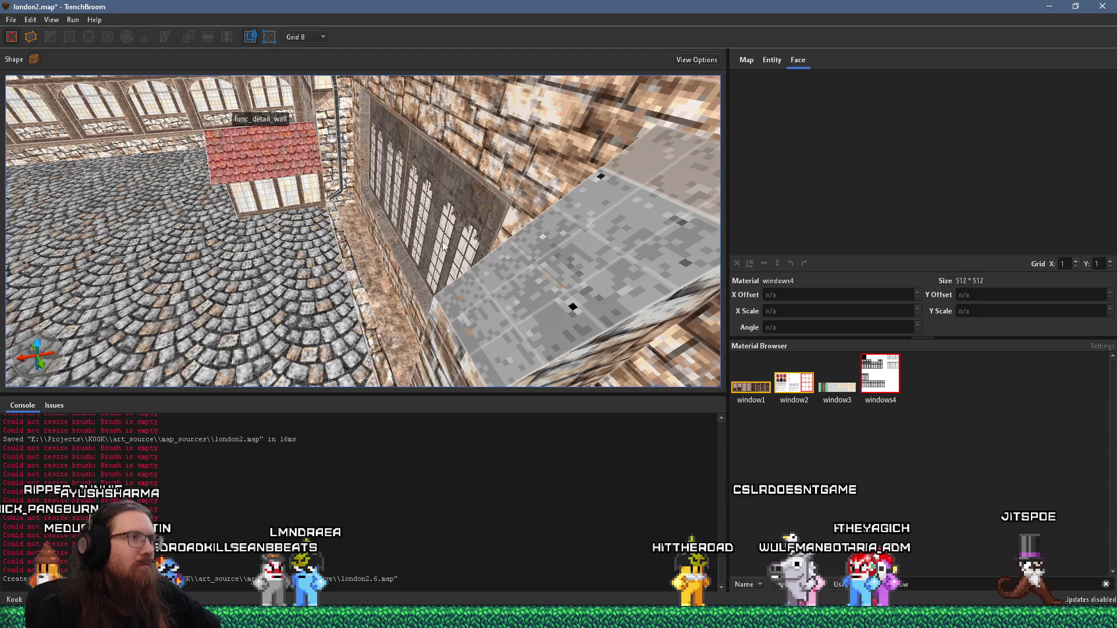
{"action": "left_click", "coordinate": [403, 269]}
{"action": "key", "text": "Left"}
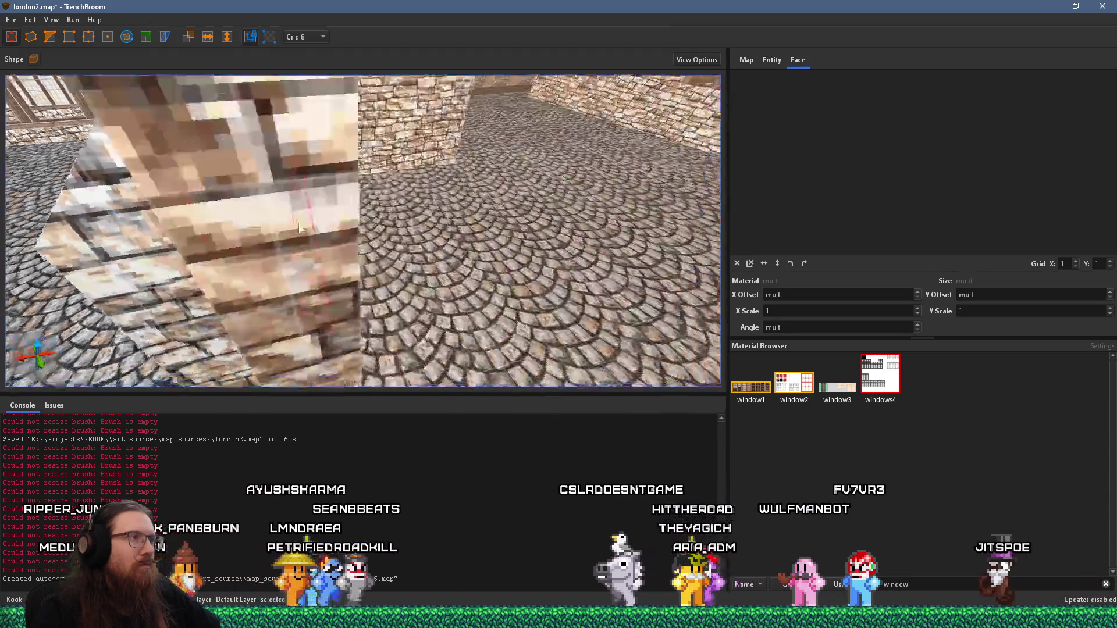
{"action": "key", "text": "Right"}
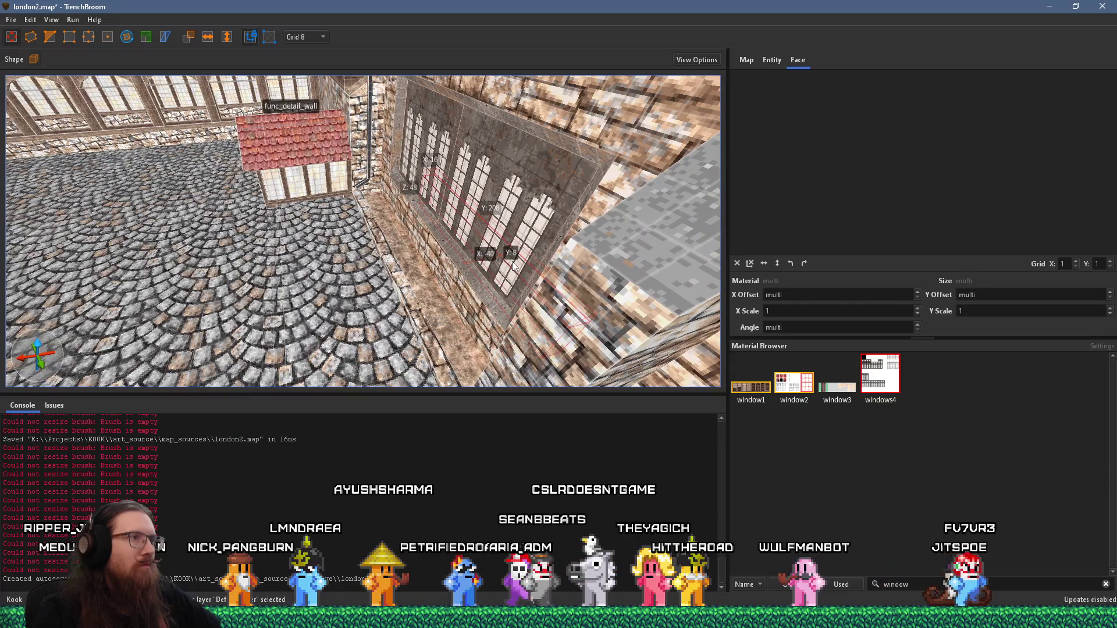
{"action": "key", "text": "Right"}
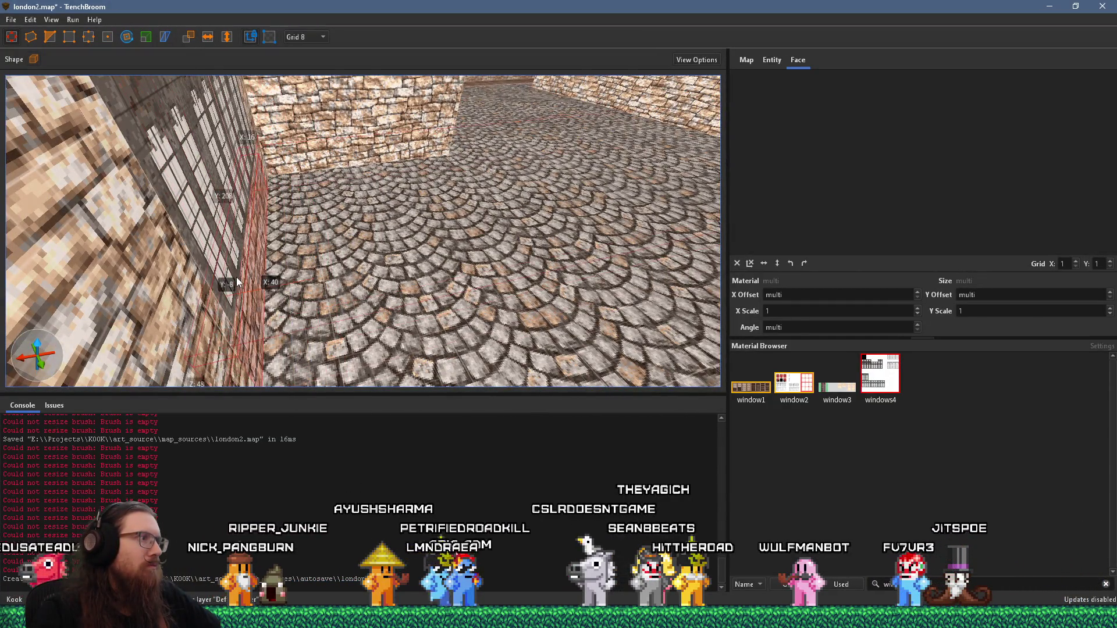
{"action": "key", "text": "Right"}
{"action": "key", "text": "Right"}
{"action": "left_click", "coordinate": [512, 305]}
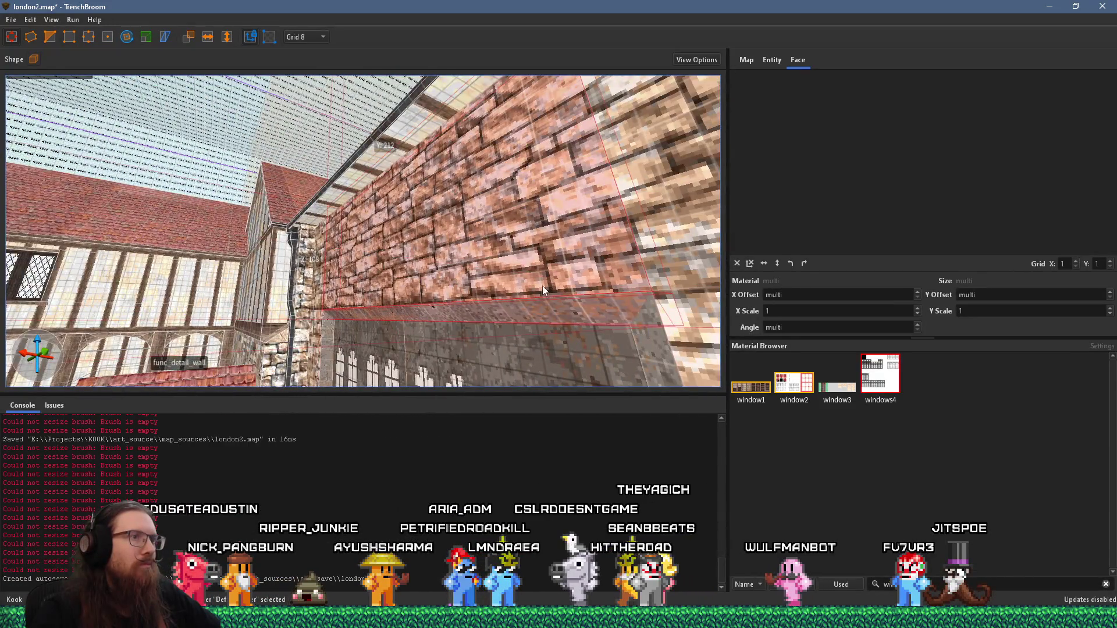
Fly around the selected brick brush to view the whole window bay
{"action": "key", "text": "Left"}
{"action": "key", "text": "Up"}
{"action": "key", "text": "Right"}
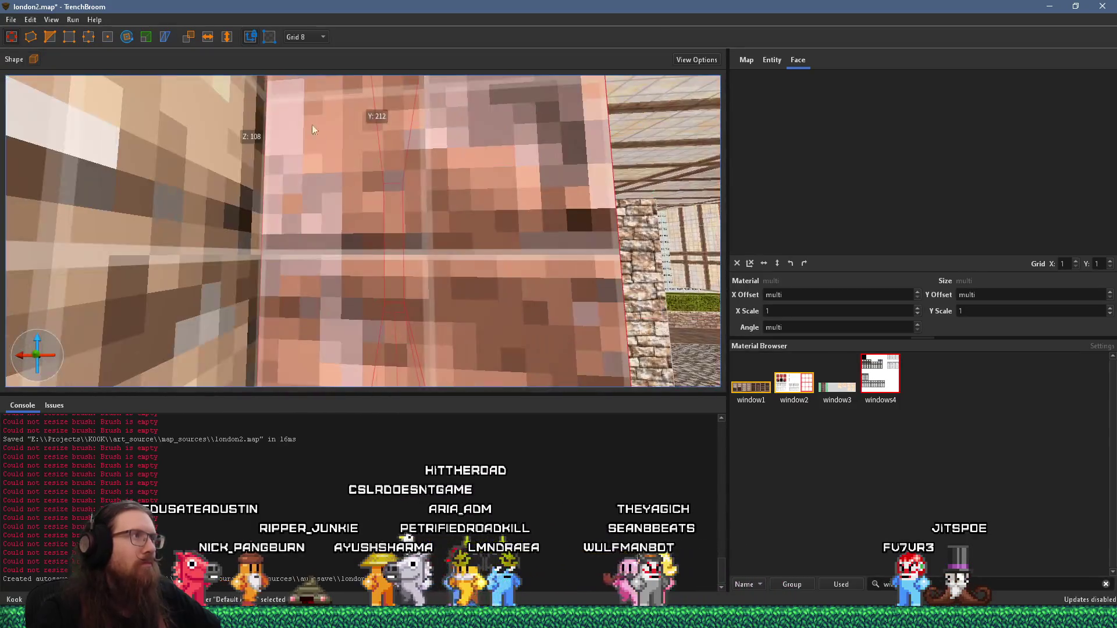
{"action": "key", "text": "Down"}
{"action": "key", "text": "Up"}
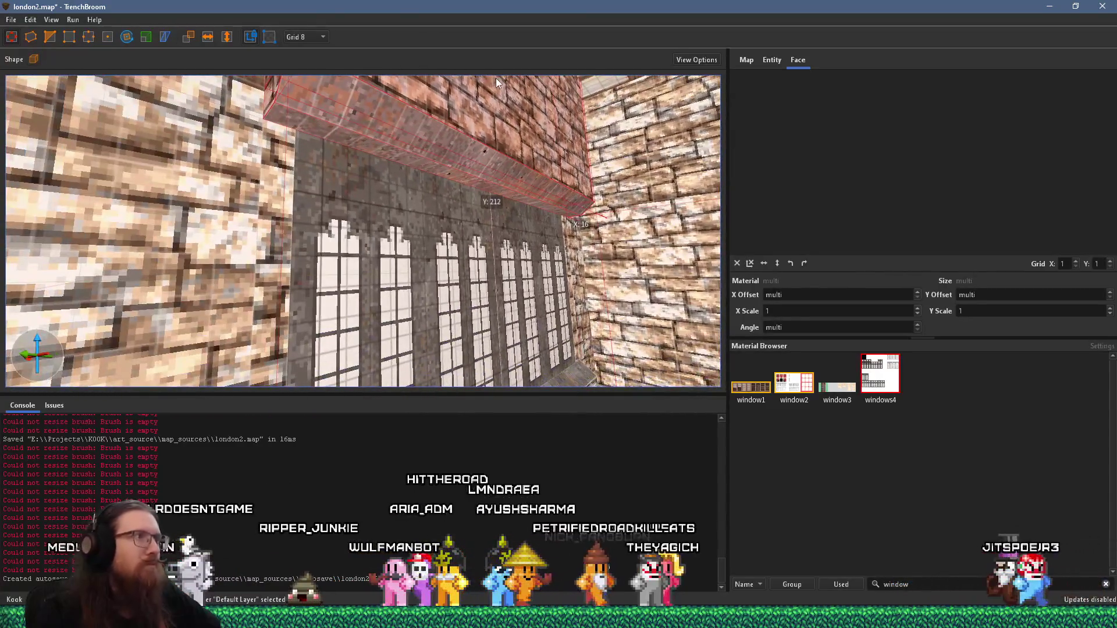
{"action": "key", "text": "Left"}
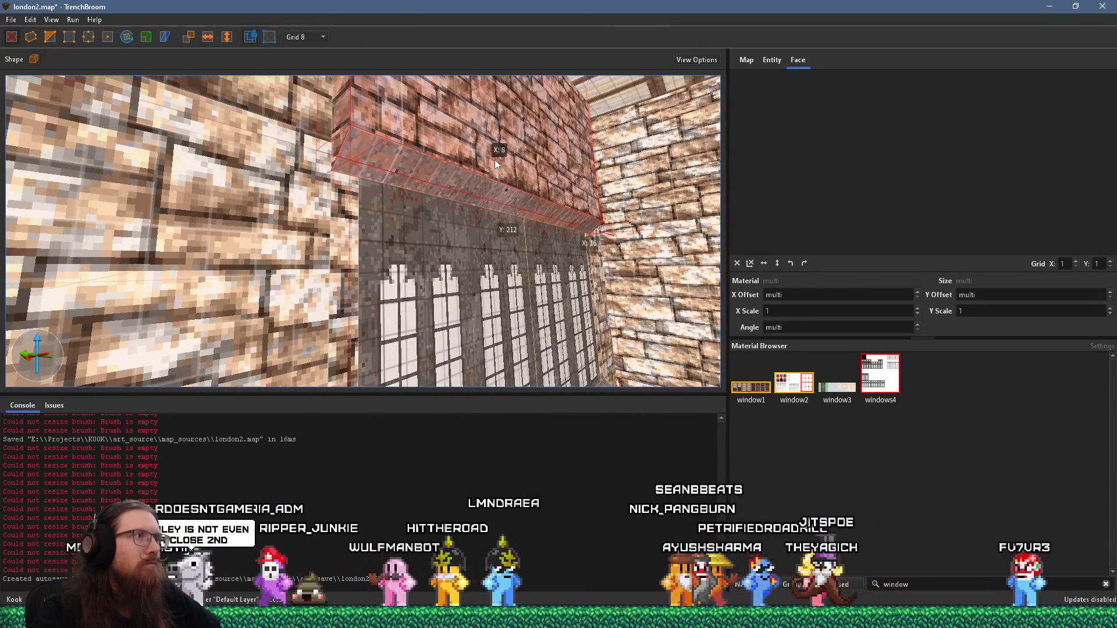
{"action": "key", "text": "Left"}
{"action": "key", "text": "Right"}
{"action": "key", "text": "Down"}
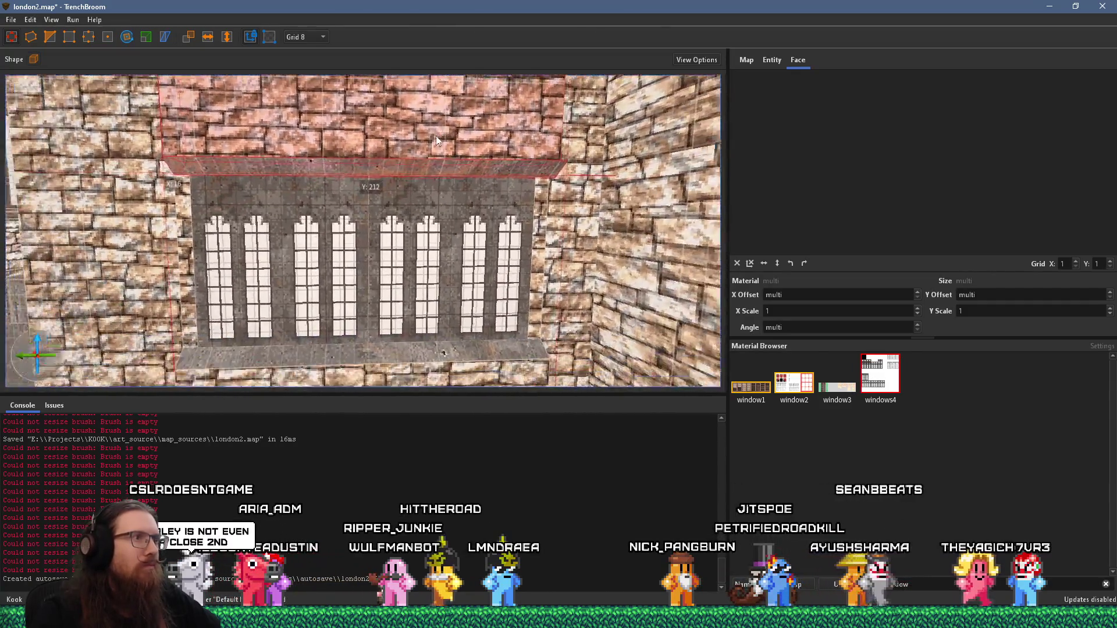
{"action": "key", "text": "Left"}
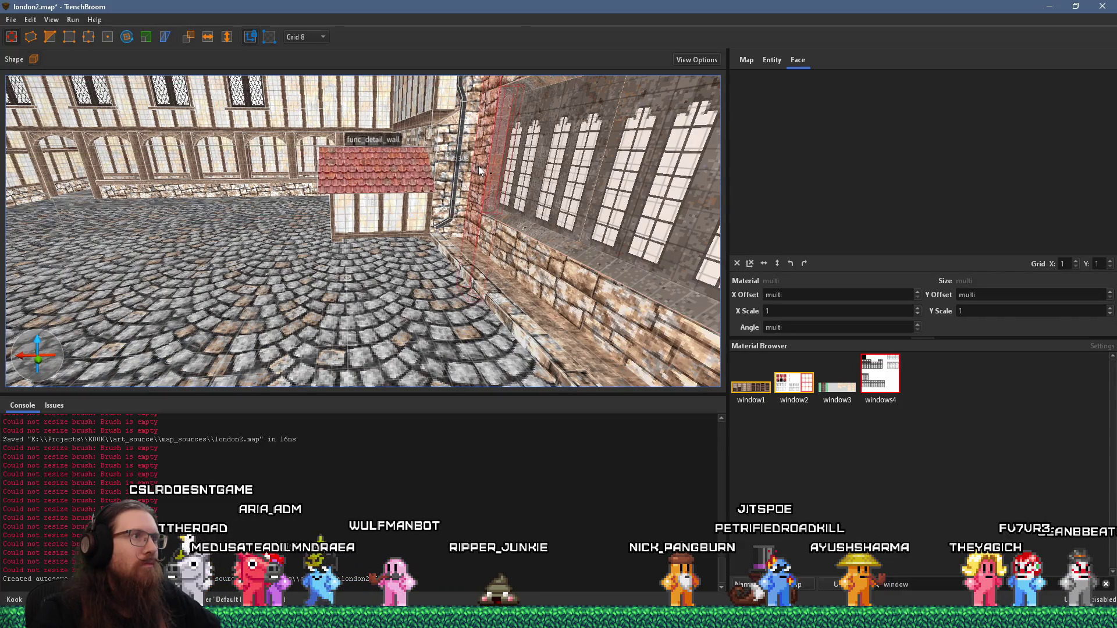
Slide the stone lintel about -24 on X so it lines up with the window bay
{"action": "left_click_drag", "start_coordinate": [478, 166], "coordinate": [504, 166]}
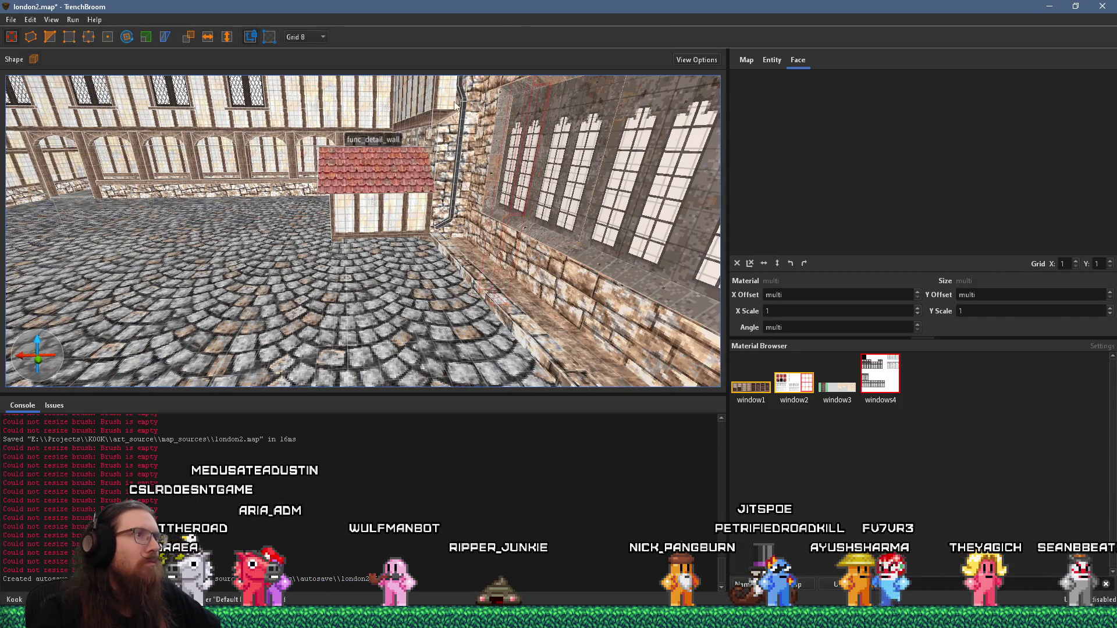
{"action": "key", "text": "Left"}
{"action": "key", "text": "Up"}
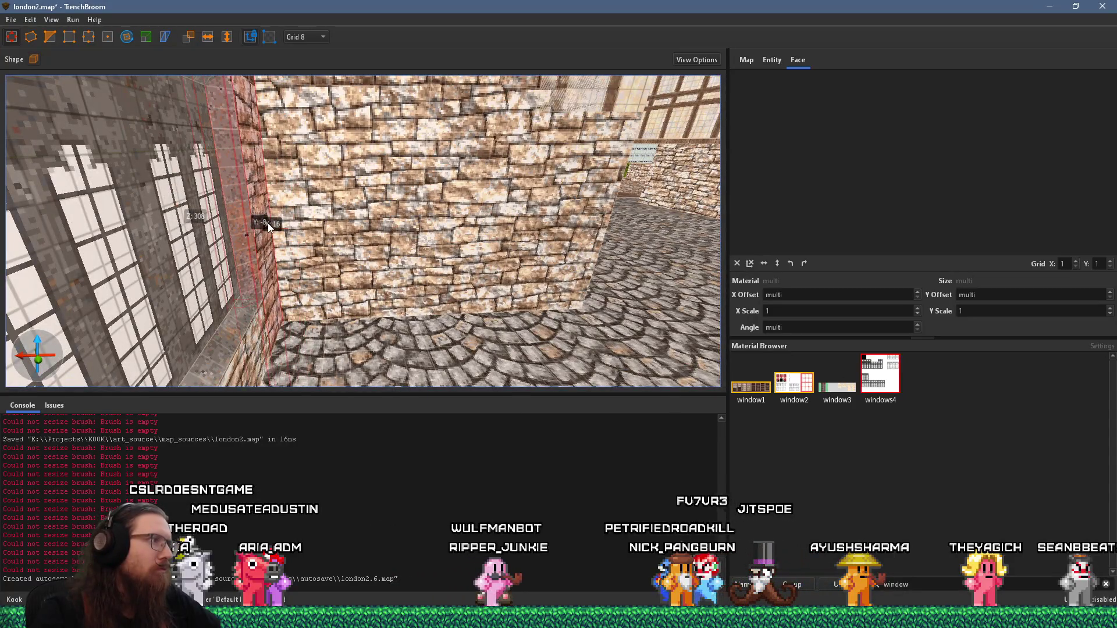
{"action": "key", "text": "Left"}
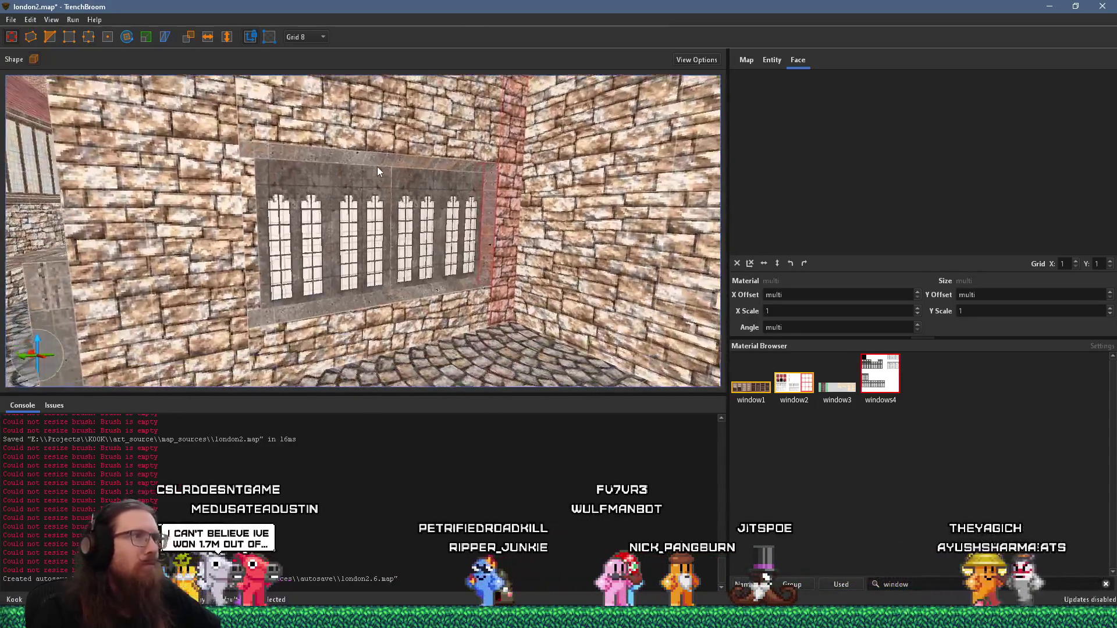
{"action": "key", "text": "Right"}
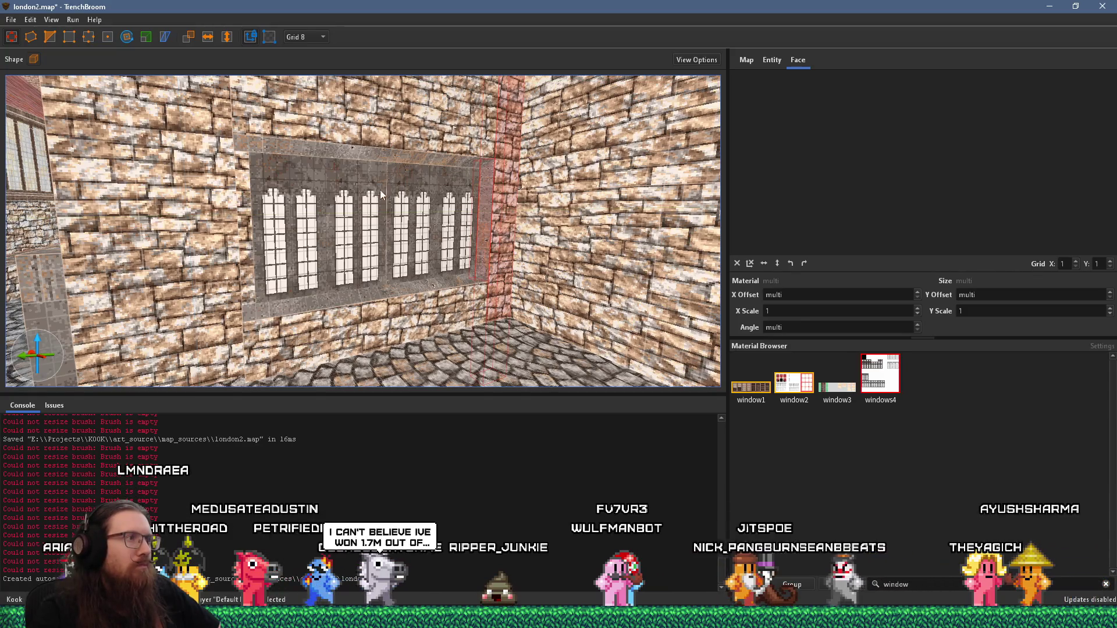
{"action": "key", "text": "Left"}
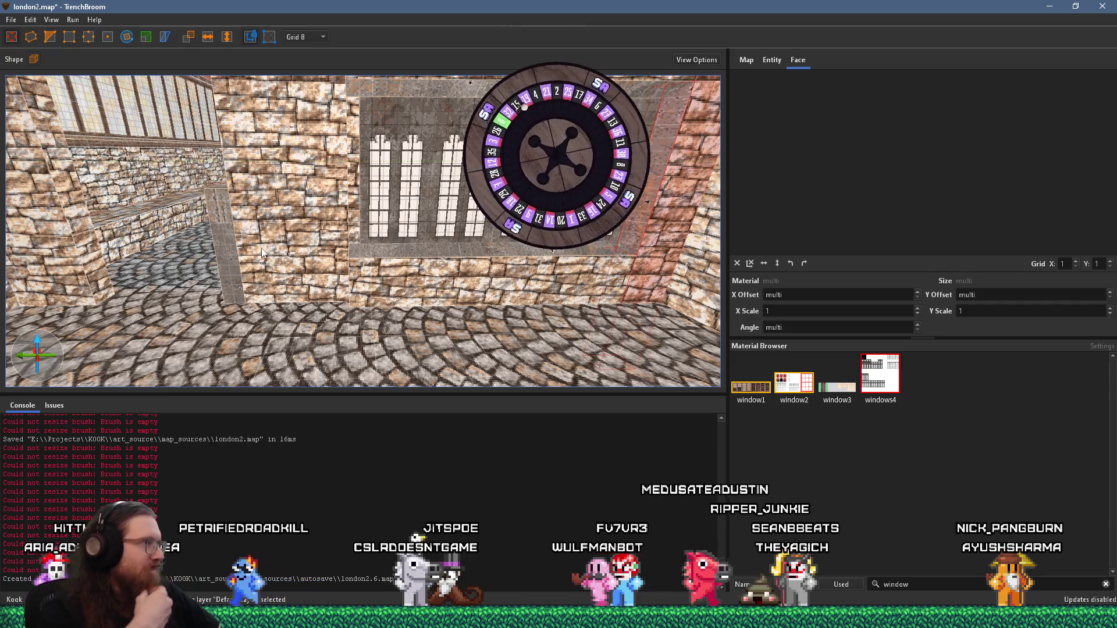
{"action": "mouse_move", "coordinate": [261, 248]}
{"action": "left_mouse_down"}
{"action": "mouse_move", "coordinate": [358, 232]}
{"action": "mouse_move", "coordinate": [564, 256]}
{"action": "mouse_move", "coordinate": [617, 233]}
{"action": "mouse_move", "coordinate": [477, 206]}
{"action": "left_mouse_up"}
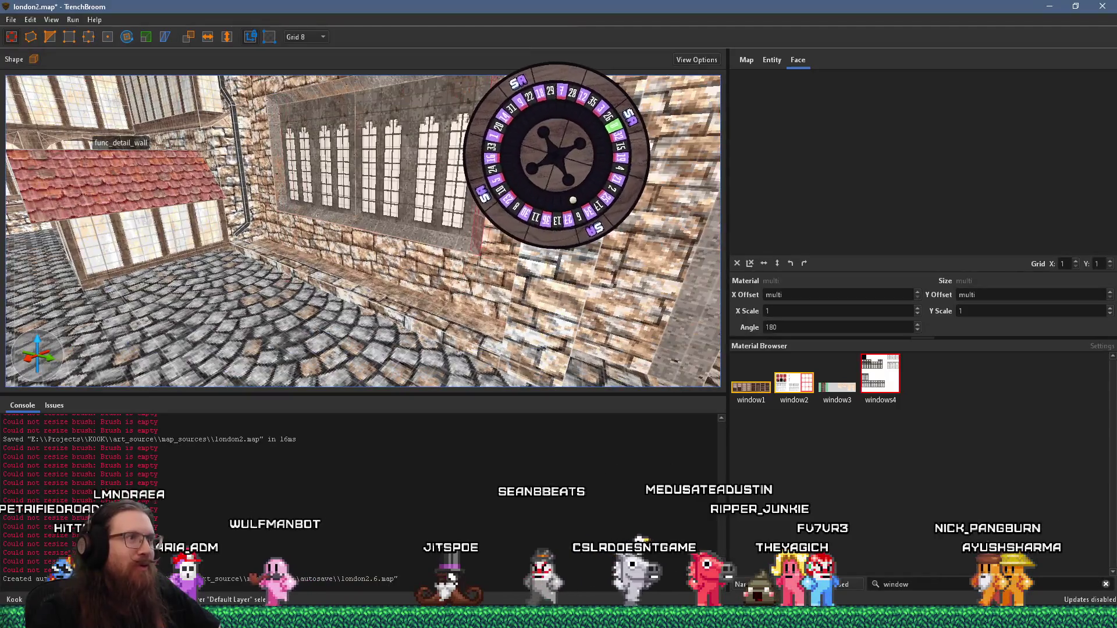
{"action": "mouse_move", "coordinate": [460, 299]}
{"action": "left_mouse_down"}
{"action": "mouse_move", "coordinate": [266, 277]}
{"action": "mouse_move", "coordinate": [221, 285]}
{"action": "left_mouse_up"}
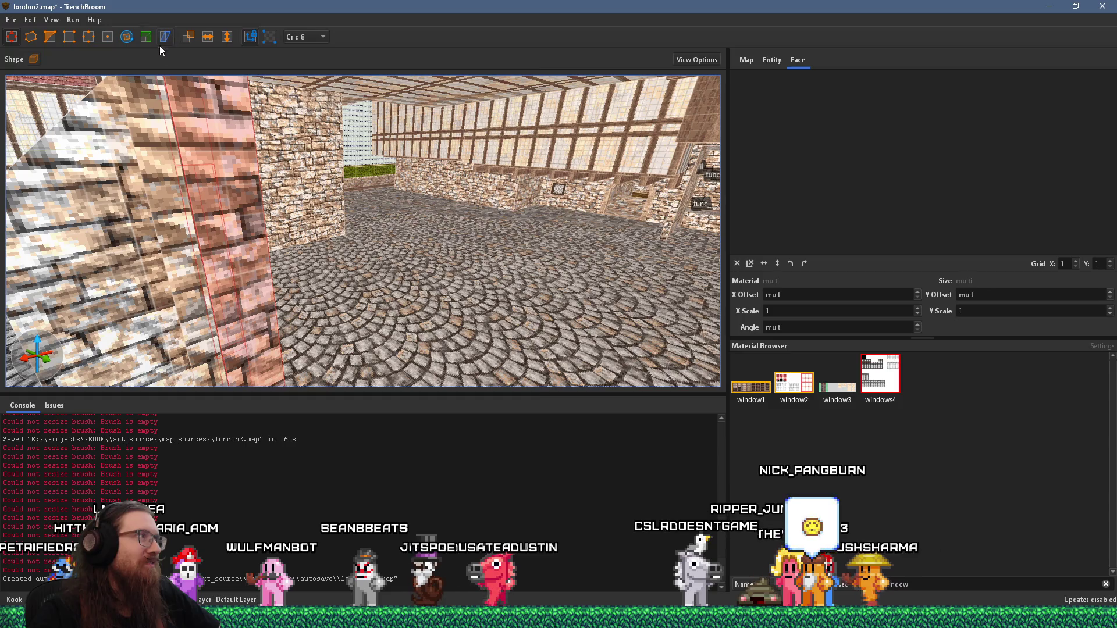
{"action": "mouse_move", "coordinate": [210, 87]}
{"action": "left_mouse_down"}
{"action": "mouse_move", "coordinate": [221, 133]}
{"action": "mouse_move", "coordinate": [205, 157]}
{"action": "left_mouse_up"}
{"action": "mouse_move", "coordinate": [214, 233]}
{"action": "left_mouse_down"}
{"action": "mouse_move", "coordinate": [246, 228]}
{"action": "mouse_move", "coordinate": [239, 222]}
{"action": "mouse_move", "coordinate": [302, 159]}
{"action": "mouse_move", "coordinate": [260, 107]}
{"action": "mouse_move", "coordinate": [284, 132]}
{"action": "left_mouse_up"}
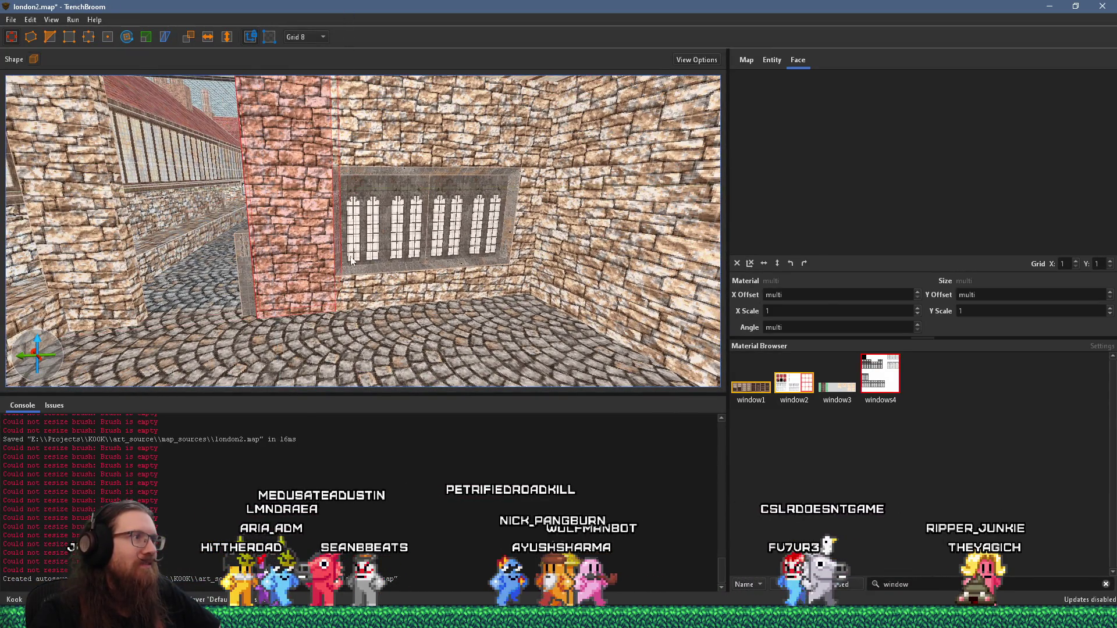
{"action": "left_click", "coordinate": [423, 284]}
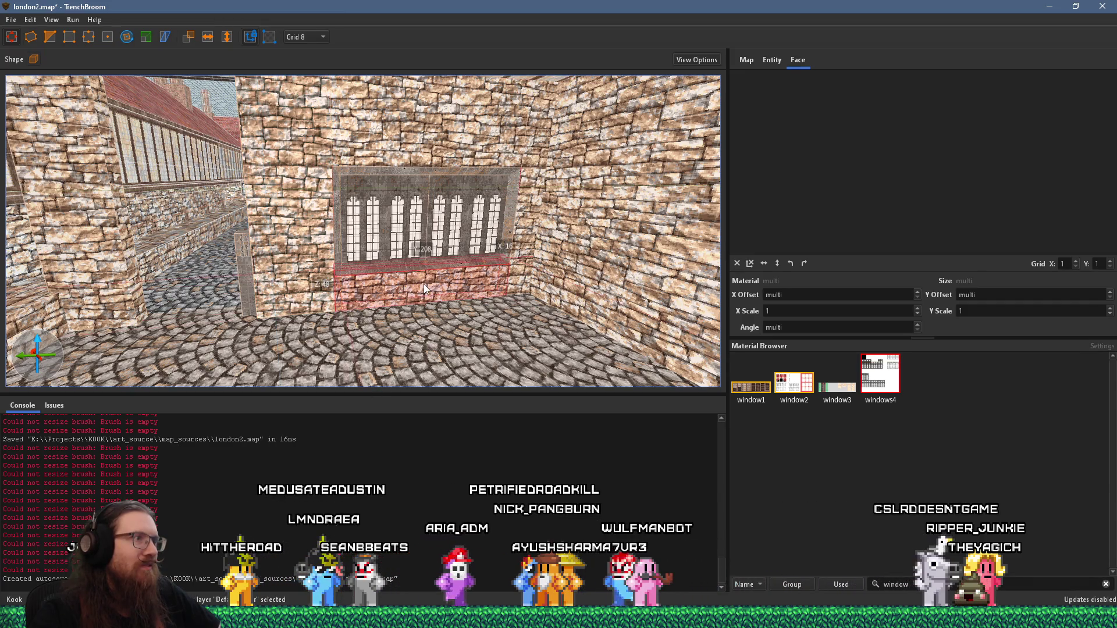
{"action": "scroll", "coordinate": [351, 270], "scroll_direction": "up", "scroll_amount": 2}
{"action": "left_click_drag", "start_coordinate": [328, 287], "coordinate": [291, 116]}
{"action": "left_click", "coordinate": [292, 179]}
{"action": "mouse_move", "coordinate": [288, 190]}
{"action": "left_mouse_down"}
{"action": "mouse_move", "coordinate": [417, 280]}
{"action": "mouse_move", "coordinate": [295, 219]}
{"action": "mouse_move", "coordinate": [316, 166]}
{"action": "mouse_move", "coordinate": [334, 193]}
{"action": "left_mouse_up"}
{"action": "left_click", "coordinate": [334, 236]}
{"action": "mouse_move", "coordinate": [340, 243]}
{"action": "left_mouse_down"}
{"action": "mouse_move", "coordinate": [351, 329]}
{"action": "mouse_move", "coordinate": [410, 258]}
{"action": "mouse_move", "coordinate": [220, 194]}
{"action": "left_mouse_up"}
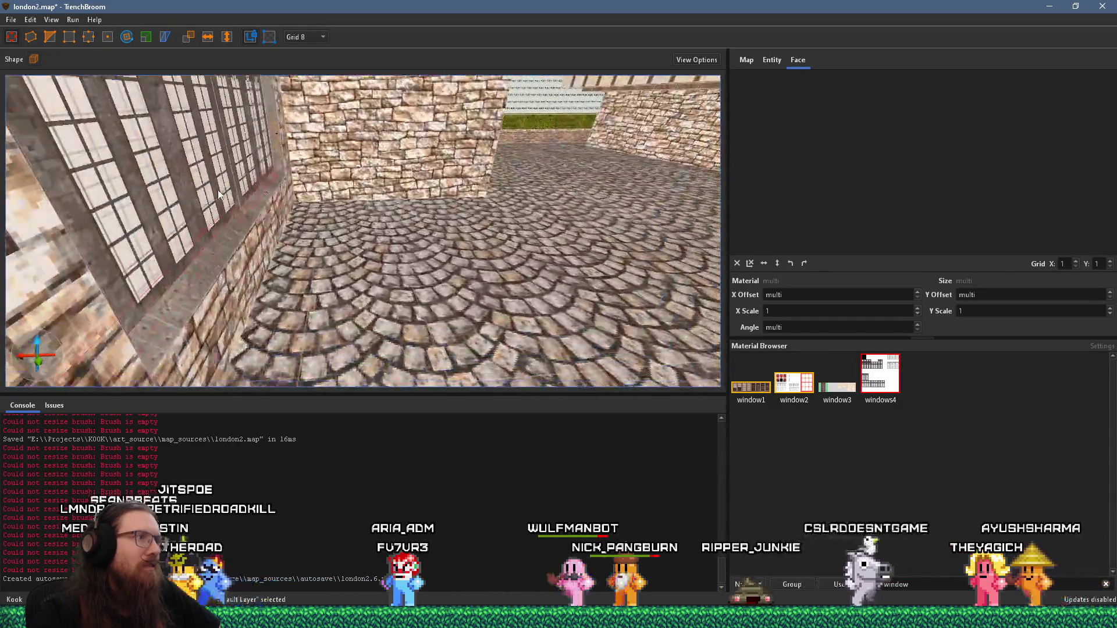
{"action": "left_click", "coordinate": [234, 284]}
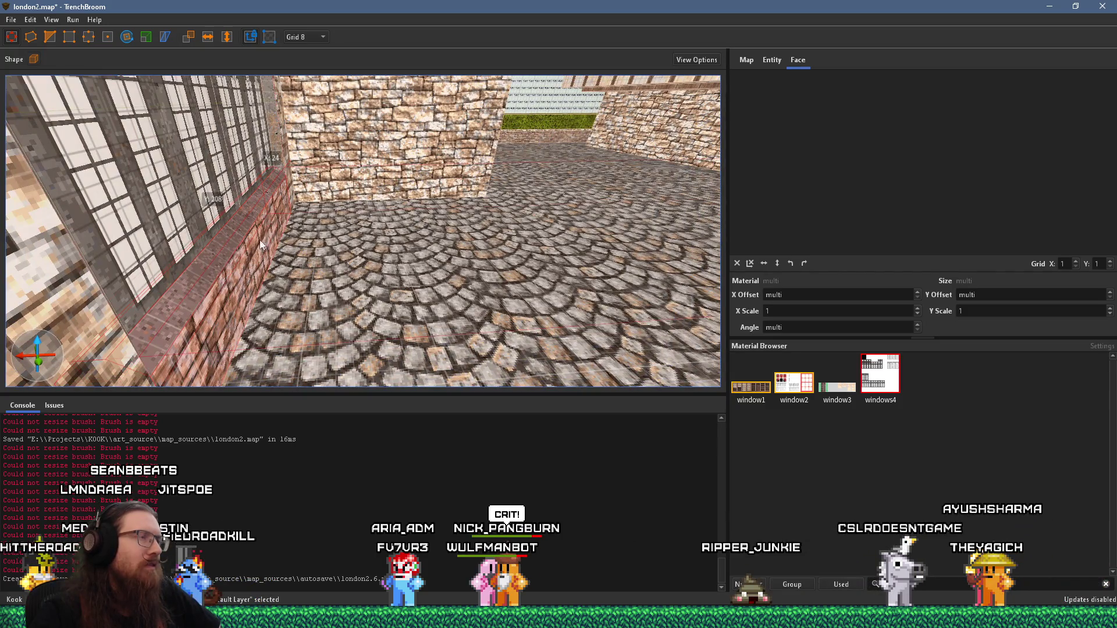
{"action": "mouse_move", "coordinate": [275, 212]}
{"action": "left_mouse_down"}
{"action": "mouse_move", "coordinate": [256, 225]}
{"action": "mouse_move", "coordinate": [309, 232]}
{"action": "mouse_move", "coordinate": [440, 204]}
{"action": "left_mouse_up"}
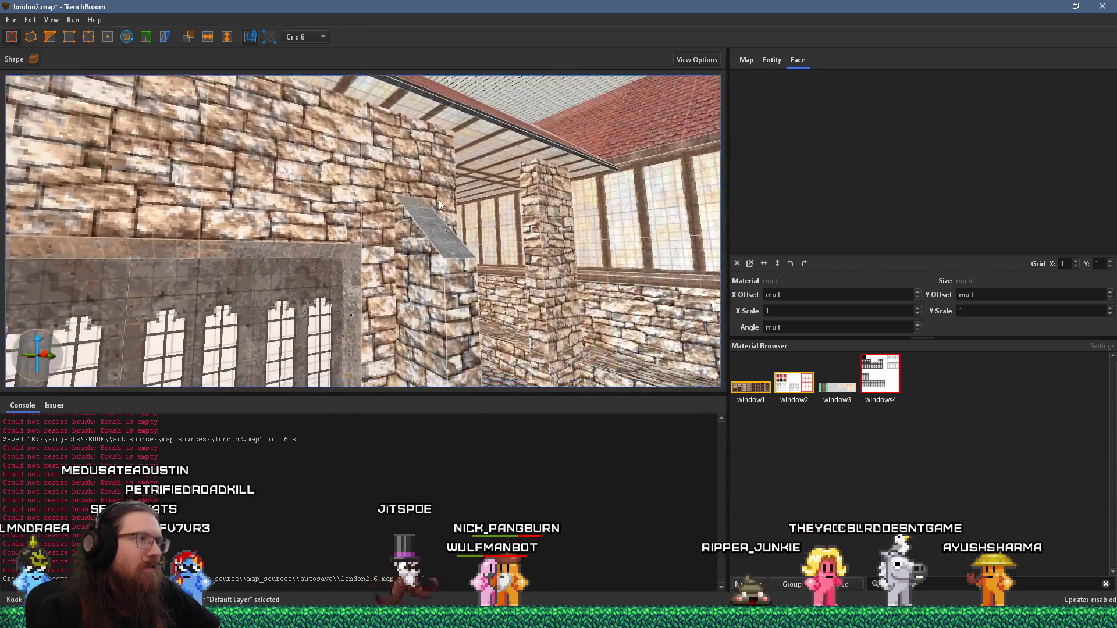
{"action": "mouse_move", "coordinate": [376, 258]}
{"action": "left_mouse_down"}
{"action": "mouse_move", "coordinate": [355, 221]}
{"action": "mouse_move", "coordinate": [371, 160]}
{"action": "mouse_move", "coordinate": [349, 237]}
{"action": "mouse_move", "coordinate": [342, 191]}
{"action": "mouse_move", "coordinate": [323, 175]}
{"action": "left_mouse_up"}
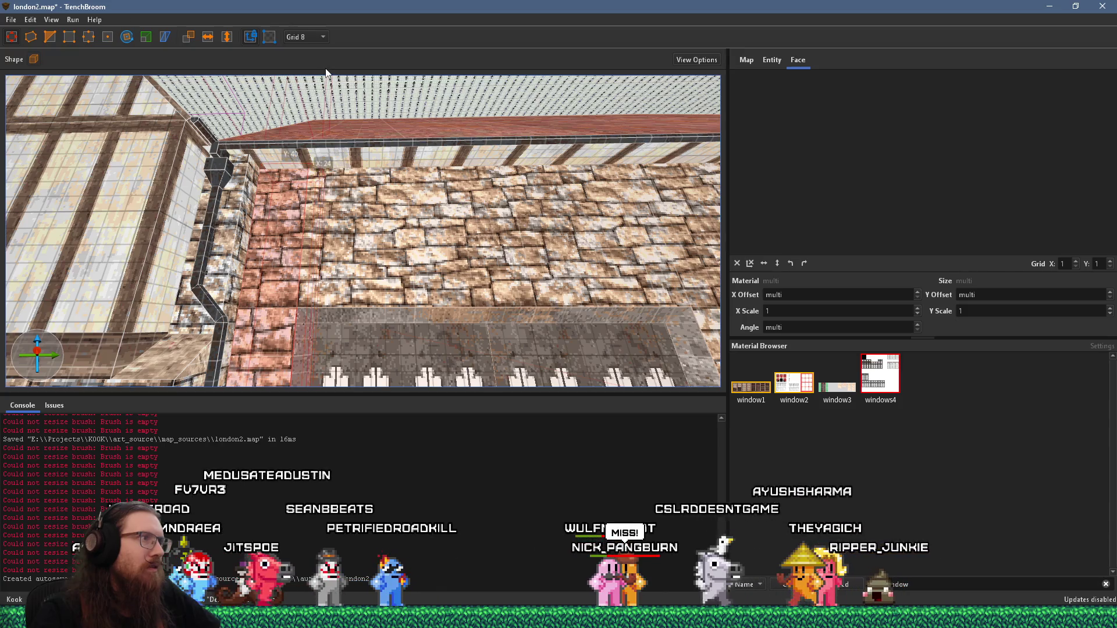
{"action": "left_click_drag", "start_coordinate": [323, 349], "coordinate": [301, 189]}
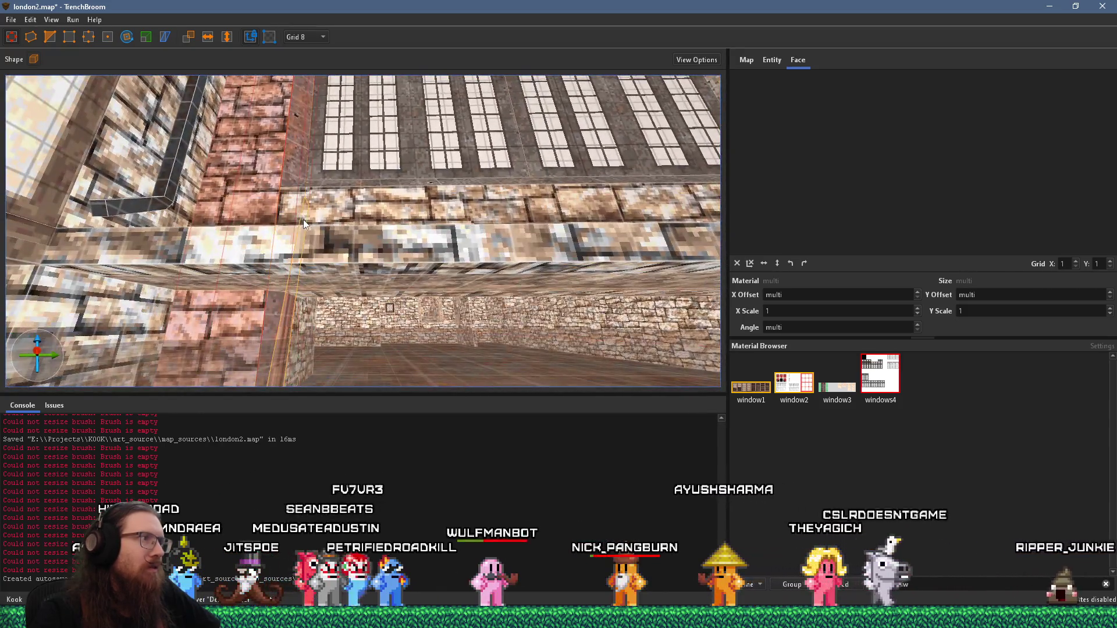
{"action": "mouse_move", "coordinate": [325, 361]}
{"action": "left_mouse_down"}
{"action": "mouse_move", "coordinate": [301, 213]}
{"action": "mouse_move", "coordinate": [276, 304]}
{"action": "mouse_move", "coordinate": [312, 289]}
{"action": "mouse_move", "coordinate": [309, 299]}
{"action": "mouse_move", "coordinate": [354, 142]}
{"action": "mouse_move", "coordinate": [333, 332]}
{"action": "left_mouse_up"}
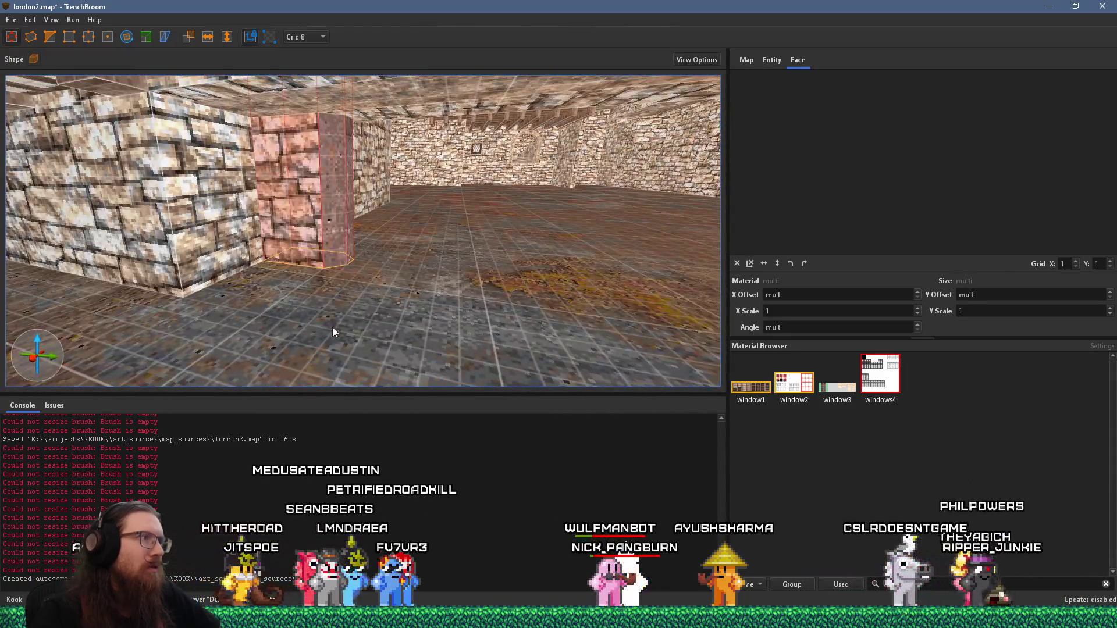
{"action": "mouse_move", "coordinate": [334, 151]}
{"action": "left_mouse_down"}
{"action": "mouse_move", "coordinate": [340, 261]}
{"action": "mouse_move", "coordinate": [311, 290]}
{"action": "left_mouse_up"}
{"action": "left_click_drag", "start_coordinate": [299, 345], "coordinate": [288, 258]}
{"action": "left_click", "coordinate": [549, 279]}
{"action": "mouse_move", "coordinate": [549, 279]}
{"action": "left_mouse_down"}
{"action": "mouse_move", "coordinate": [533, 254]}
{"action": "mouse_move", "coordinate": [537, 295]}
{"action": "left_mouse_up"}
{"action": "mouse_move", "coordinate": [499, 248]}
{"action": "left_mouse_down"}
{"action": "mouse_move", "coordinate": [529, 244]}
{"action": "mouse_move", "coordinate": [333, 229]}
{"action": "mouse_move", "coordinate": [405, 228]}
{"action": "mouse_move", "coordinate": [406, 177]}
{"action": "left_mouse_up"}
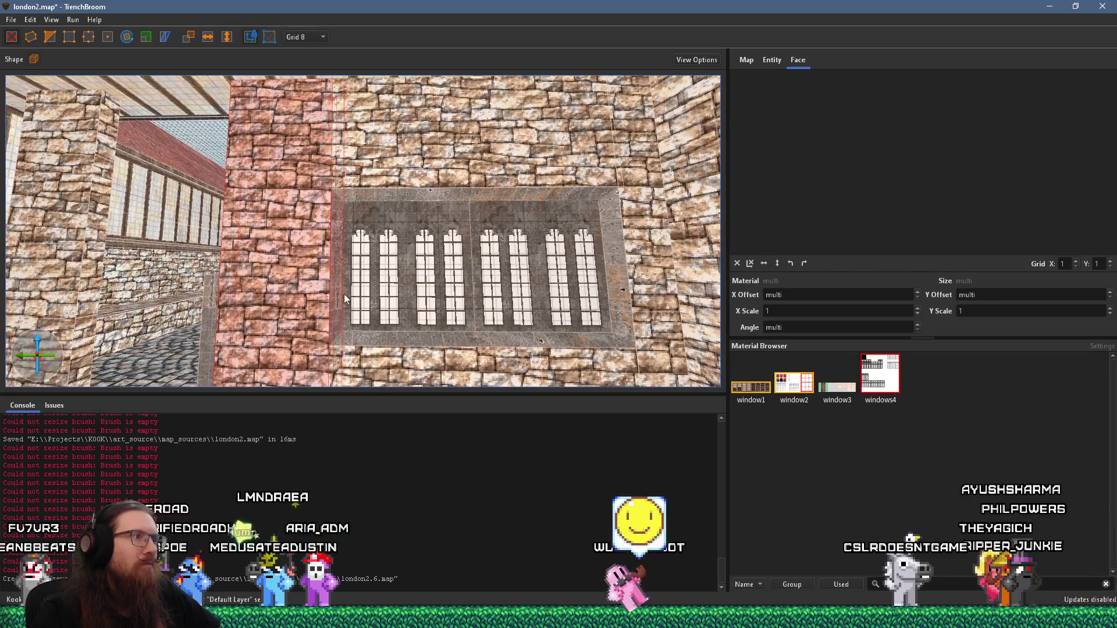
{"action": "left_click_drag", "start_coordinate": [346, 358], "coordinate": [369, 218]}
{"action": "left_click_drag", "start_coordinate": [362, 292], "coordinate": [397, 412]}
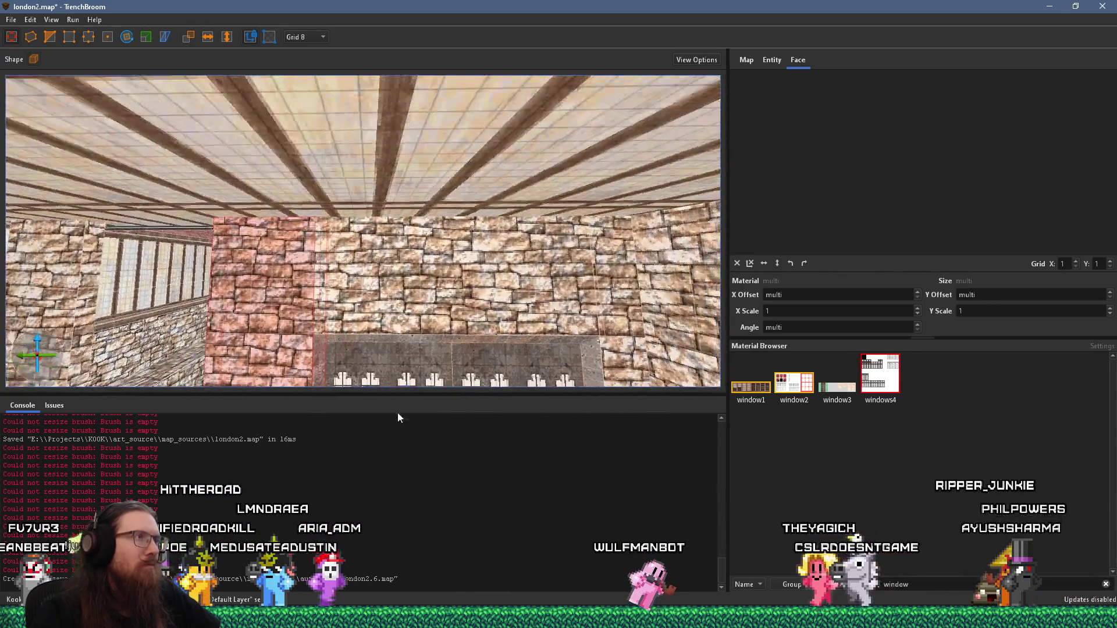
{"action": "left_click_drag", "start_coordinate": [333, 222], "coordinate": [421, 169]}
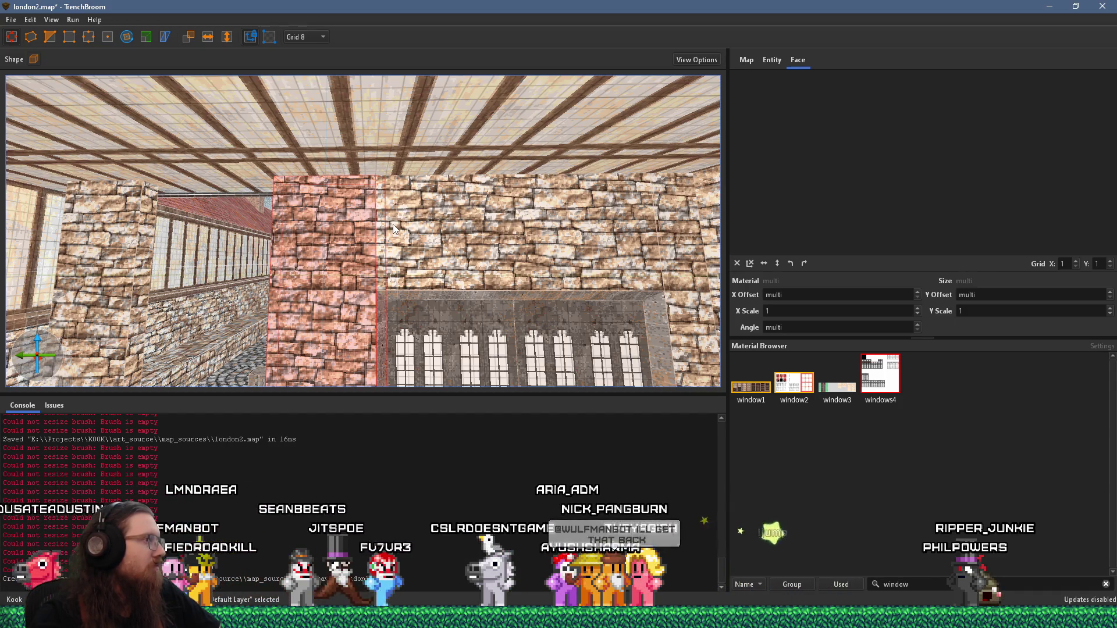
{"action": "mouse_move", "coordinate": [393, 228]}
{"action": "left_mouse_down"}
{"action": "mouse_move", "coordinate": [381, 259]}
{"action": "mouse_move", "coordinate": [501, 267]}
{"action": "mouse_move", "coordinate": [343, 309]}
{"action": "left_mouse_up"}
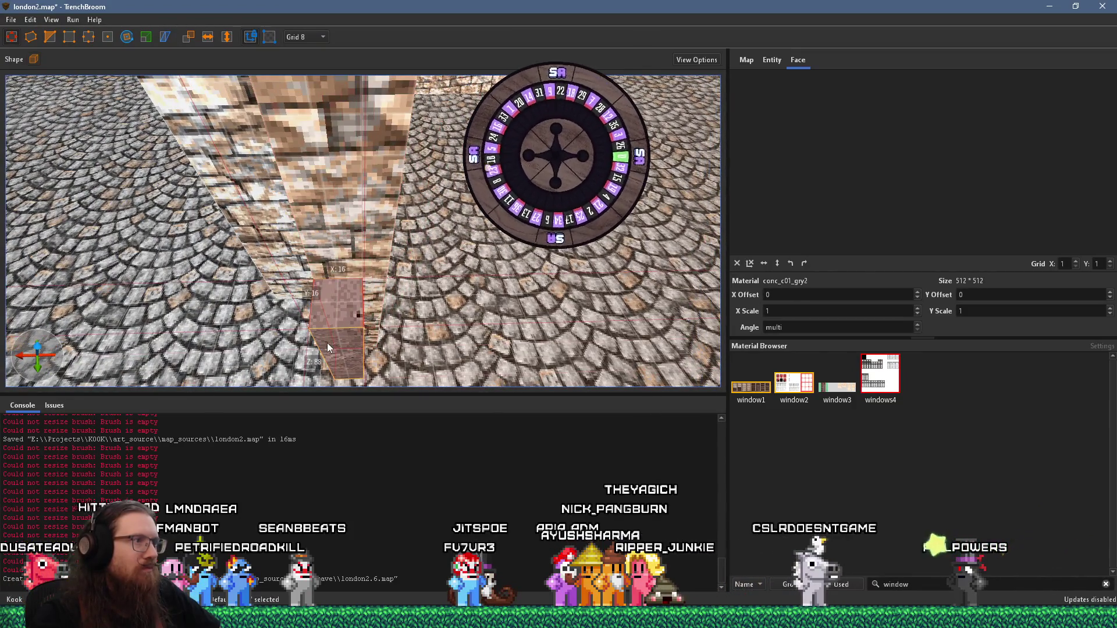
Narrow the pillar brush to 16×8×88 units
{"action": "mouse_move", "coordinate": [390, 324]}
{"action": "left_mouse_down"}
{"action": "mouse_move", "coordinate": [371, 330]}
{"action": "mouse_move", "coordinate": [411, 330]}
{"action": "mouse_move", "coordinate": [312, 341]}
{"action": "left_mouse_up"}
{"action": "mouse_move", "coordinate": [354, 298]}
{"action": "left_mouse_down"}
{"action": "mouse_move", "coordinate": [424, 301]}
{"action": "mouse_move", "coordinate": [336, 256]}
{"action": "left_mouse_up"}
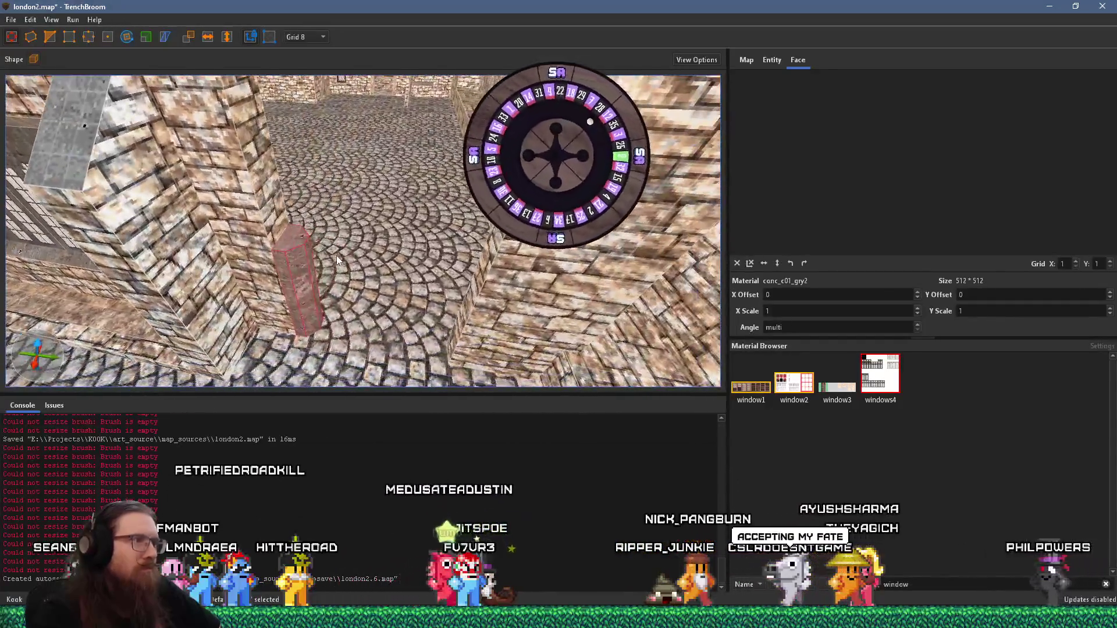
{"action": "left_click_drag", "start_coordinate": [313, 300], "coordinate": [445, 299]}
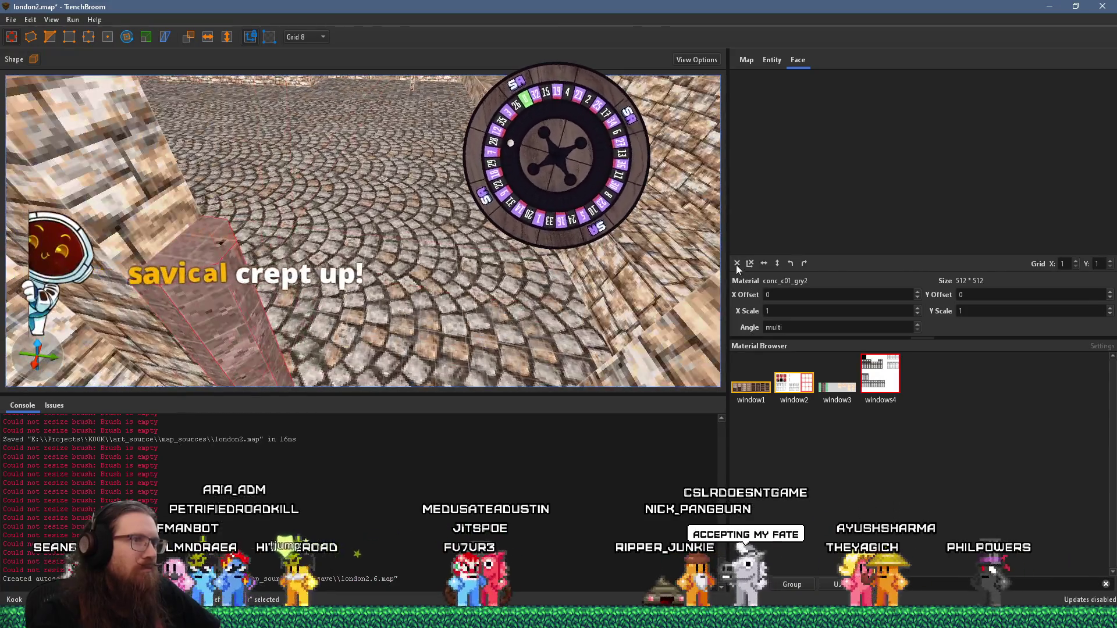
{"action": "mouse_move", "coordinate": [315, 256]}
{"action": "left_mouse_down"}
{"action": "mouse_move", "coordinate": [200, 223]}
{"action": "mouse_move", "coordinate": [232, 255]}
{"action": "mouse_move", "coordinate": [253, 253]}
{"action": "mouse_move", "coordinate": [182, 250]}
{"action": "mouse_move", "coordinate": [231, 250]}
{"action": "left_mouse_up"}
Shift the texture offset on the pillar's side face into alignment
{"action": "left_click", "coordinate": [232, 255], "text": "shift"}
{"action": "left_click", "coordinate": [292, 246], "text": "alt"}
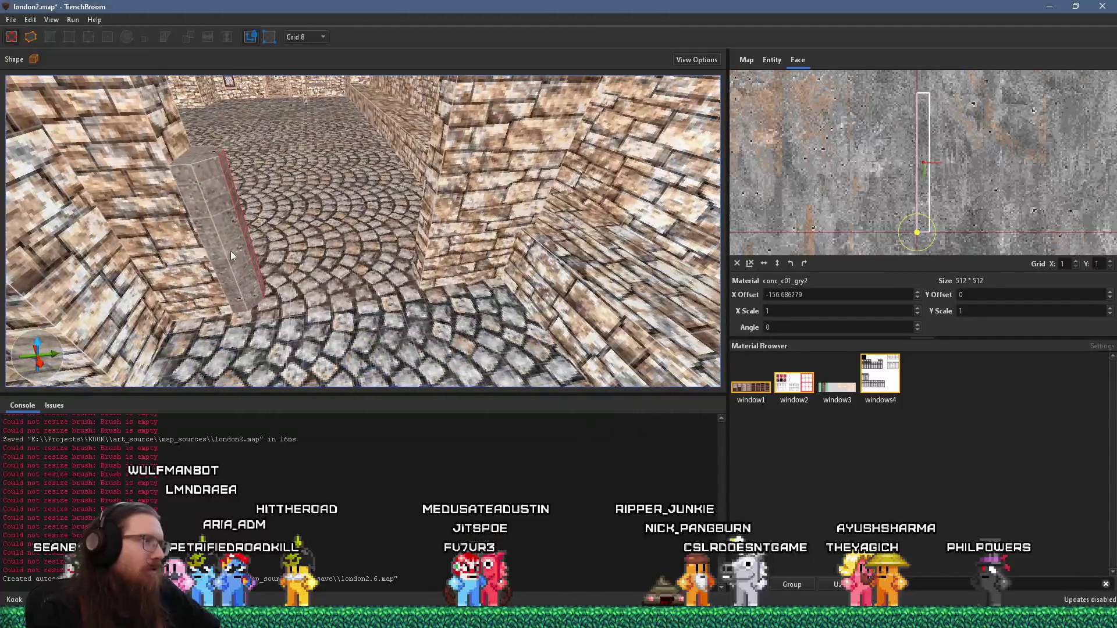
{"action": "left_click", "coordinate": [230, 250]}
Compare with the reference photo, then filter the Material Browser by 'concrete'
{"action": "key", "text": "alt+Tab"}
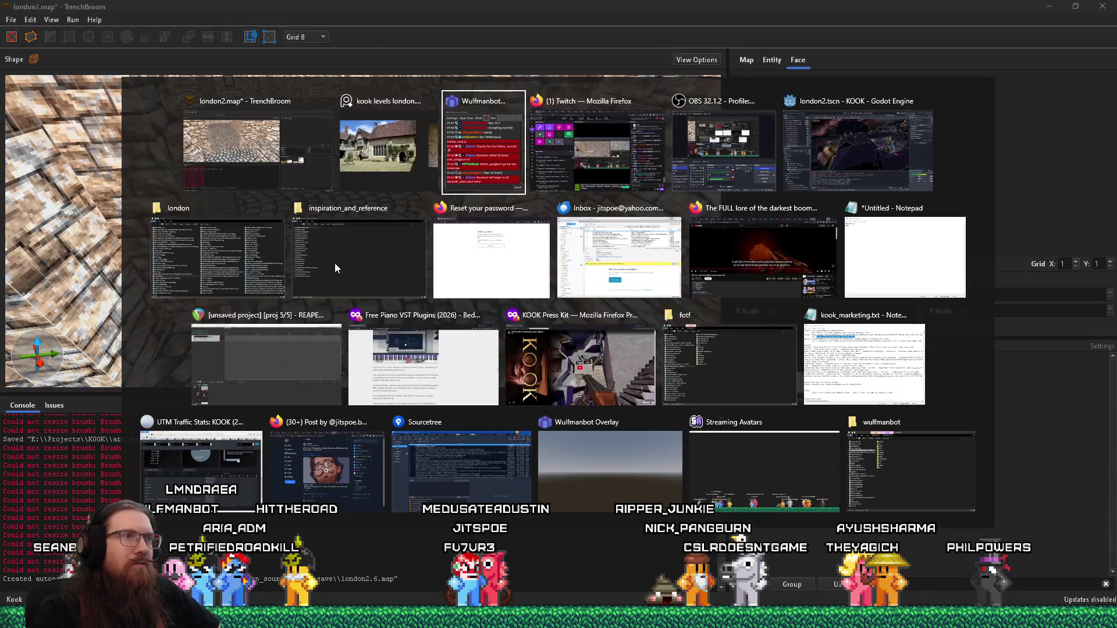
{"action": "key", "text": "alt+shift+Tab"}
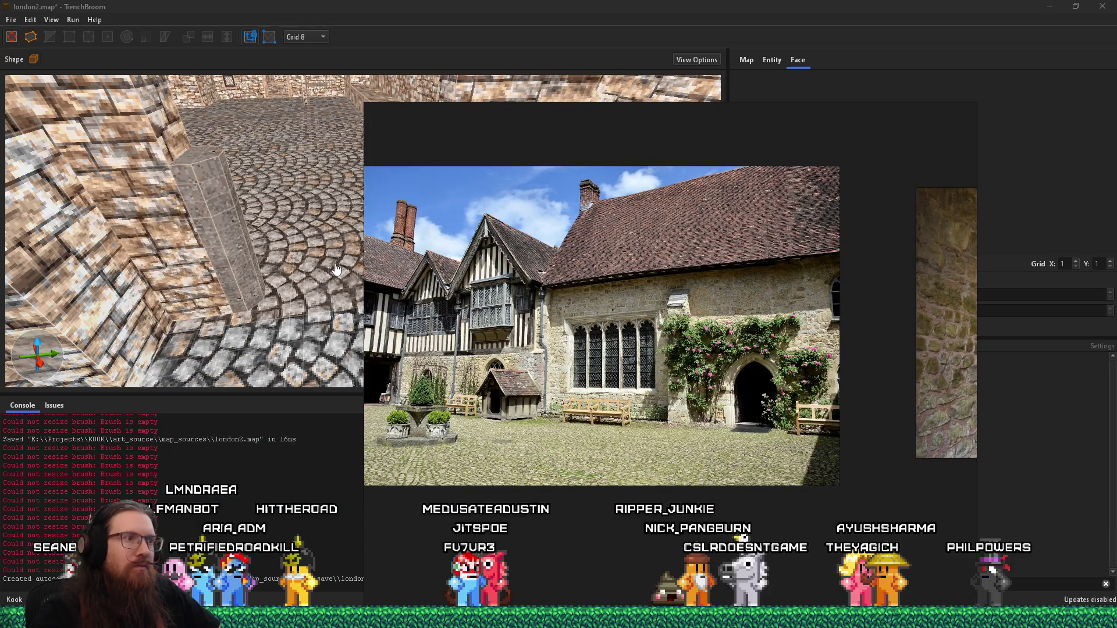
{"action": "key", "text": "alt+Tab"}
{"action": "left_click", "coordinate": [227, 231]}
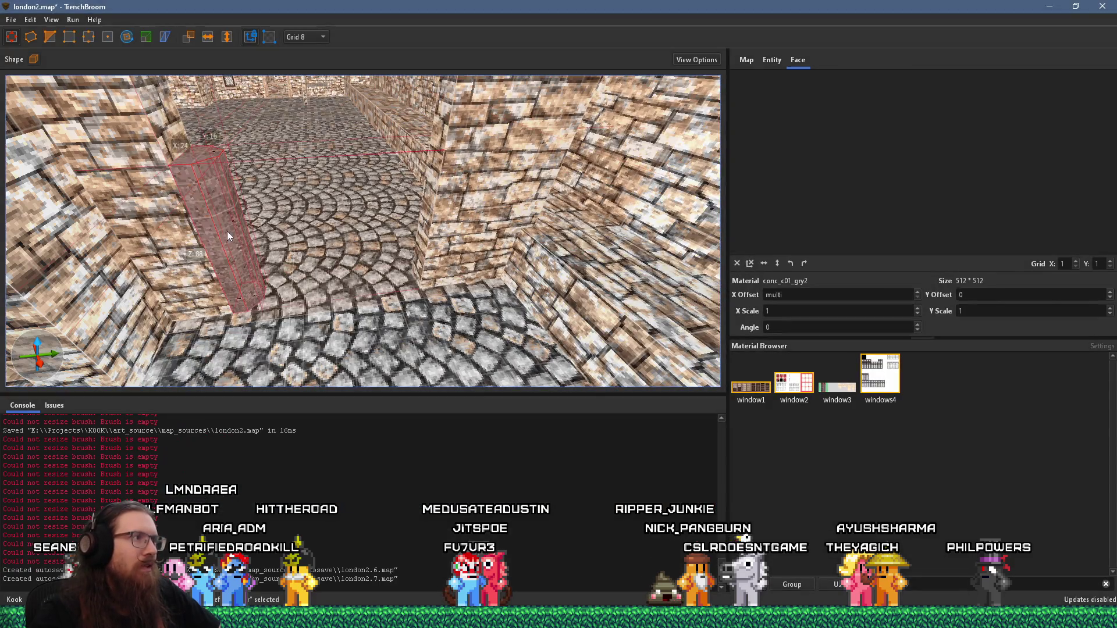
{"action": "type", "text": "concrete"}
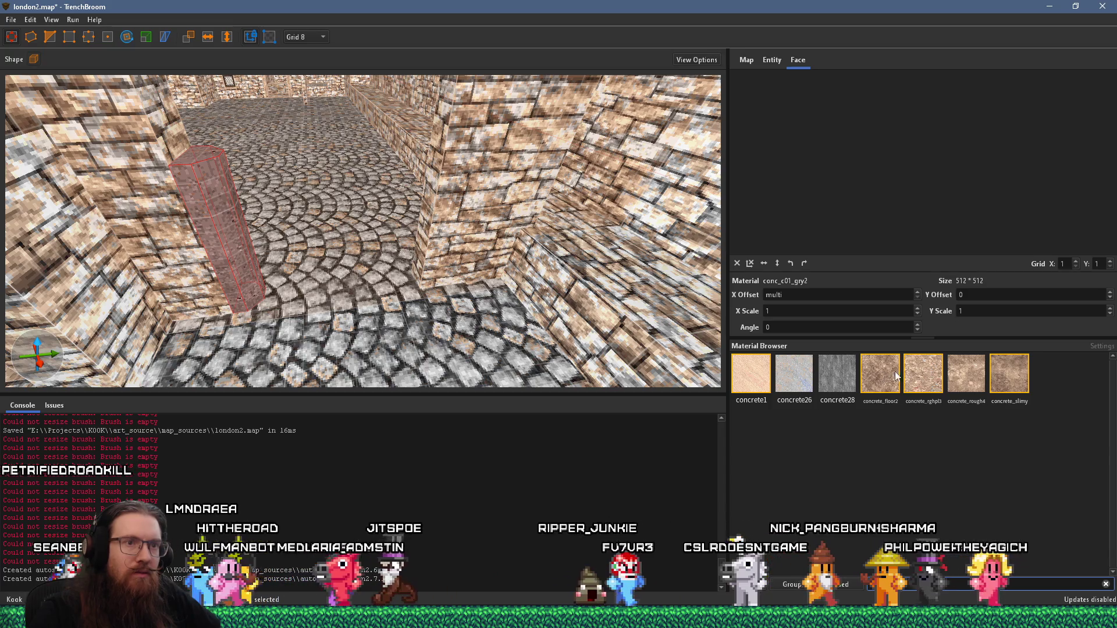
Apply concrete_rghpl3 to the pillar, turn its texture 180°, and rotate the pillar about Z
{"action": "left_click", "coordinate": [923, 374]}
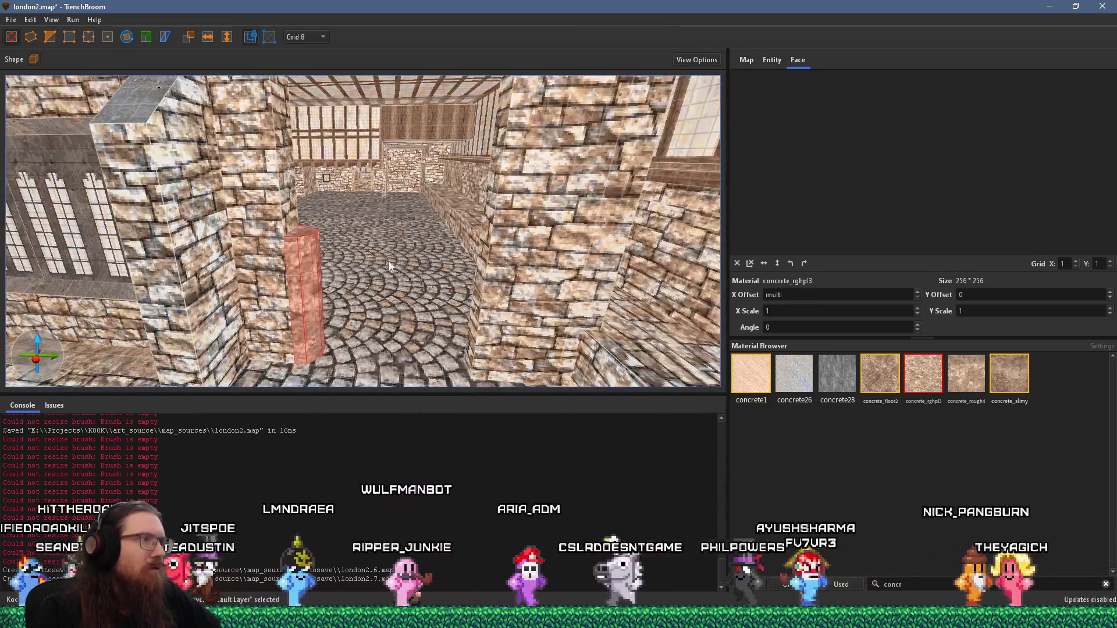
{"action": "left_click_drag", "start_coordinate": [388, 260], "coordinate": [279, 266]}
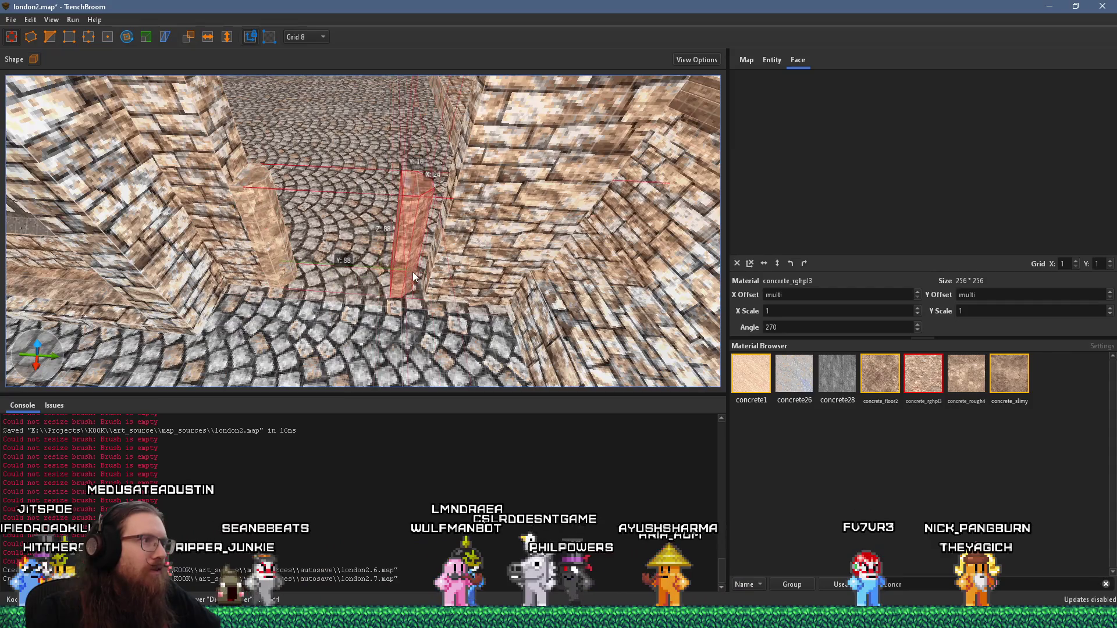
{"action": "key", "text": "shift+Page_Down"}
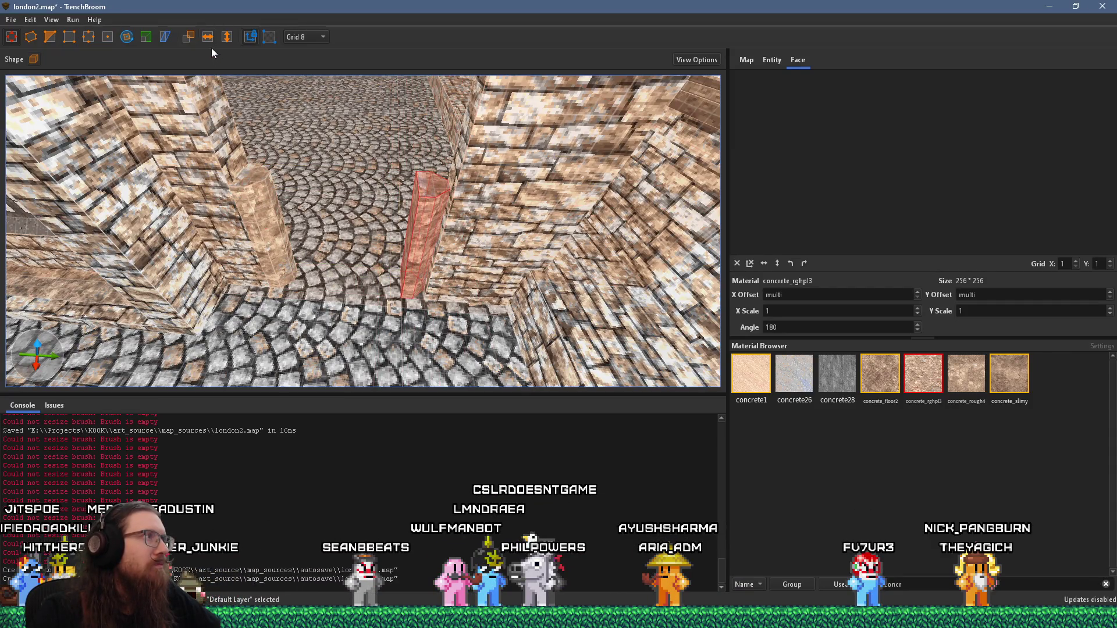
{"action": "key", "text": "r"}
{"action": "mouse_move", "coordinate": [393, 202]}
{"action": "left_mouse_down"}
{"action": "mouse_move", "coordinate": [454, 298]}
{"action": "mouse_move", "coordinate": [463, 280]}
{"action": "left_mouse_up"}
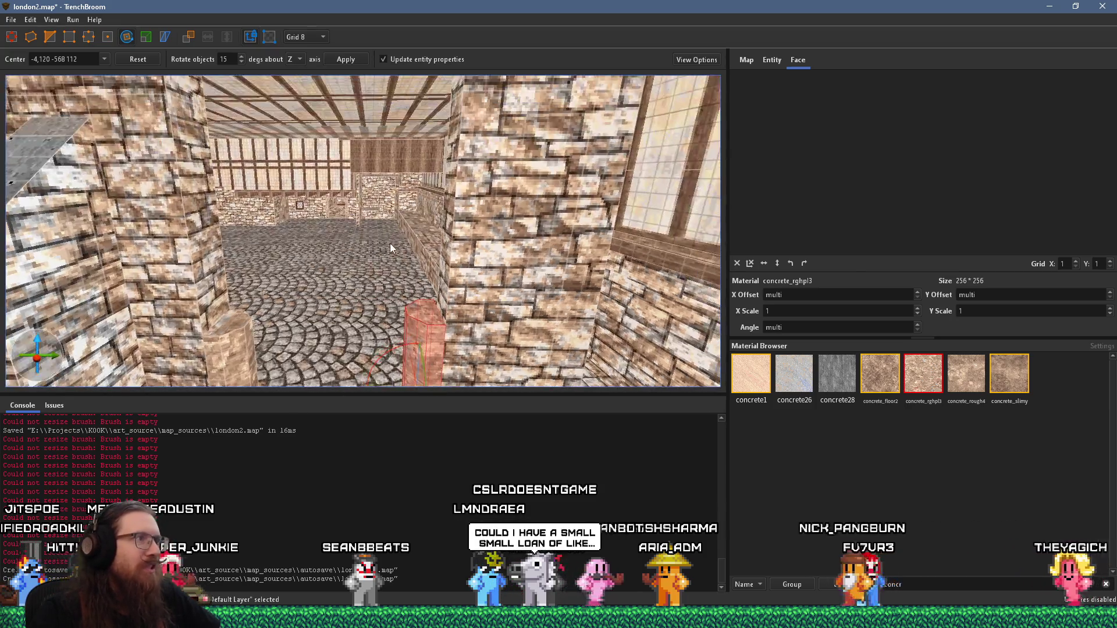
{"action": "key", "text": "Escape"}
Reseat the right-hand pillar so it stands on the floor
{"action": "scroll", "coordinate": [441, 205], "scroll_direction": "up", "scroll_amount": 5}
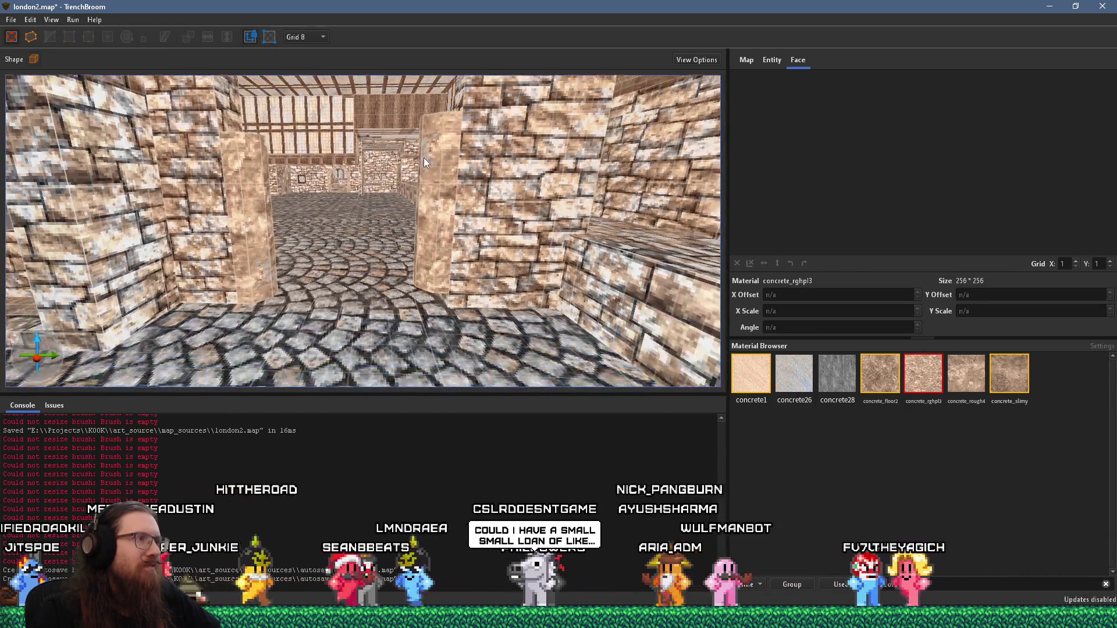
{"action": "left_click", "coordinate": [448, 195]}
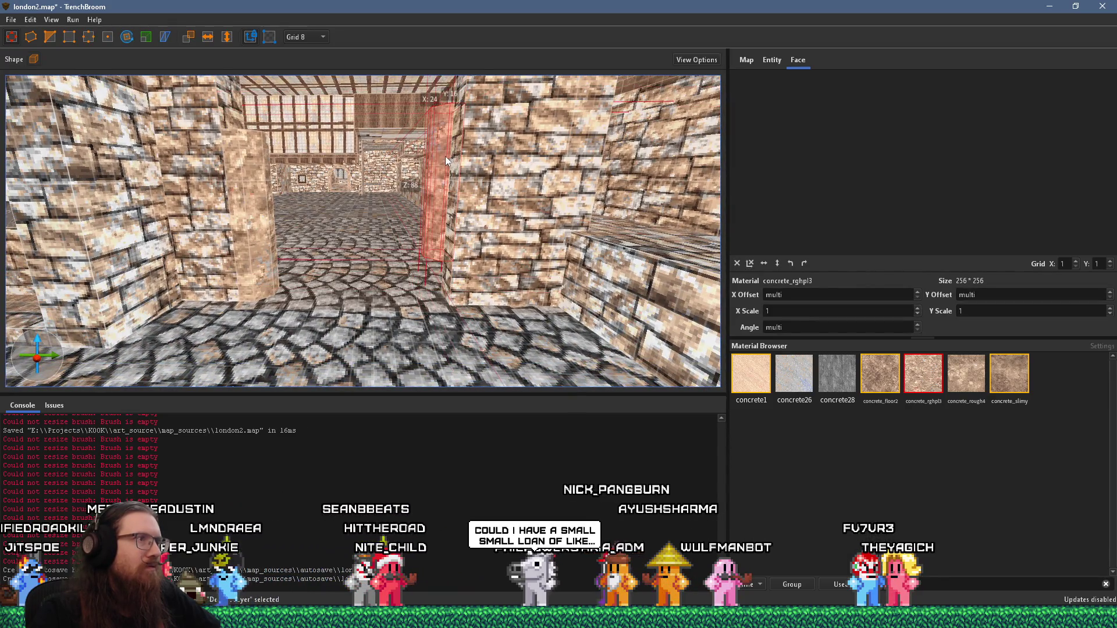
{"action": "mouse_move", "coordinate": [446, 157]}
{"action": "left_mouse_down"}
{"action": "mouse_move", "coordinate": [434, 278]}
{"action": "mouse_move", "coordinate": [443, 258]}
{"action": "left_mouse_up"}
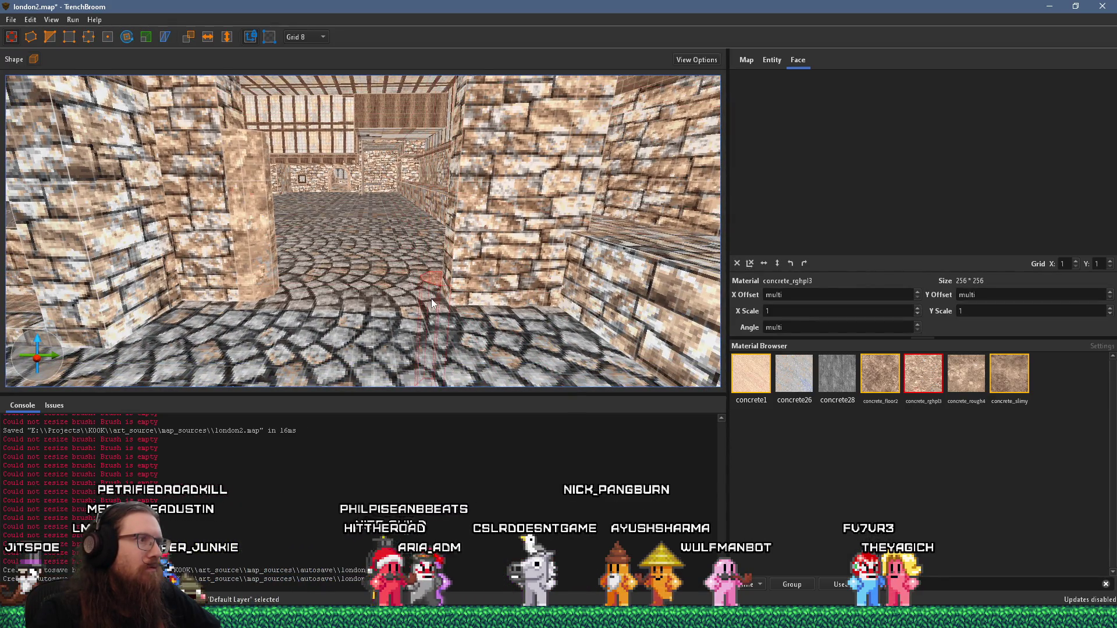
{"action": "left_click_drag", "start_coordinate": [426, 310], "coordinate": [452, 185]}
{"action": "scroll", "coordinate": [434, 287], "scroll_direction": "down", "scroll_amount": 3}
{"action": "scroll", "coordinate": [411, 379], "scroll_direction": "up", "scroll_amount": 2}
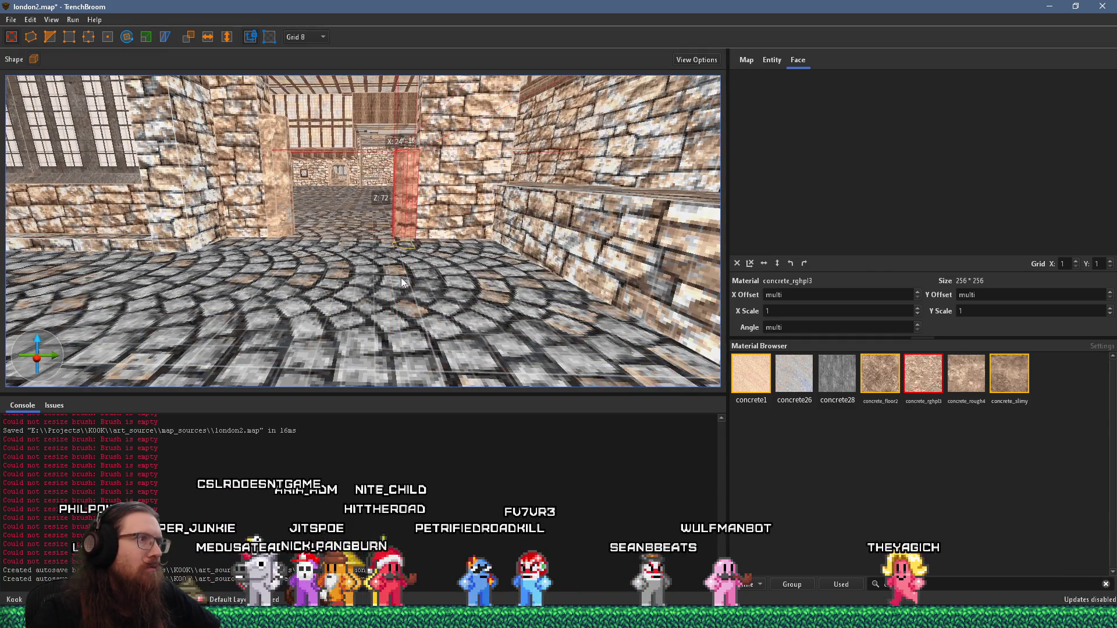
Shift the texture alignment on one pillar face, then select the brick pillar above the block
{"action": "left_click", "coordinate": [407, 211], "text": "shift"}
{"action": "left_click_drag", "start_coordinate": [784, 181], "coordinate": [873, 195]}
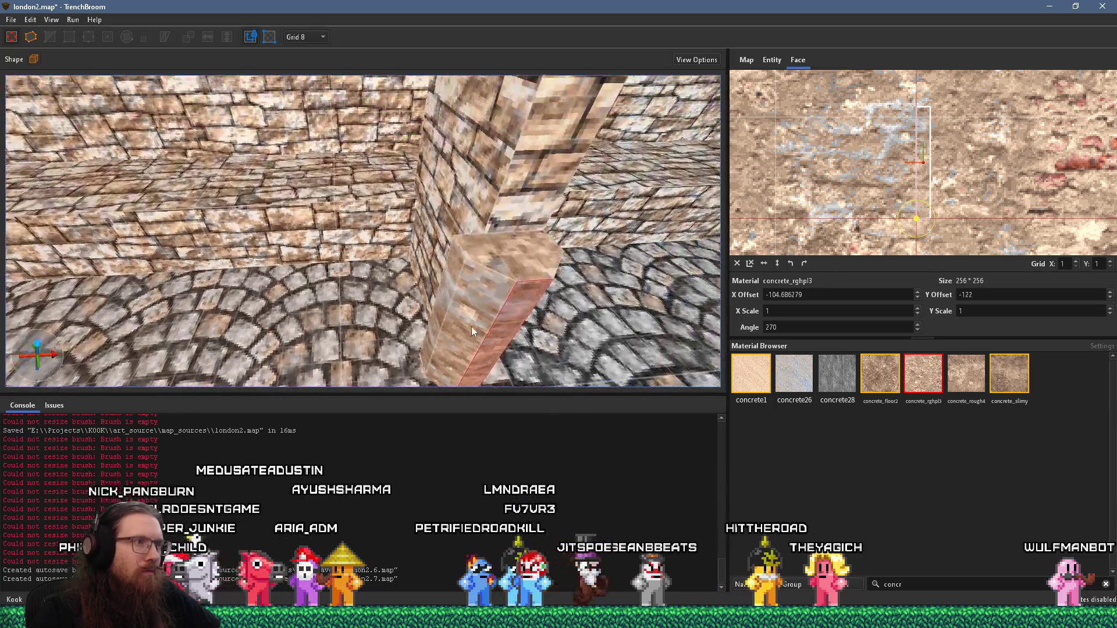
{"action": "left_click", "coordinate": [454, 304]}
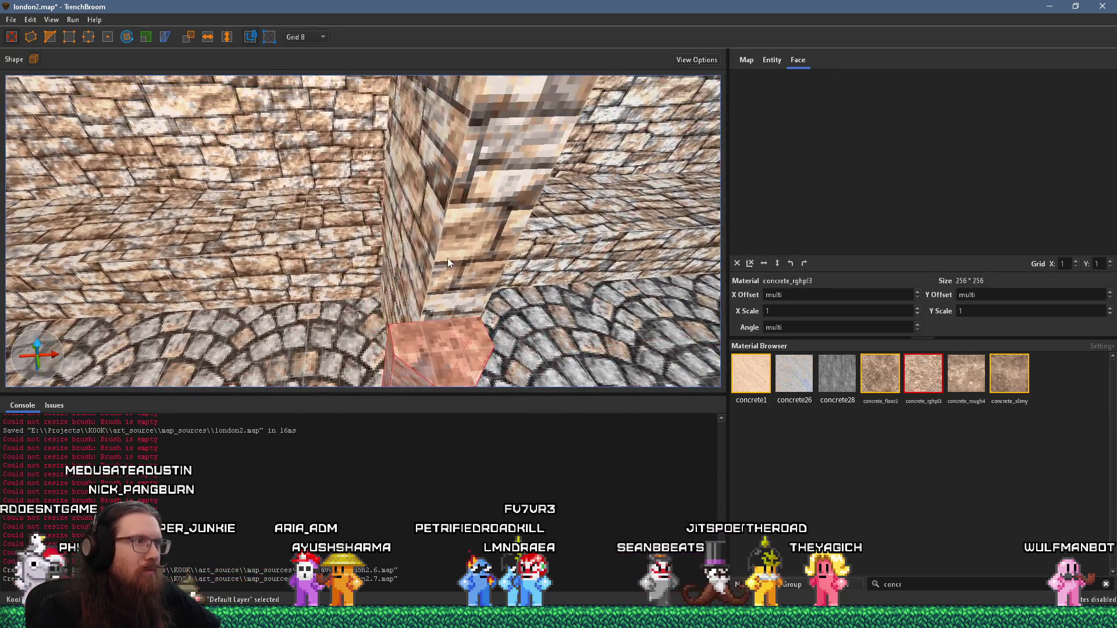
{"action": "left_click", "coordinate": [448, 257]}
{"action": "scroll", "coordinate": [427, 259], "scroll_direction": "down", "scroll_amount": 5}
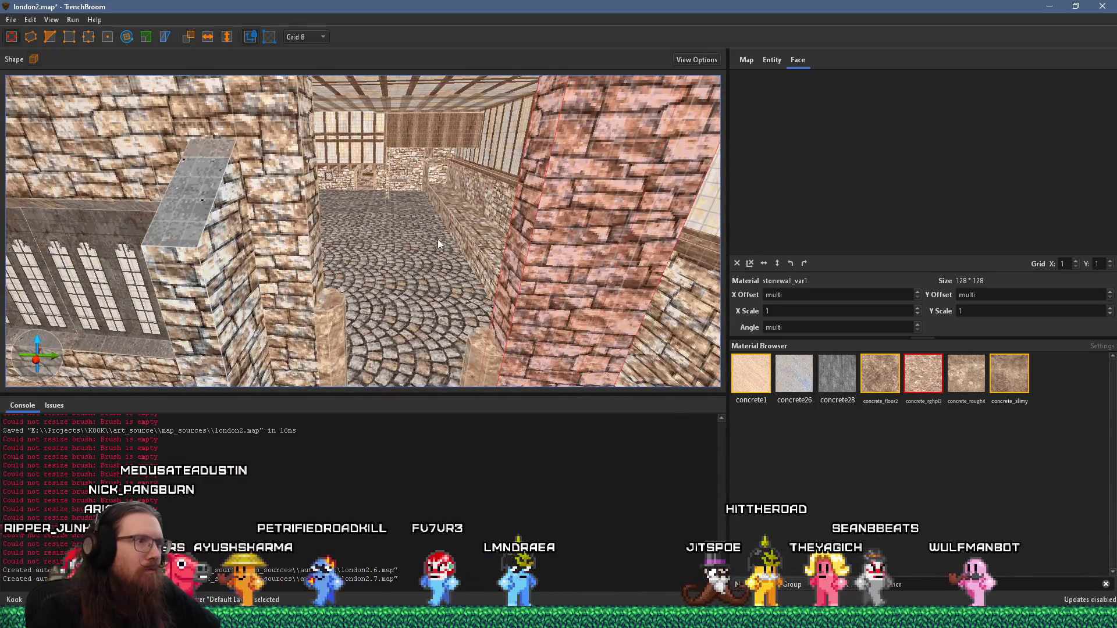
{"action": "scroll", "coordinate": [438, 239], "scroll_direction": "up", "scroll_amount": 3}
Slide the thin pillar left across the street so the pillars flank the alley
{"action": "left_click", "coordinate": [468, 237]}
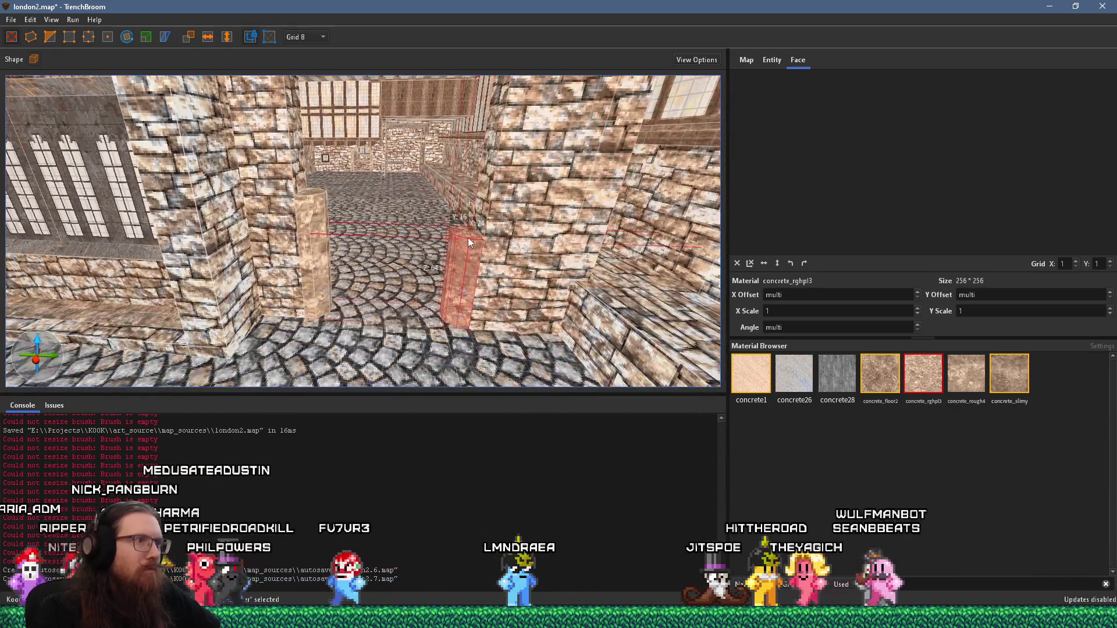
{"action": "left_click_drag", "start_coordinate": [474, 216], "coordinate": [310, 229]}
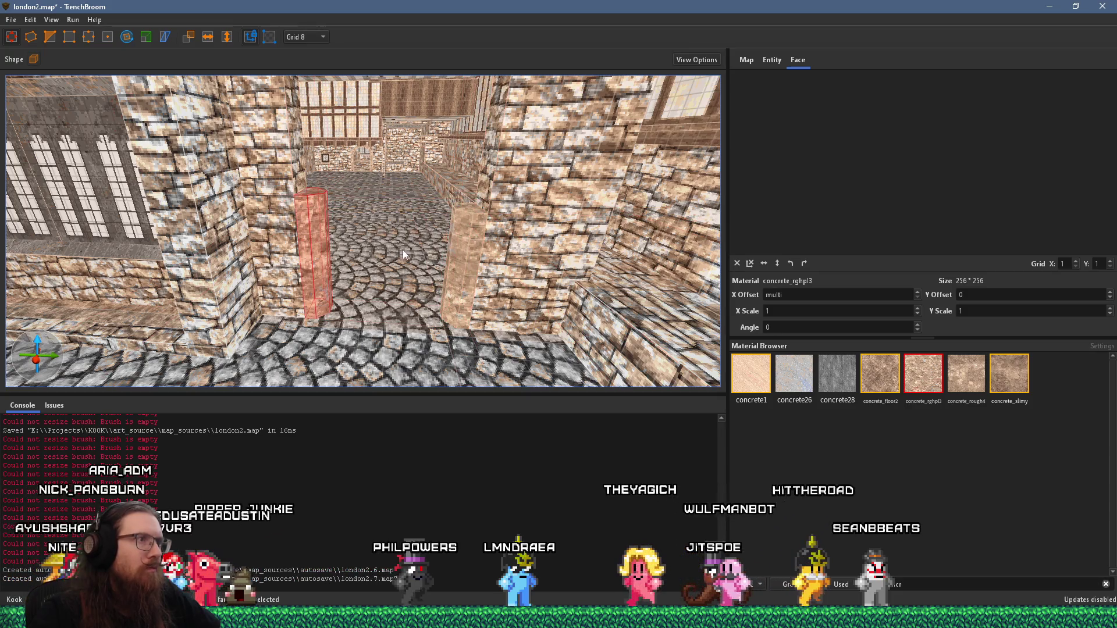
{"action": "scroll", "coordinate": [429, 156], "scroll_direction": "up", "scroll_amount": 1}
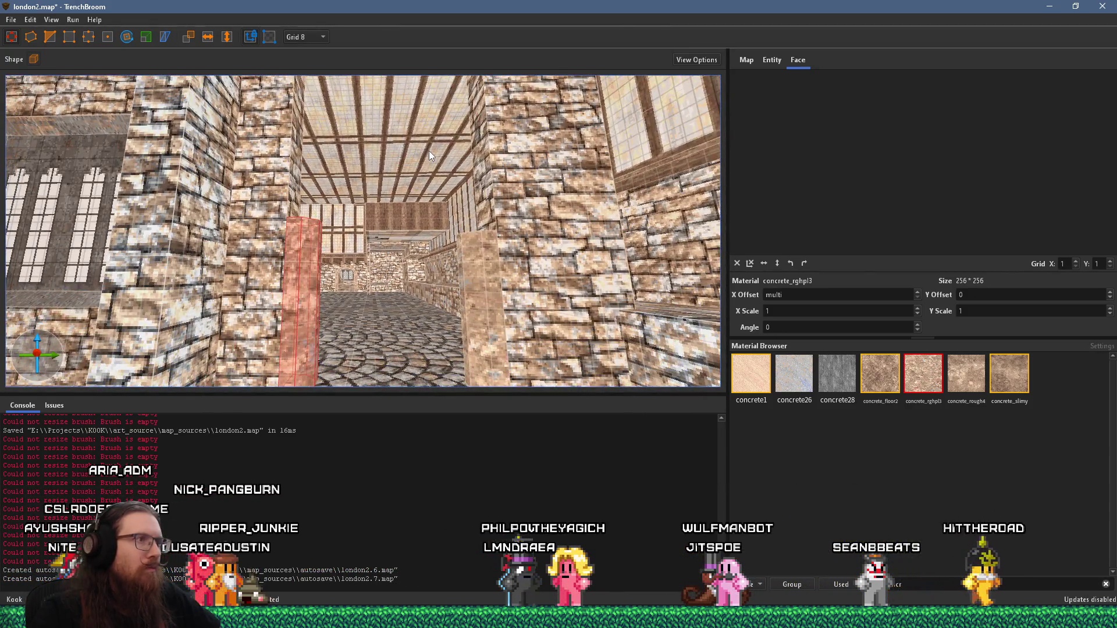
{"action": "left_click", "coordinate": [472, 250]}
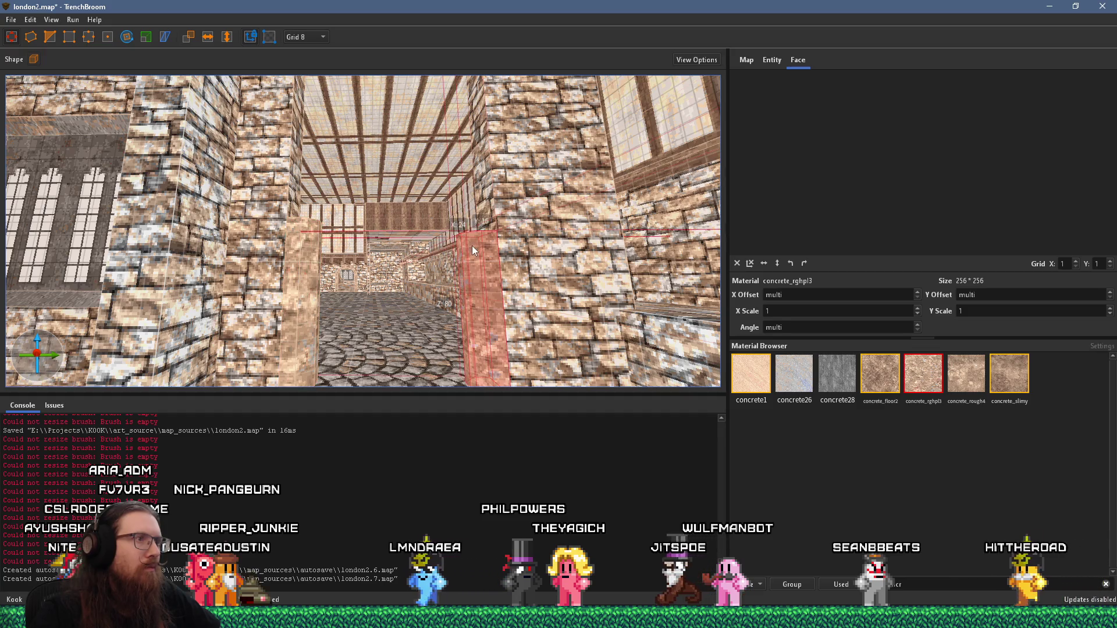
{"action": "mouse_move", "coordinate": [466, 234]}
{"action": "left_mouse_down"}
{"action": "mouse_move", "coordinate": [470, 316]}
{"action": "mouse_move", "coordinate": [469, 306]}
{"action": "left_mouse_up"}
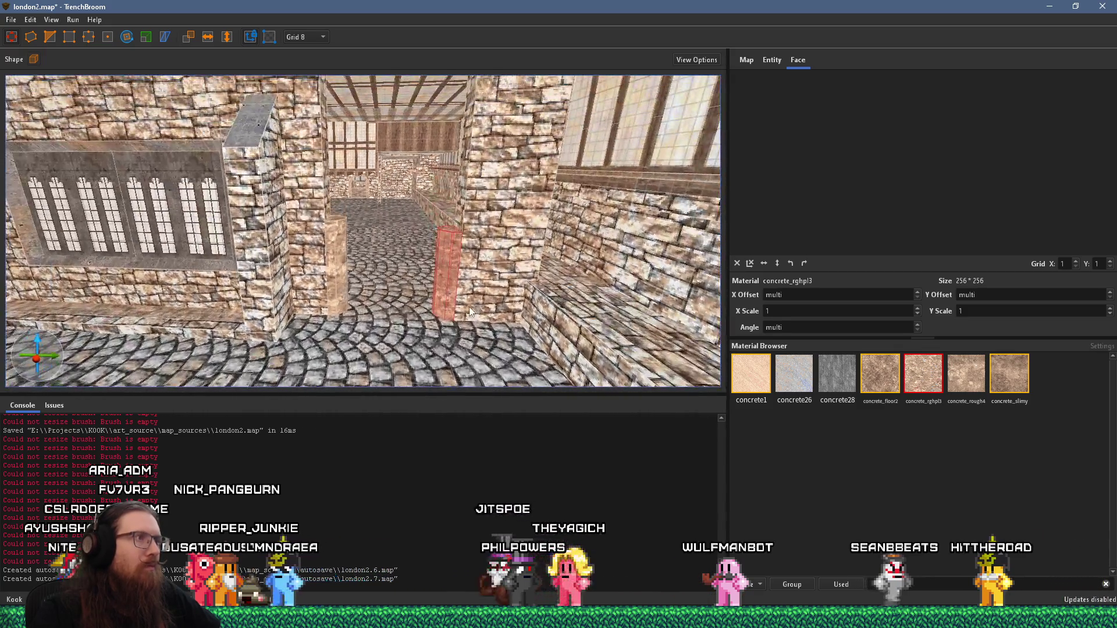
{"action": "key", "text": "alt+Tab"}
{"action": "key", "text": "alt+Tab"}
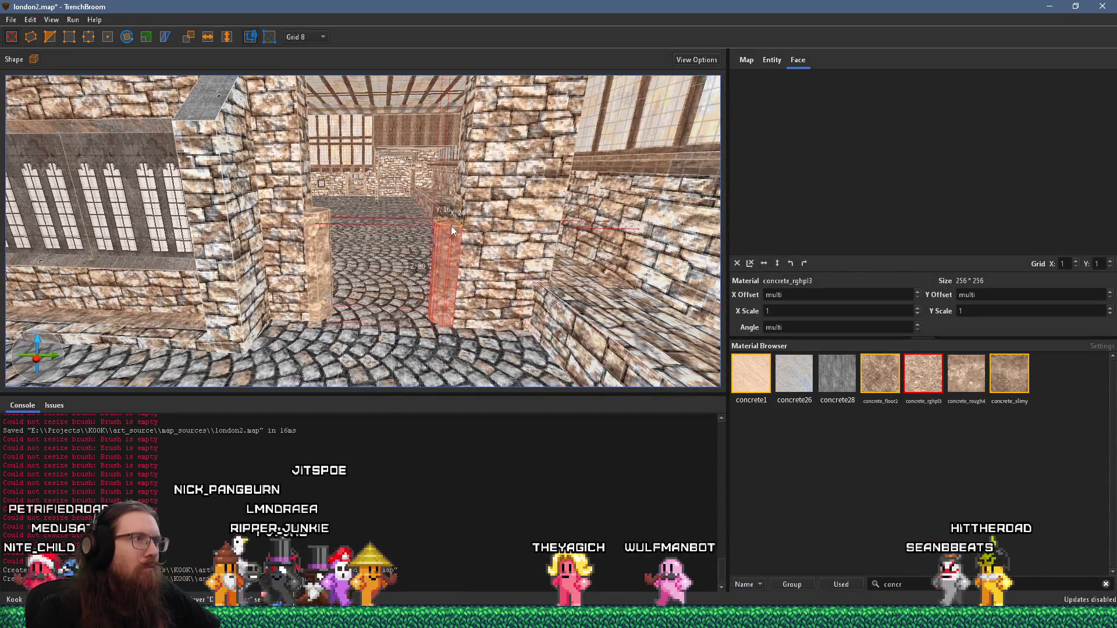
{"action": "left_click", "coordinate": [319, 224]}
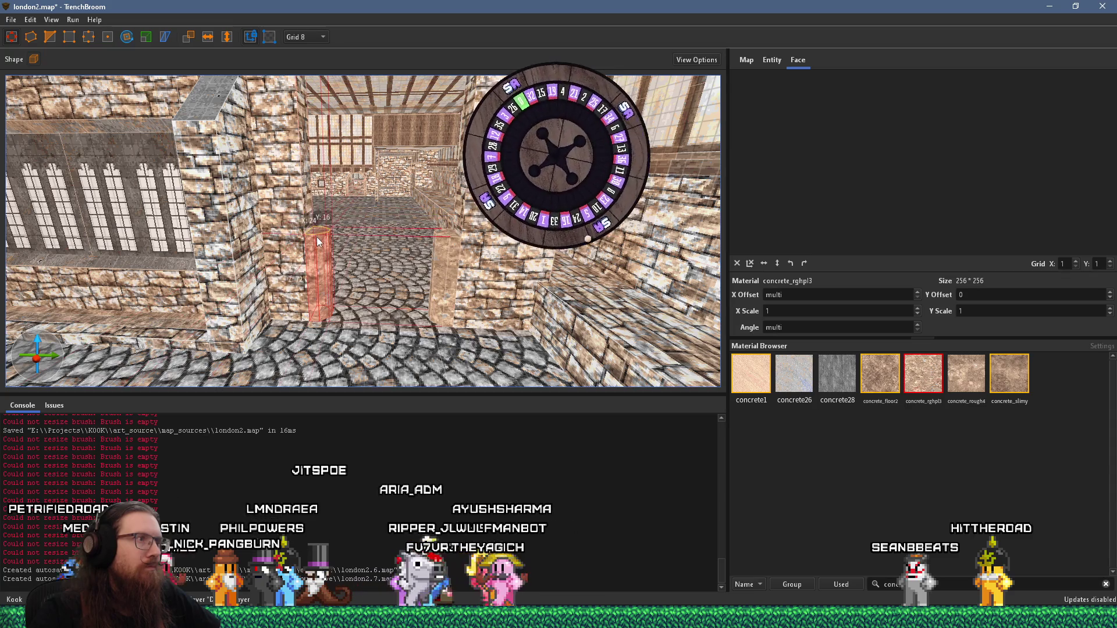
{"action": "scroll", "coordinate": [314, 233], "scroll_direction": "down", "scroll_amount": 2}
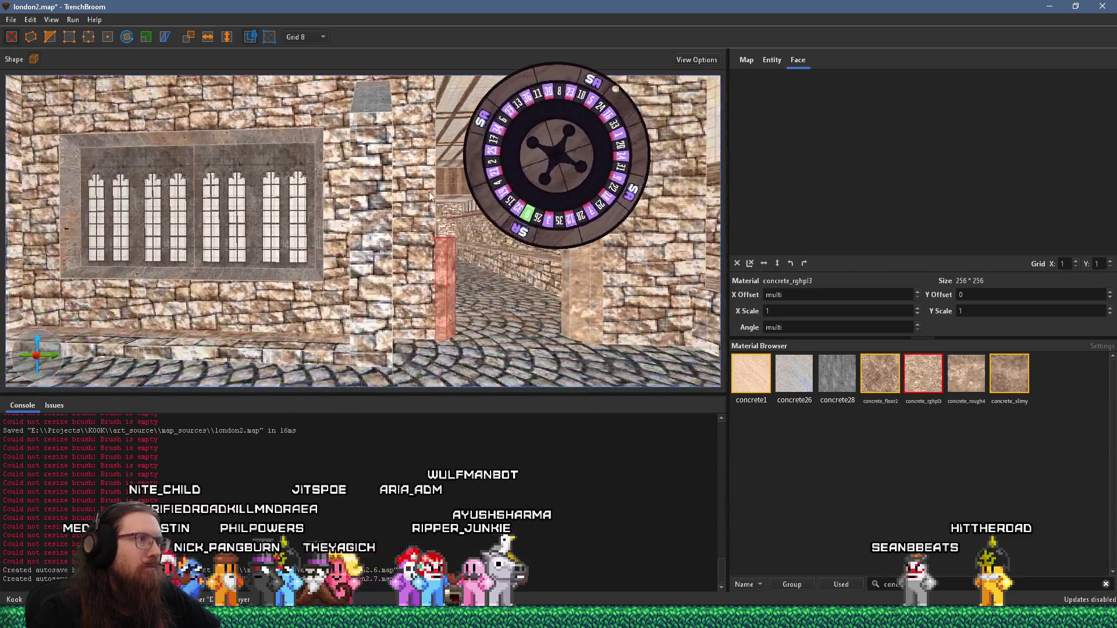
Make the block on the left pillar taller, checking it against the reference photo
{"action": "key", "text": "alt+Tab"}
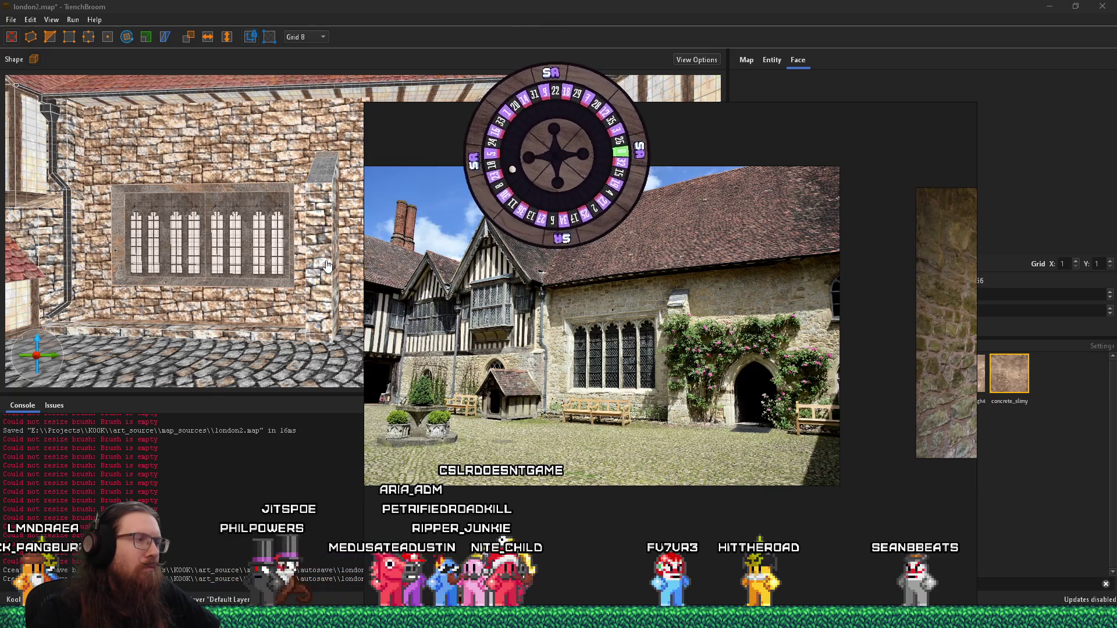
{"action": "key", "text": "alt+Tab"}
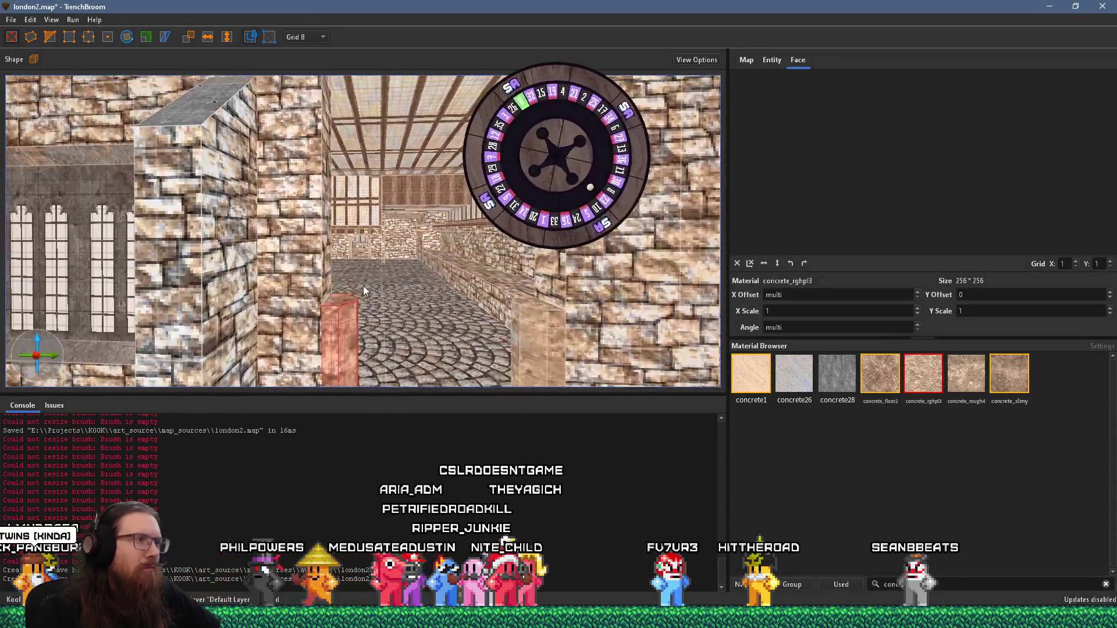
{"action": "left_click_drag", "start_coordinate": [344, 297], "coordinate": [342, 269]}
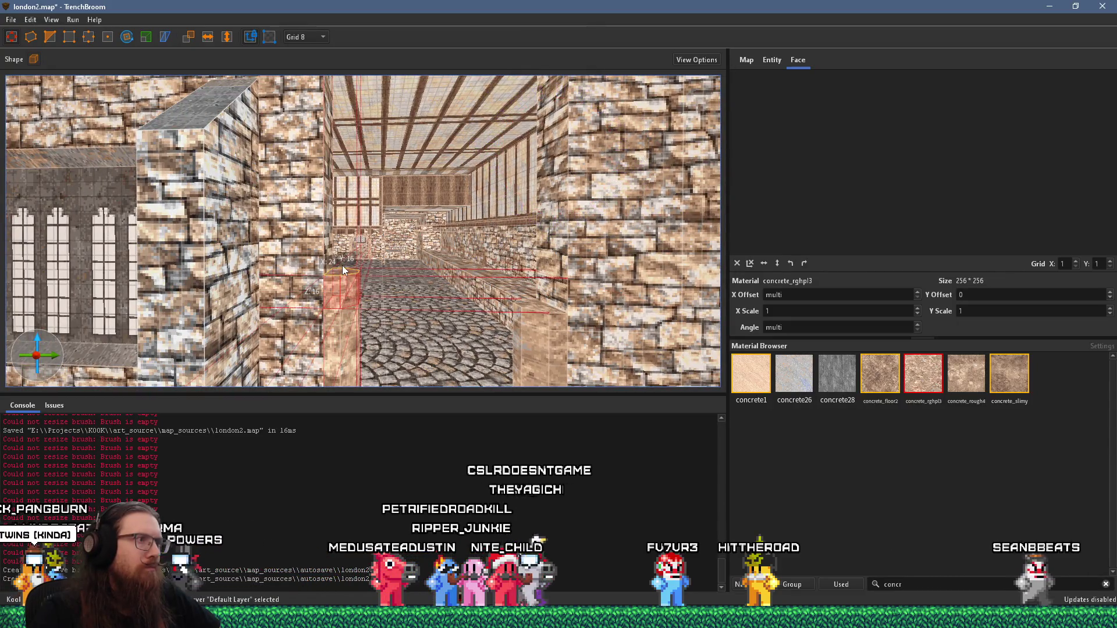
{"action": "key", "text": "alt+Tab"}
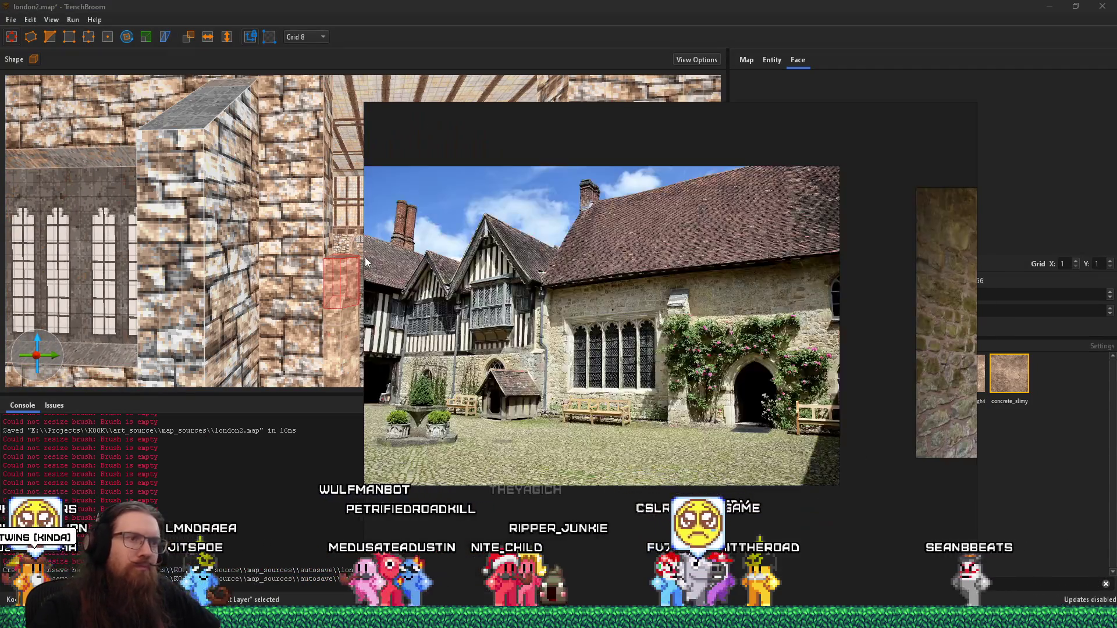
{"action": "key", "text": "alt+Tab"}
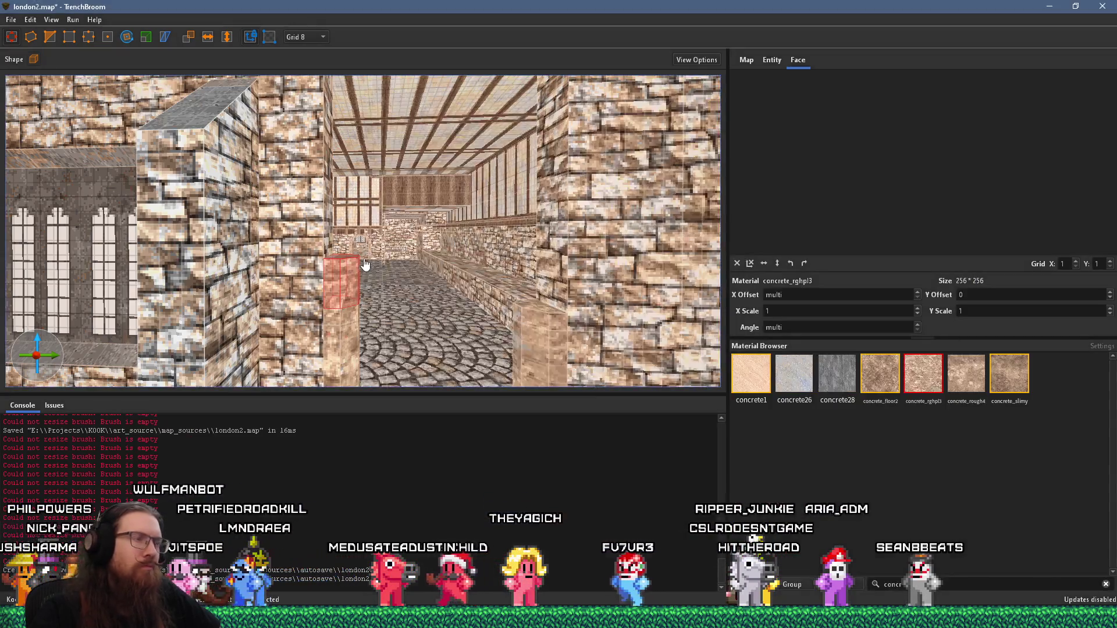
{"action": "scroll", "coordinate": [356, 256], "scroll_direction": "up", "scroll_amount": 4}
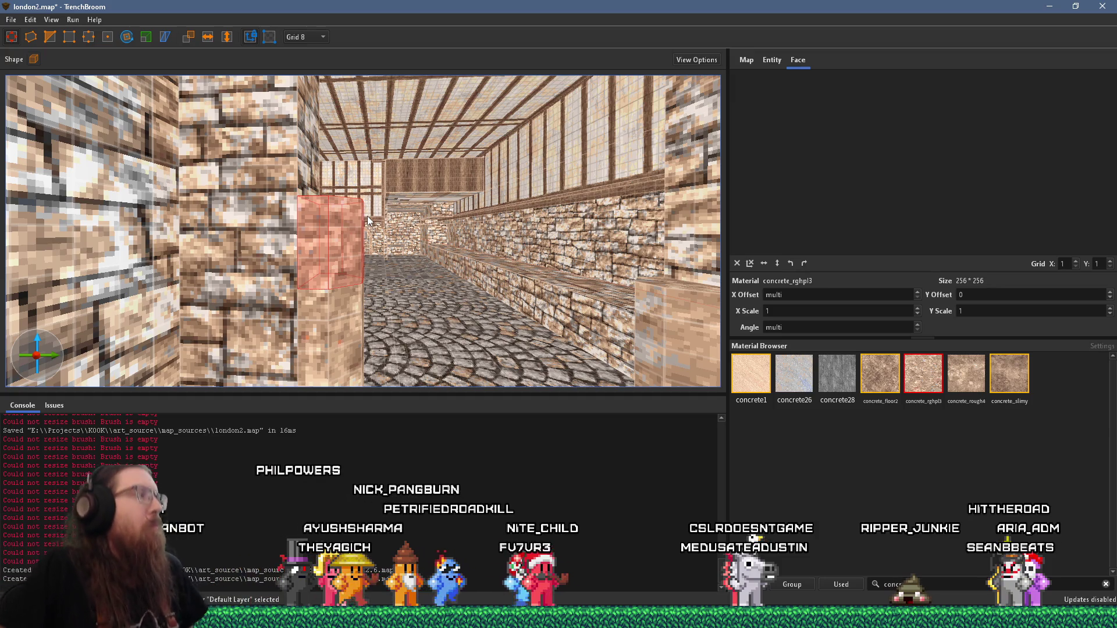
{"action": "key", "text": "d"}
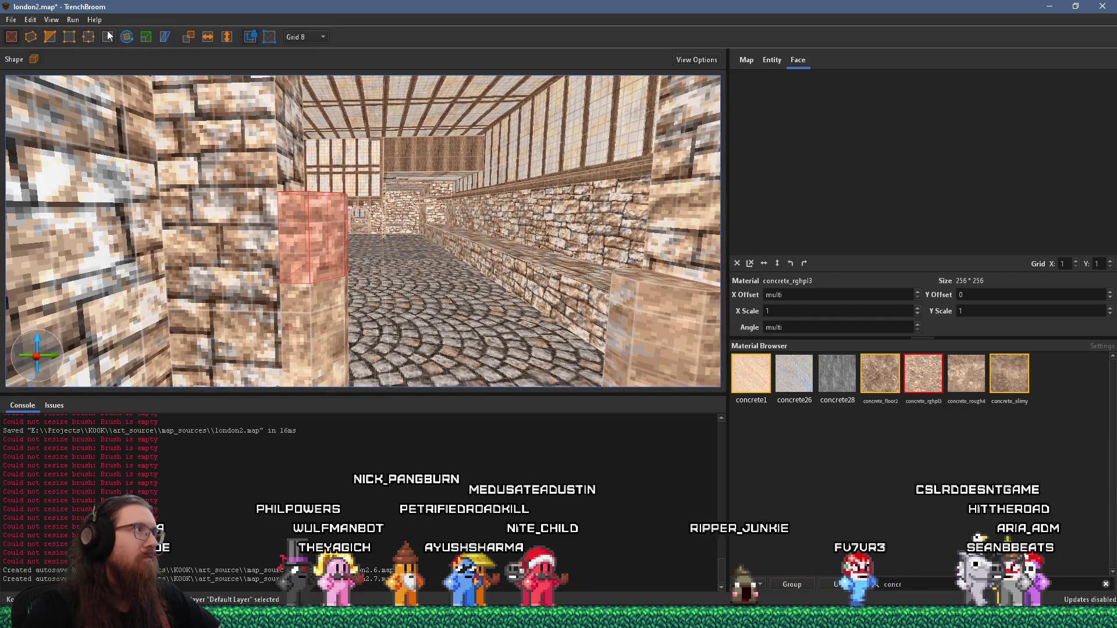
Pivot the block from its corner, tilting it 15° inward about Z
{"action": "left_click", "coordinate": [127, 36]}
{"action": "mouse_move", "coordinate": [319, 236]}
{"action": "left_mouse_down"}
{"action": "mouse_move", "coordinate": [354, 249]}
{"action": "mouse_move", "coordinate": [379, 219]}
{"action": "left_mouse_up"}
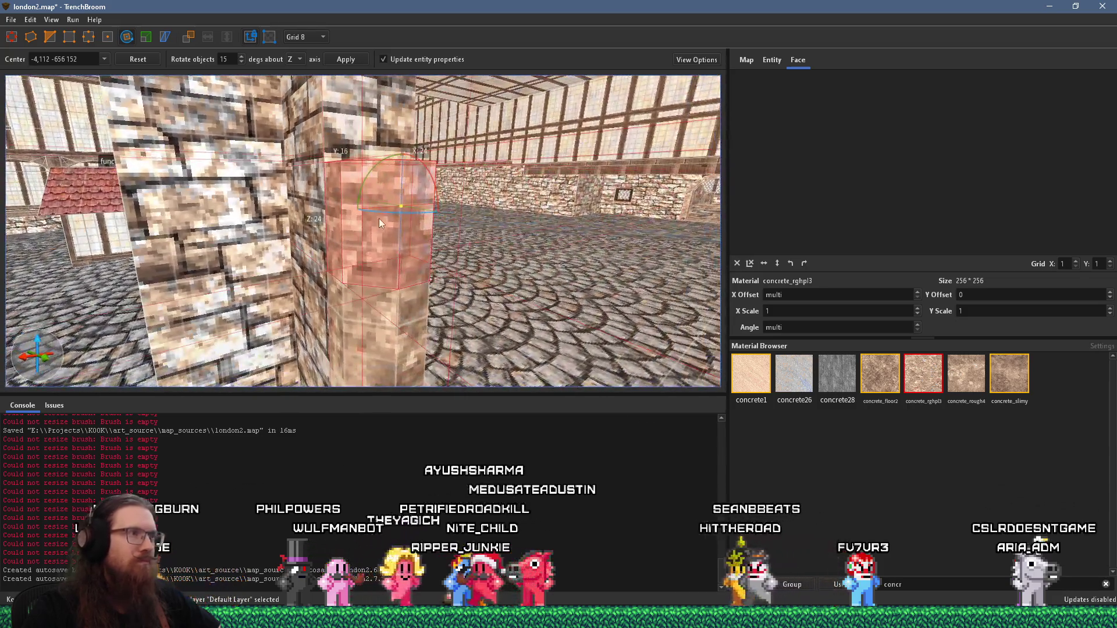
{"action": "left_click_drag", "start_coordinate": [393, 285], "coordinate": [550, 241]}
{"action": "mouse_move", "coordinate": [410, 208]}
{"action": "left_mouse_down"}
{"action": "mouse_move", "coordinate": [420, 199]}
{"action": "mouse_move", "coordinate": [375, 225]}
{"action": "mouse_move", "coordinate": [269, 212]}
{"action": "mouse_move", "coordinate": [379, 214]}
{"action": "mouse_move", "coordinate": [401, 230]}
{"action": "left_mouse_up"}
{"action": "key", "text": "alt+Tab"}
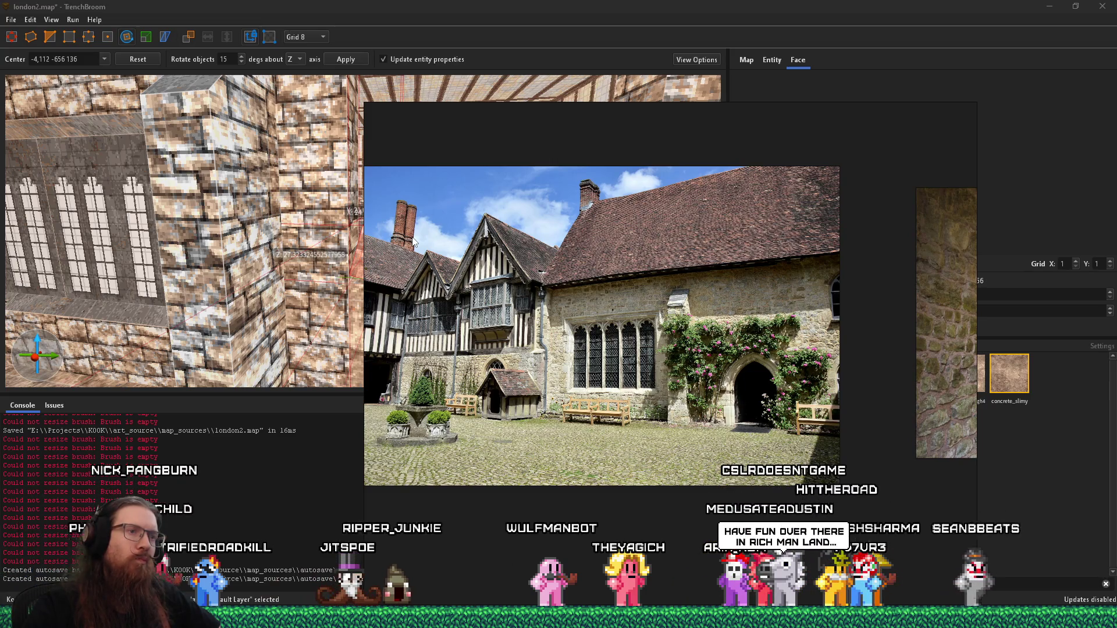
{"action": "key", "text": "alt+Tab"}
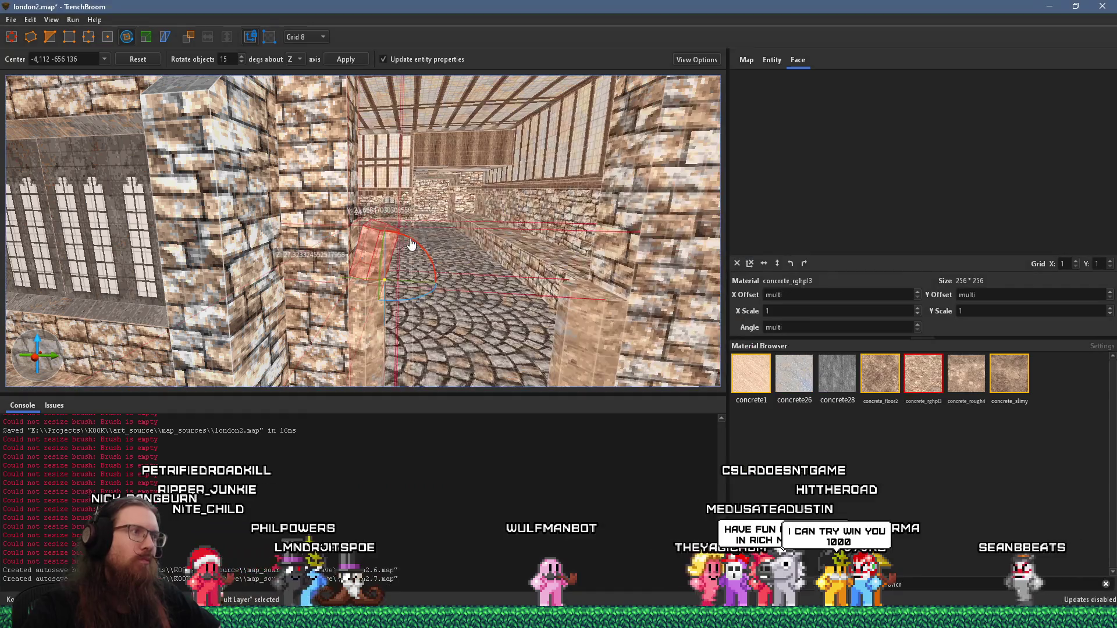
Tilt the block a further 15° inward over the alley, then leave Rotate mode
{"action": "left_click_drag", "start_coordinate": [418, 250], "coordinate": [416, 227]}
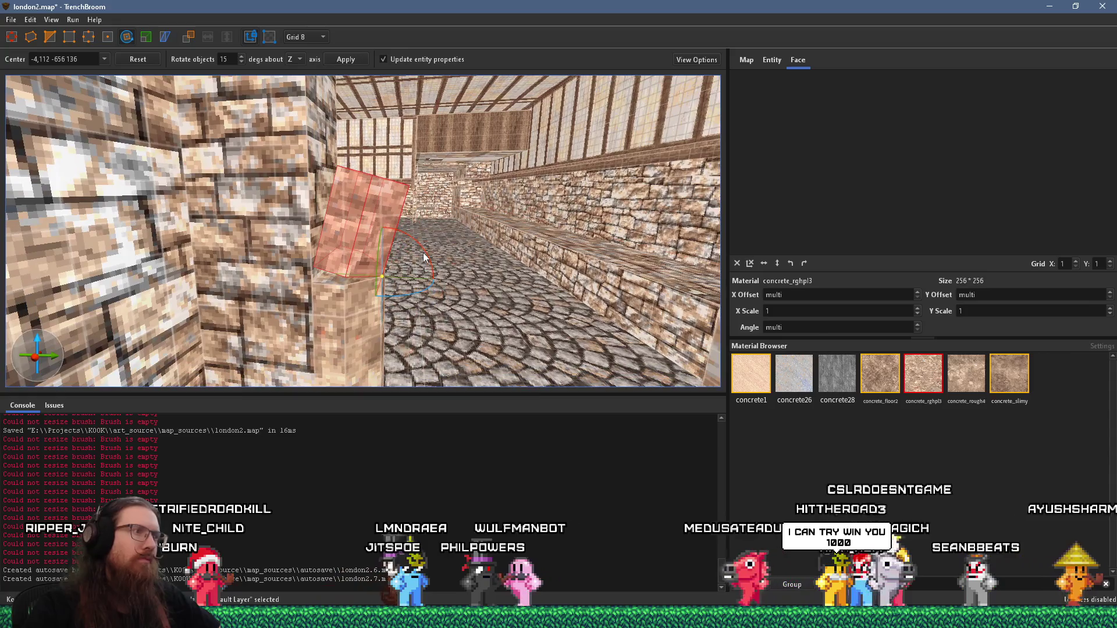
{"action": "key", "text": "alt+Tab"}
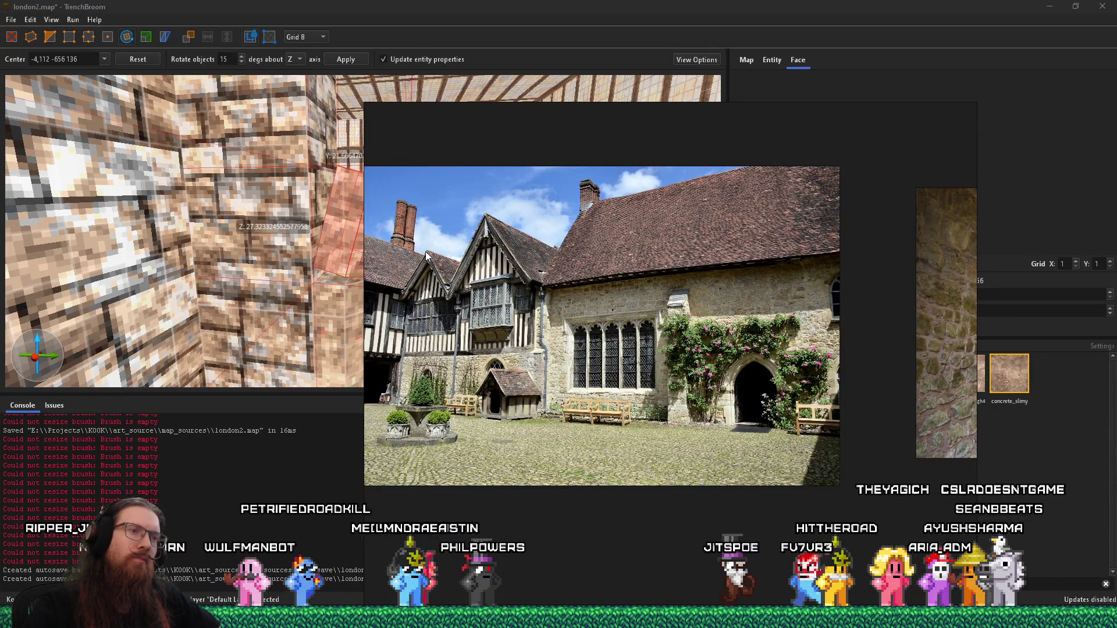
{"action": "key", "text": "alt+Tab"}
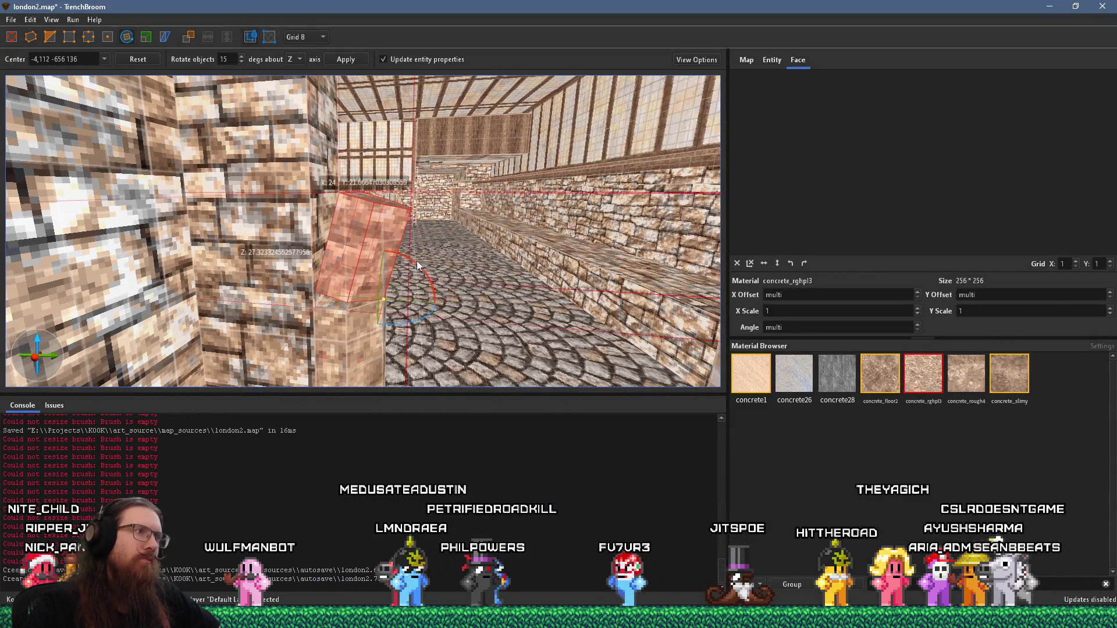
{"action": "left_click_drag", "start_coordinate": [420, 267], "coordinate": [421, 274]}
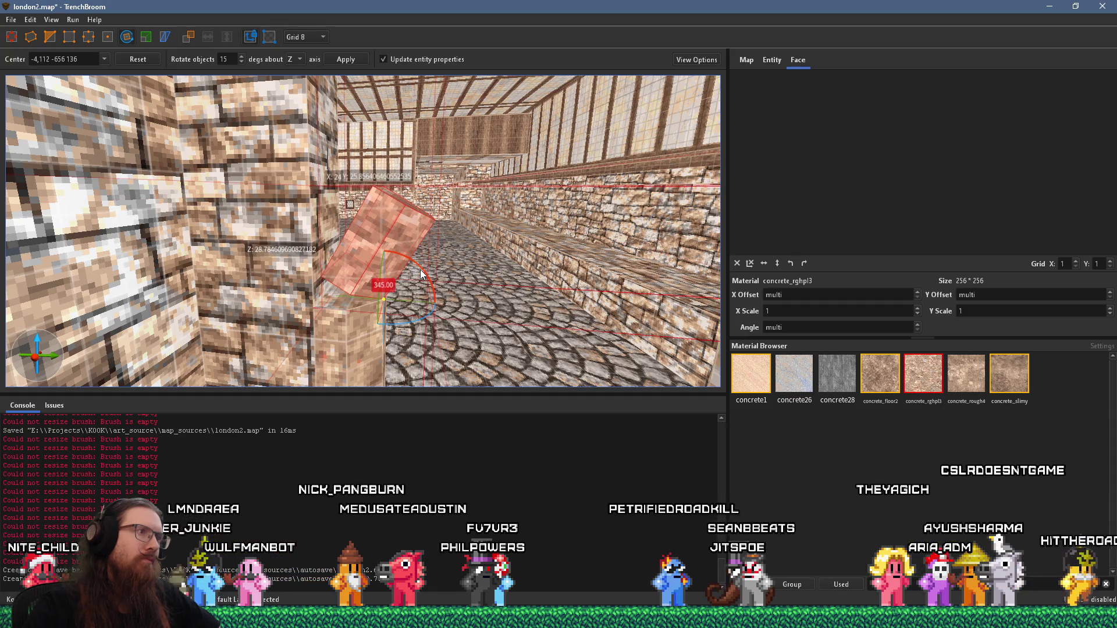
{"action": "key", "text": "d"}
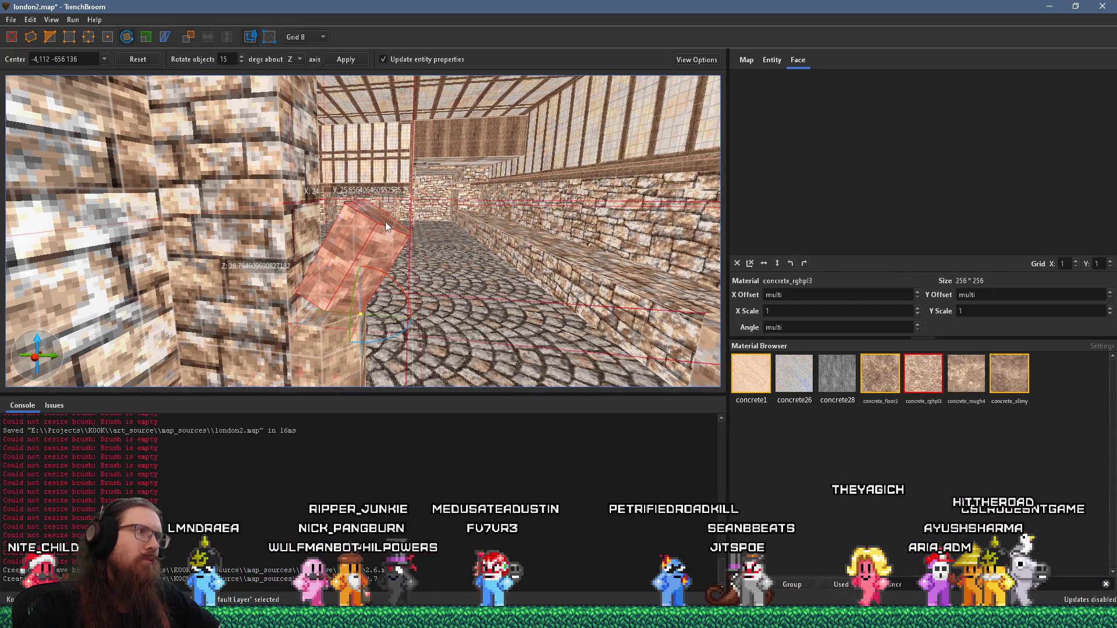
{"action": "key", "text": "r"}
{"action": "key", "text": "w"}
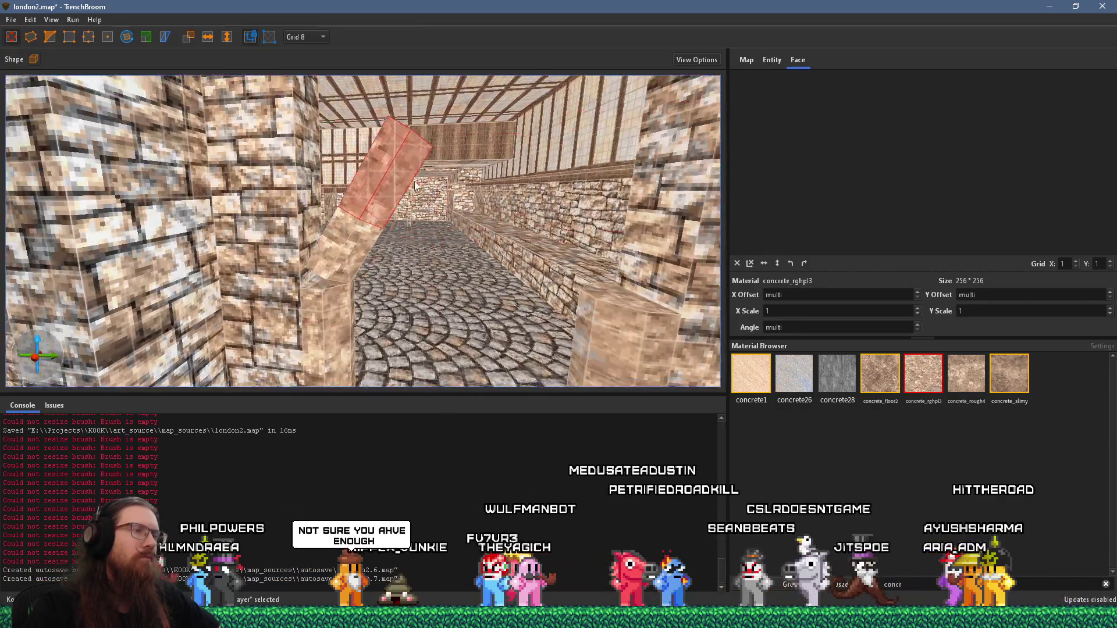
{"action": "key", "text": "w"}
{"action": "key", "text": "w"}
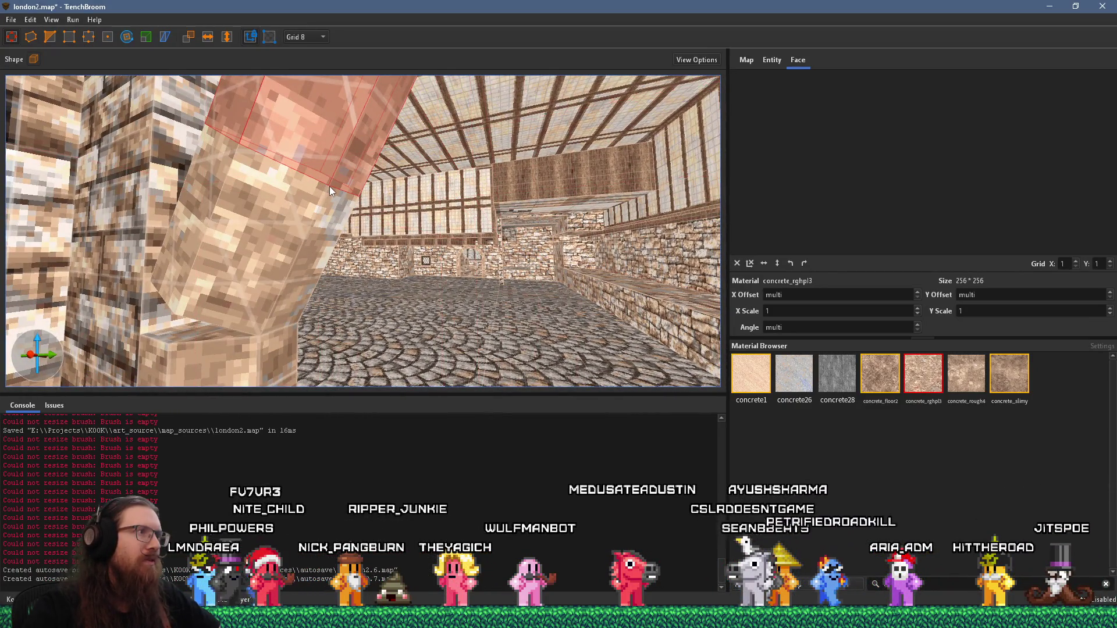
Lower the rotation pivot 16 units and tilt the upper beam to 330° about the vertical axis
{"action": "key", "text": "s"}
{"action": "left_click", "coordinate": [128, 37]}
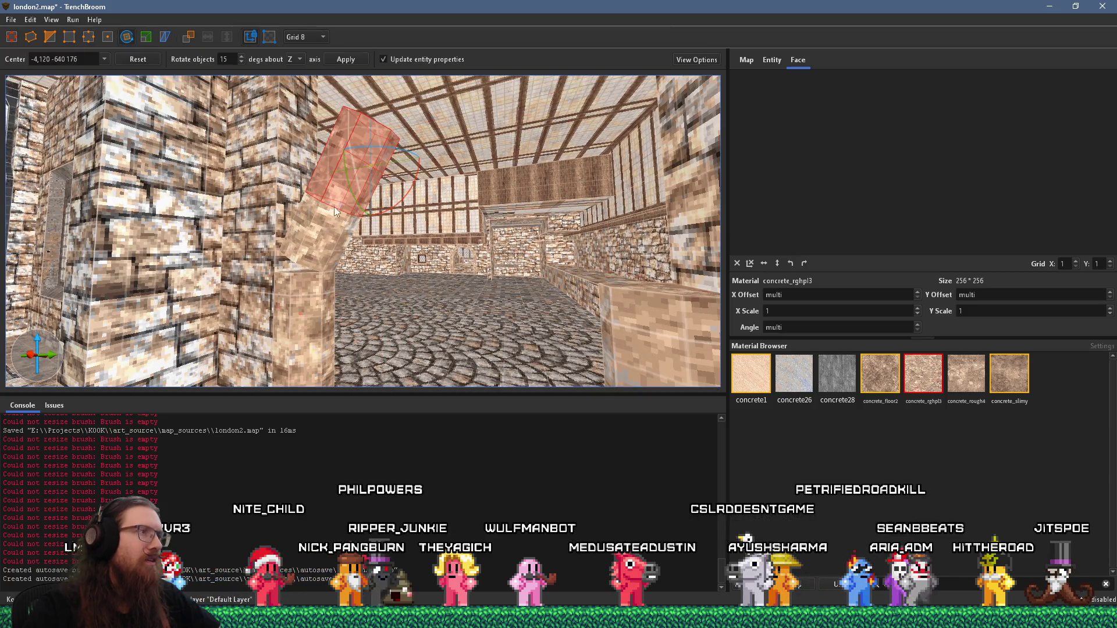
{"action": "key", "text": "a"}
{"action": "key", "text": "a"}
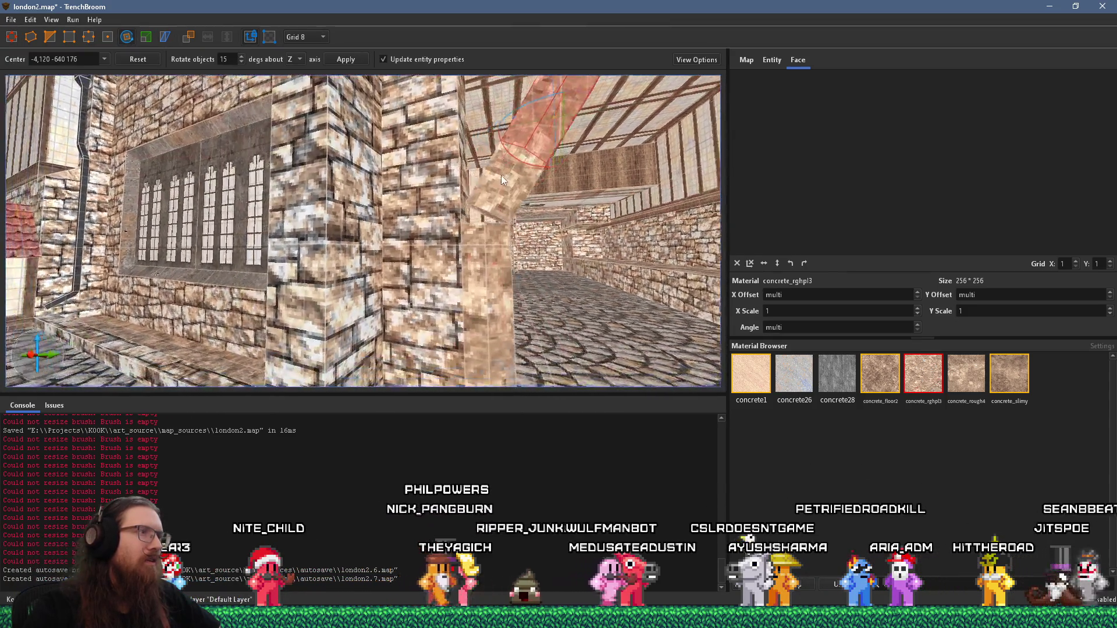
{"action": "key", "text": "d"}
{"action": "key", "text": "w"}
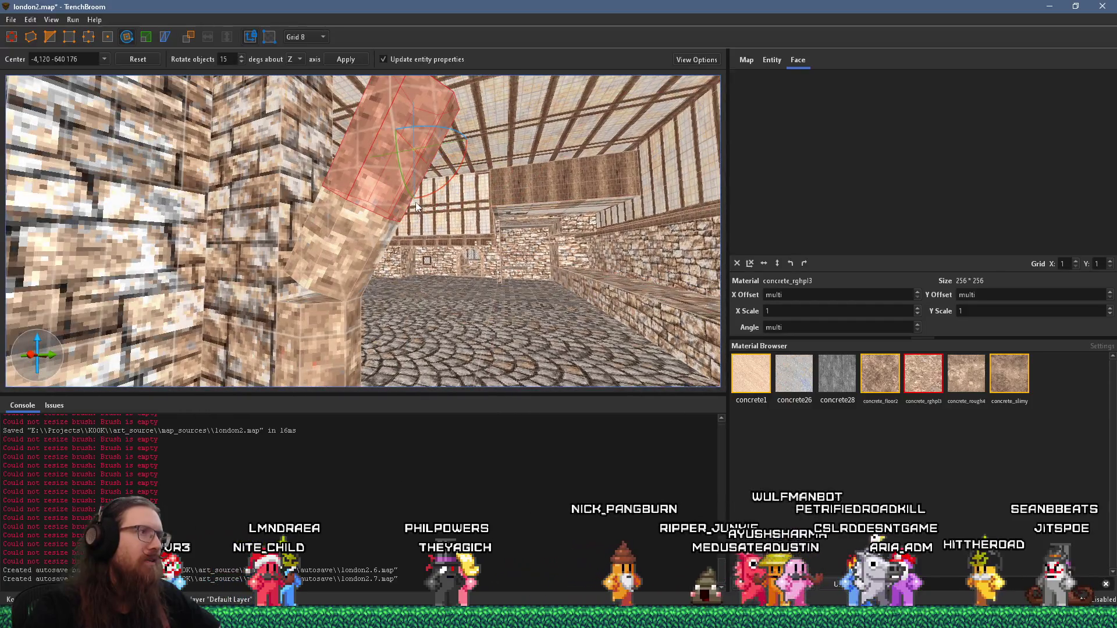
{"action": "left_click_drag", "start_coordinate": [415, 149], "coordinate": [396, 211]}
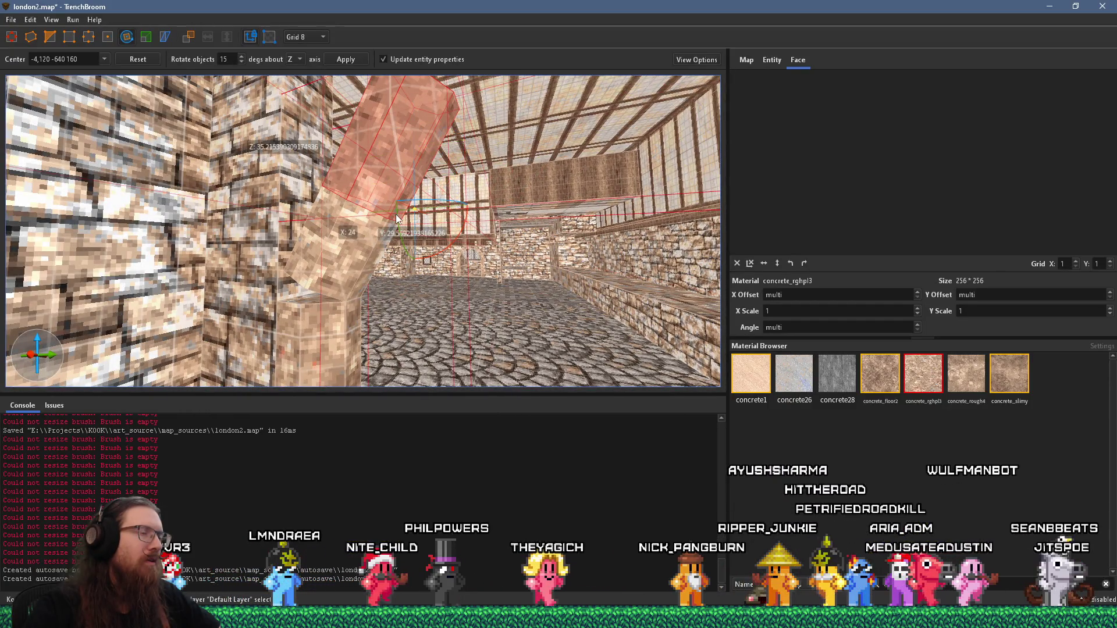
{"action": "key", "text": "s"}
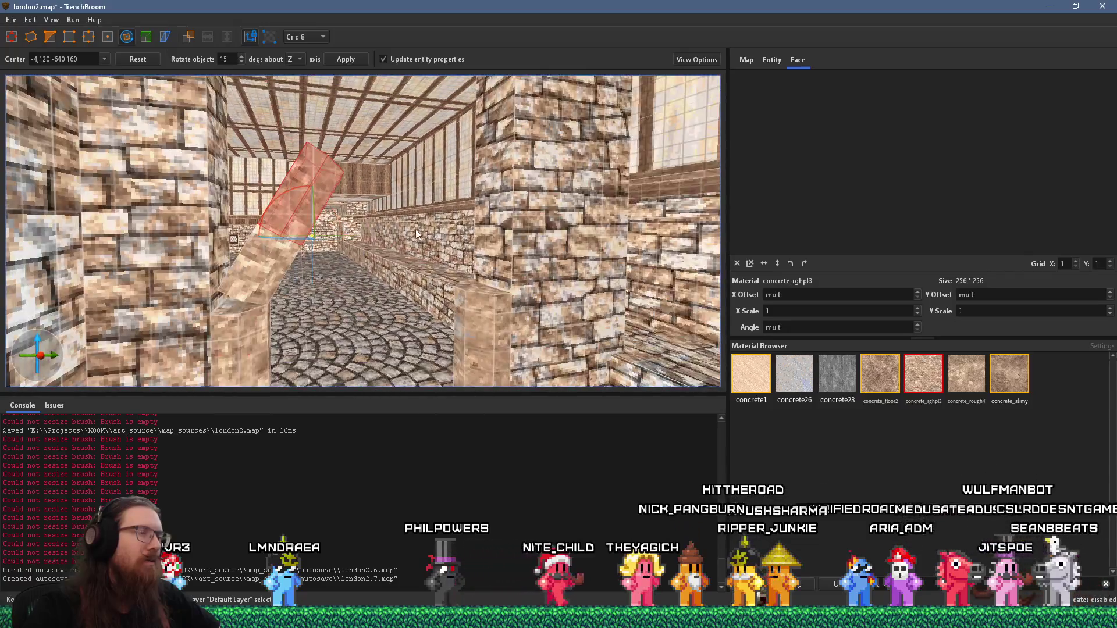
{"action": "left_click_drag", "start_coordinate": [285, 192], "coordinate": [332, 206]}
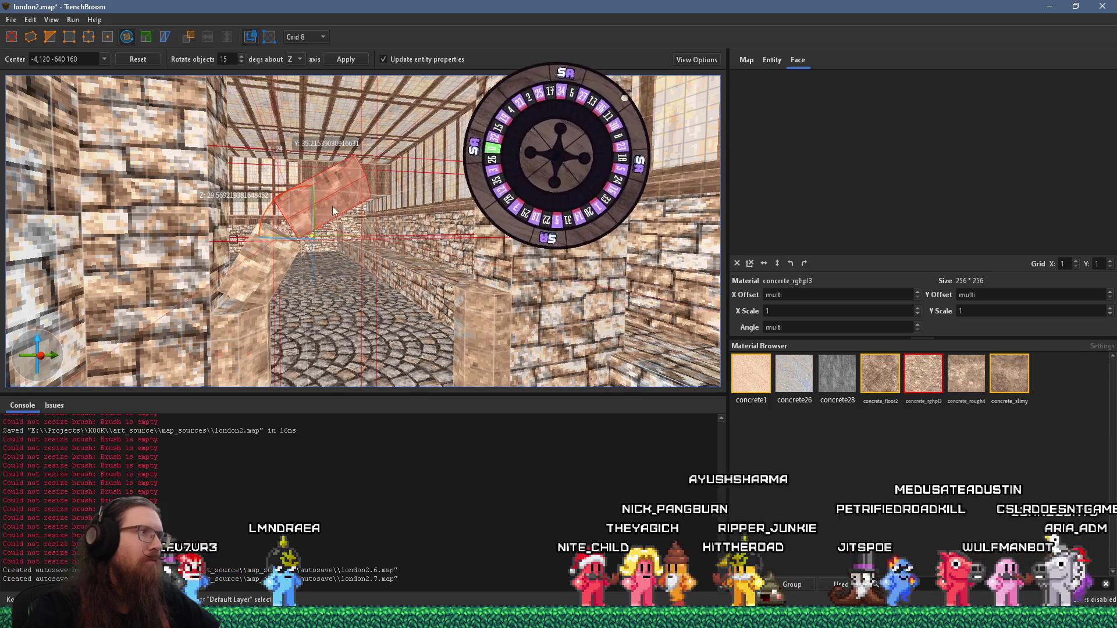
{"action": "scroll", "coordinate": [332, 206], "scroll_direction": "up", "scroll_amount": 8}
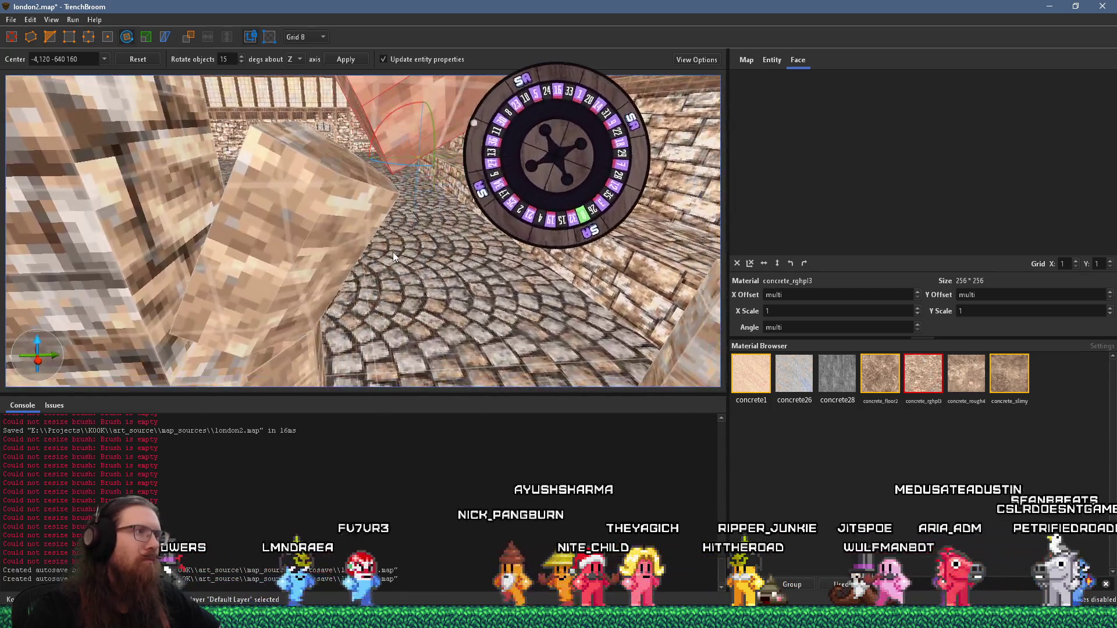
{"action": "scroll", "coordinate": [389, 242], "scroll_direction": "down", "scroll_amount": 5}
{"action": "key", "text": "r"}
Delete the small joint wedge brush between the two beams
{"action": "mouse_move", "coordinate": [314, 194]}
{"action": "left_mouse_down"}
{"action": "mouse_move", "coordinate": [374, 225]}
{"action": "mouse_move", "coordinate": [374, 192]}
{"action": "mouse_move", "coordinate": [329, 161]}
{"action": "mouse_move", "coordinate": [351, 166]}
{"action": "mouse_move", "coordinate": [347, 198]}
{"action": "mouse_move", "coordinate": [335, 176]}
{"action": "mouse_move", "coordinate": [332, 261]}
{"action": "mouse_move", "coordinate": [269, 271]}
{"action": "mouse_move", "coordinate": [340, 243]}
{"action": "mouse_move", "coordinate": [361, 305]}
{"action": "mouse_move", "coordinate": [350, 289]}
{"action": "left_mouse_up"}
{"action": "left_click", "coordinate": [327, 264], "text": "shift"}
{"action": "left_click", "coordinate": [328, 297]}
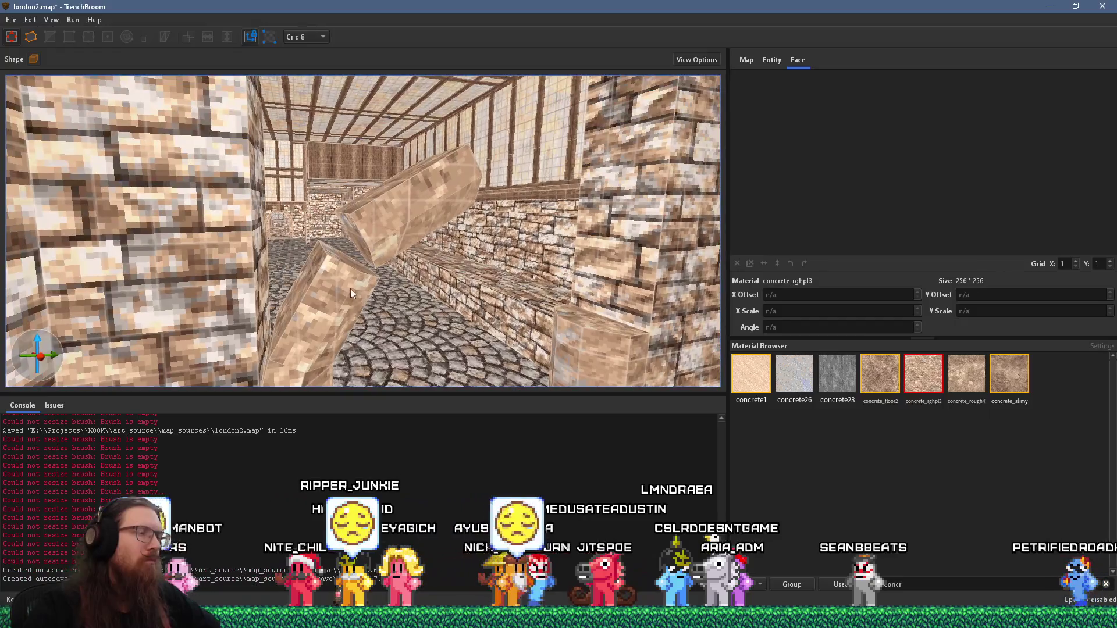
{"action": "left_click", "coordinate": [350, 265]}
{"action": "left_click", "coordinate": [358, 249], "text": "shift"}
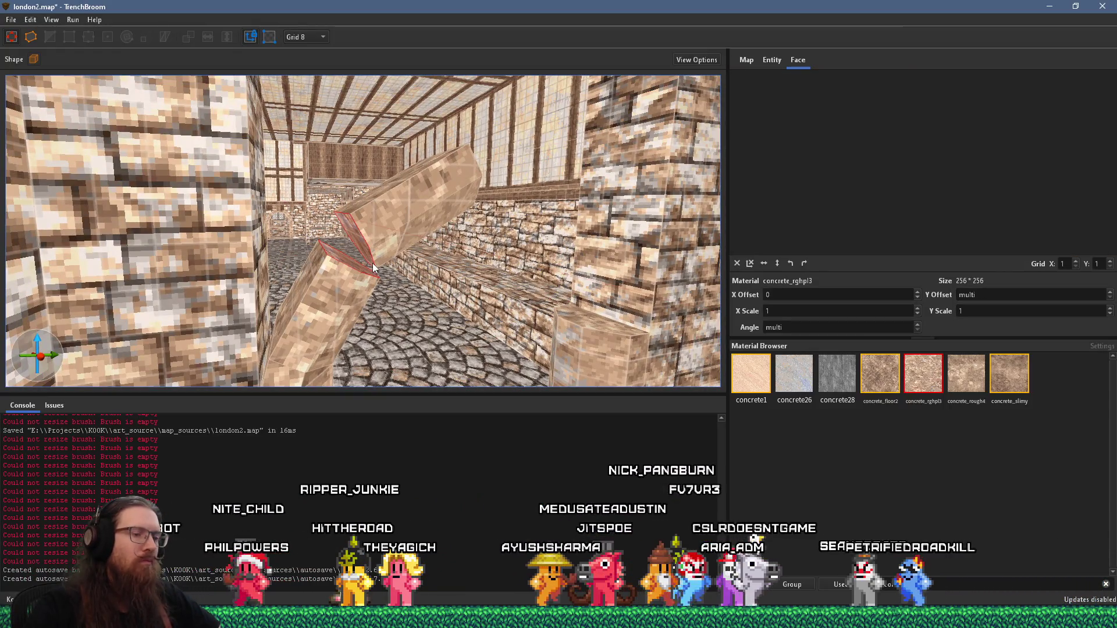
{"action": "left_click", "coordinate": [372, 263]}
{"action": "mouse_move", "coordinate": [396, 256]}
{"action": "left_mouse_down"}
{"action": "mouse_move", "coordinate": [344, 218]}
{"action": "mouse_move", "coordinate": [376, 235]}
{"action": "left_mouse_up"}
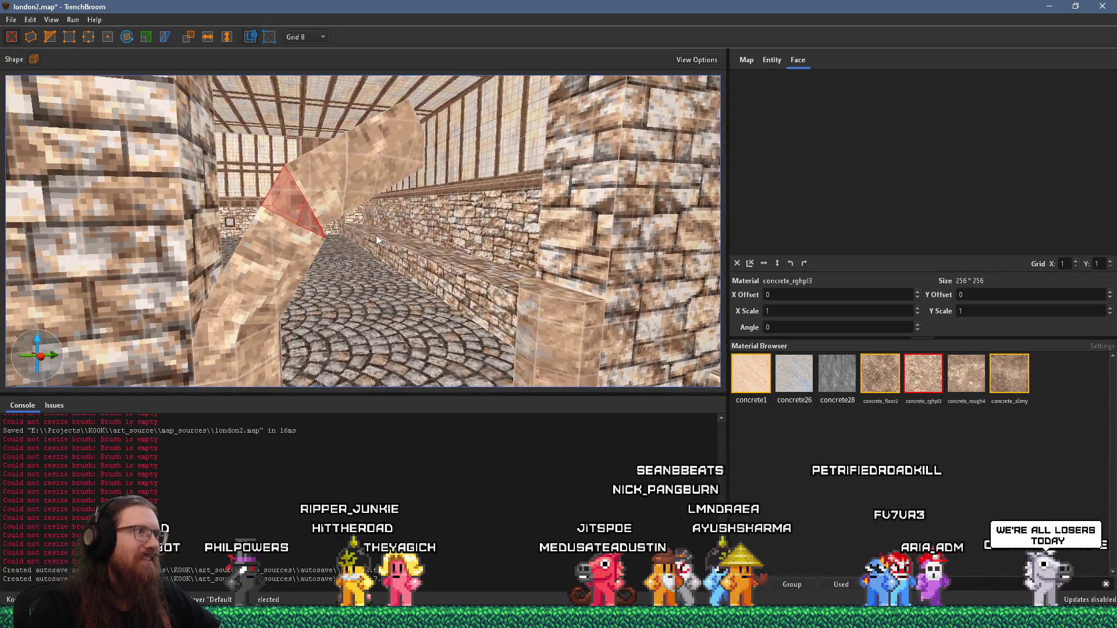
{"action": "key", "text": "Delete"}
Reselect the tilted beam and set the grid size to 1 unit
{"action": "left_click", "coordinate": [340, 177]}
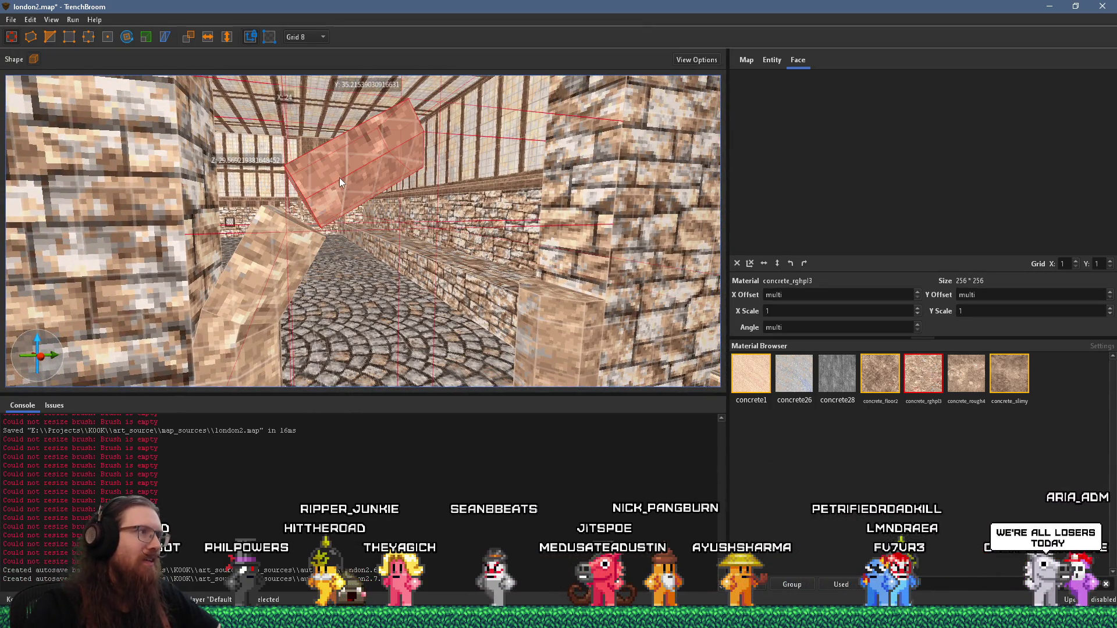
{"action": "left_click", "coordinate": [304, 36]}
{"action": "left_click", "coordinate": [301, 52]}
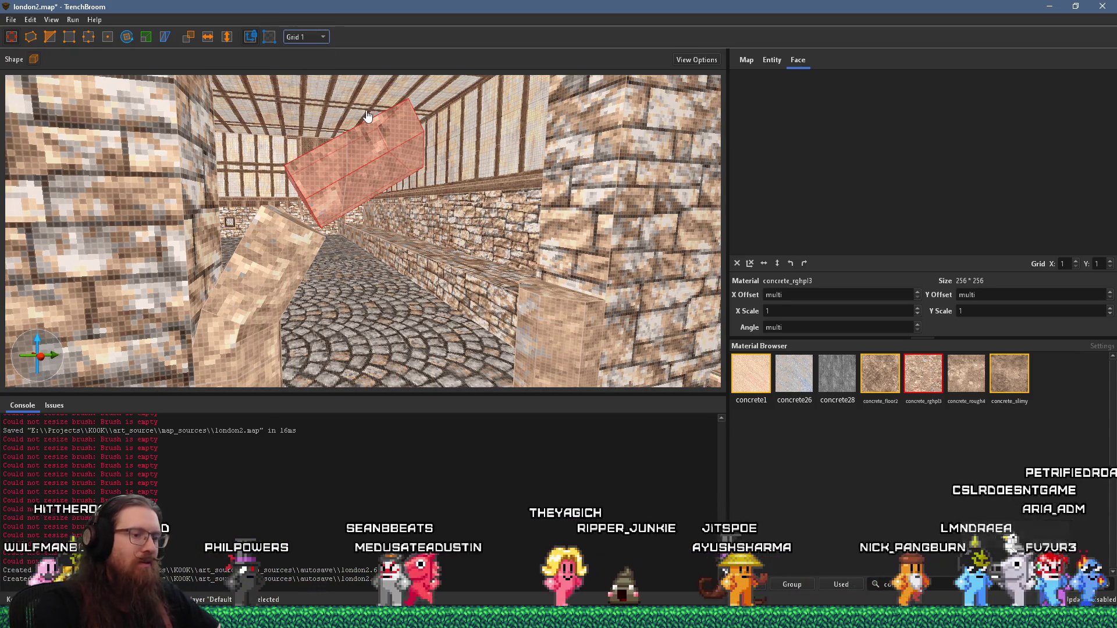
{"action": "key", "text": "ctrl+Tab"}
In the front 2D view, nudge the selected block up-left and shrink its top face
{"action": "key", "text": "ctrl+Tab"}
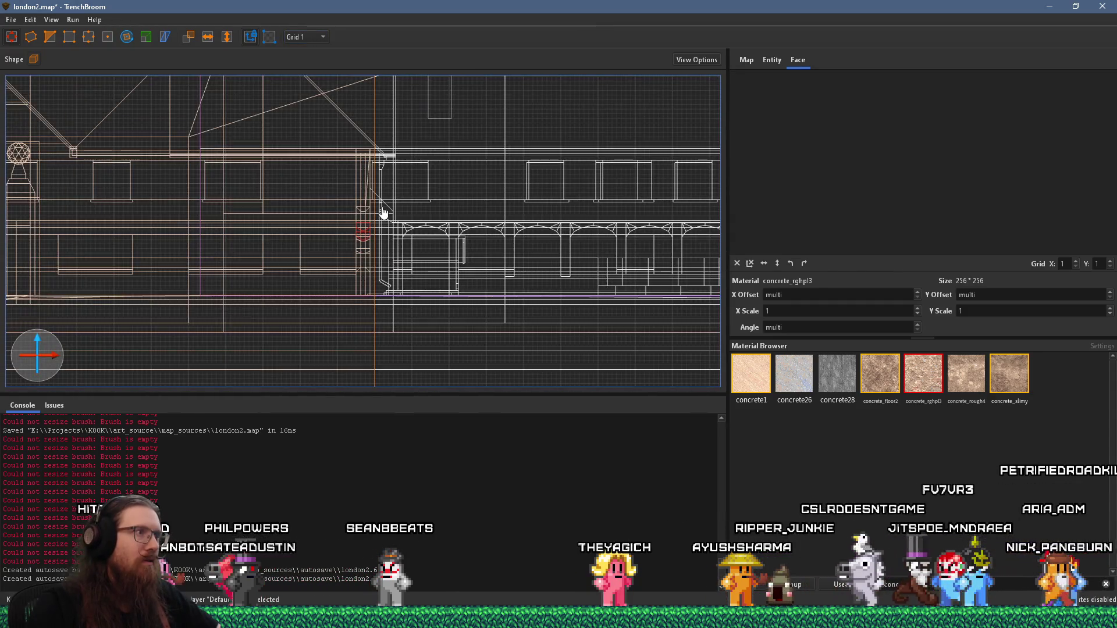
{"action": "key", "text": "ctrl+Tab"}
{"action": "key", "text": "ctrl+Tab"}
{"action": "scroll", "coordinate": [349, 256], "scroll_direction": "up", "scroll_amount": 5}
{"action": "scroll", "coordinate": [362, 249], "scroll_direction": "up", "scroll_amount": 2}
{"action": "mouse_move", "coordinate": [445, 220]}
{"action": "left_mouse_down"}
{"action": "mouse_move", "coordinate": [433, 219]}
{"action": "mouse_move", "coordinate": [460, 200]}
{"action": "left_mouse_up"}
{"action": "scroll", "coordinate": [457, 205], "scroll_direction": "down", "scroll_amount": 5}
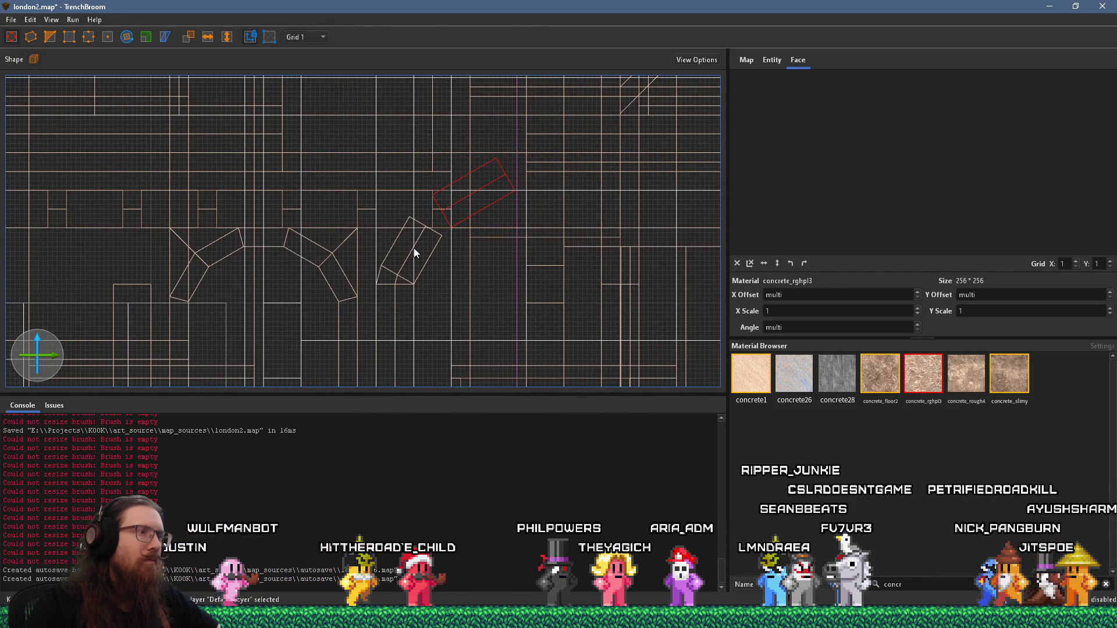
{"action": "left_click_drag", "start_coordinate": [434, 214], "coordinate": [421, 228]}
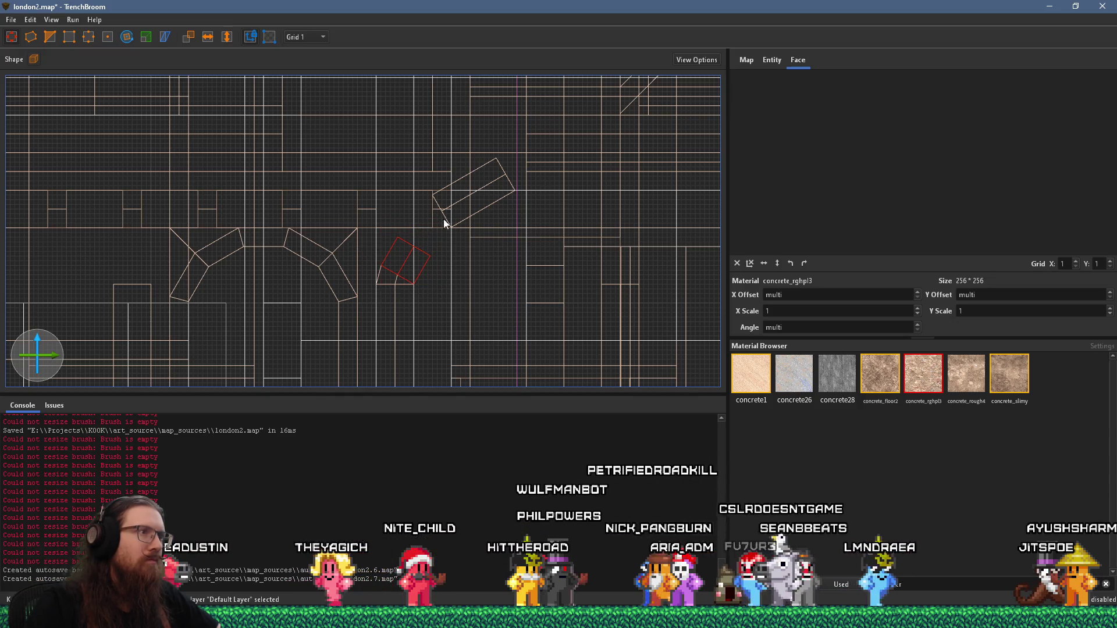
Shift the diagonal beam down-right, then trim and raise the small square block to meet it
{"action": "left_click", "coordinate": [444, 224]}
{"action": "scroll", "coordinate": [448, 224], "scroll_direction": "up", "scroll_amount": 2}
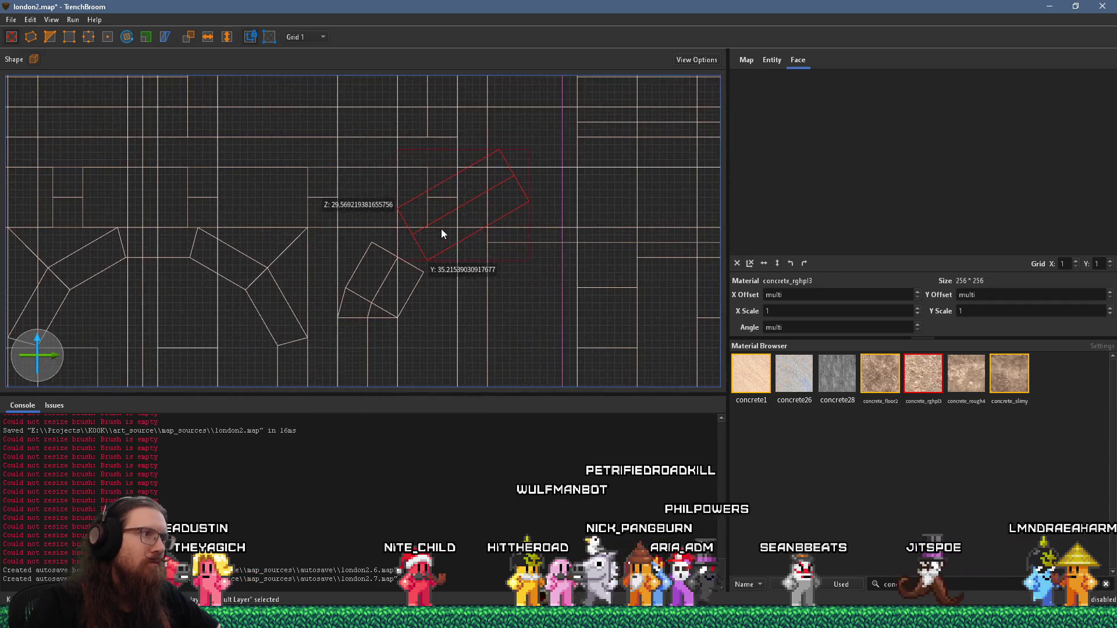
{"action": "left_click_drag", "start_coordinate": [448, 232], "coordinate": [455, 225]}
{"action": "left_click", "coordinate": [401, 274]}
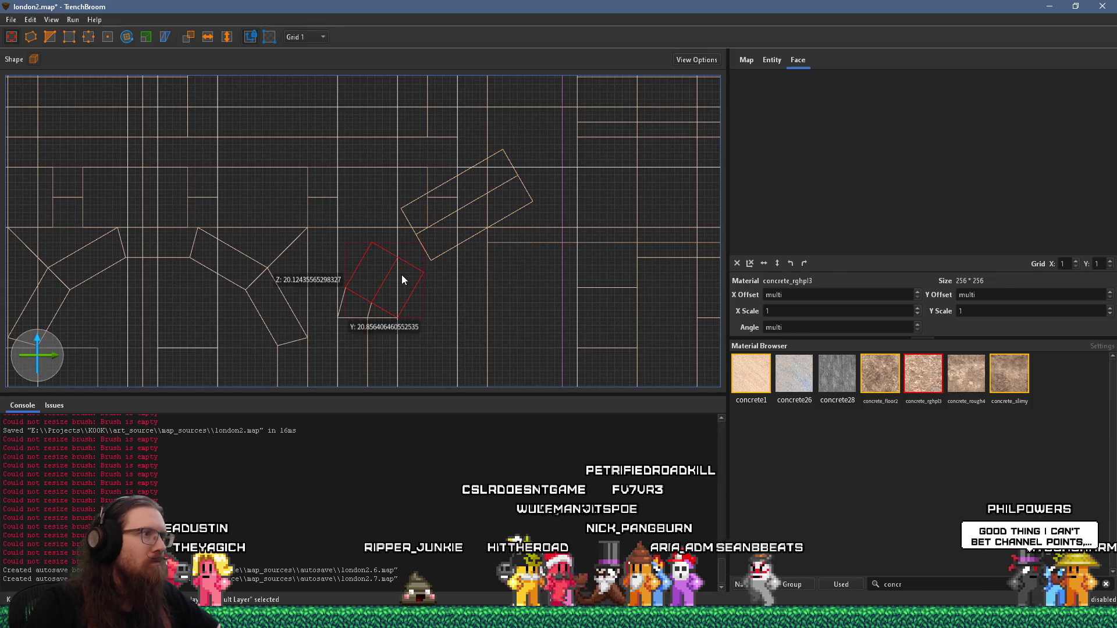
{"action": "left_click_drag", "start_coordinate": [407, 255], "coordinate": [402, 263]}
{"action": "scroll", "coordinate": [399, 285], "scroll_direction": "up", "scroll_amount": 1}
{"action": "scroll", "coordinate": [399, 285], "scroll_direction": "up", "scroll_amount": 3}
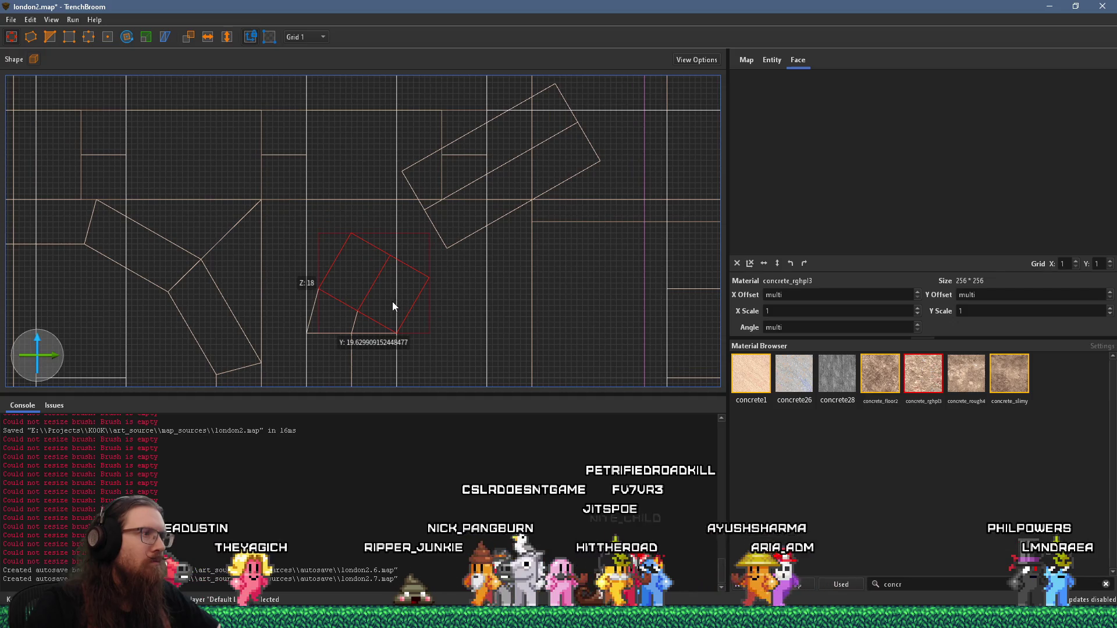
{"action": "left_click_drag", "start_coordinate": [392, 301], "coordinate": [400, 283]}
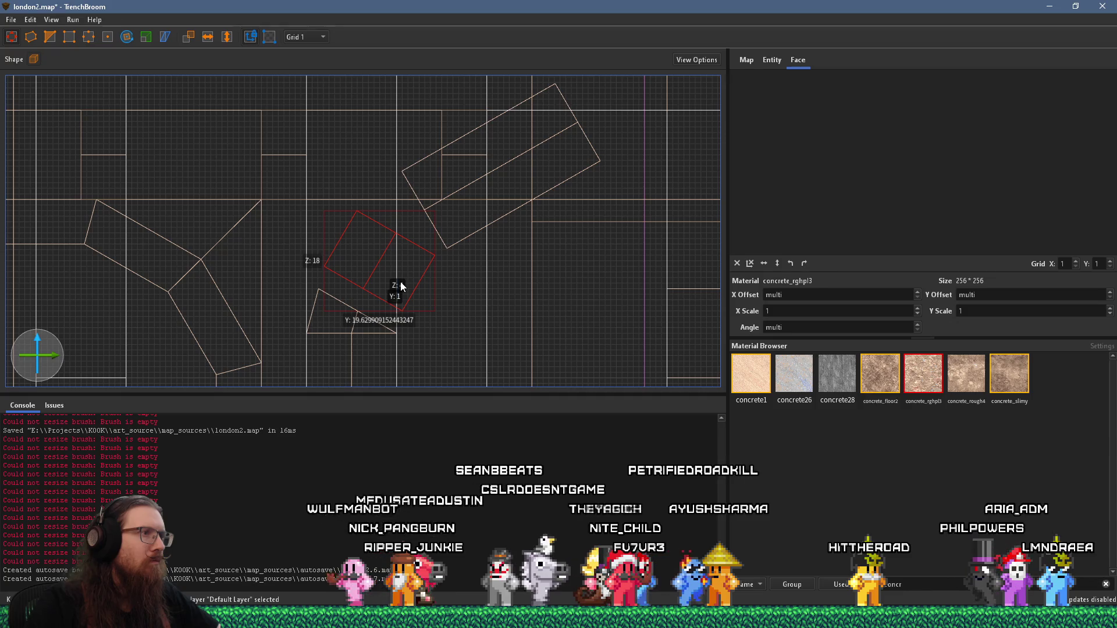
{"action": "left_click", "coordinate": [473, 201]}
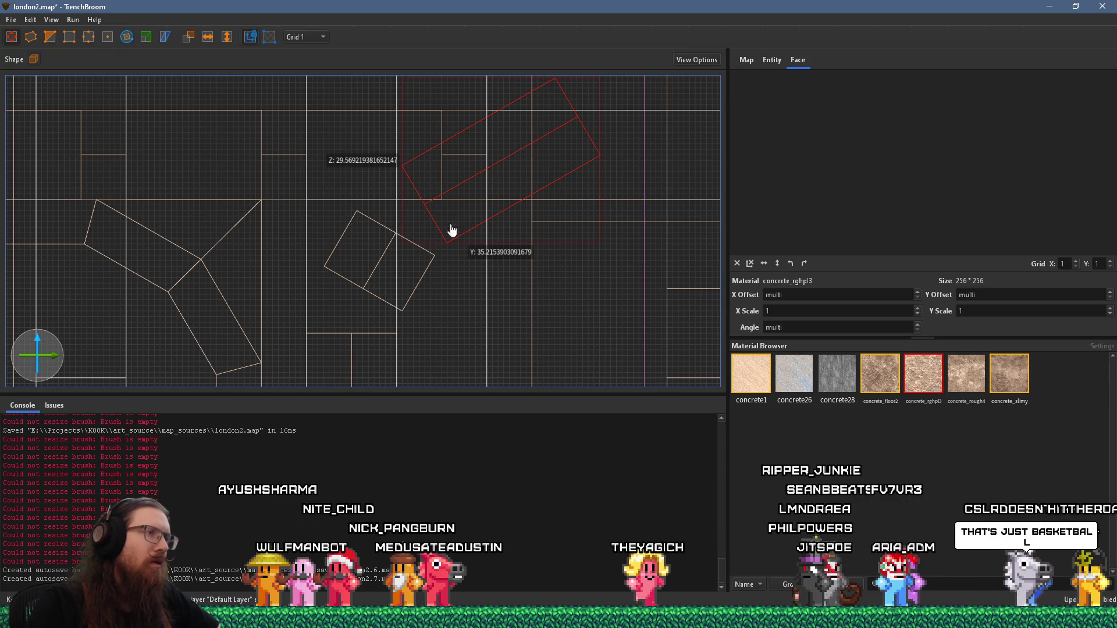
{"action": "key", "text": "ctrl+Tab"}
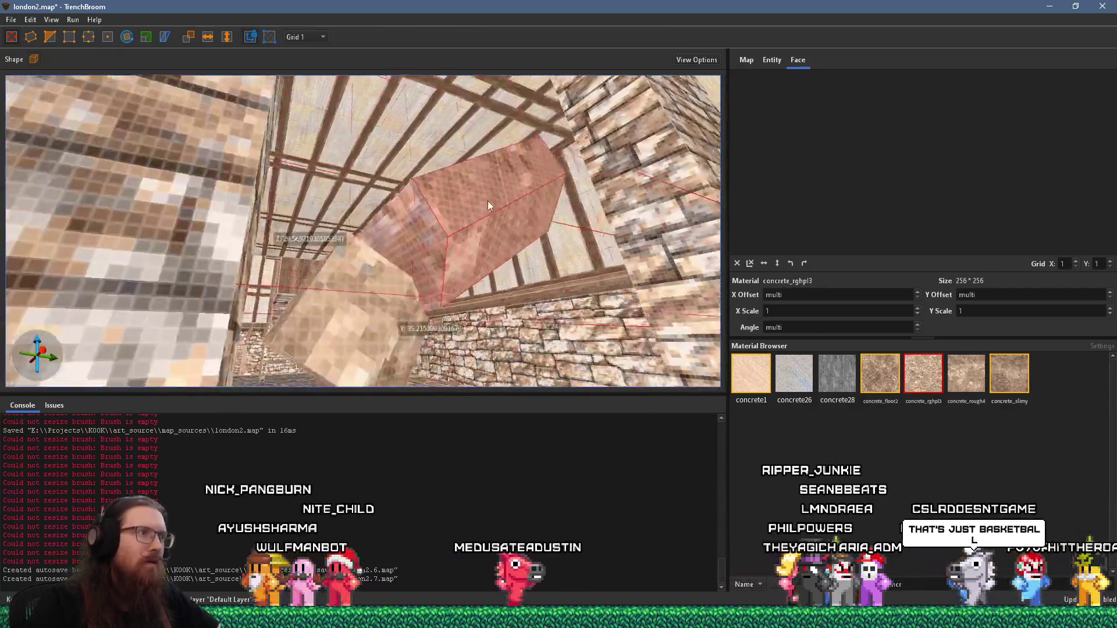
{"action": "left_click", "coordinate": [453, 208], "text": "shift"}
{"action": "left_click", "coordinate": [411, 253]}
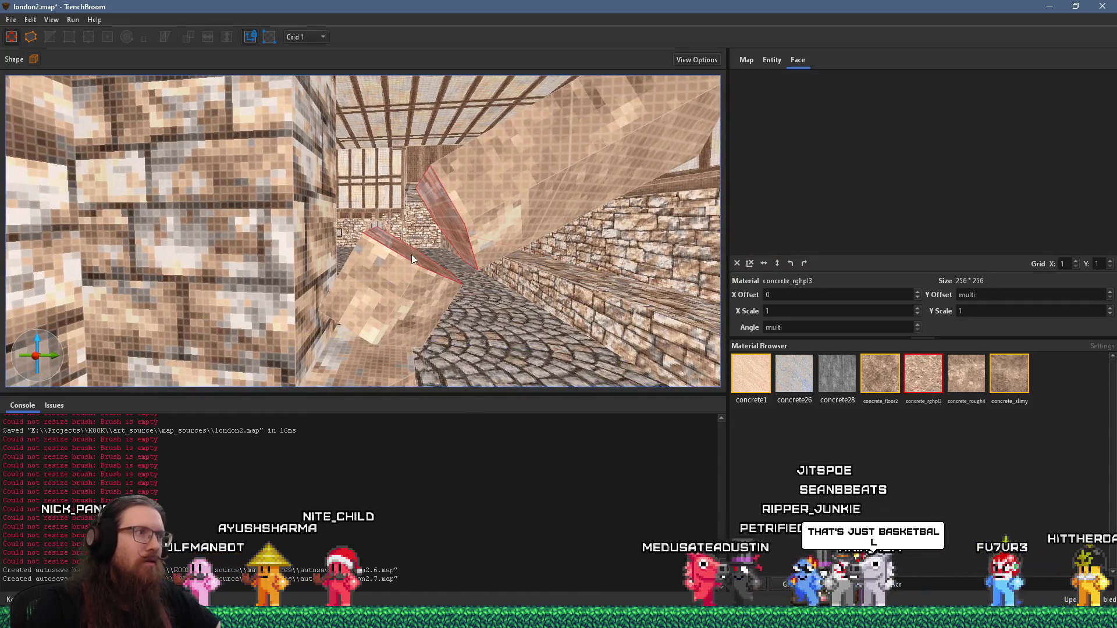
{"action": "left_click", "coordinate": [420, 222], "text": "shift"}
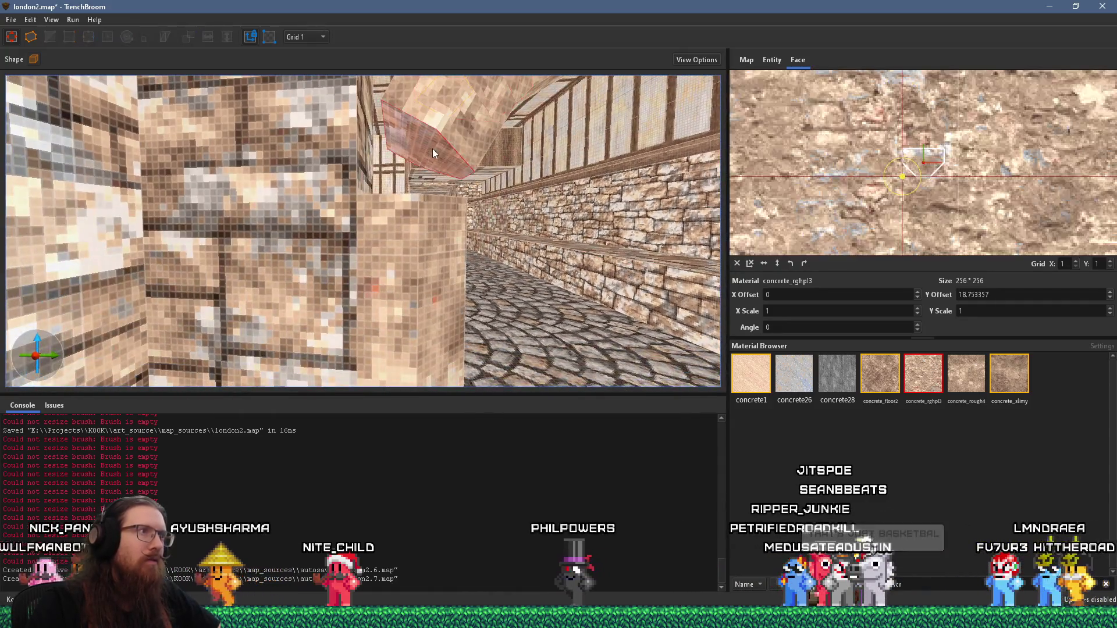
{"action": "left_click", "coordinate": [498, 222]}
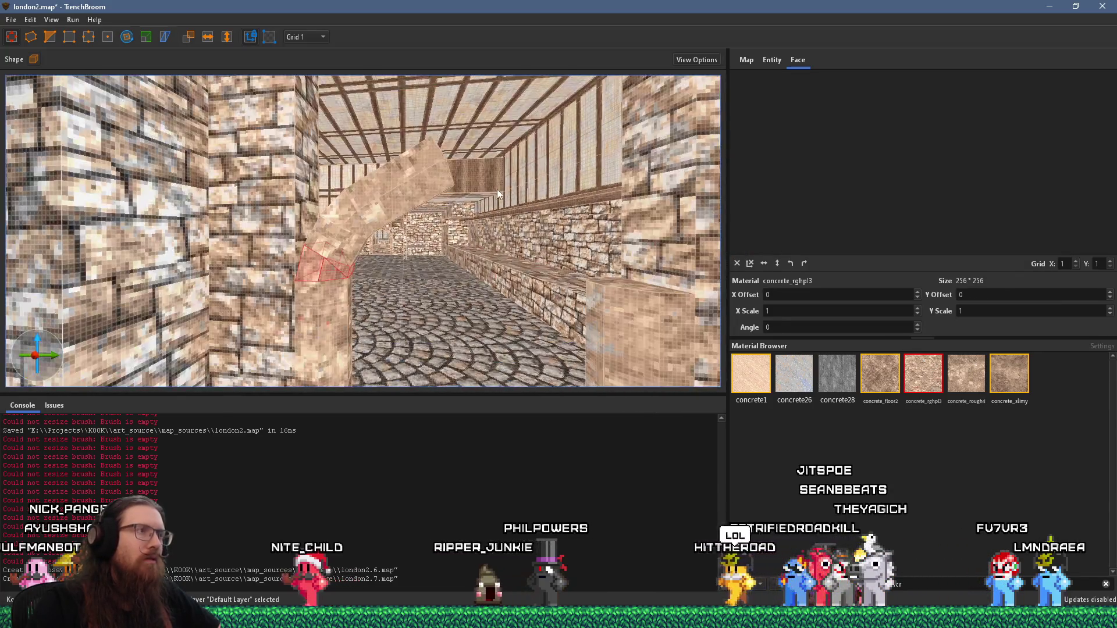
{"action": "left_click", "coordinate": [430, 174]}
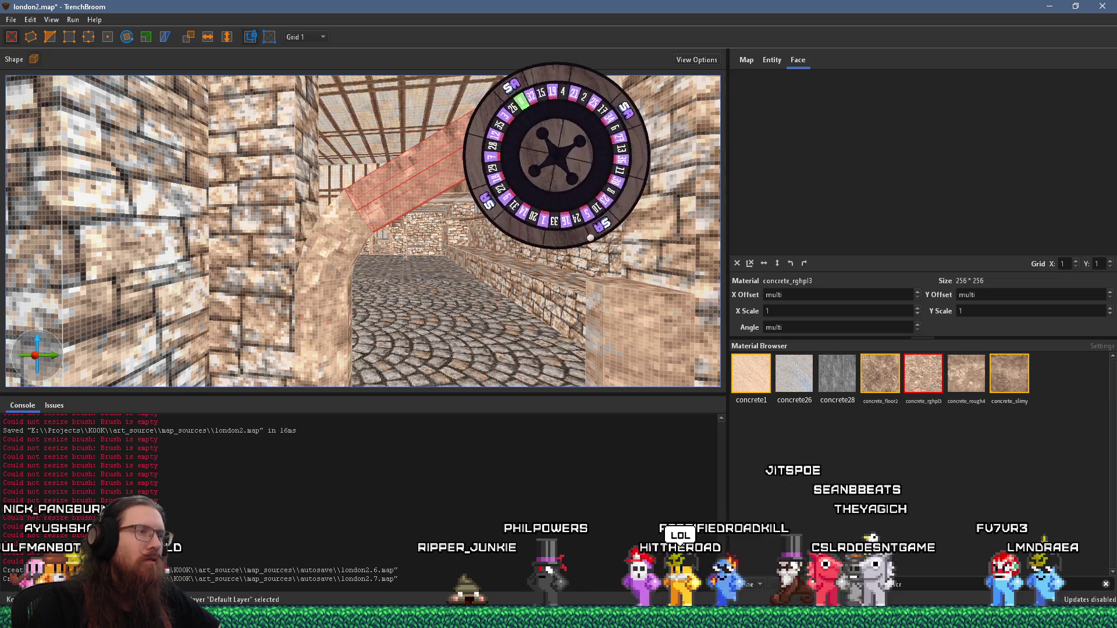
{"action": "left_click_drag", "start_coordinate": [498, 221], "coordinate": [497, 259]}
{"action": "left_click", "coordinate": [323, 37]}
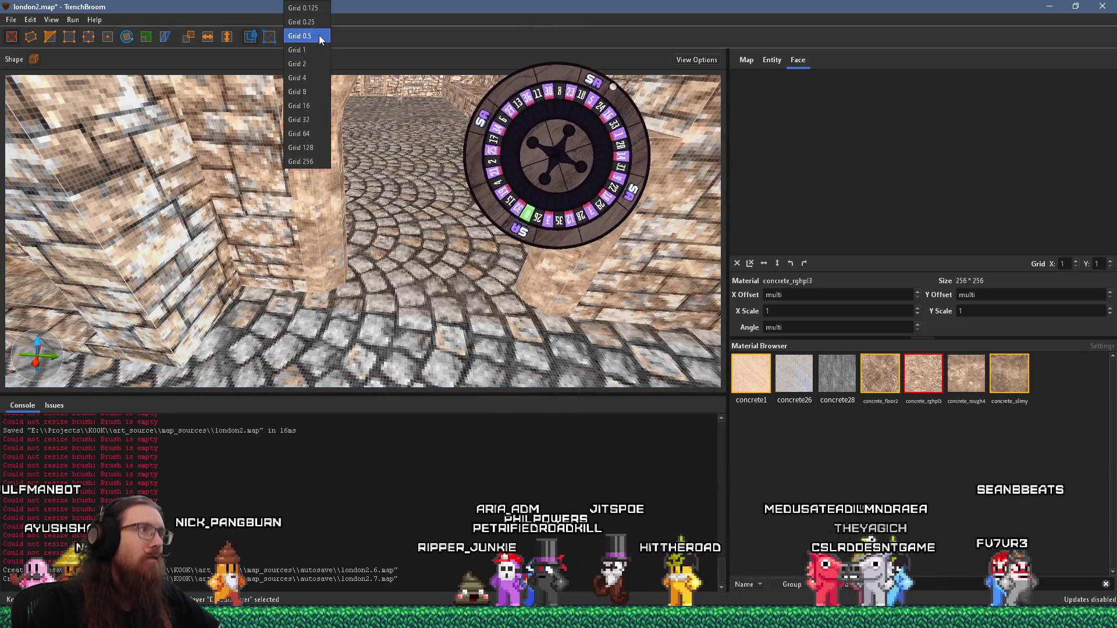
Set the grid to 16 units and cancel a trial two-point clip, leaving the arch unchanged
{"action": "left_click", "coordinate": [300, 105]}
{"action": "scroll", "coordinate": [374, 188], "scroll_direction": "down", "scroll_amount": 6}
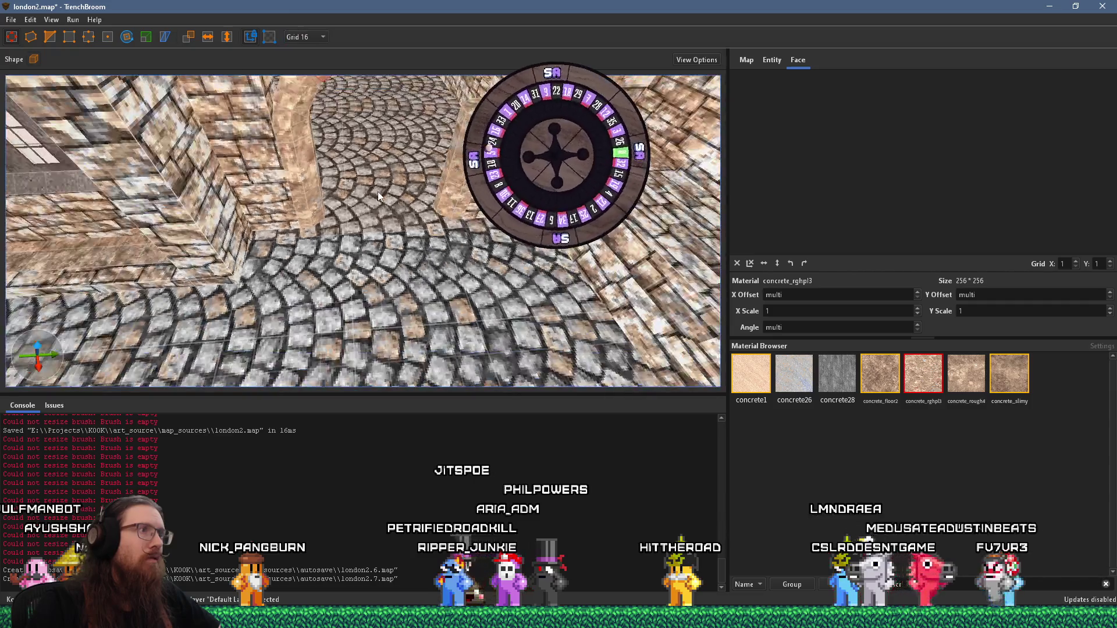
{"action": "left_click", "coordinate": [127, 37]}
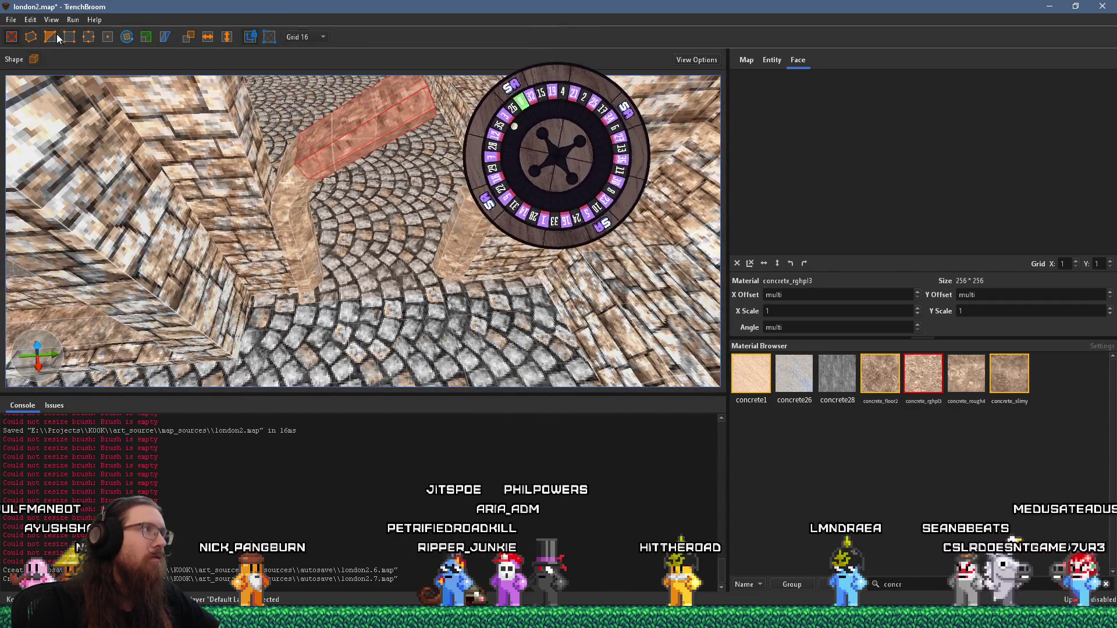
{"action": "left_click", "coordinate": [391, 276]}
{"action": "left_click", "coordinate": [396, 320]}
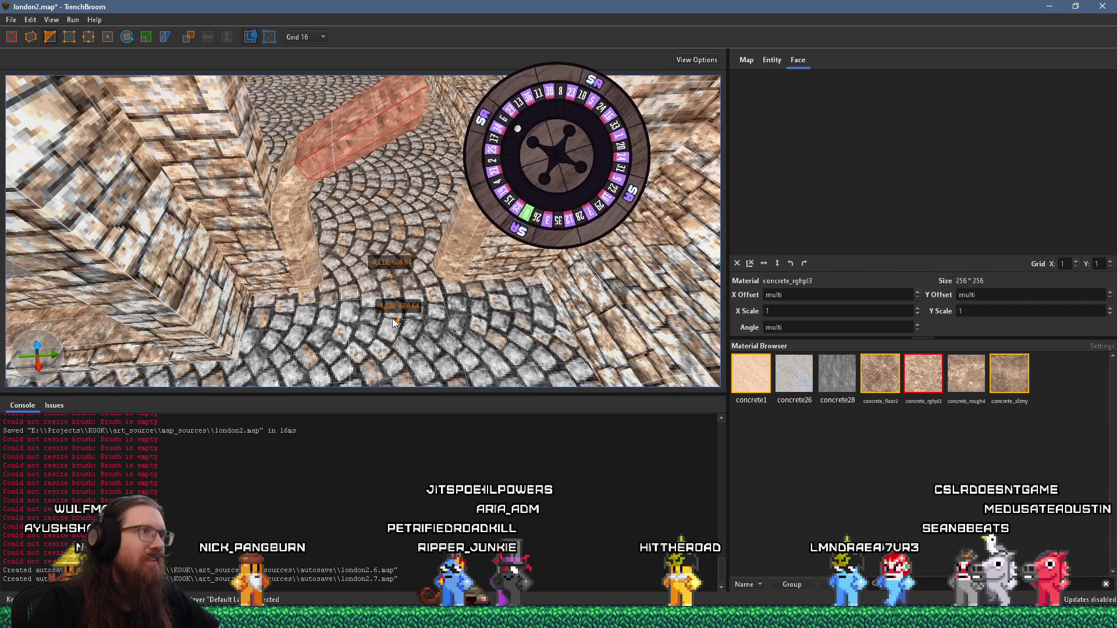
{"action": "key", "text": "Escape"}
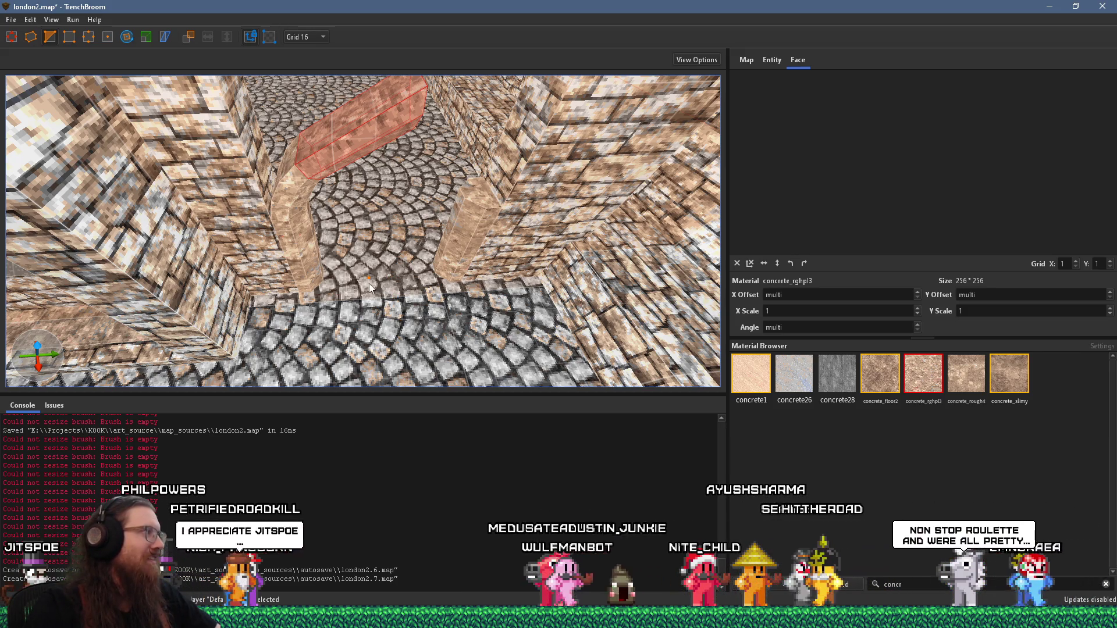
{"action": "scroll", "coordinate": [385, 267], "scroll_direction": "down", "scroll_amount": 5}
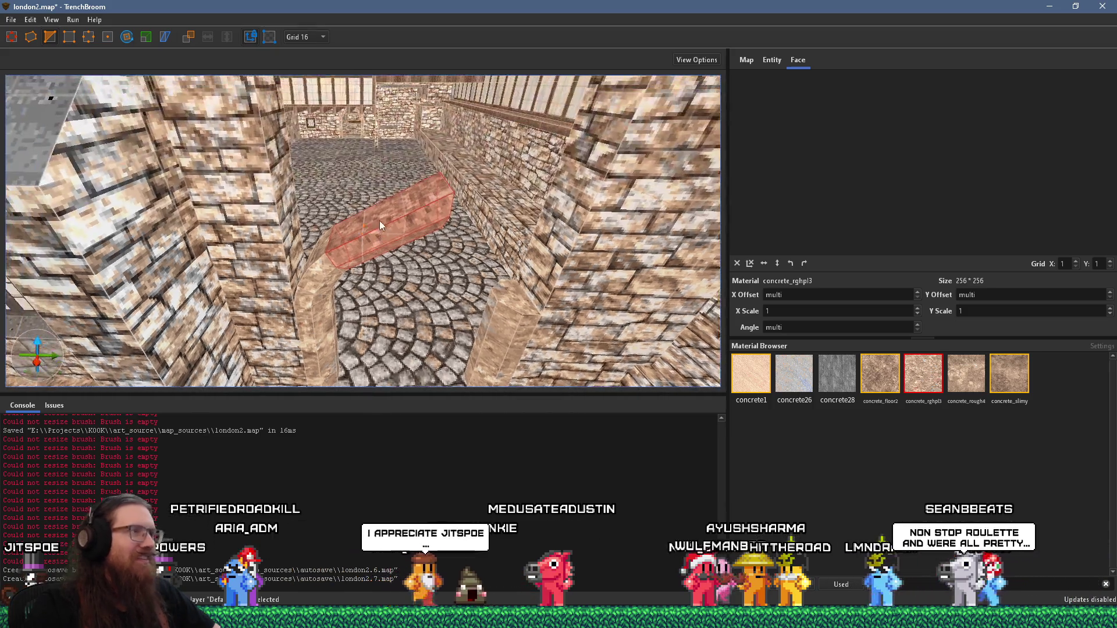
{"action": "key", "text": "Escape"}
{"action": "scroll", "coordinate": [361, 181], "scroll_direction": "up", "scroll_amount": 5}
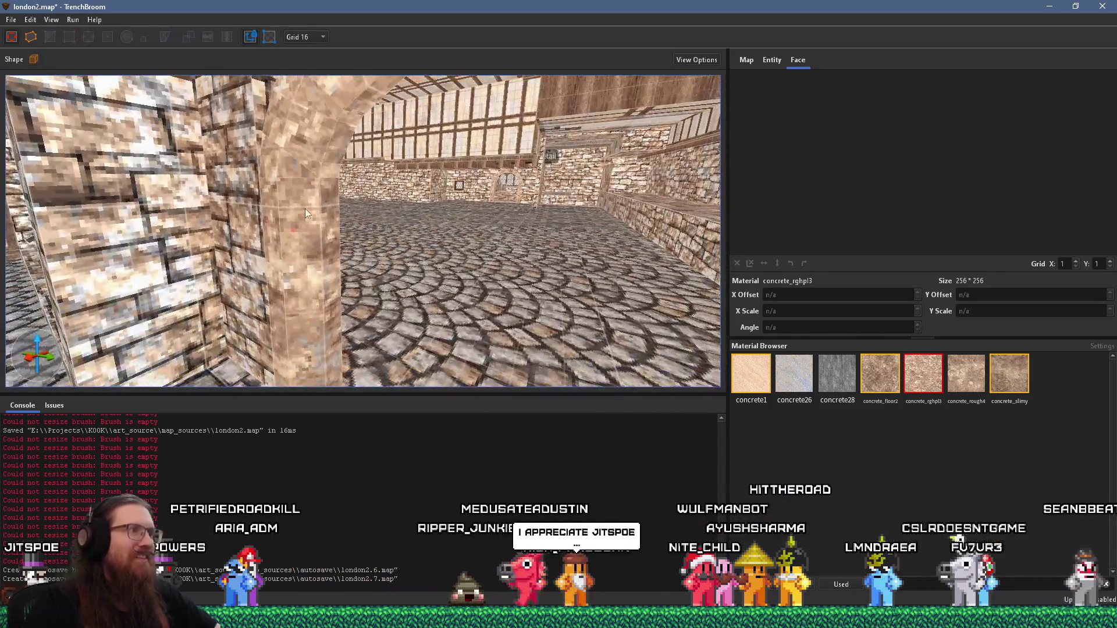
Look over the arch from roof beams to floor and select a pillar face and the ledge's end face
{"action": "left_click_drag", "start_coordinate": [305, 210], "coordinate": [303, 173]}
{"action": "mouse_move", "coordinate": [331, 283]}
{"action": "left_mouse_down"}
{"action": "mouse_move", "coordinate": [340, 294]}
{"action": "mouse_move", "coordinate": [299, 280]}
{"action": "mouse_move", "coordinate": [337, 284]}
{"action": "mouse_move", "coordinate": [365, 267]}
{"action": "mouse_move", "coordinate": [365, 217]}
{"action": "mouse_move", "coordinate": [269, 165]}
{"action": "mouse_move", "coordinate": [281, 169]}
{"action": "mouse_move", "coordinate": [235, 208]}
{"action": "mouse_move", "coordinate": [334, 218]}
{"action": "mouse_move", "coordinate": [274, 225]}
{"action": "mouse_move", "coordinate": [303, 253]}
{"action": "mouse_move", "coordinate": [375, 281]}
{"action": "mouse_move", "coordinate": [419, 233]}
{"action": "mouse_move", "coordinate": [413, 218]}
{"action": "mouse_move", "coordinate": [390, 275]}
{"action": "mouse_move", "coordinate": [394, 305]}
{"action": "mouse_move", "coordinate": [383, 284]}
{"action": "mouse_move", "coordinate": [379, 155]}
{"action": "mouse_move", "coordinate": [392, 193]}
{"action": "mouse_move", "coordinate": [291, 201]}
{"action": "mouse_move", "coordinate": [319, 202]}
{"action": "left_mouse_up"}
{"action": "scroll", "coordinate": [299, 280], "scroll_direction": "down", "scroll_amount": 3}
{"action": "left_click", "coordinate": [397, 232], "text": "shift"}
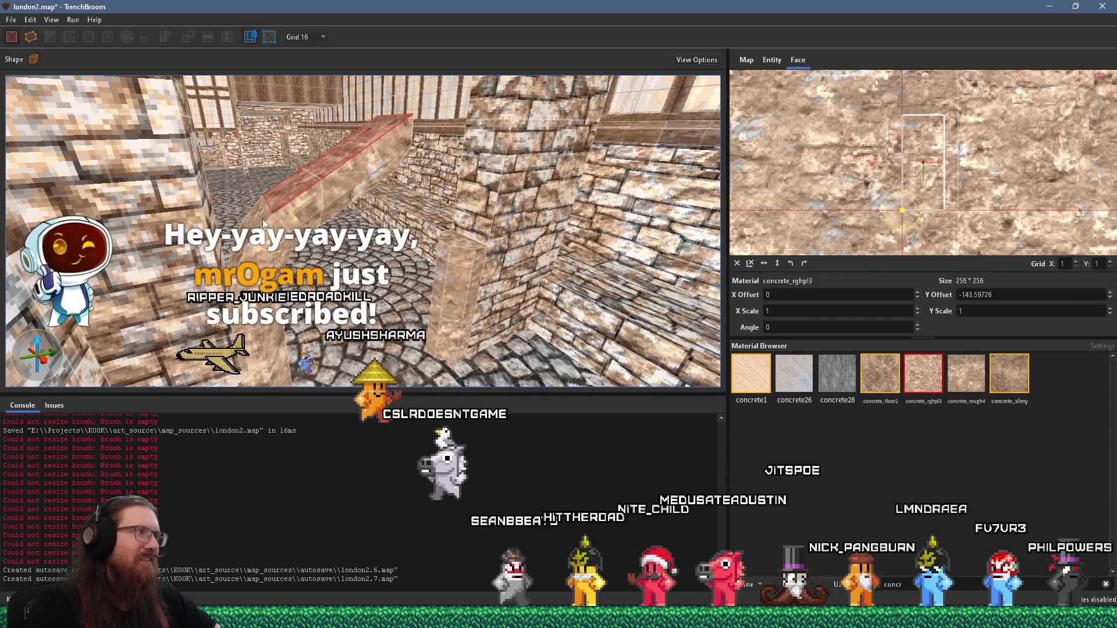
{"action": "left_click", "coordinate": [263, 223], "text": "shift"}
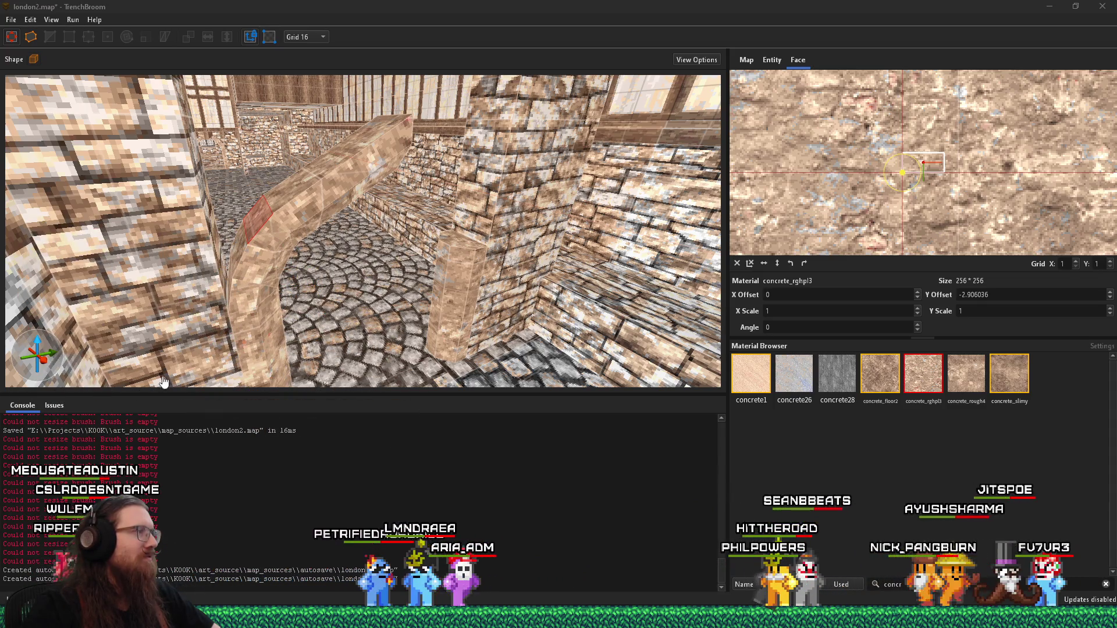
Shift the selected face's texture X offset to 226.171387
{"action": "scroll", "coordinate": [163, 381], "scroll_direction": "up", "scroll_amount": 10}
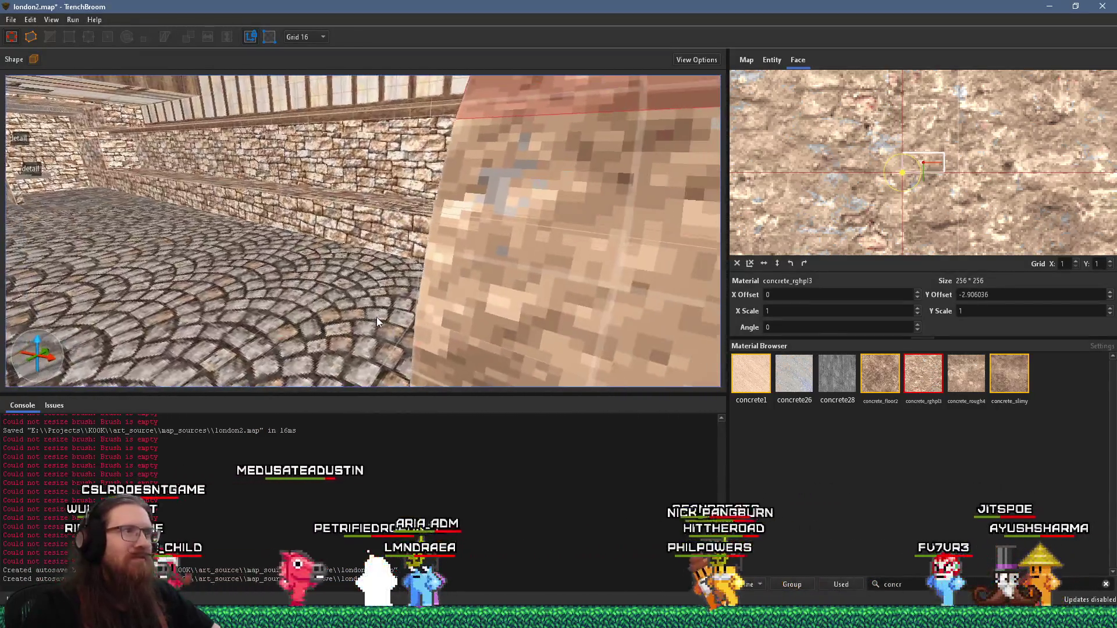
{"action": "scroll", "coordinate": [375, 317], "scroll_direction": "up", "scroll_amount": 1}
{"action": "scroll", "coordinate": [514, 285], "scroll_direction": "down", "scroll_amount": 6}
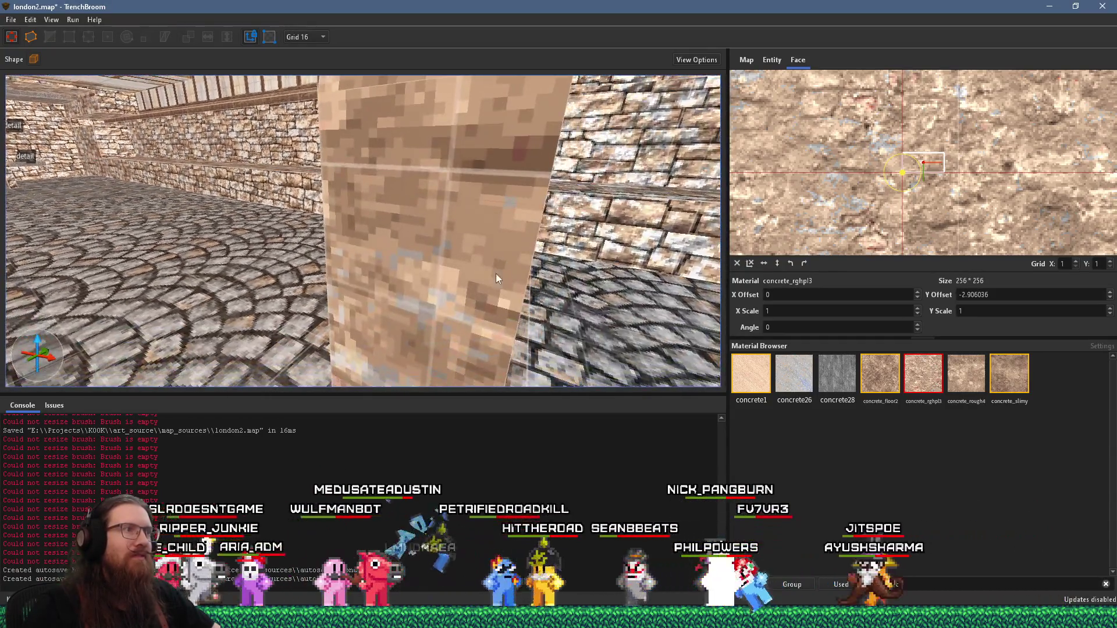
{"action": "scroll", "coordinate": [475, 297], "scroll_direction": "up", "scroll_amount": 4}
{"action": "scroll", "coordinate": [469, 305], "scroll_direction": "down", "scroll_amount": 4}
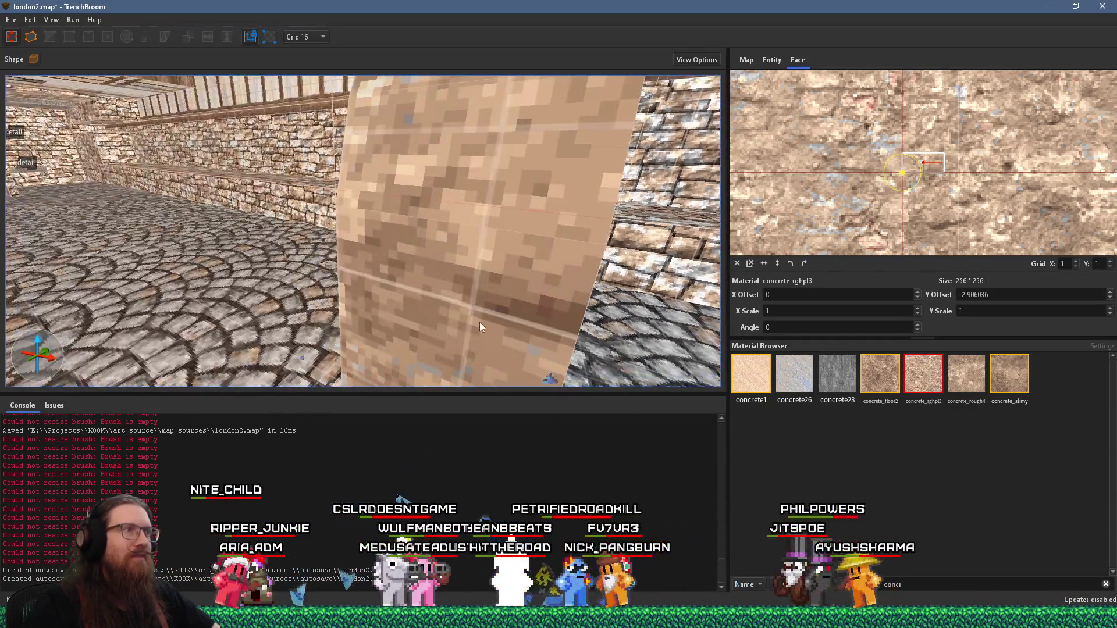
Select further pillar faces while looking around the left pillar and along the arch
{"action": "left_click", "coordinate": [480, 322]}
{"action": "scroll", "coordinate": [469, 184], "scroll_direction": "up", "scroll_amount": 4}
{"action": "mouse_move", "coordinate": [469, 184]}
{"action": "left_mouse_down"}
{"action": "mouse_move", "coordinate": [394, 231]}
{"action": "mouse_move", "coordinate": [318, 219]}
{"action": "left_mouse_up"}
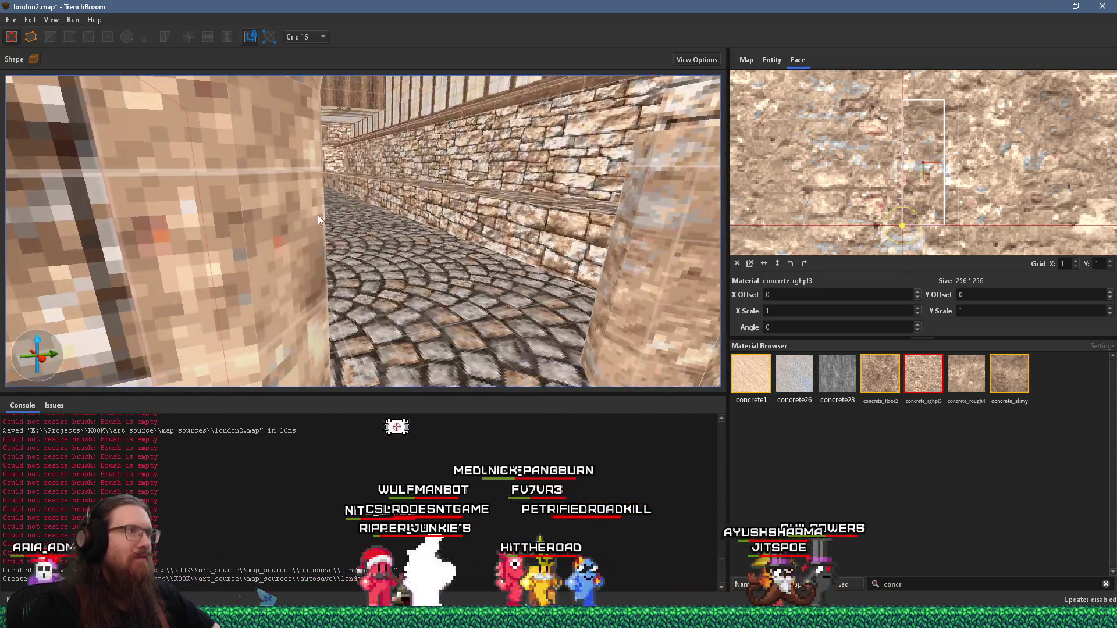
{"action": "scroll", "coordinate": [292, 262], "scroll_direction": "up", "scroll_amount": 6}
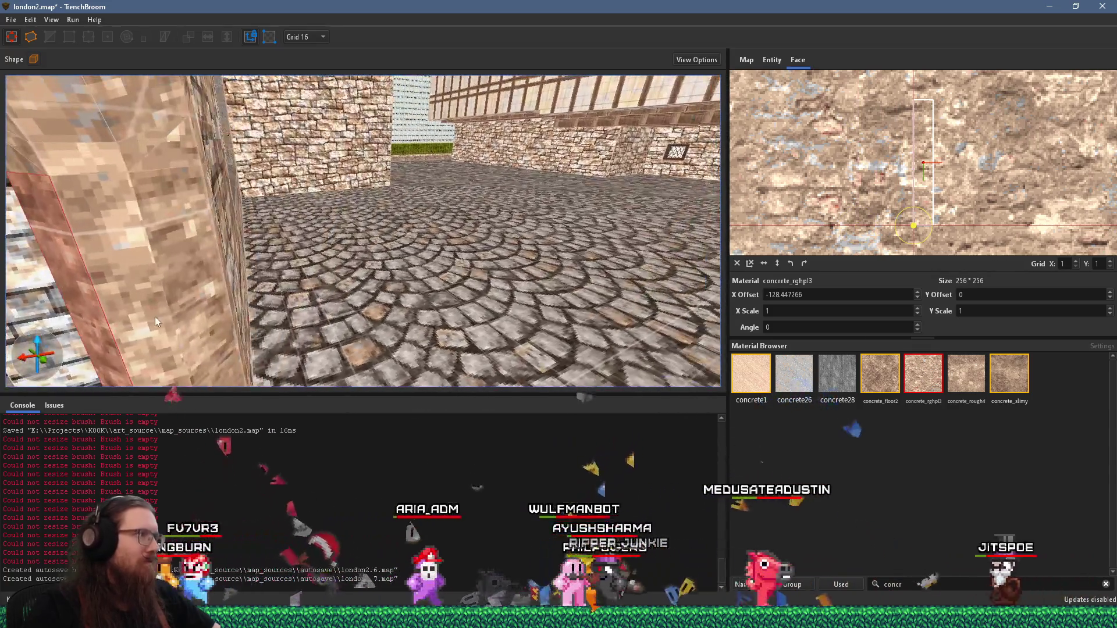
{"action": "left_click", "coordinate": [155, 317]}
{"action": "left_click_drag", "start_coordinate": [211, 308], "coordinate": [158, 295]}
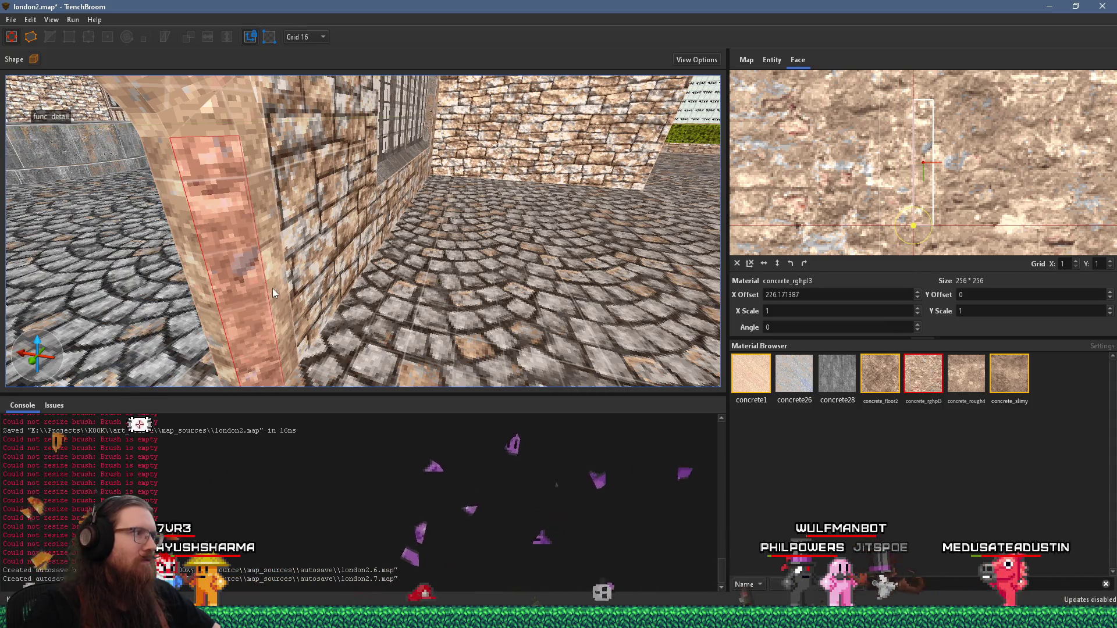
{"action": "left_click_drag", "start_coordinate": [272, 288], "coordinate": [316, 275]}
{"action": "scroll", "coordinate": [316, 275], "scroll_direction": "up", "scroll_amount": 8}
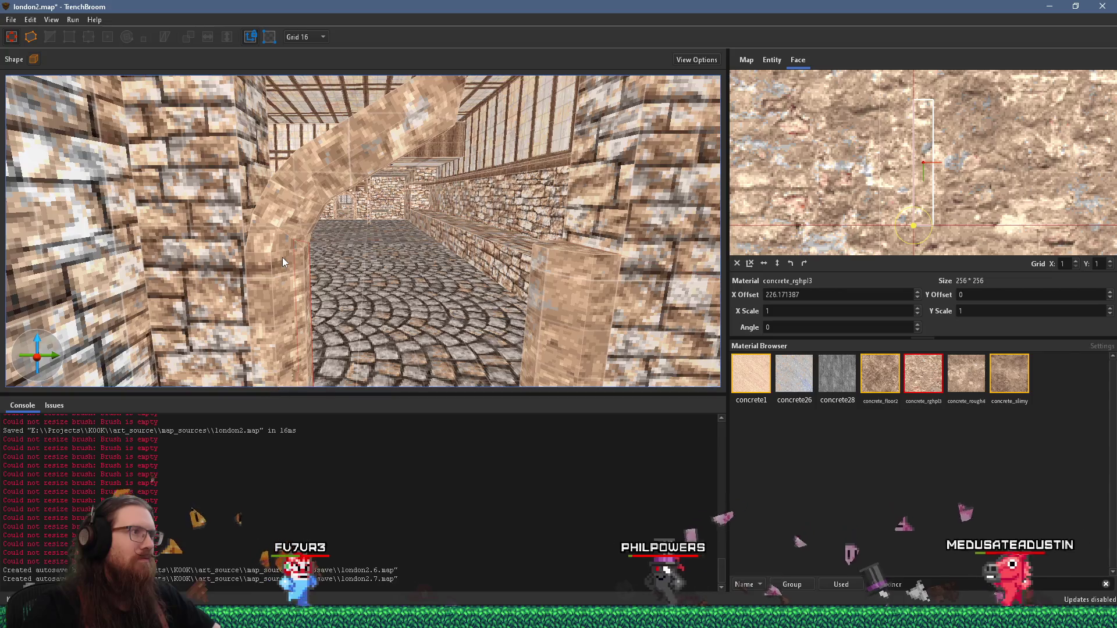
{"action": "left_click_drag", "start_coordinate": [282, 257], "coordinate": [400, 292]}
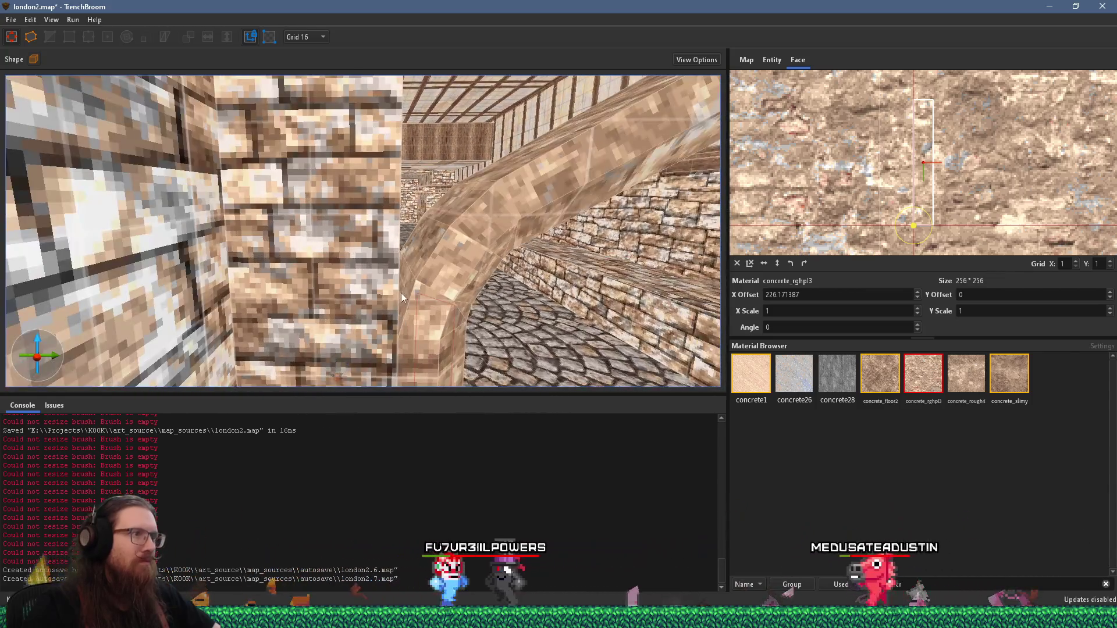
{"action": "left_click", "coordinate": [406, 303]}
{"action": "left_click", "coordinate": [416, 260]}
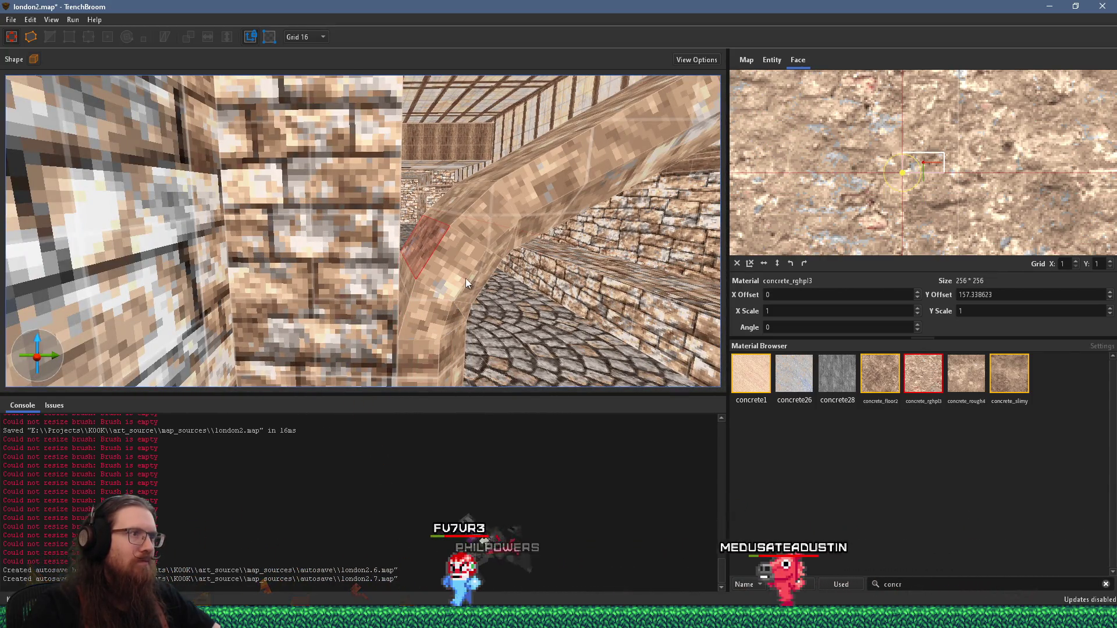
{"action": "left_click", "coordinate": [476, 210]}
{"action": "key", "text": "d"}
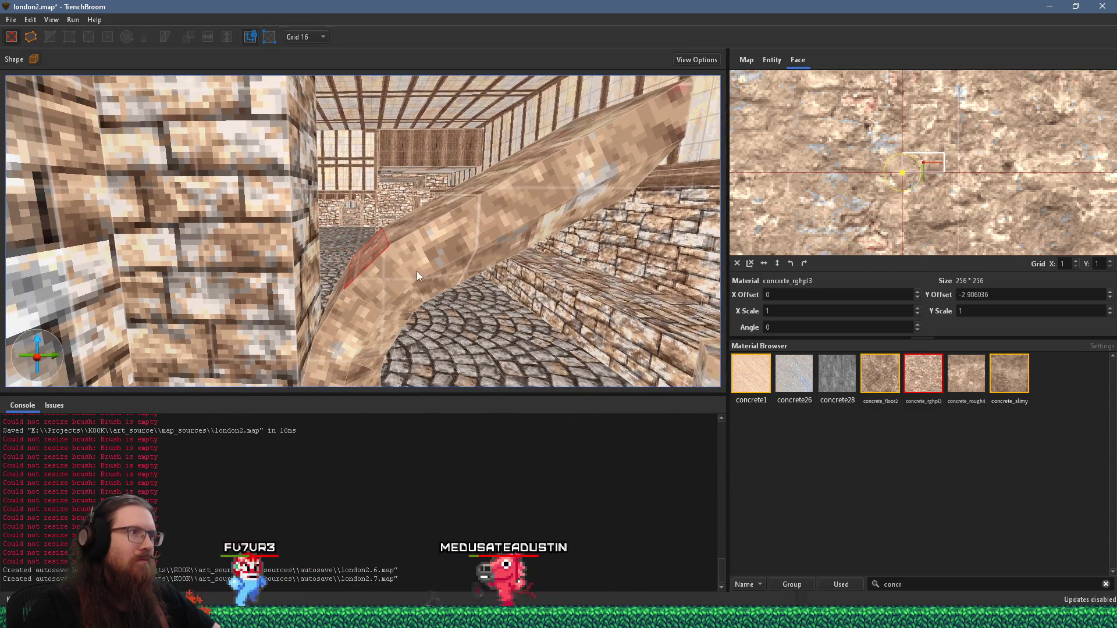
{"action": "left_click", "coordinate": [436, 219]}
{"action": "key", "text": "s"}
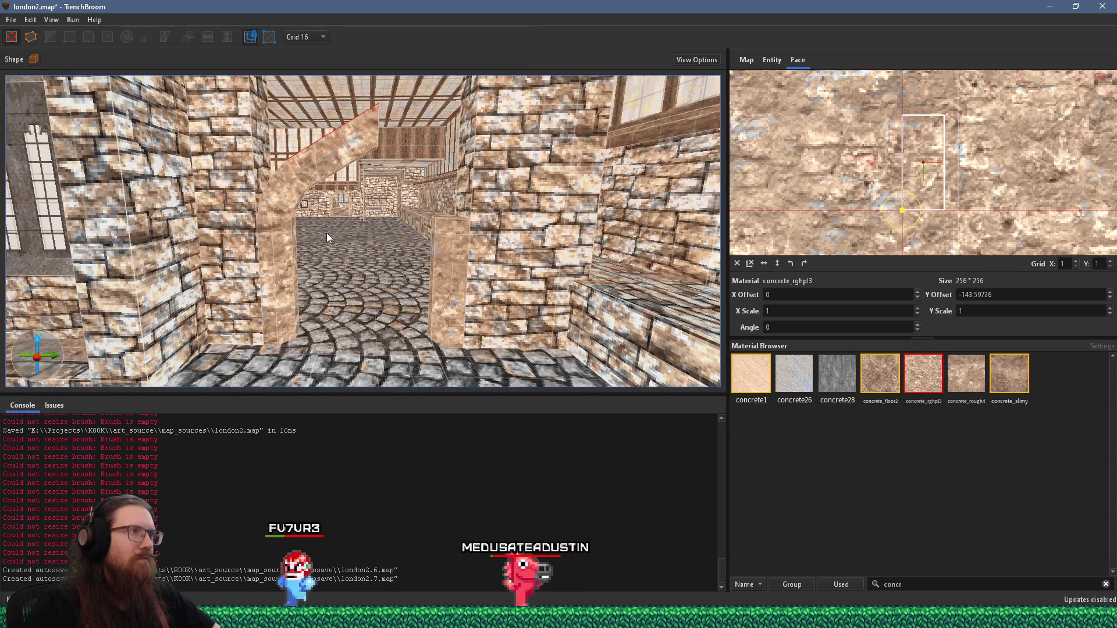
{"action": "key", "text": "w"}
{"action": "left_click", "coordinate": [443, 289]}
{"action": "key", "text": "Escape"}
{"action": "key", "text": "w"}
{"action": "key", "text": "d"}
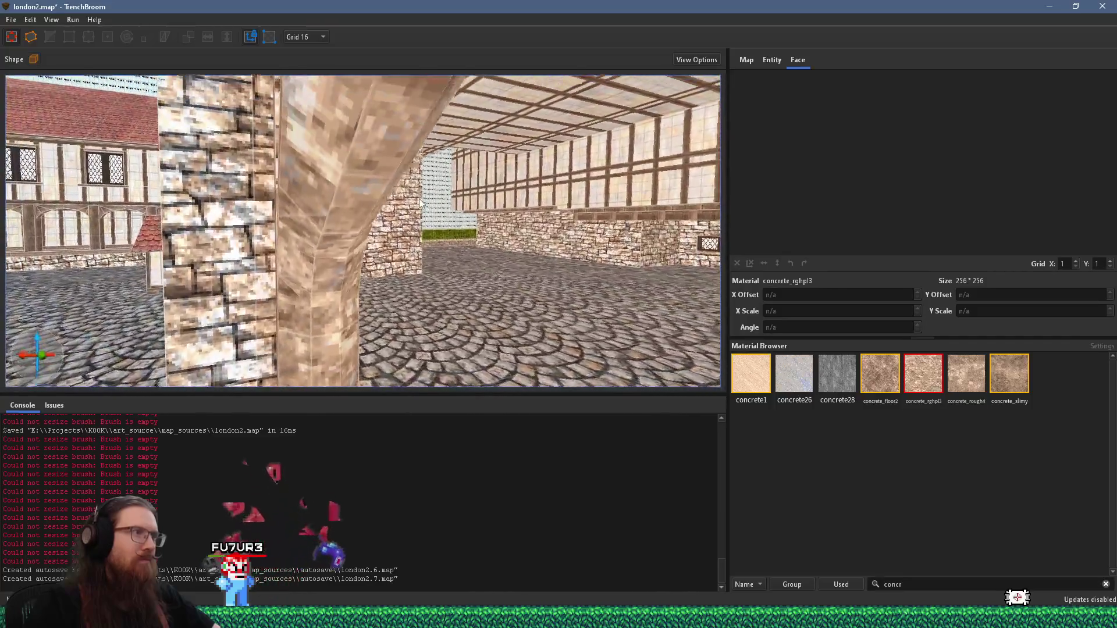
{"action": "left_click", "coordinate": [319, 175], "text": "shift"}
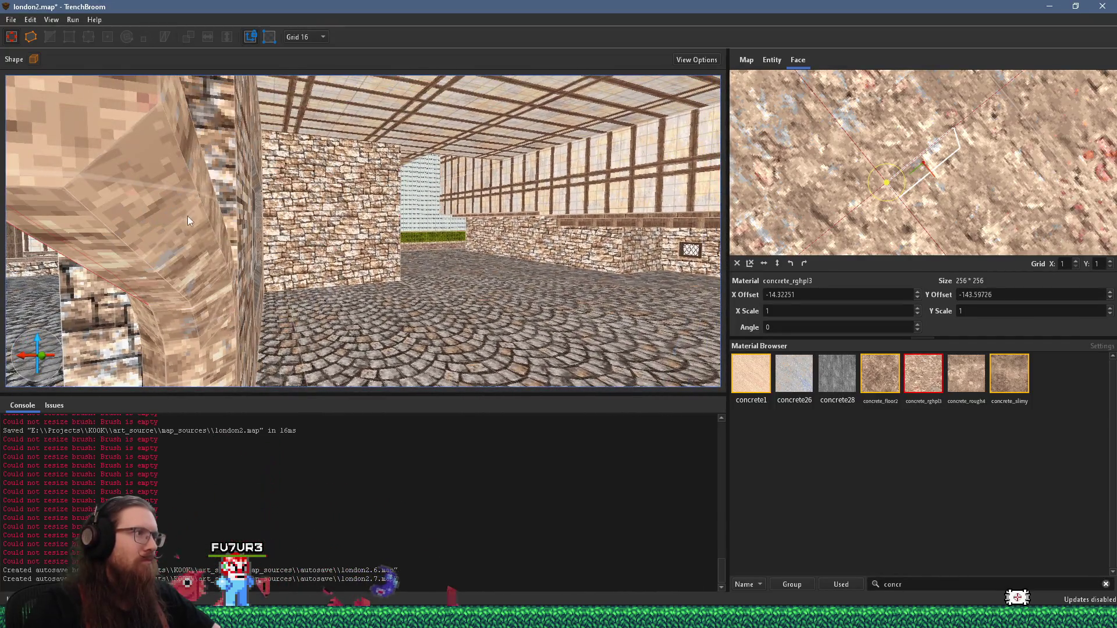
{"action": "key", "text": "a"}
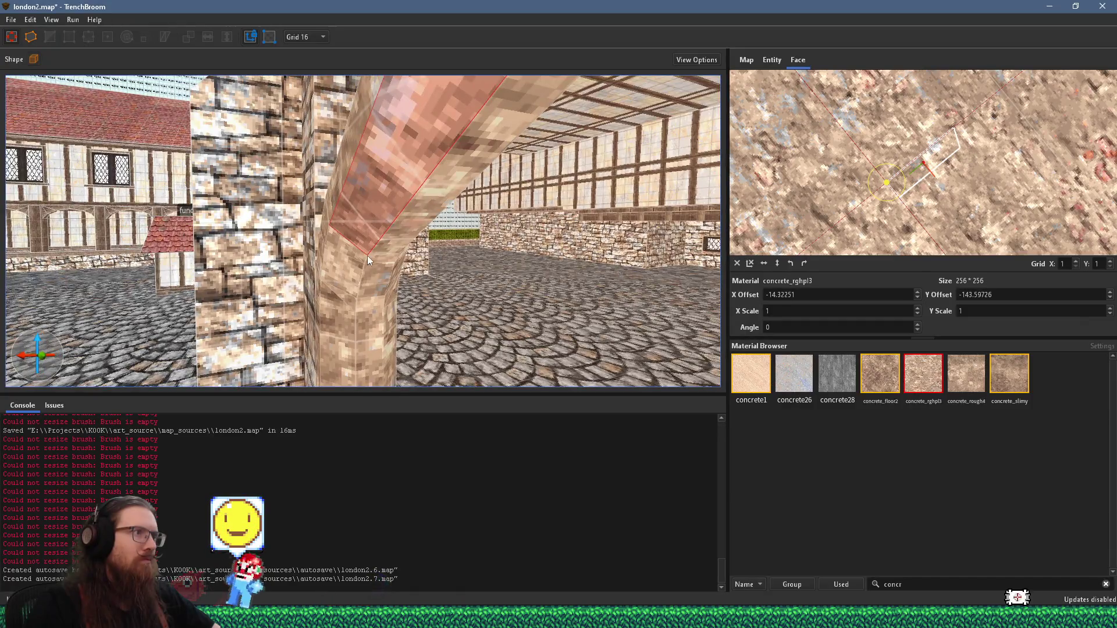
{"action": "key", "text": "w"}
{"action": "key", "text": "a"}
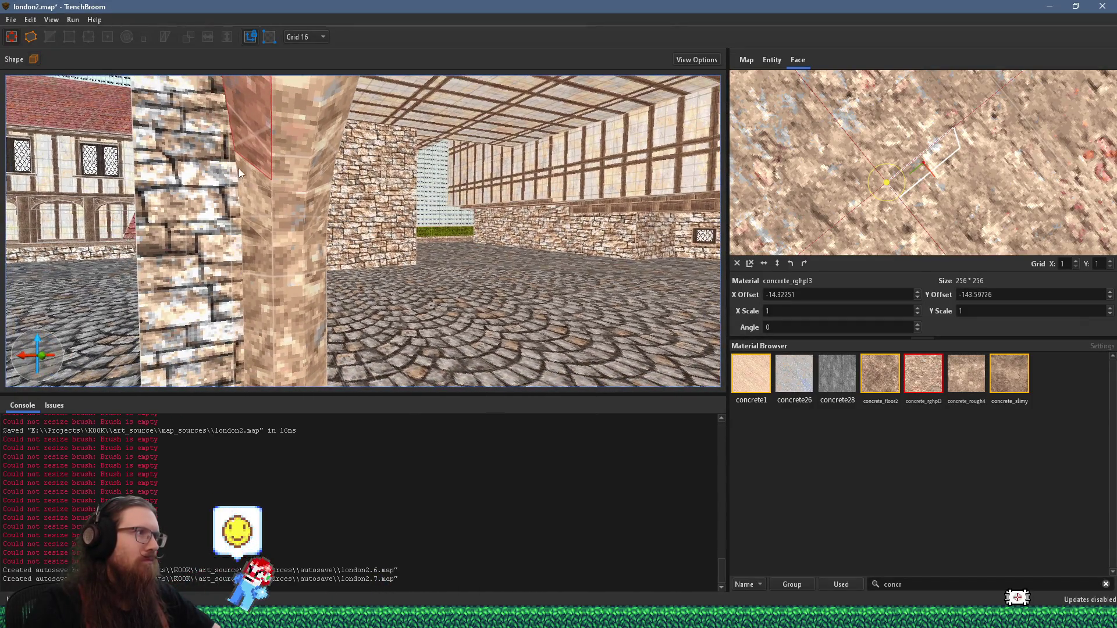
{"action": "left_click", "coordinate": [442, 172], "text": "shift"}
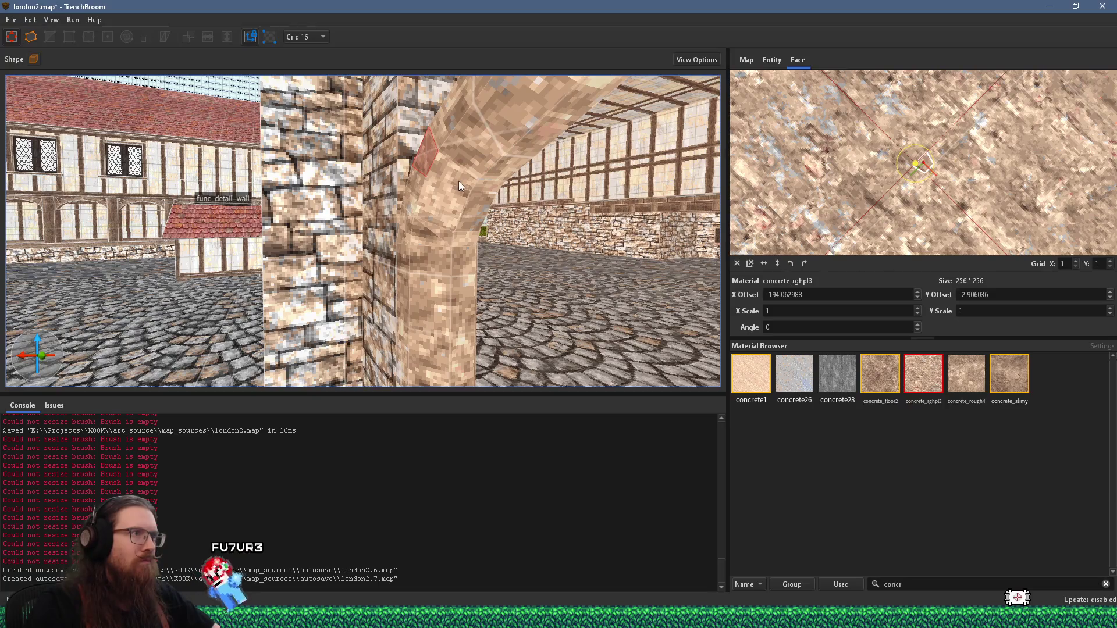
{"action": "key", "text": "w"}
{"action": "key", "text": "d"}
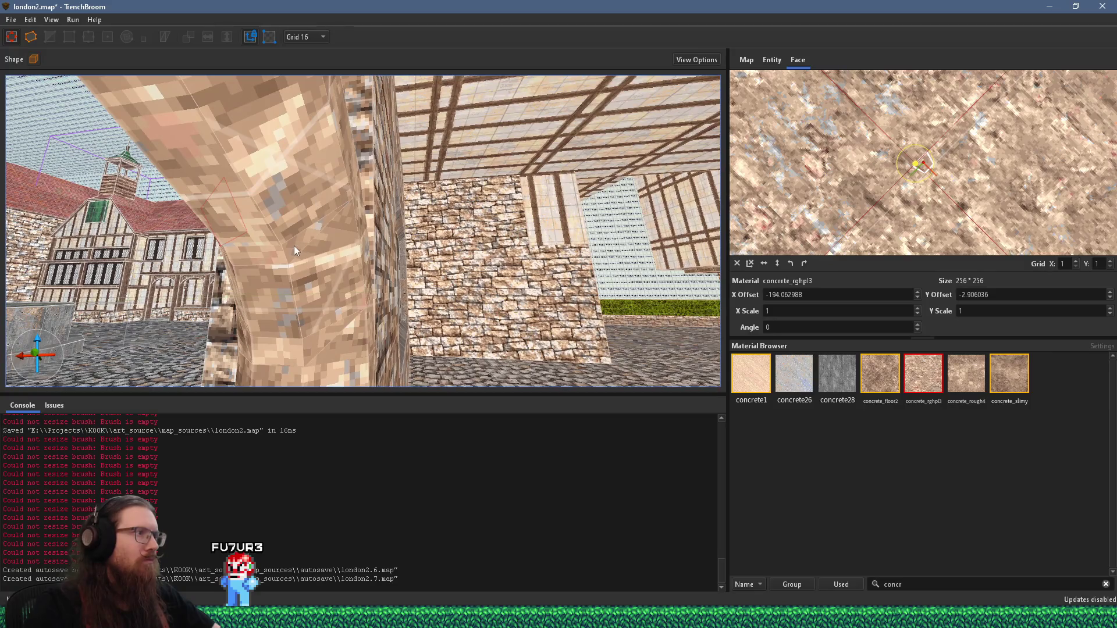
{"action": "left_click", "coordinate": [294, 246]}
{"action": "key", "text": "a"}
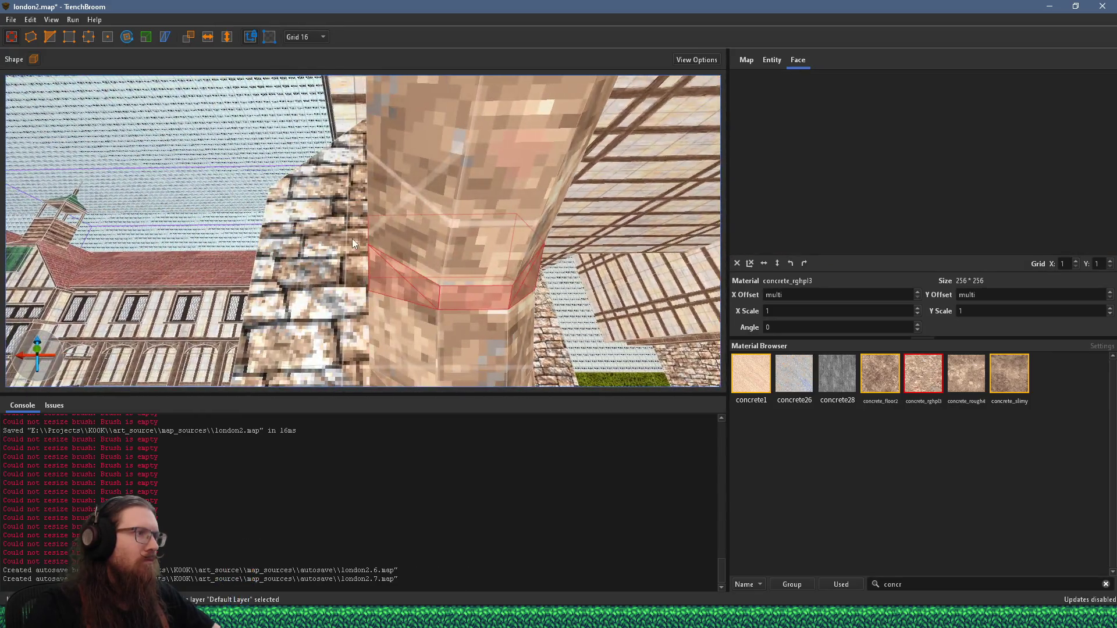
Check the texture offsets of the band brush face and the pillar's left-side face
{"action": "key", "text": "d"}
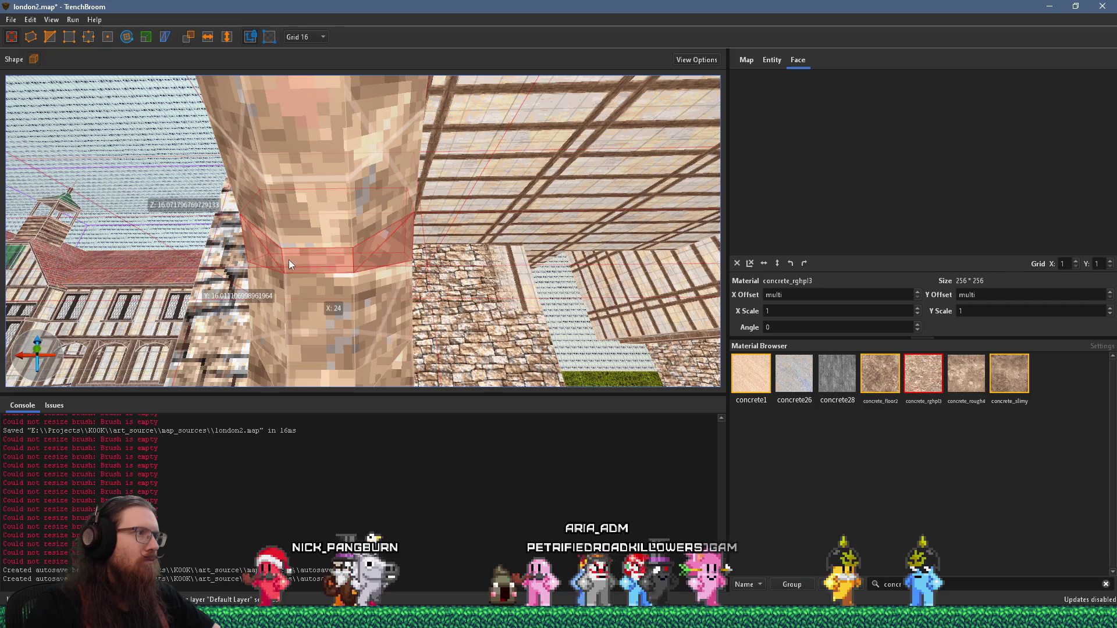
{"action": "key", "text": "d"}
{"action": "key", "text": "a"}
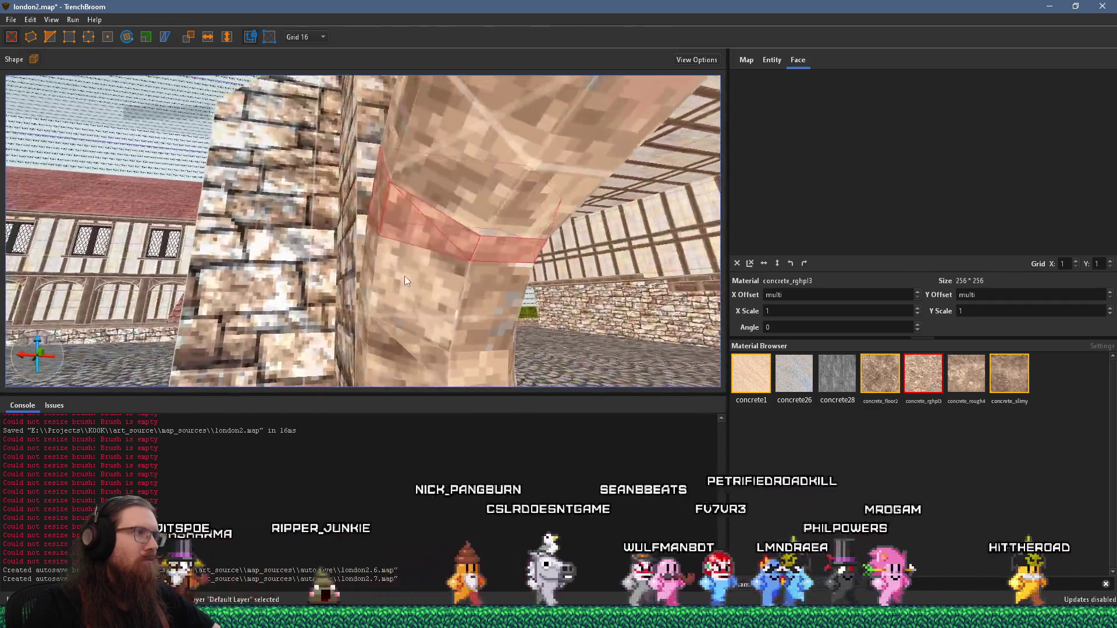
{"action": "left_click", "coordinate": [505, 251], "text": "shift"}
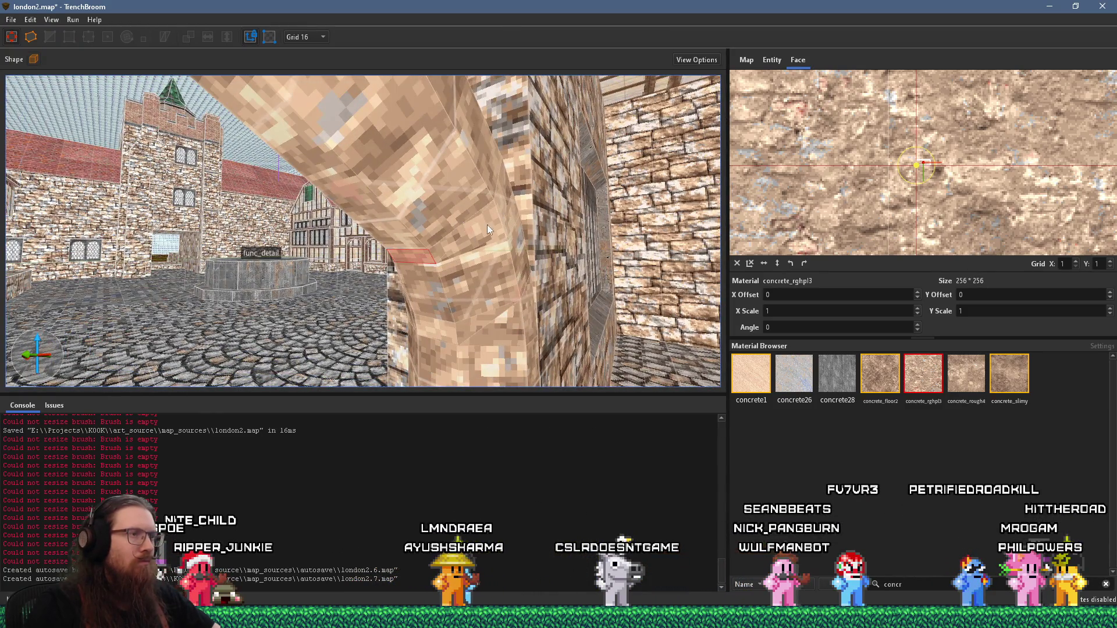
{"action": "key", "text": "a"}
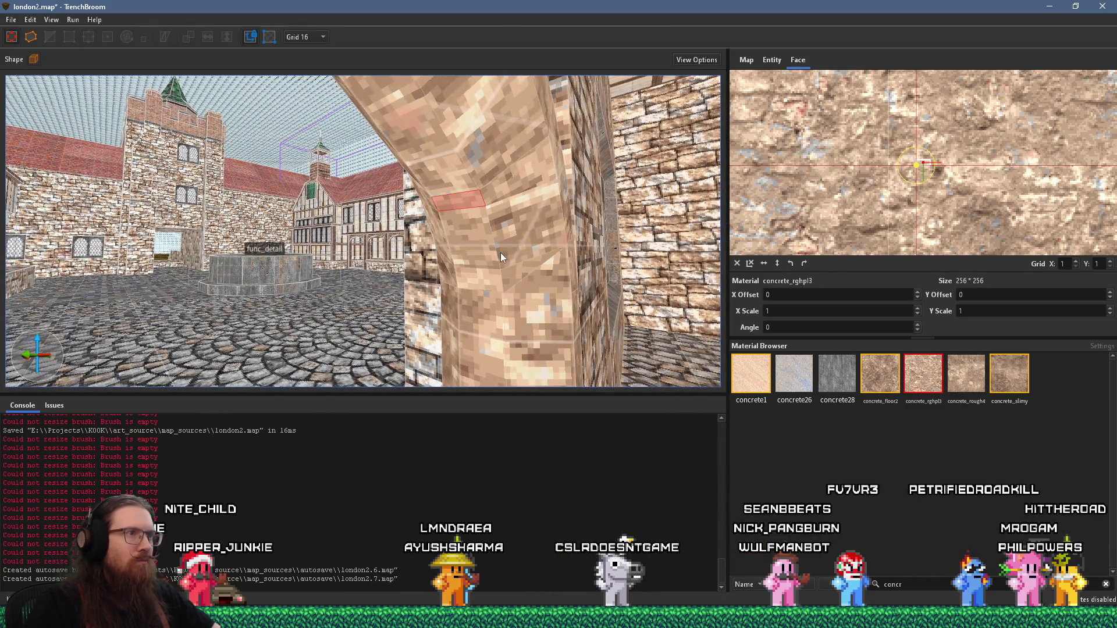
{"action": "left_click", "coordinate": [529, 231], "text": "shift"}
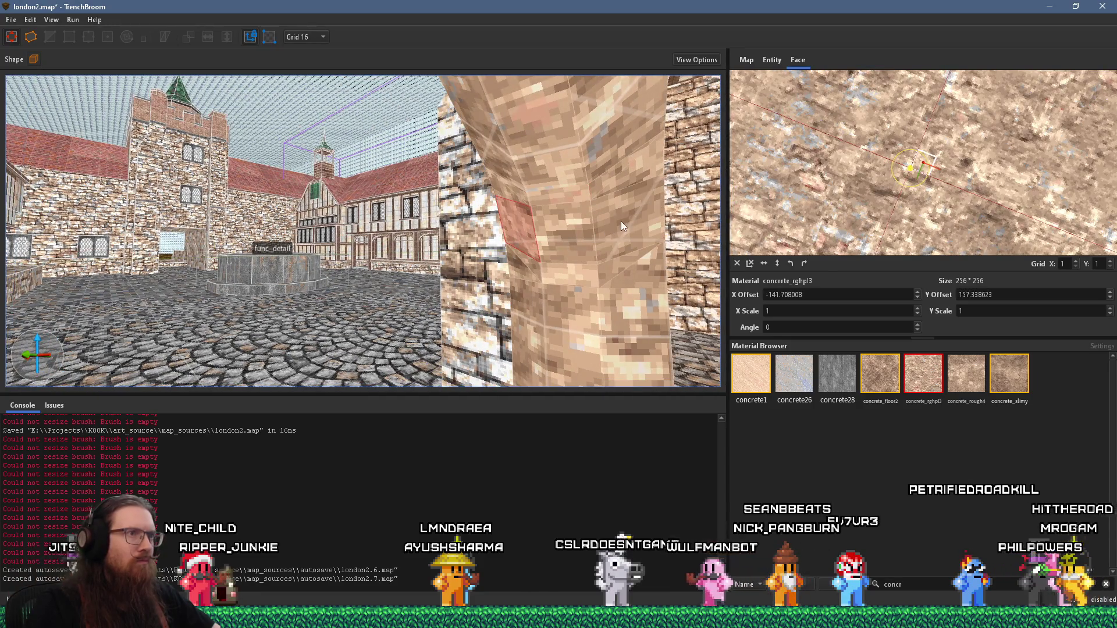
Check the remaining arch faces, one showing X offset -4.686279, Y offset 0
{"action": "left_click_drag", "start_coordinate": [633, 218], "coordinate": [374, 312]}
{"action": "mouse_move", "coordinate": [285, 323]}
{"action": "left_mouse_down"}
{"action": "mouse_move", "coordinate": [408, 266]}
{"action": "mouse_move", "coordinate": [530, 256]}
{"action": "mouse_move", "coordinate": [556, 265]}
{"action": "left_mouse_up"}
{"action": "key", "text": "a"}
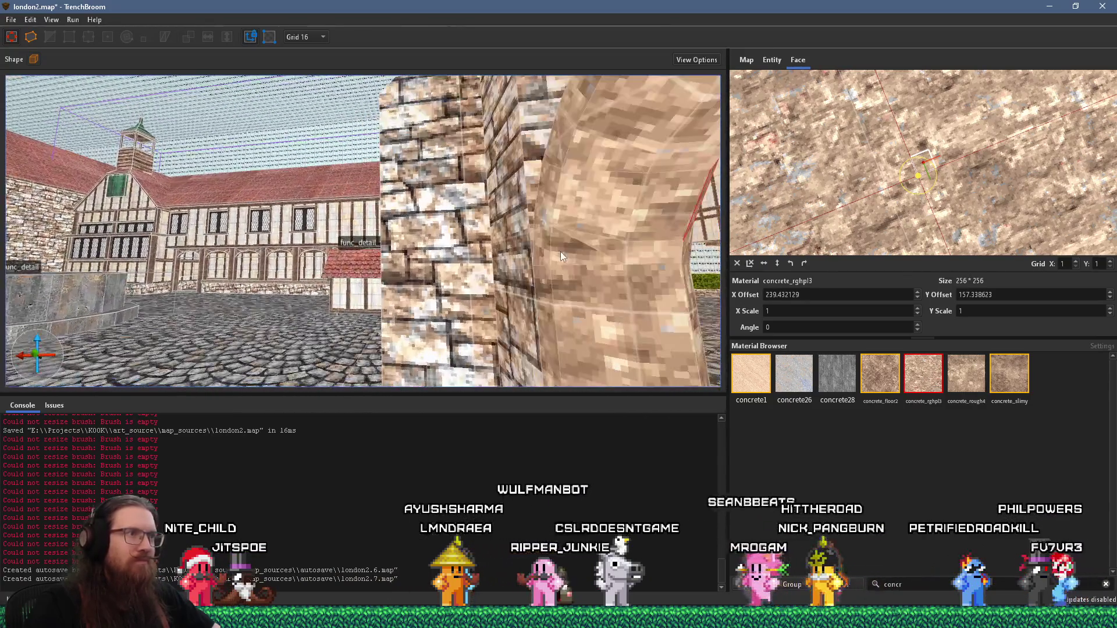
{"action": "left_click", "coordinate": [550, 248], "text": "shift"}
{"action": "mouse_move", "coordinate": [650, 253]}
{"action": "left_mouse_down"}
{"action": "mouse_move", "coordinate": [382, 310]}
{"action": "mouse_move", "coordinate": [376, 298]}
{"action": "mouse_move", "coordinate": [471, 279]}
{"action": "mouse_move", "coordinate": [543, 287]}
{"action": "mouse_move", "coordinate": [421, 241]}
{"action": "left_mouse_up"}
{"action": "key", "text": "a"}
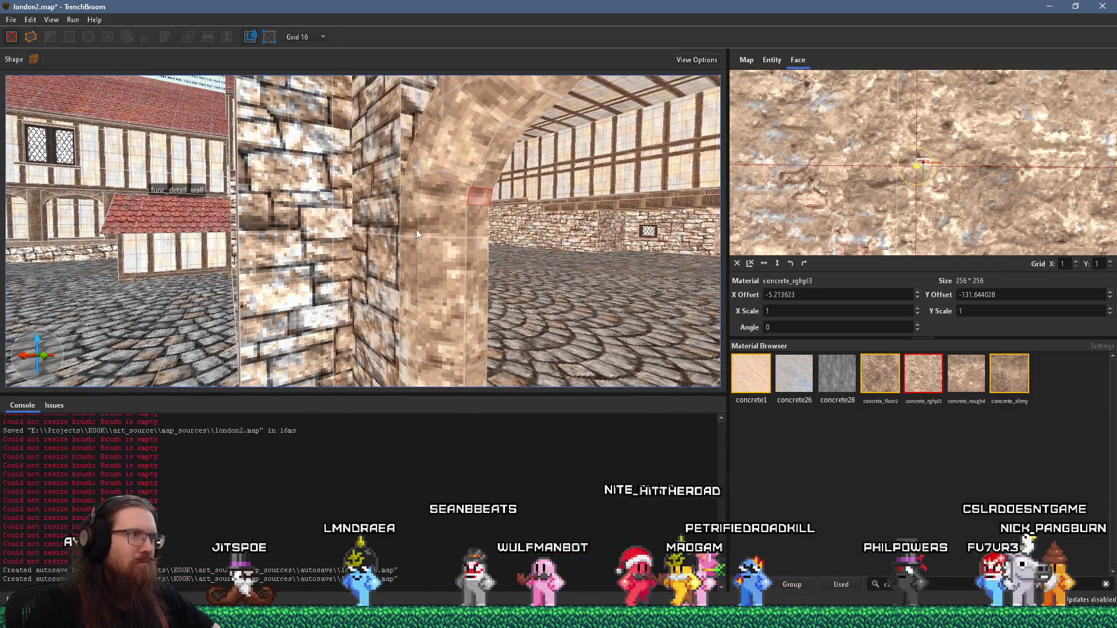
{"action": "left_click", "coordinate": [409, 252], "text": "shift"}
{"action": "left_click", "coordinate": [478, 270], "text": "alt+shift"}
Select the diagonal arch brush and add the curved arch pieces
{"action": "mouse_move", "coordinate": [483, 269]}
{"action": "left_mouse_down"}
{"action": "mouse_move", "coordinate": [127, 319]}
{"action": "mouse_move", "coordinate": [208, 287]}
{"action": "mouse_move", "coordinate": [169, 253]}
{"action": "mouse_move", "coordinate": [272, 250]}
{"action": "mouse_move", "coordinate": [284, 287]}
{"action": "left_mouse_up"}
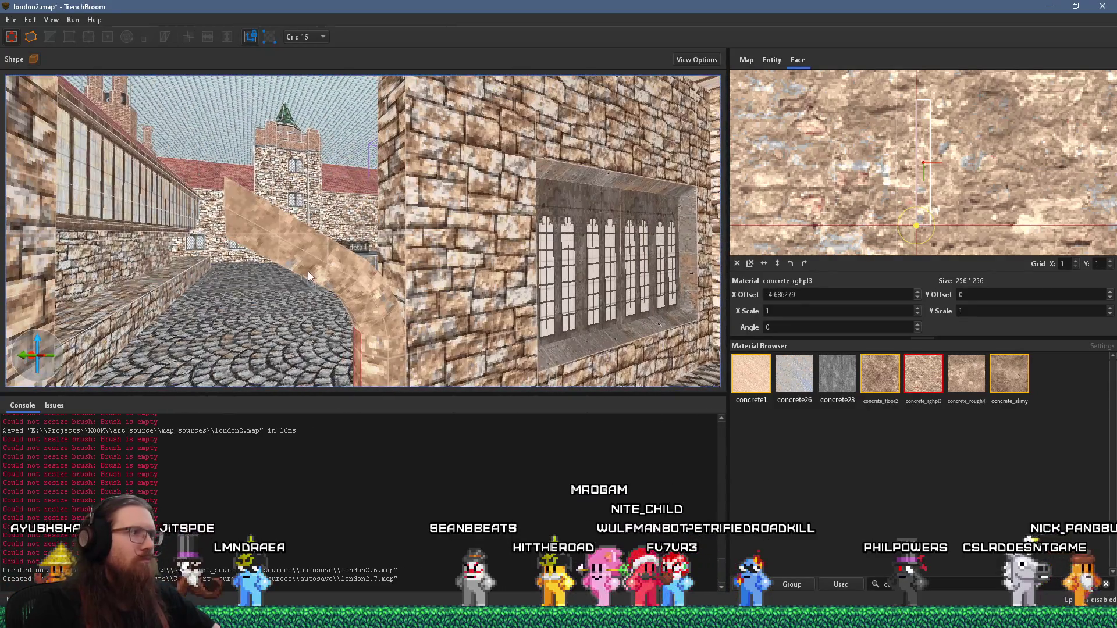
{"action": "left_click", "coordinate": [307, 261]}
{"action": "left_click", "coordinate": [385, 333], "text": "ctrl"}
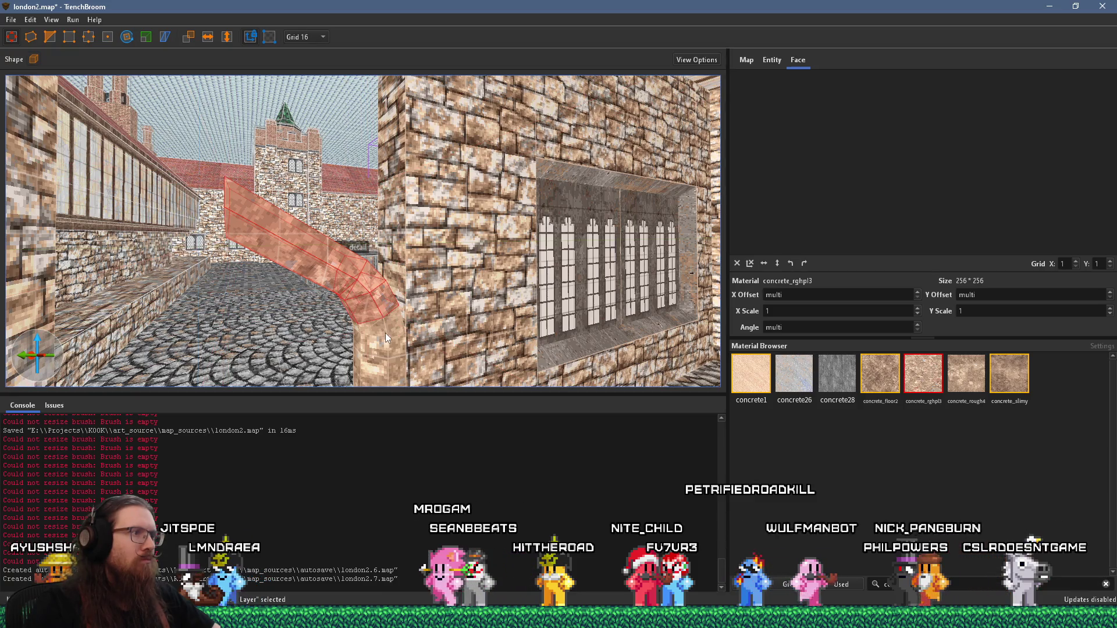
Add the pillar and turn the selected arch brushes into a func_detail entity
{"action": "left_click", "coordinate": [389, 366], "text": "ctrl"}
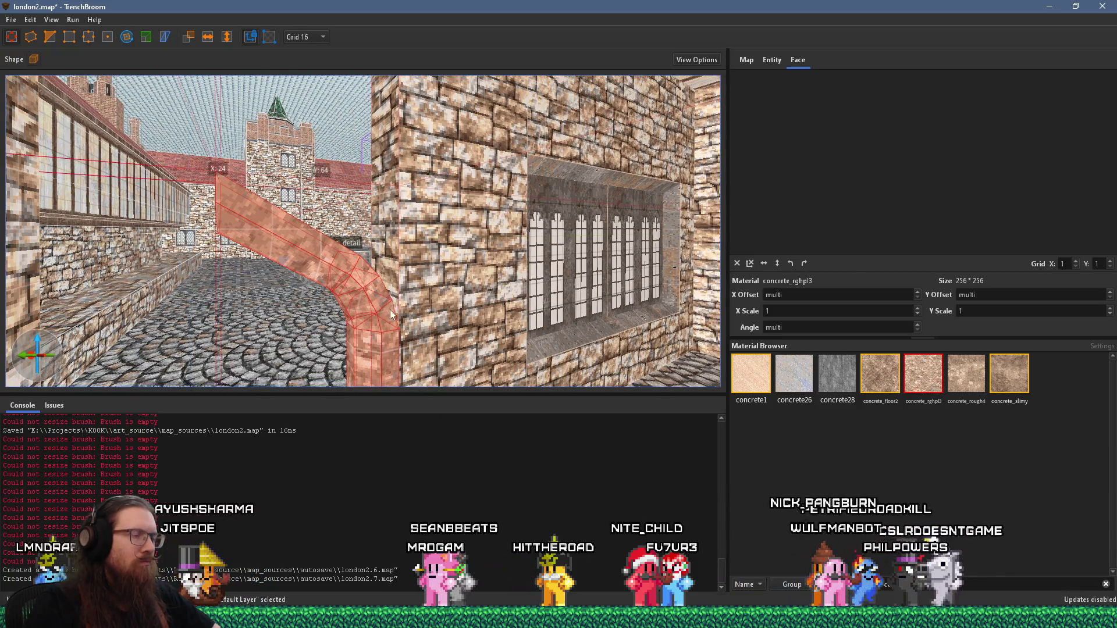
{"action": "scroll", "coordinate": [389, 310], "scroll_direction": "up", "scroll_amount": 5}
{"action": "right_click", "coordinate": [407, 298]}
{"action": "mouse_move", "coordinate": [483, 519]}
{"action": "mouse_move", "coordinate": [643, 532]}
{"action": "left_click", "coordinate": [716, 470]}
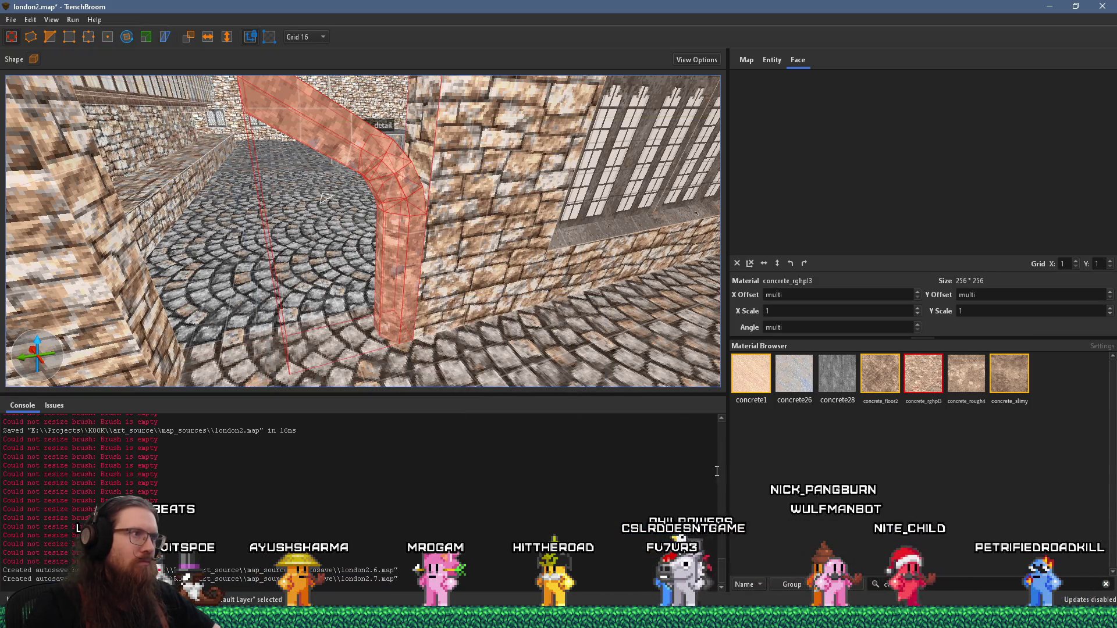
Set the func_detail's _phong property to 1 for smooth shading
{"action": "scroll", "coordinate": [466, 324], "scroll_direction": "up", "scroll_amount": 3}
{"action": "left_click", "coordinate": [772, 60]}
{"action": "left_click", "coordinate": [809, 109]}
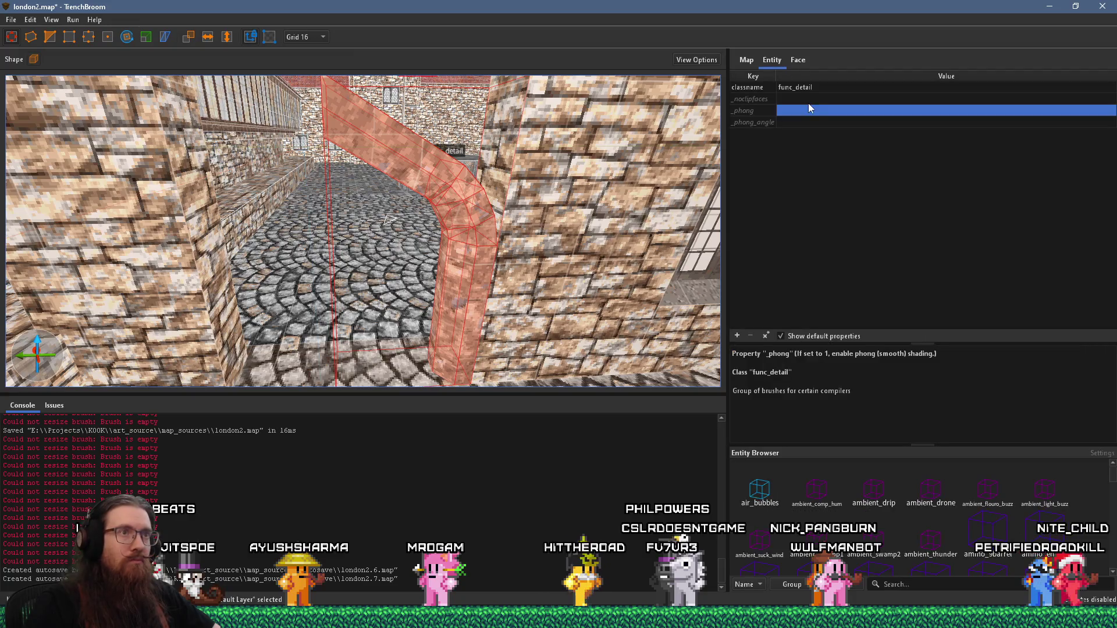
{"action": "left_click", "coordinate": [807, 110]}
{"action": "type", "text": "1"}
{"action": "key", "text": "Return"}
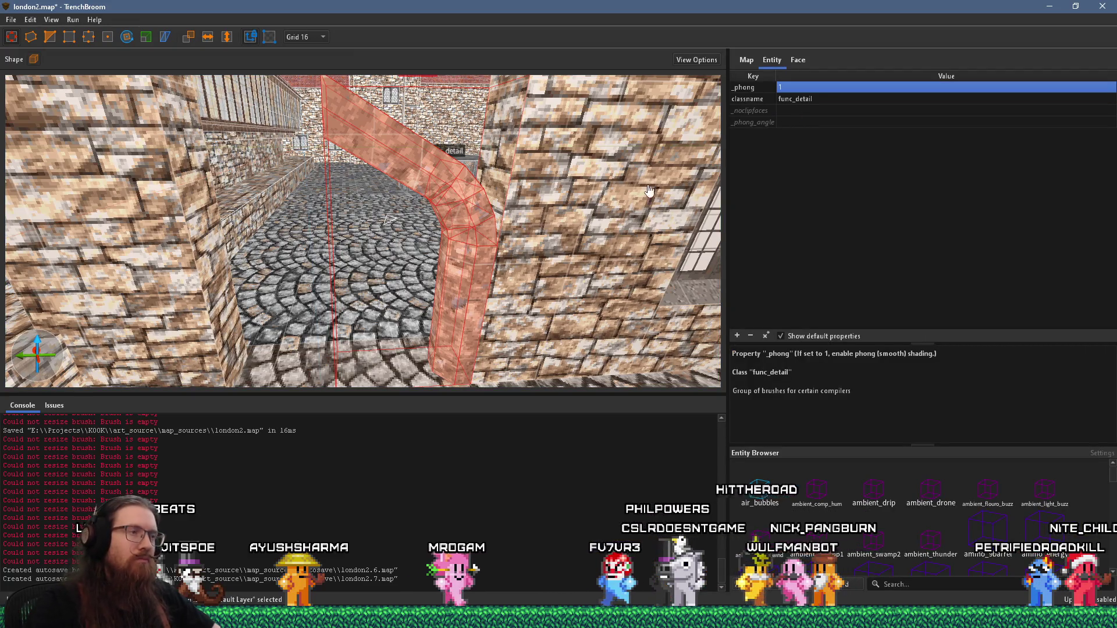
{"action": "scroll", "coordinate": [454, 303], "scroll_direction": "down", "scroll_amount": 5}
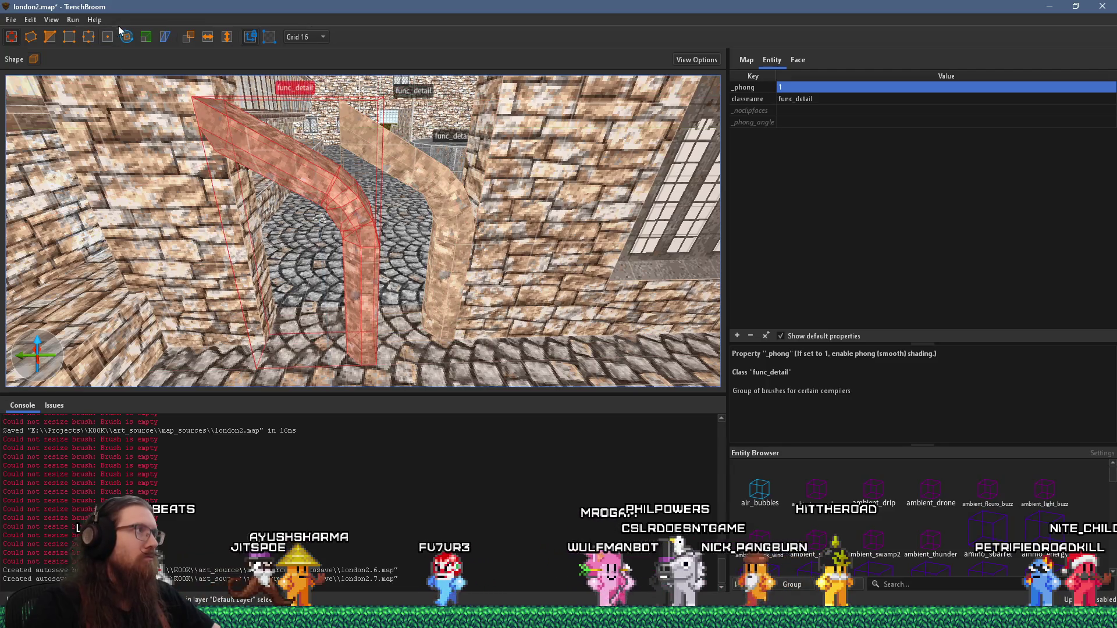
Rotate the curved arch piece to about 165 degrees
{"action": "left_click", "coordinate": [128, 37]}
{"action": "mouse_move", "coordinate": [350, 267]}
{"action": "left_mouse_down"}
{"action": "mouse_move", "coordinate": [210, 169]}
{"action": "mouse_move", "coordinate": [397, 318]}
{"action": "mouse_move", "coordinate": [67, 72]}
{"action": "left_mouse_up"}
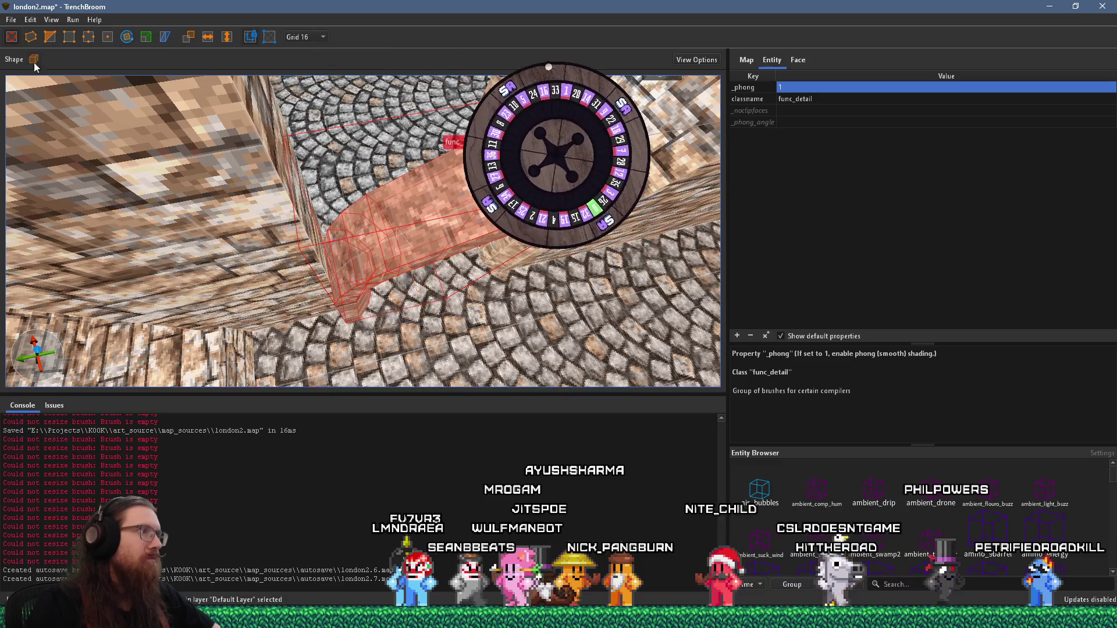
{"action": "key", "text": "r"}
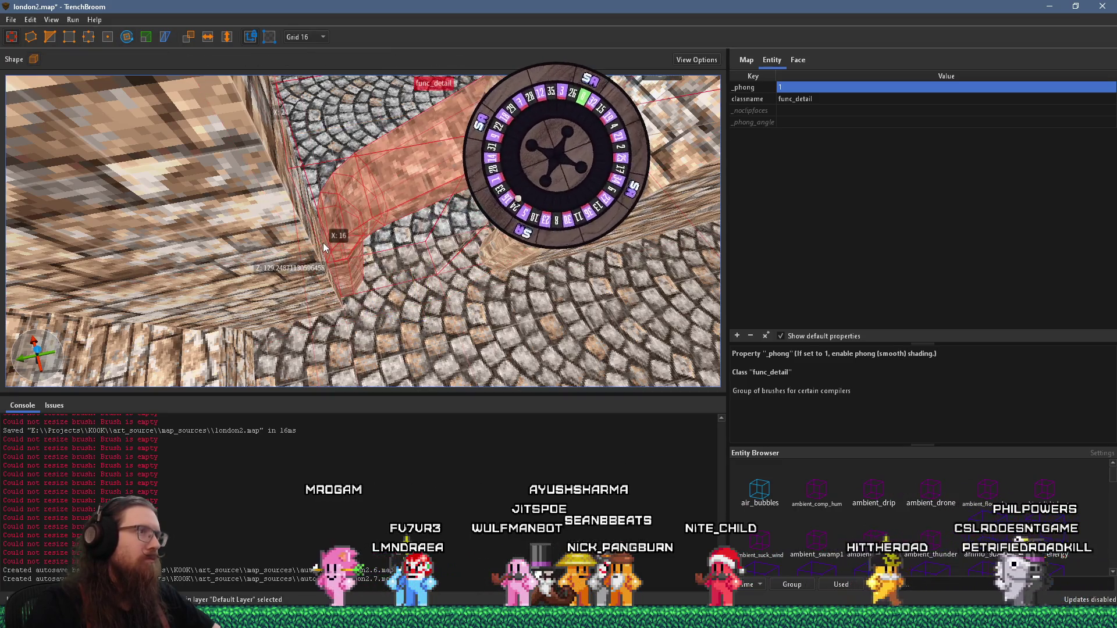
{"action": "mouse_move", "coordinate": [358, 189]}
{"action": "left_mouse_down"}
{"action": "mouse_move", "coordinate": [308, 216]}
{"action": "mouse_move", "coordinate": [427, 257]}
{"action": "mouse_move", "coordinate": [406, 246]}
{"action": "mouse_move", "coordinate": [418, 257]}
{"action": "left_mouse_up"}
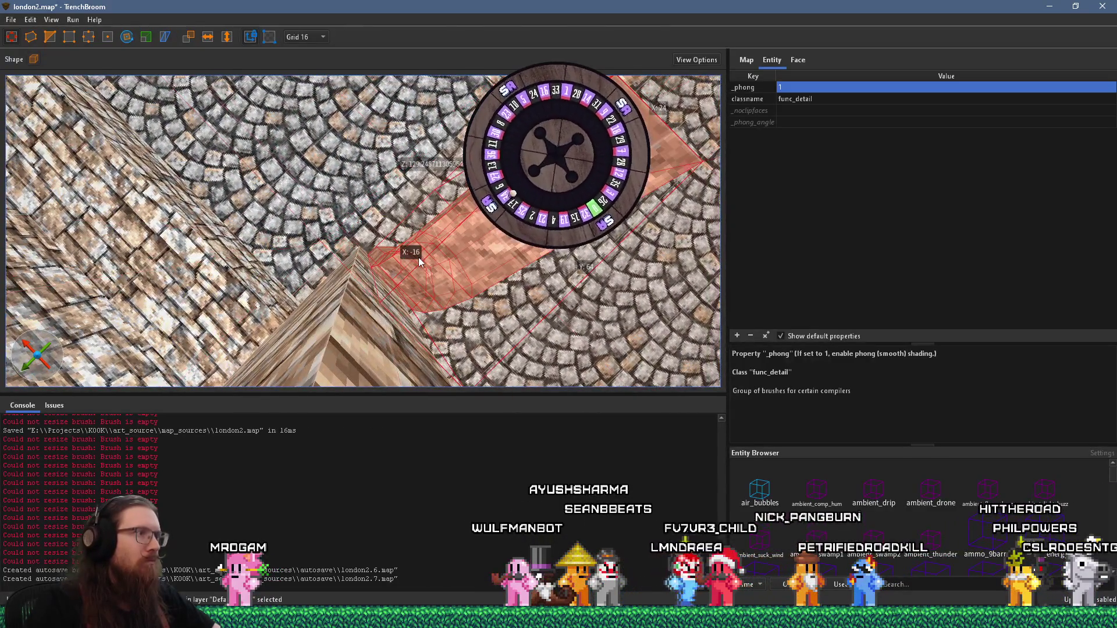
{"action": "left_click", "coordinate": [296, 37]}
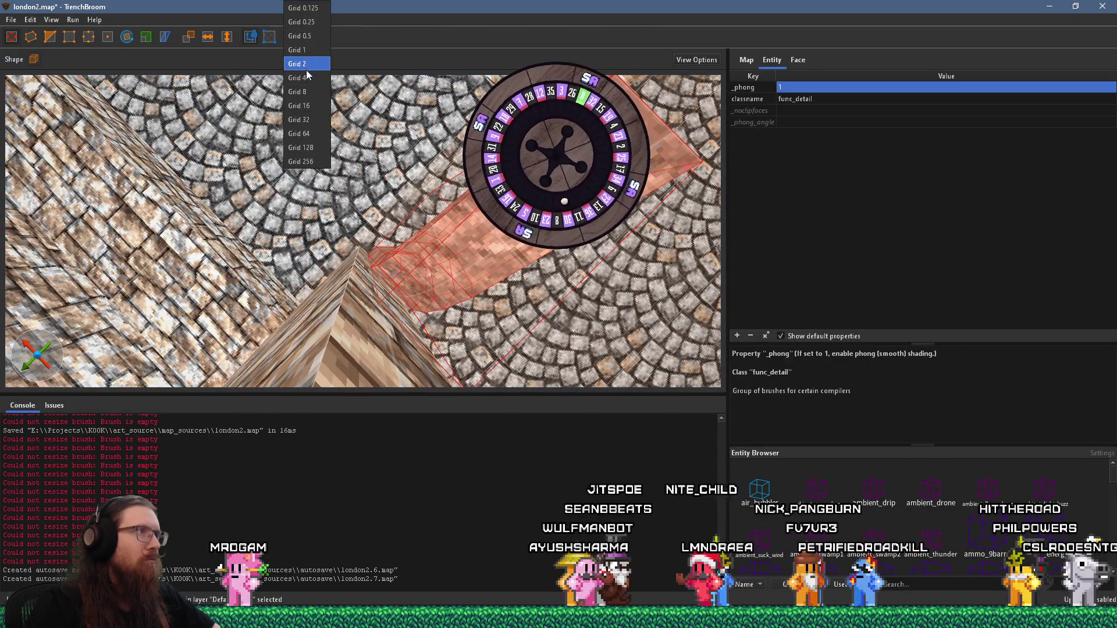
Set the grid to 4 units and undo the arch rotation
{"action": "left_click", "coordinate": [300, 77]}
{"action": "mouse_move", "coordinate": [416, 257]}
{"action": "left_mouse_down"}
{"action": "mouse_move", "coordinate": [376, 173]}
{"action": "mouse_move", "coordinate": [394, 191]}
{"action": "mouse_move", "coordinate": [401, 152]}
{"action": "mouse_move", "coordinate": [421, 185]}
{"action": "left_mouse_up"}
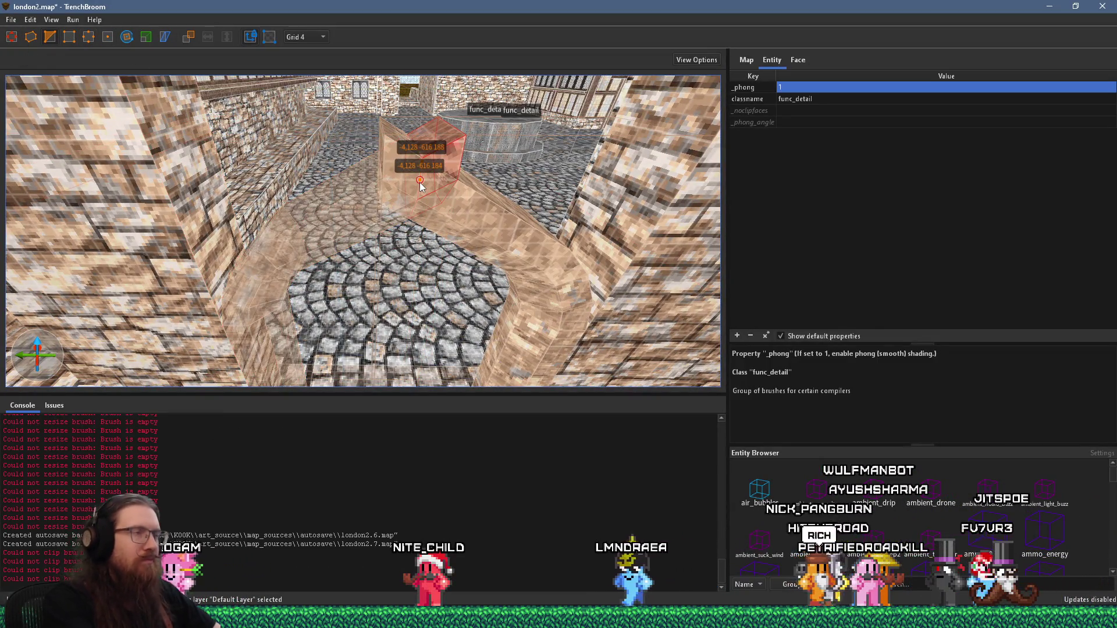
{"action": "key", "text": "ctrl+z"}
Drag the angled slab's top vertex upward to form the arch's pointed peak
{"action": "left_click", "coordinate": [424, 184]}
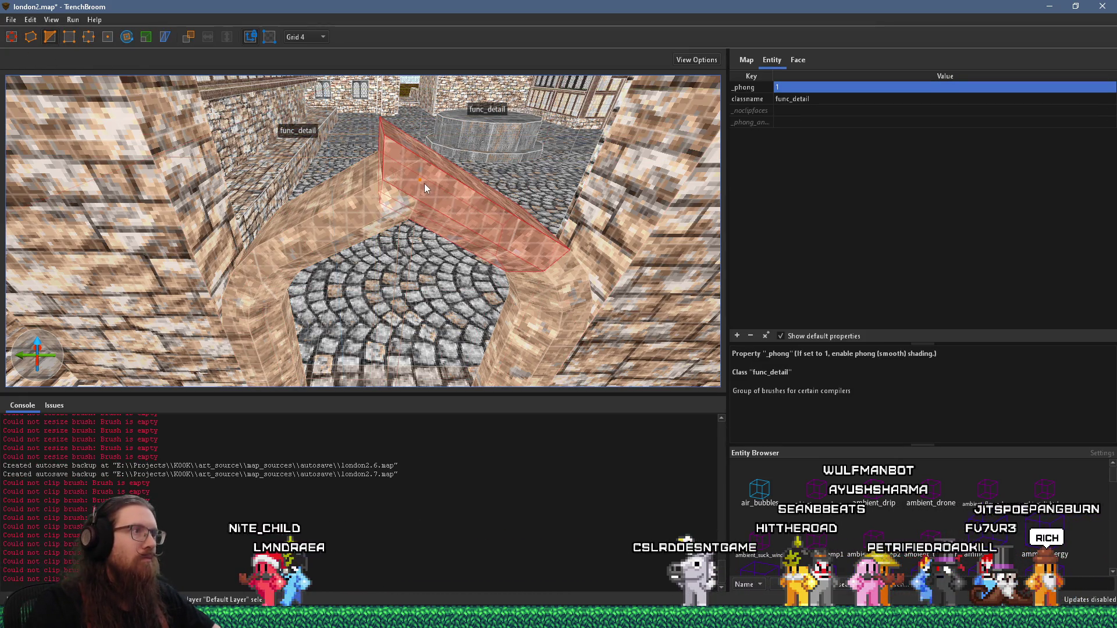
{"action": "left_click_drag", "start_coordinate": [424, 184], "coordinate": [423, 167]}
{"action": "key", "text": "Escape"}
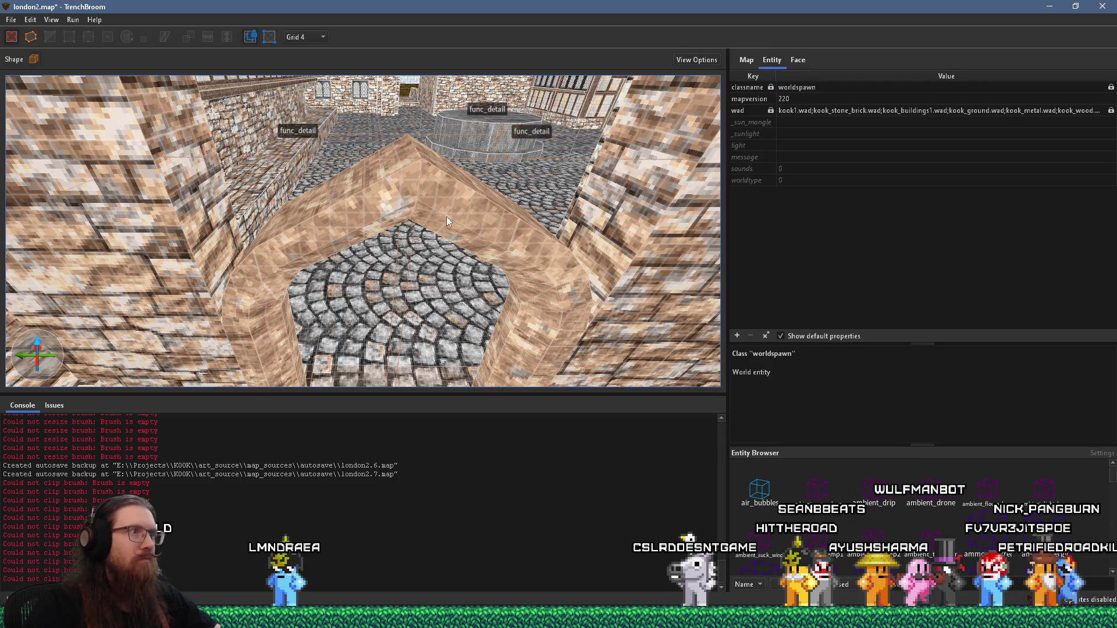
{"action": "key", "text": "w"}
{"action": "mouse_move", "coordinate": [419, 170]}
{"action": "left_mouse_down"}
{"action": "mouse_move", "coordinate": [418, 127]}
{"action": "mouse_move", "coordinate": [458, 222]}
{"action": "mouse_move", "coordinate": [204, 263]}
{"action": "mouse_move", "coordinate": [330, 236]}
{"action": "left_mouse_up"}
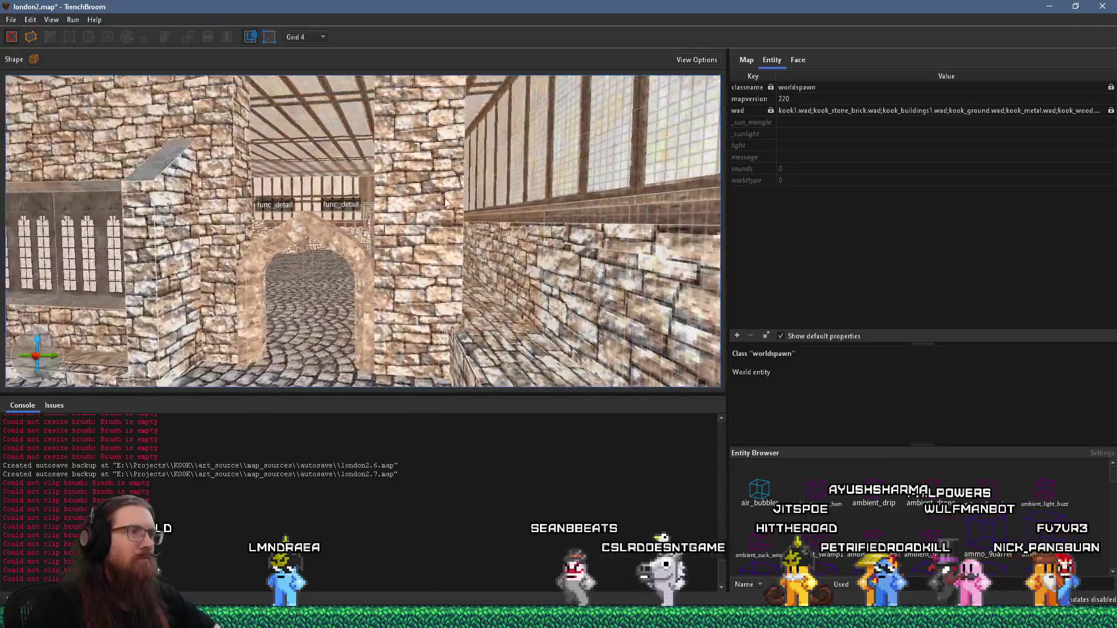
{"action": "key", "text": "alt+Tab"}
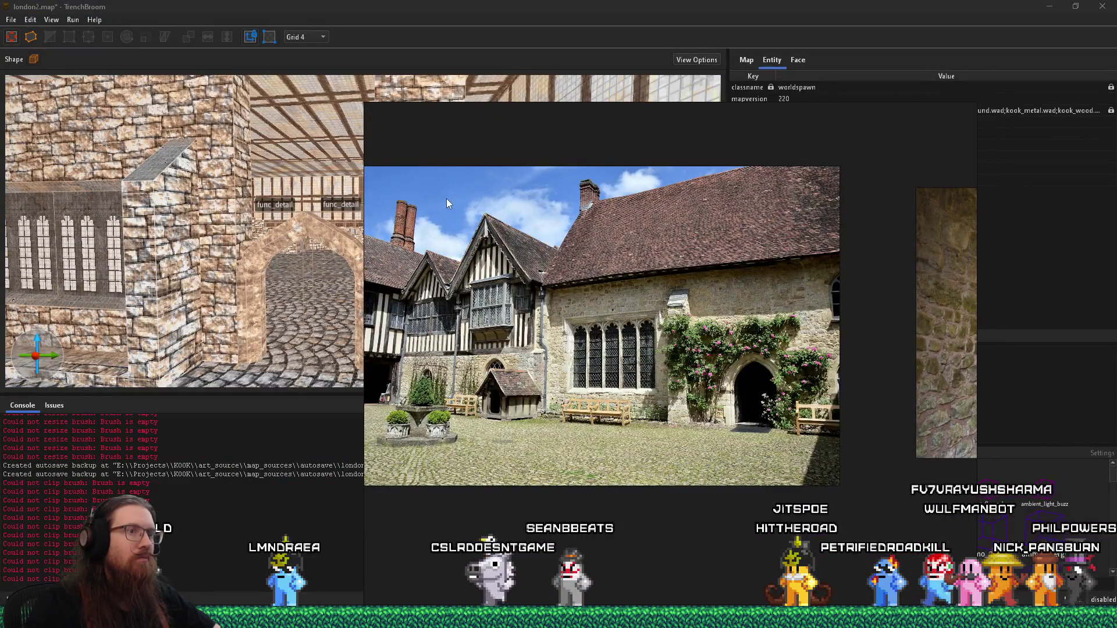
{"action": "key", "text": "alt+Tab"}
{"action": "key", "text": "alt+Tab"}
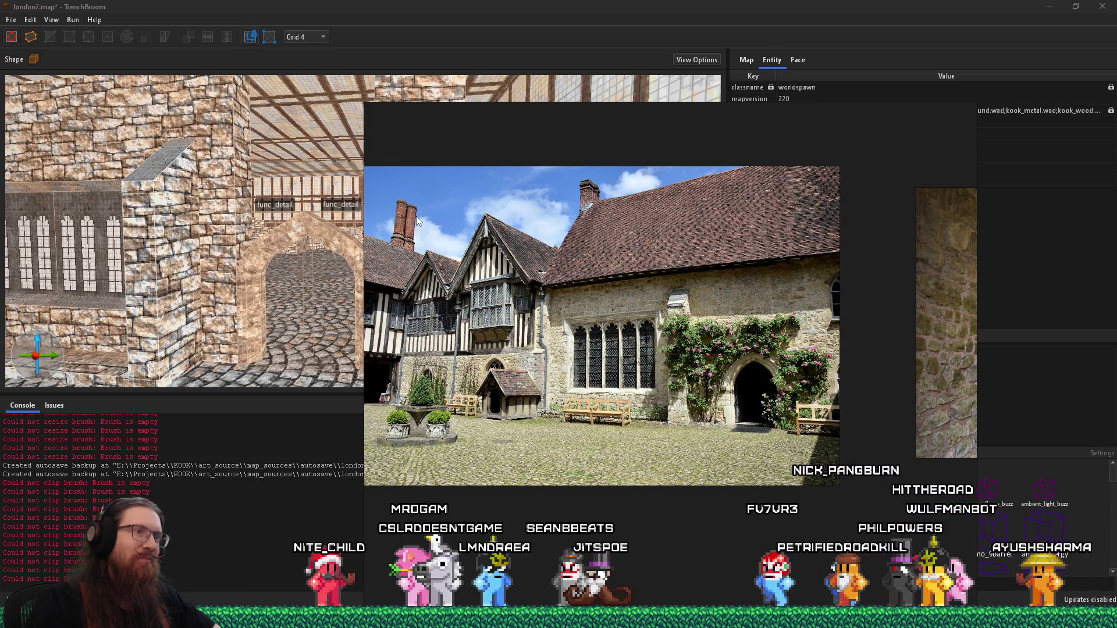
{"action": "scroll", "coordinate": [527, 233], "scroll_direction": "down", "scroll_amount": 1}
{"action": "scroll", "coordinate": [526, 233], "scroll_direction": "up", "scroll_amount": 5}
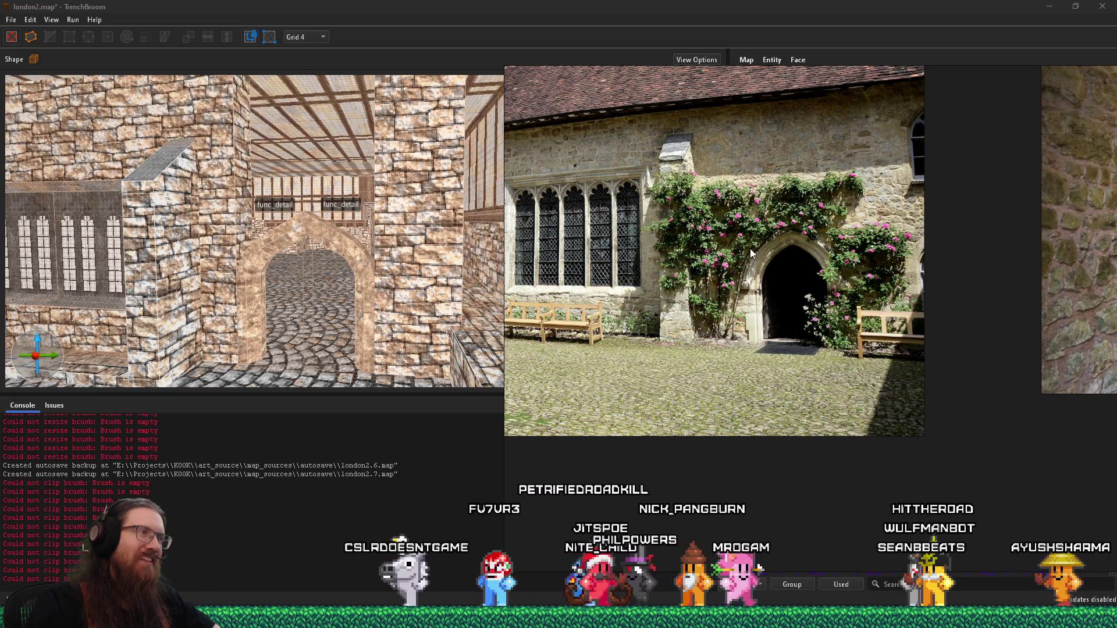
{"action": "left_click", "coordinate": [383, 239]}
{"action": "scroll", "coordinate": [382, 238], "scroll_direction": "up", "scroll_amount": 5}
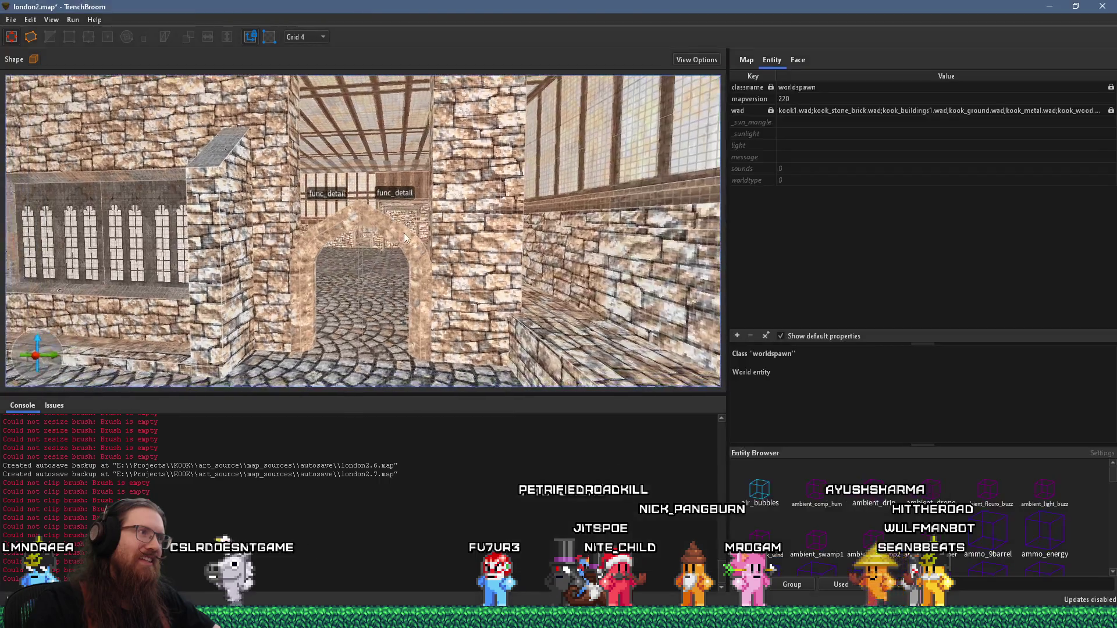
Pull the pointed arch's end face outward to deepen it, then return to the reference photo
{"action": "left_click", "coordinate": [319, 214]}
{"action": "scroll", "coordinate": [340, 207], "scroll_direction": "up", "scroll_amount": 6}
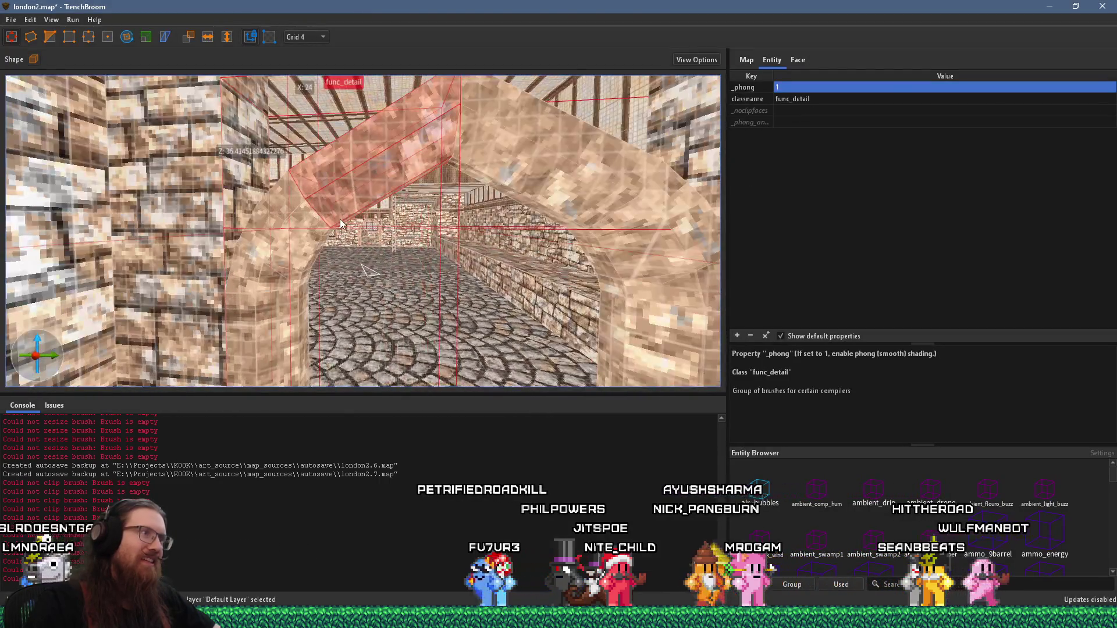
{"action": "mouse_move", "coordinate": [396, 205]}
{"action": "left_mouse_down"}
{"action": "mouse_move", "coordinate": [413, 199]}
{"action": "mouse_move", "coordinate": [404, 200]}
{"action": "left_mouse_up"}
{"action": "key", "text": "Escape"}
{"action": "scroll", "coordinate": [400, 197], "scroll_direction": "up", "scroll_amount": 5}
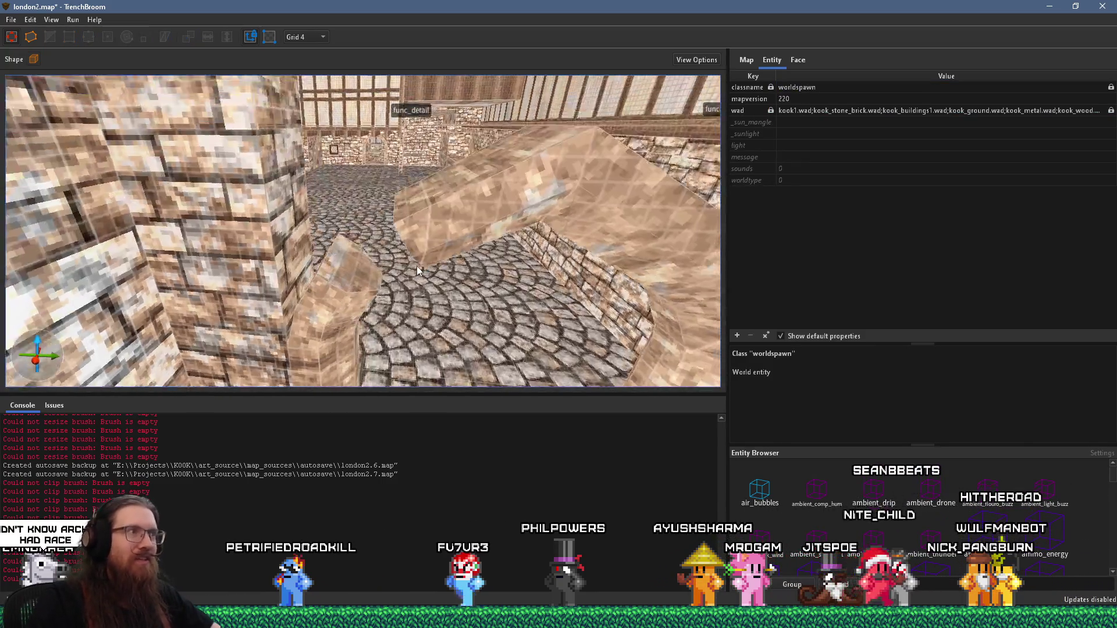
{"action": "left_click", "coordinate": [438, 235], "text": "shift"}
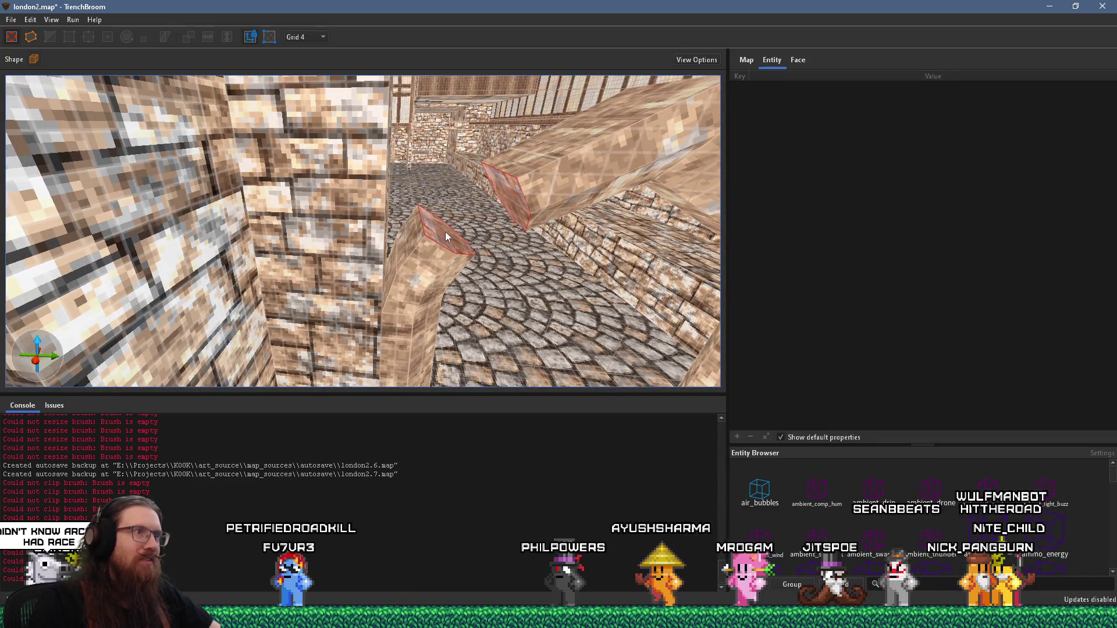
{"action": "key", "text": "Escape"}
{"action": "scroll", "coordinate": [445, 232], "scroll_direction": "down", "scroll_amount": 5}
{"action": "key", "text": "a"}
{"action": "key", "text": "alt+Tab"}
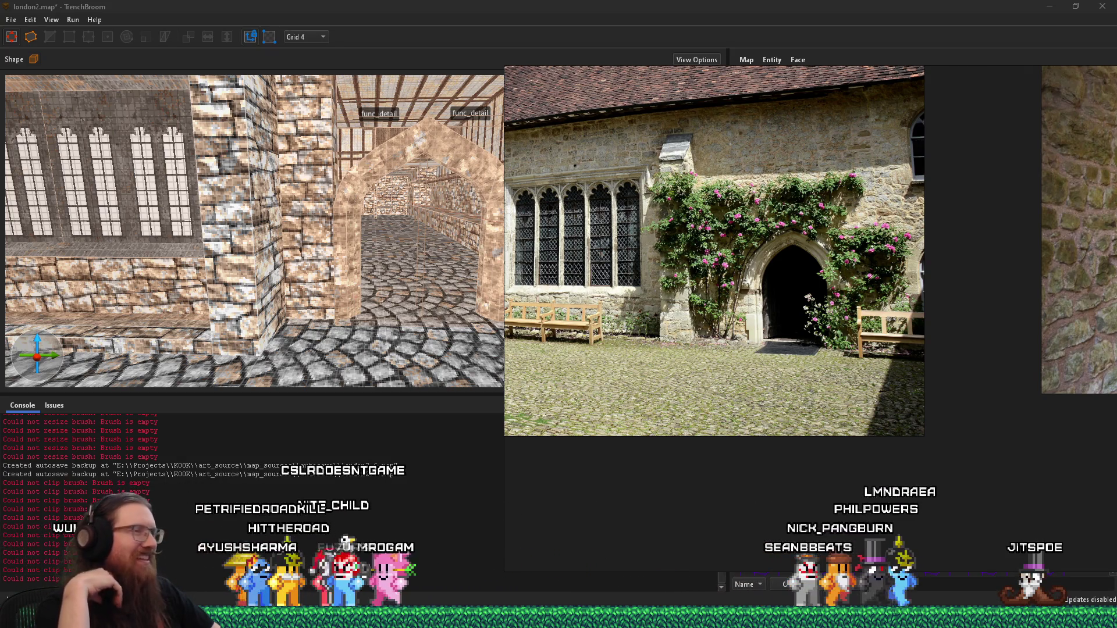
{"action": "left_click", "coordinate": [603, 53]}
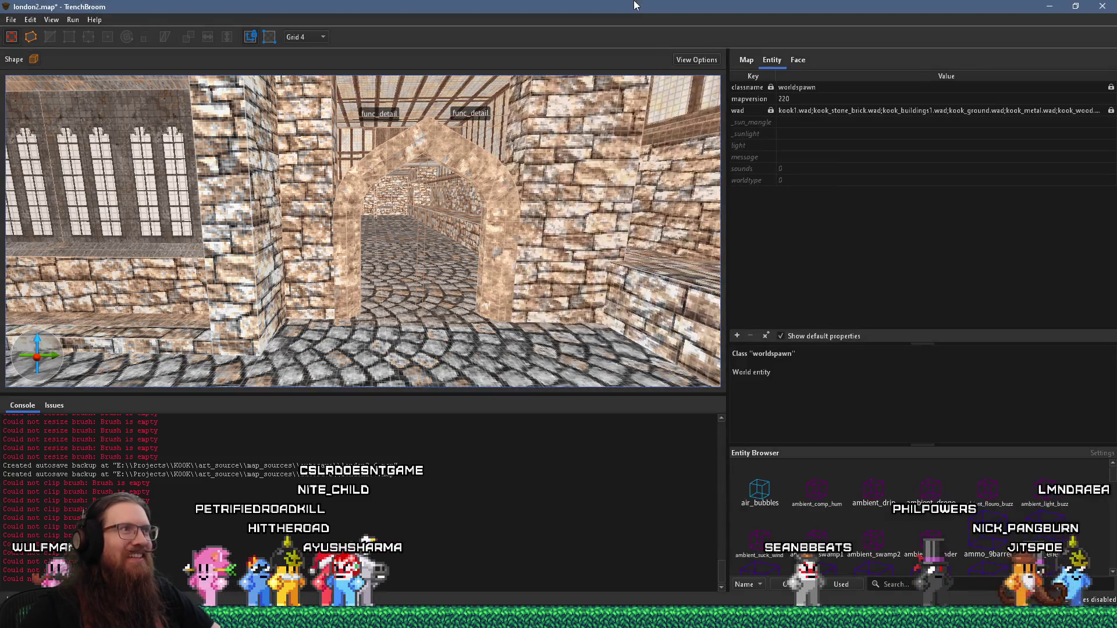
Select an upper arch piece and the left column and inspect them from several angles
{"action": "key", "text": "w"}
{"action": "left_click", "coordinate": [371, 221]}
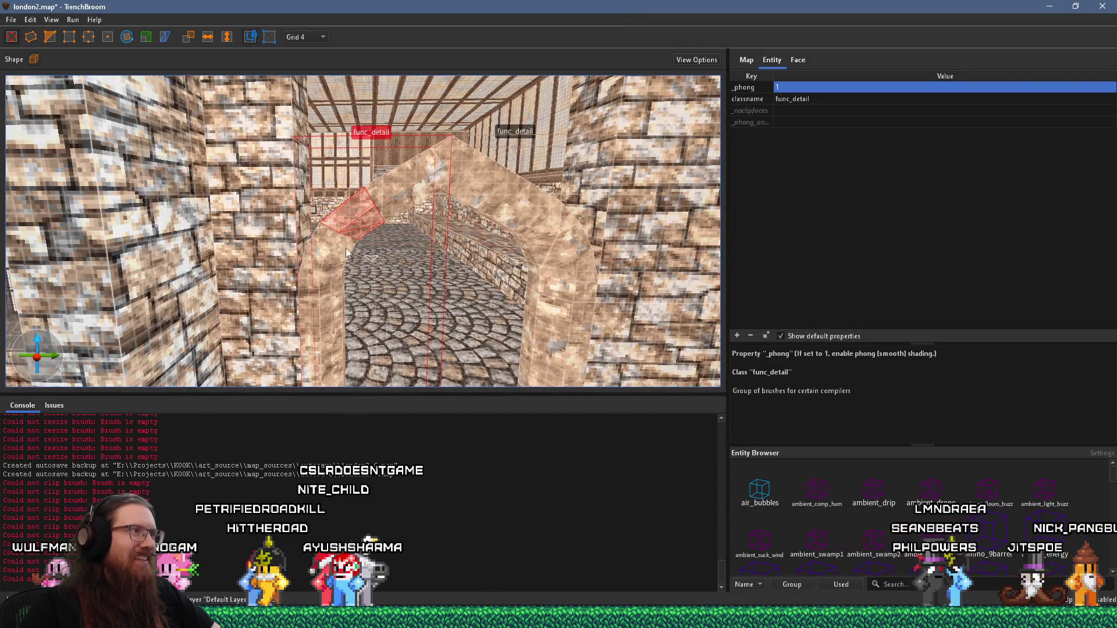
{"action": "left_click_drag", "start_coordinate": [349, 249], "coordinate": [375, 212]}
{"action": "left_click", "coordinate": [369, 233], "text": "ctrl"}
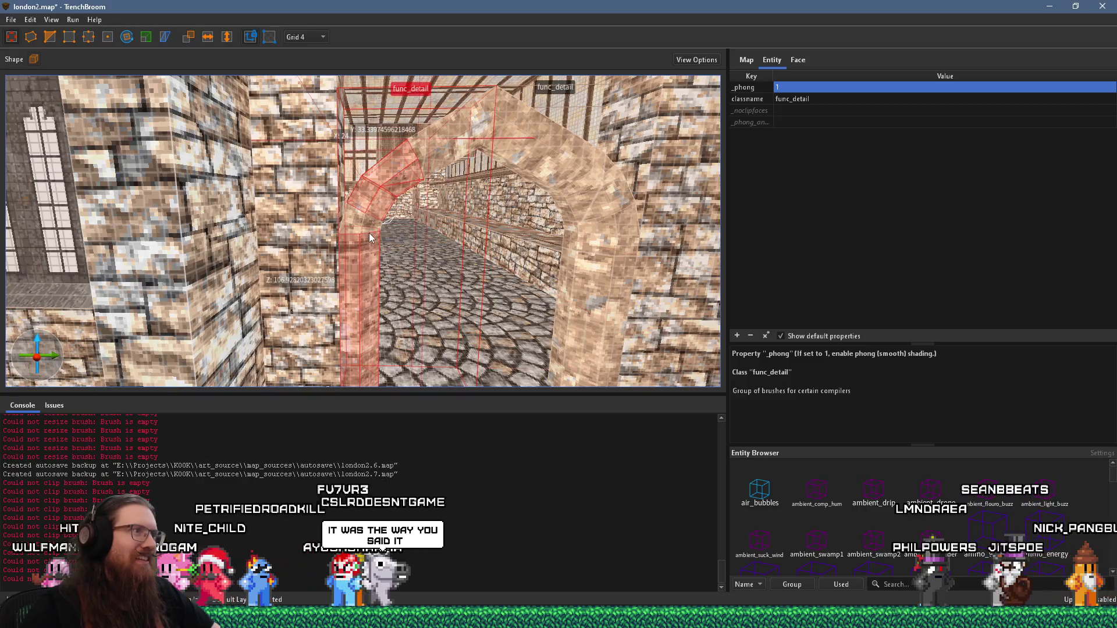
{"action": "scroll", "coordinate": [366, 225], "scroll_direction": "down", "scroll_amount": 2}
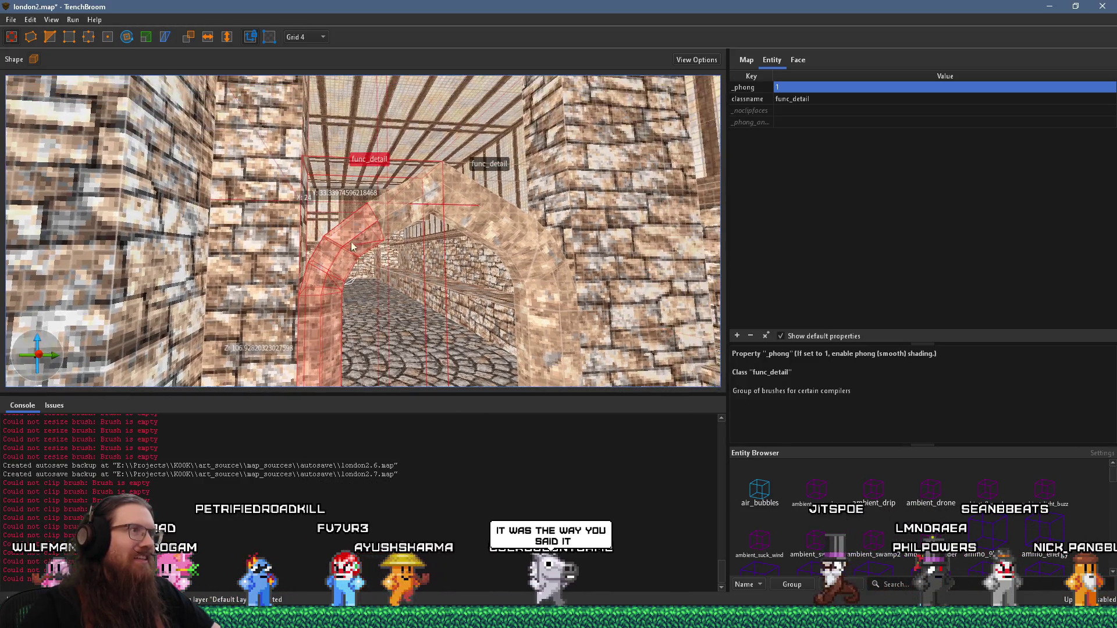
{"action": "scroll", "coordinate": [361, 242], "scroll_direction": "down", "scroll_amount": 1}
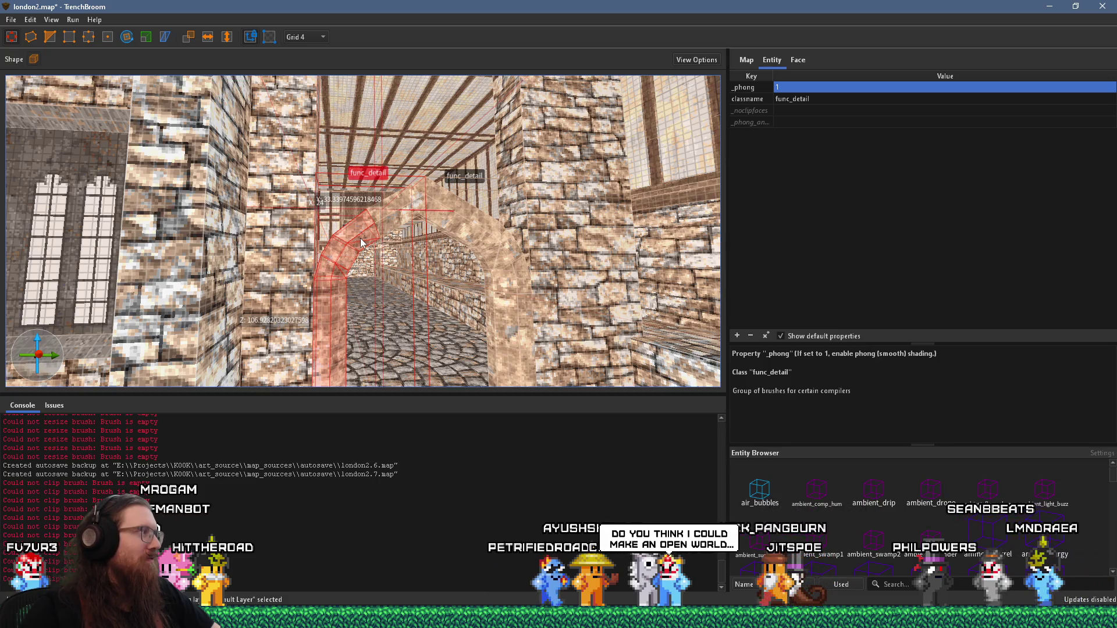
{"action": "scroll", "coordinate": [360, 241], "scroll_direction": "up", "scroll_amount": 1}
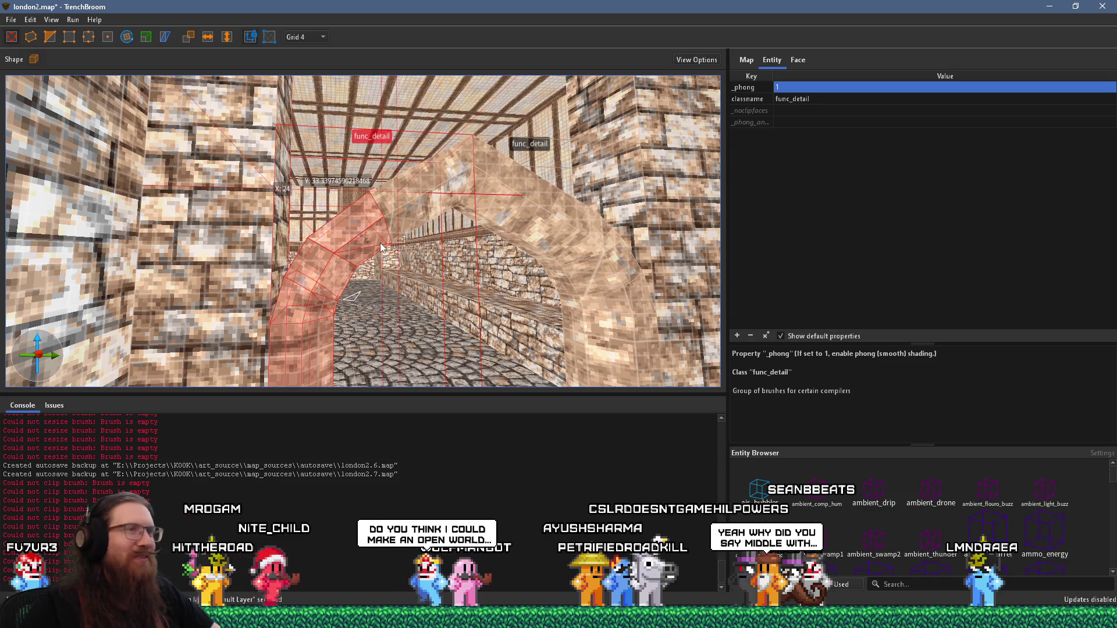
{"action": "scroll", "coordinate": [379, 242], "scroll_direction": "up", "scroll_amount": 3}
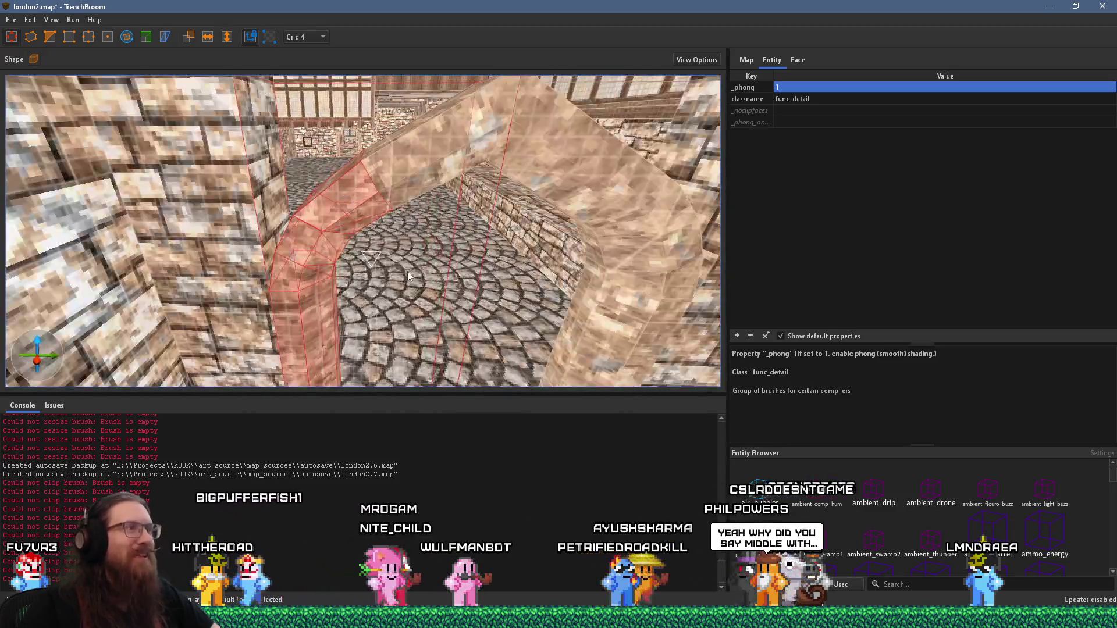
{"action": "scroll", "coordinate": [409, 276], "scroll_direction": "down", "scroll_amount": 5}
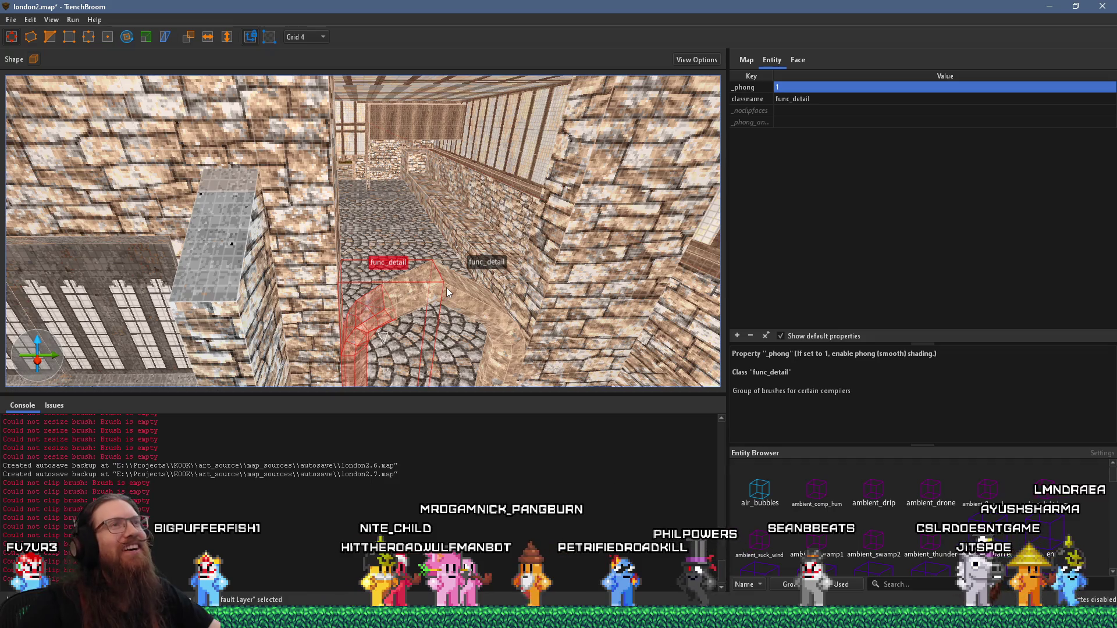
{"action": "scroll", "coordinate": [447, 291], "scroll_direction": "up", "scroll_amount": 5}
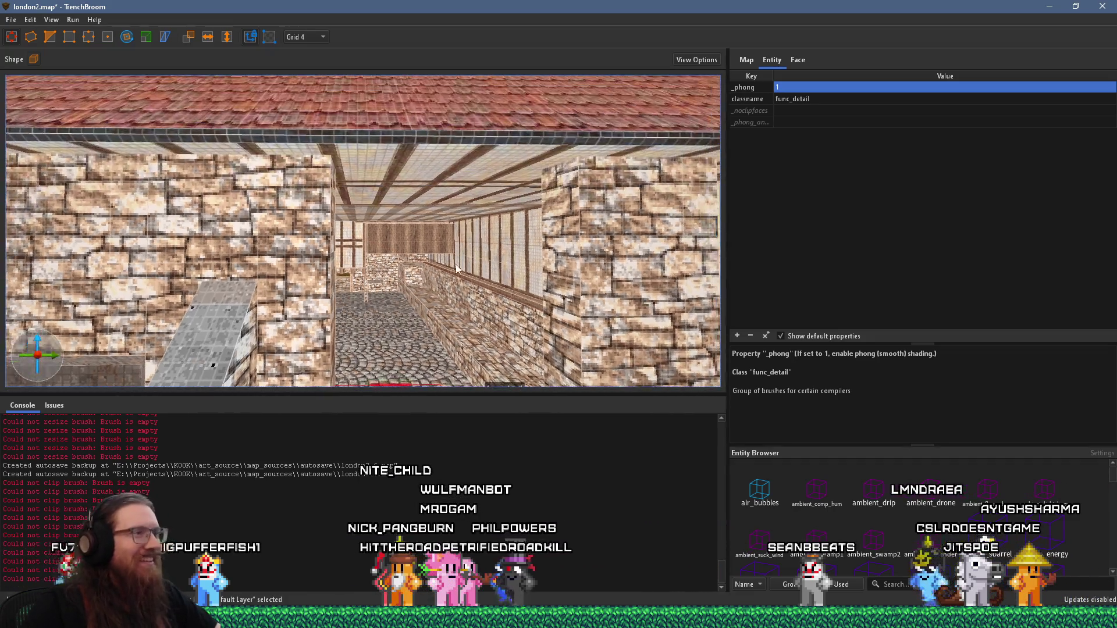
{"action": "scroll", "coordinate": [441, 158], "scroll_direction": "down", "scroll_amount": 5}
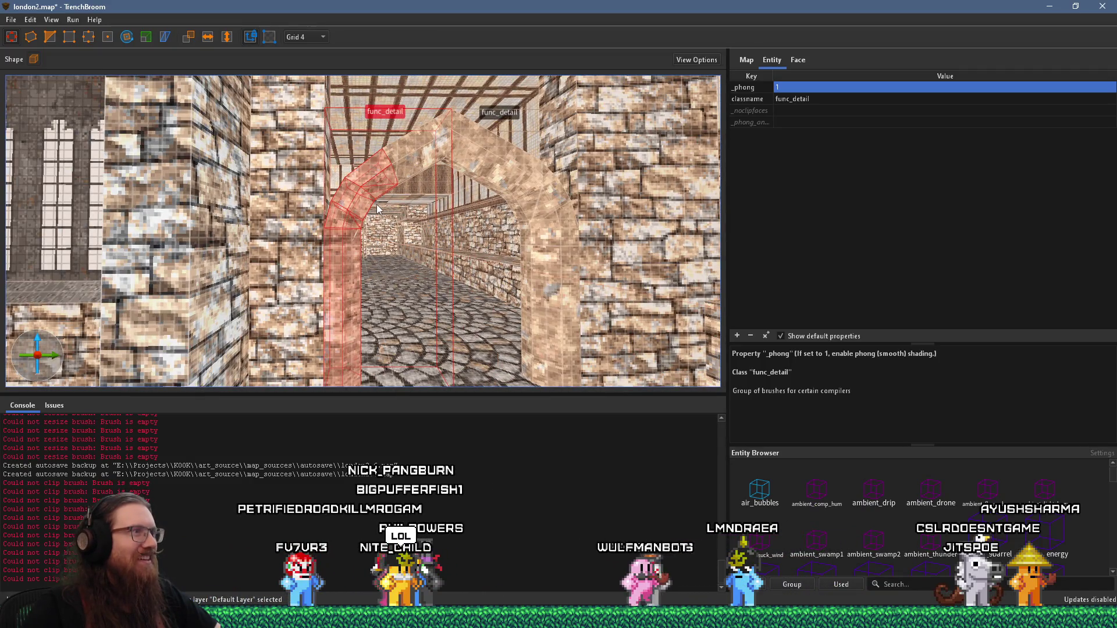
{"action": "left_click_drag", "start_coordinate": [388, 178], "coordinate": [374, 246]}
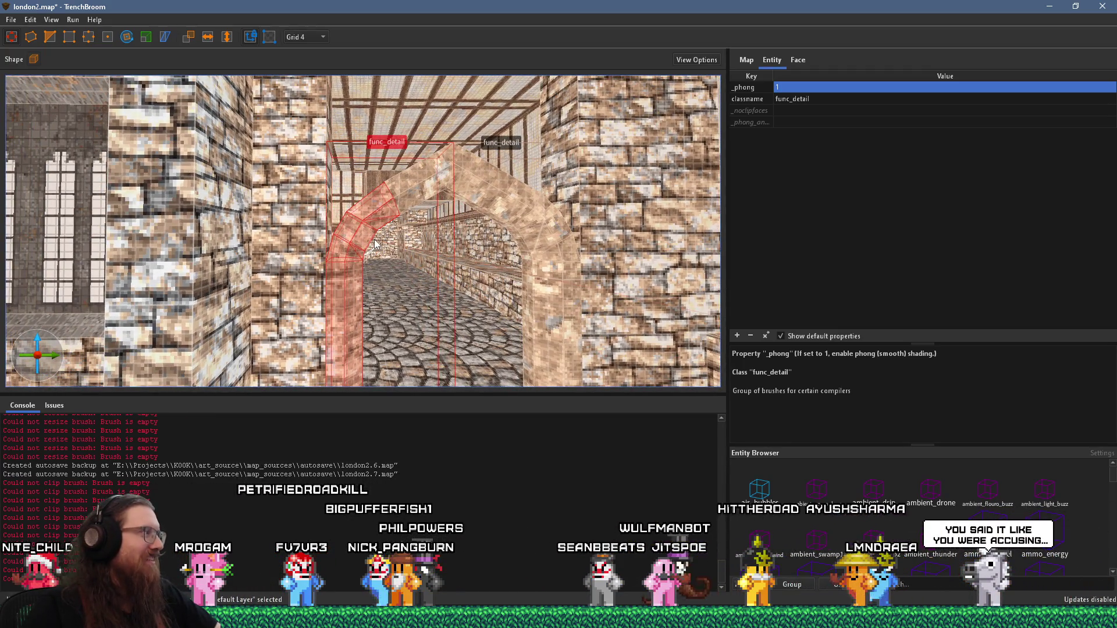
{"action": "key", "text": "Escape"}
Reselect the pointed arch and resize its upper slanted segment at the peak
{"action": "left_click_drag", "start_coordinate": [374, 244], "coordinate": [406, 234]}
{"action": "left_click", "coordinate": [386, 214]}
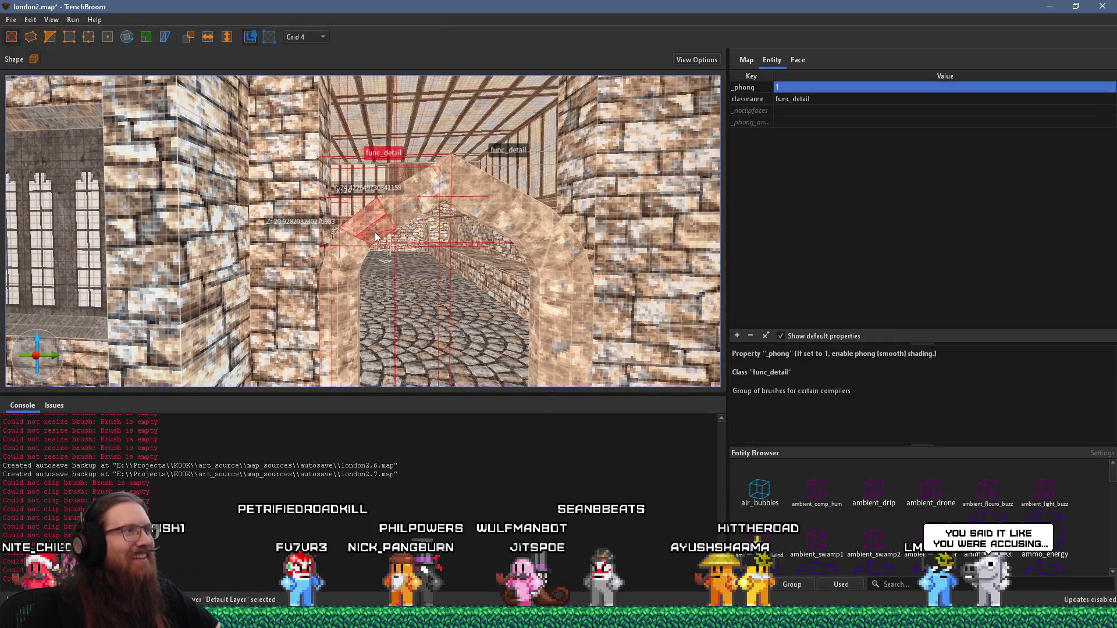
{"action": "left_click_drag", "start_coordinate": [350, 258], "coordinate": [358, 247]}
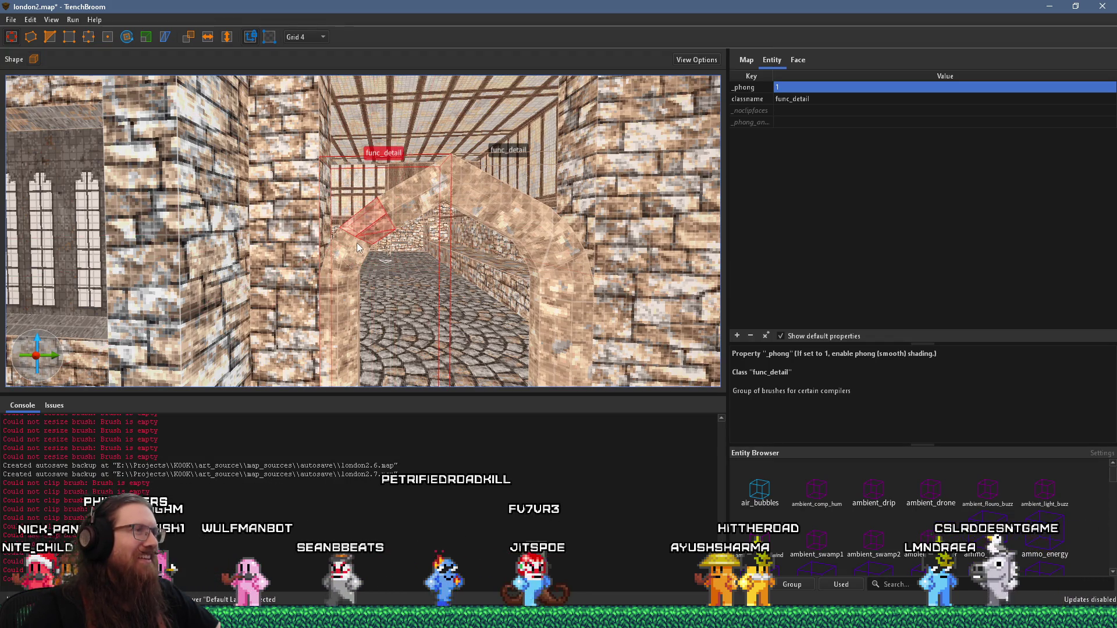
{"action": "mouse_move", "coordinate": [351, 232]}
{"action": "left_mouse_down"}
{"action": "mouse_move", "coordinate": [401, 227]}
{"action": "mouse_move", "coordinate": [389, 283]}
{"action": "mouse_move", "coordinate": [403, 268]}
{"action": "left_mouse_up"}
{"action": "scroll", "coordinate": [413, 223], "scroll_direction": "up", "scroll_amount": 2}
{"action": "key", "text": "Escape"}
{"action": "left_click", "coordinate": [380, 240]}
{"action": "scroll", "coordinate": [384, 262], "scroll_direction": "up", "scroll_amount": 2}
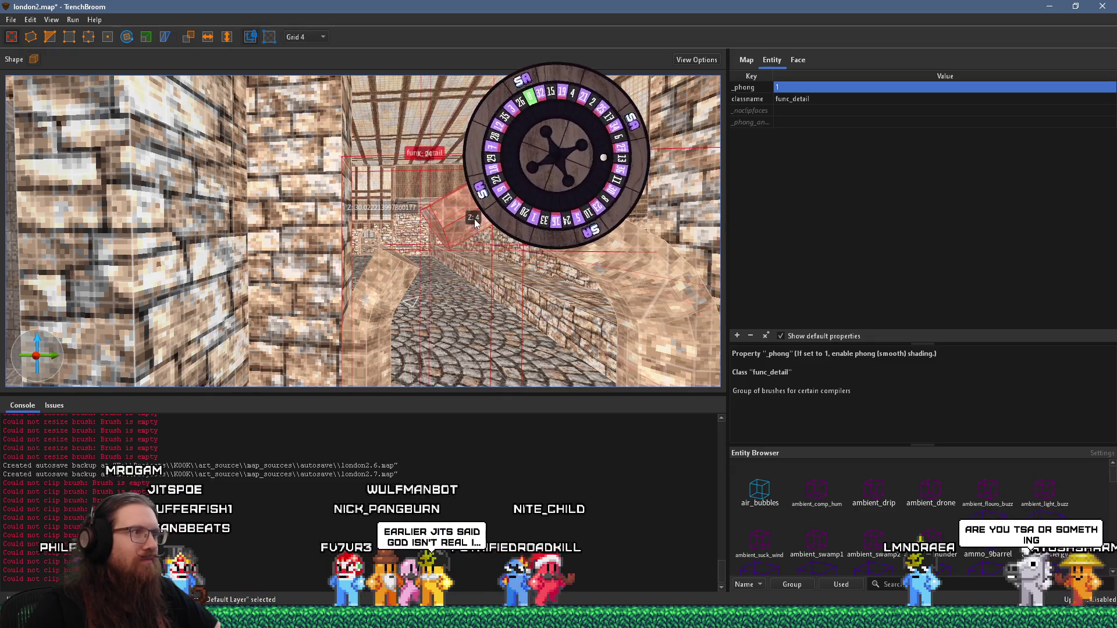
In the 2D side view, select the lower tilted arch brushes and nudge them slightly right
{"action": "key", "text": "ctrl+Tab"}
{"action": "key", "text": "ctrl+Tab"}
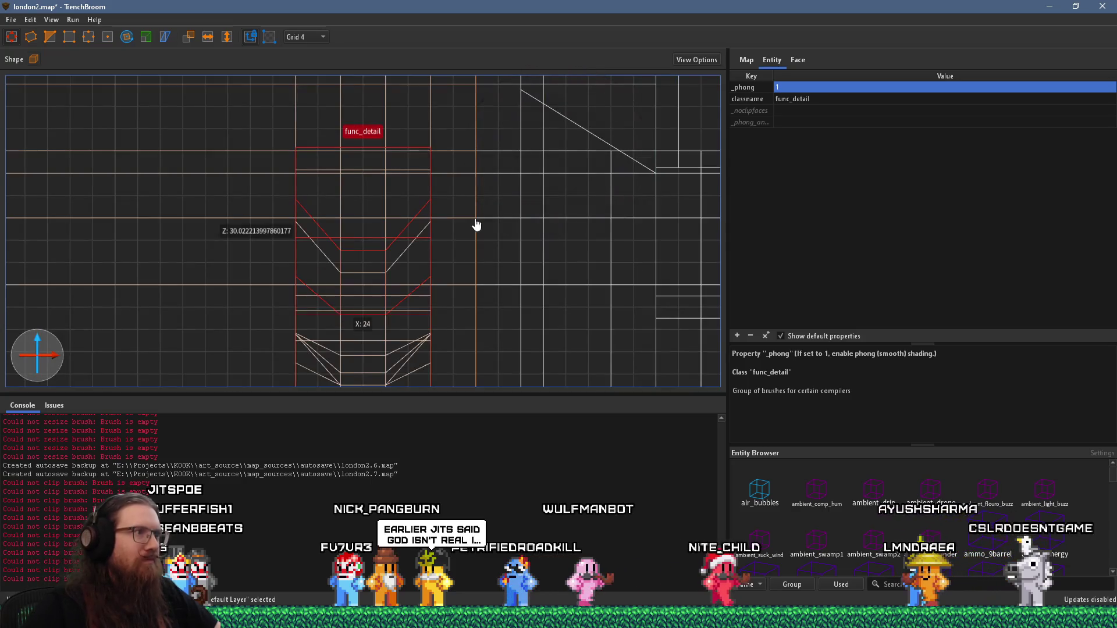
{"action": "key", "text": "ctrl+Tab"}
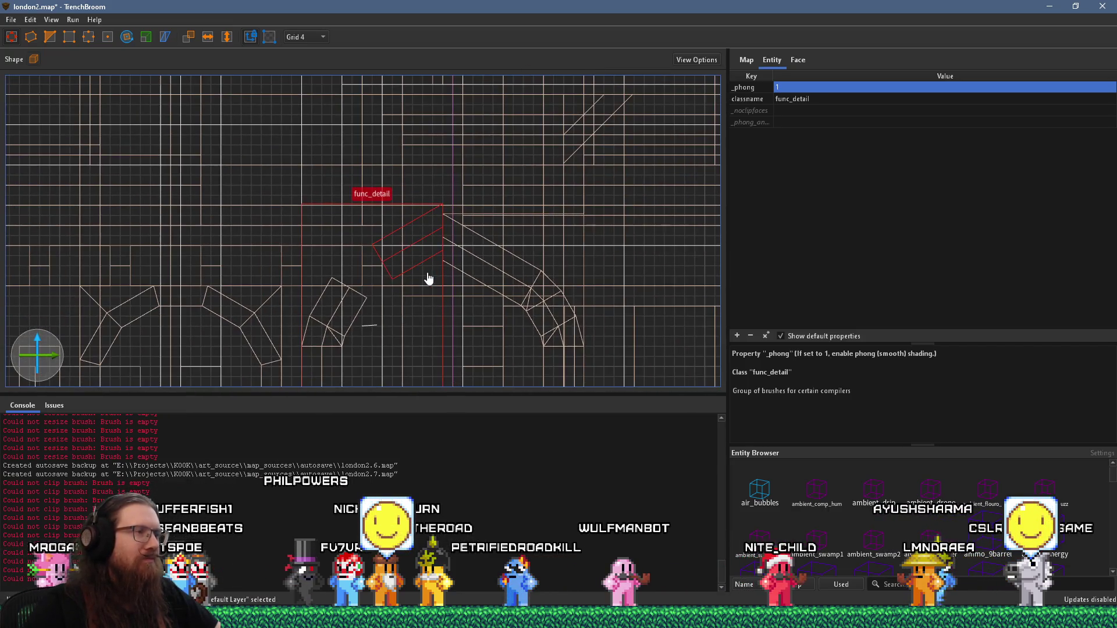
{"action": "scroll", "coordinate": [427, 278], "scroll_direction": "up", "scroll_amount": 1}
{"action": "left_click", "coordinate": [376, 309]}
{"action": "left_click", "coordinate": [322, 310]}
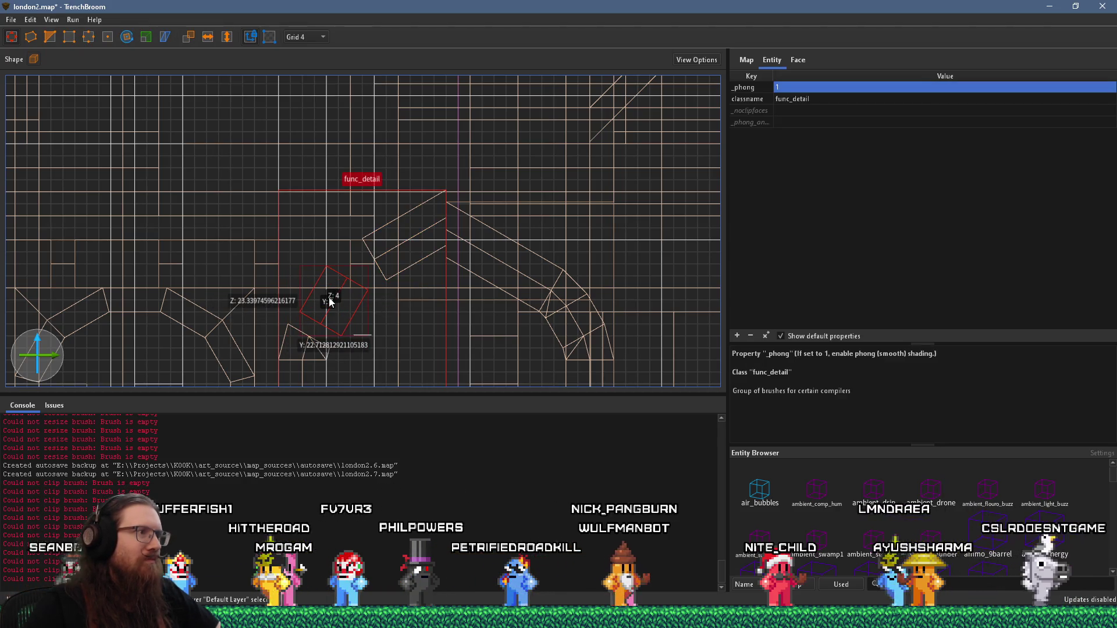
{"action": "left_click", "coordinate": [299, 36]}
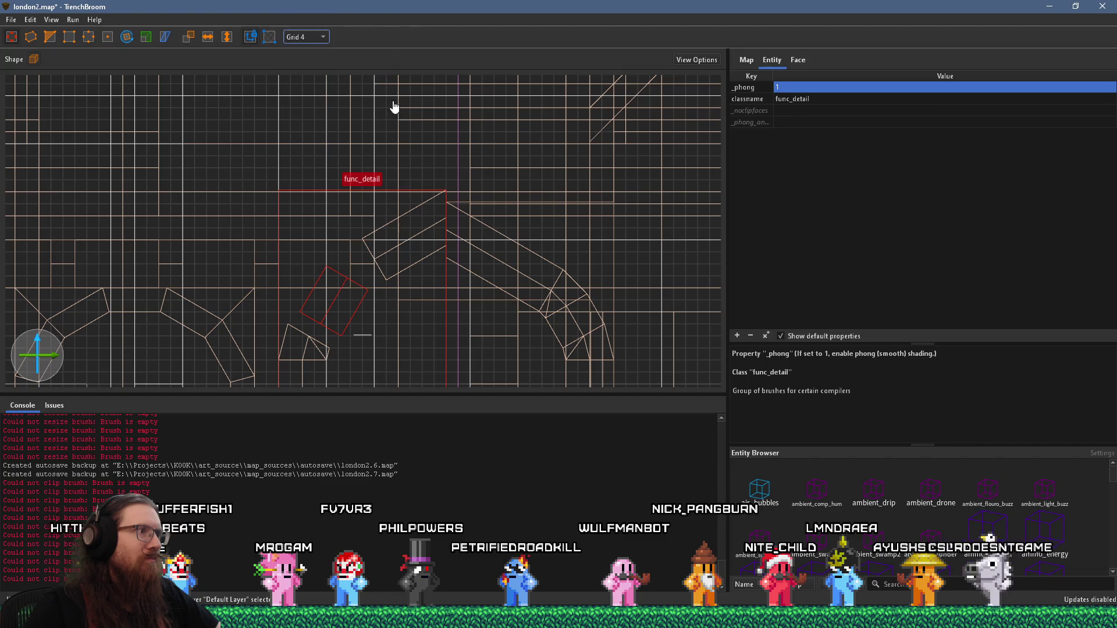
{"action": "scroll", "coordinate": [327, 333], "scroll_direction": "down", "scroll_amount": 1}
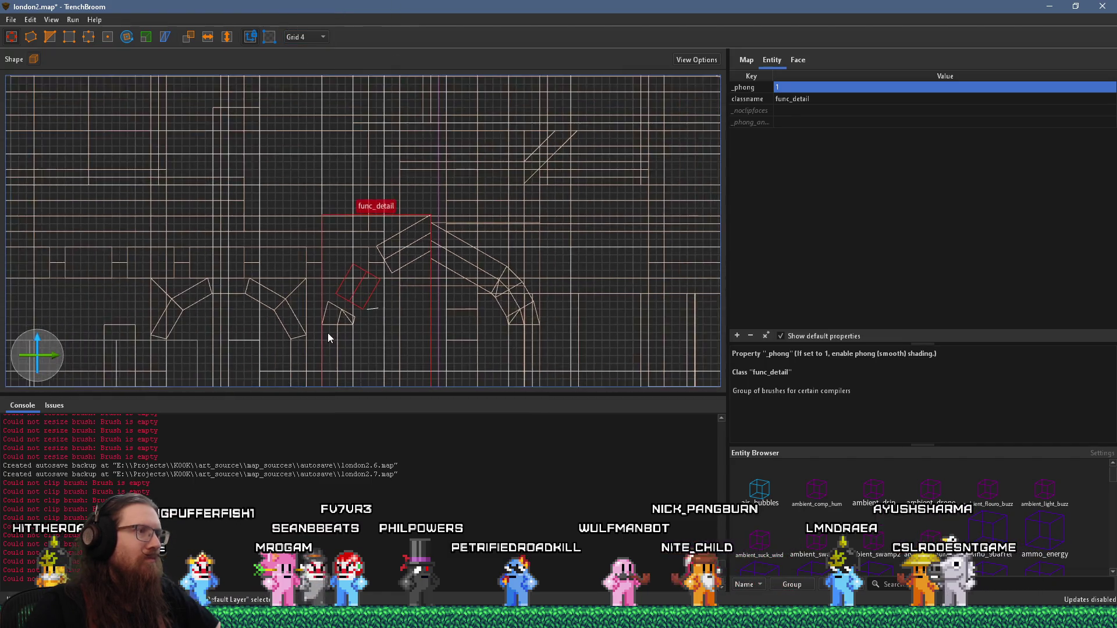
{"action": "scroll", "coordinate": [339, 311], "scroll_direction": "up", "scroll_amount": 2}
{"action": "left_click_drag", "start_coordinate": [372, 247], "coordinate": [377, 242]}
On Grid 1, raise the angled arch piece slightly and rotate it to 345°
{"action": "left_click", "coordinate": [315, 37]}
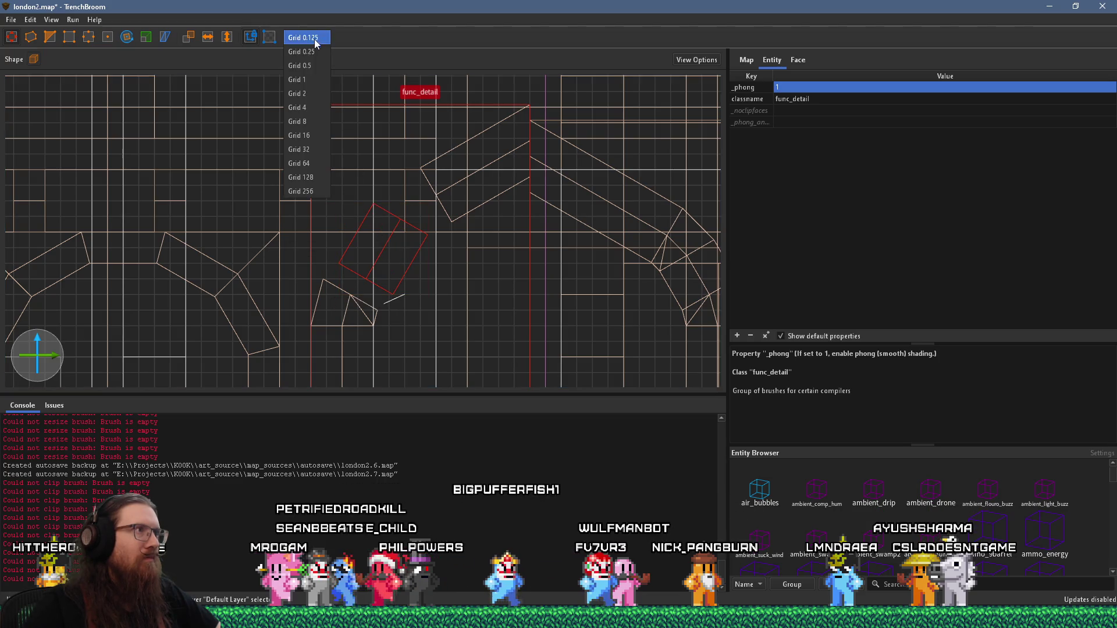
{"action": "left_click", "coordinate": [307, 79]}
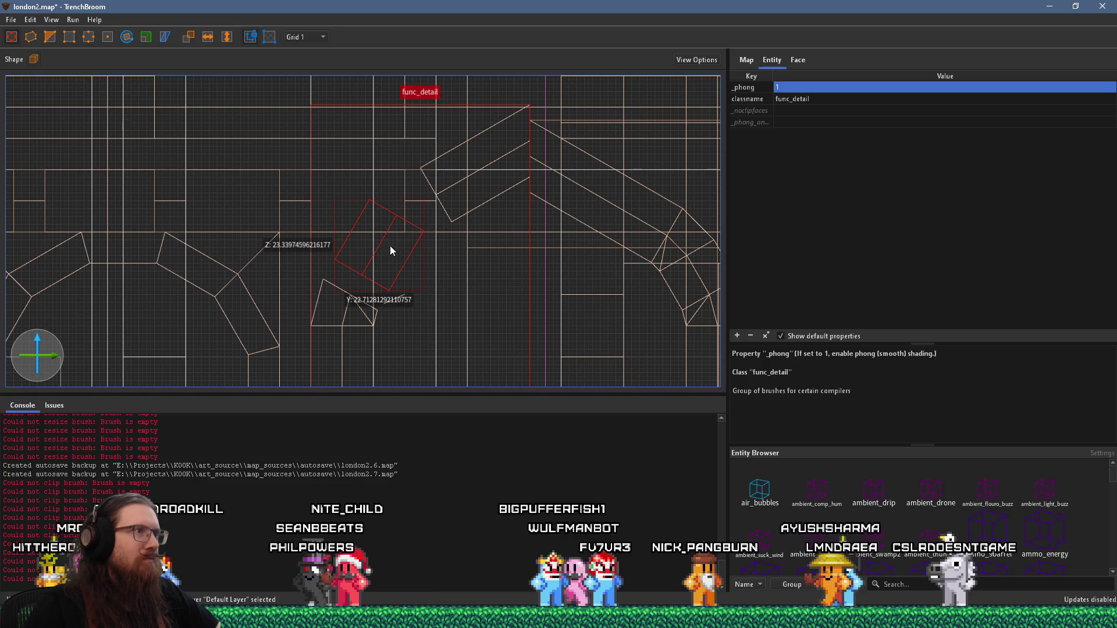
{"action": "left_click", "coordinate": [467, 164]}
{"action": "left_click_drag", "start_coordinate": [473, 160], "coordinate": [474, 154]}
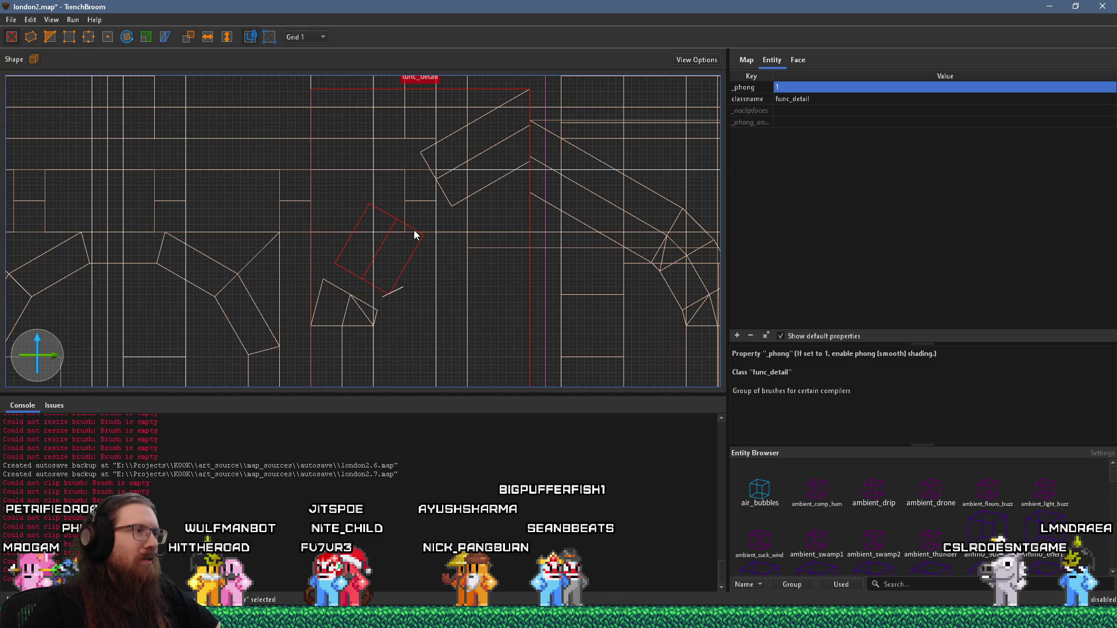
{"action": "left_click_drag", "start_coordinate": [381, 216], "coordinate": [384, 208]}
{"action": "key", "text": "Escape"}
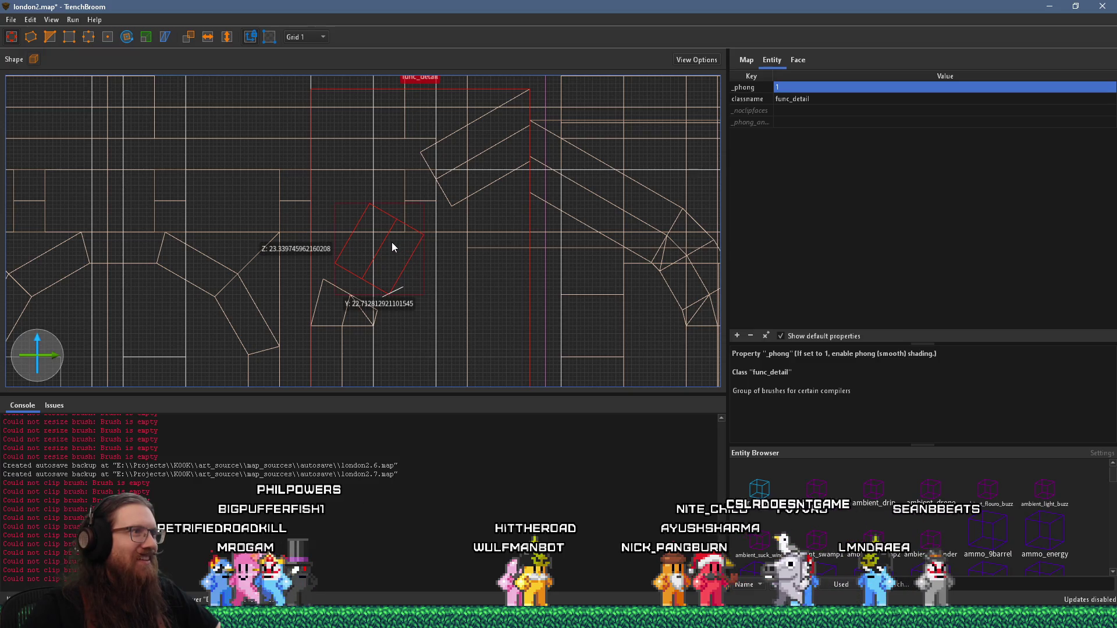
Shift the rectangular arch piece by one unit and extend the small triangle's face outward
{"action": "left_click_drag", "start_coordinate": [367, 263], "coordinate": [368, 257]}
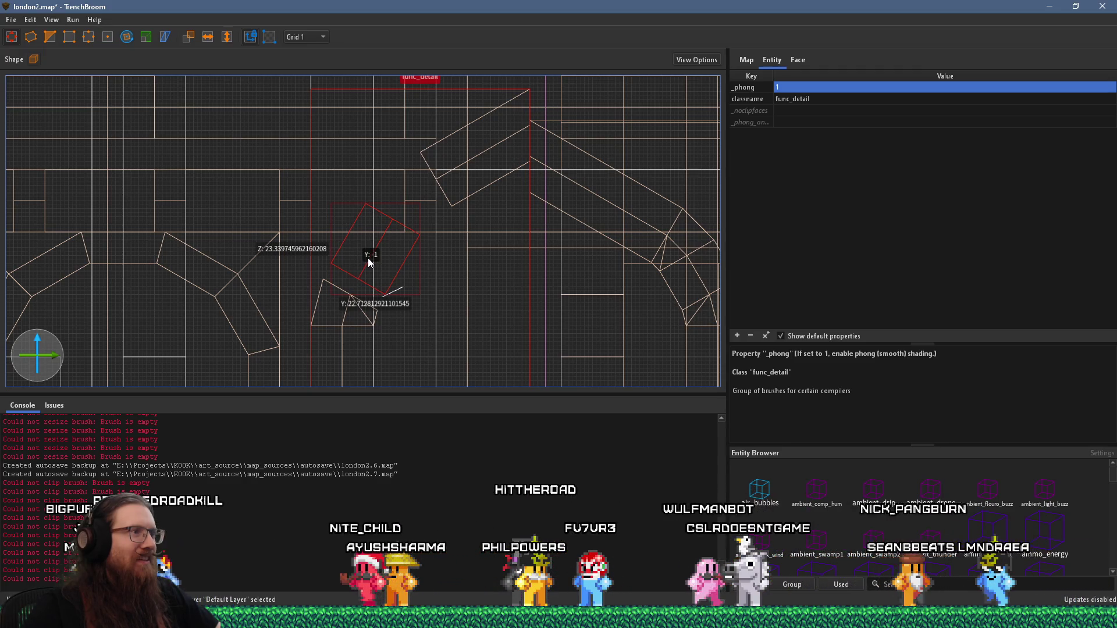
{"action": "left_click", "coordinate": [350, 303]}
{"action": "left_click_drag", "start_coordinate": [350, 303], "coordinate": [368, 269]}
{"action": "left_click", "coordinate": [378, 257]}
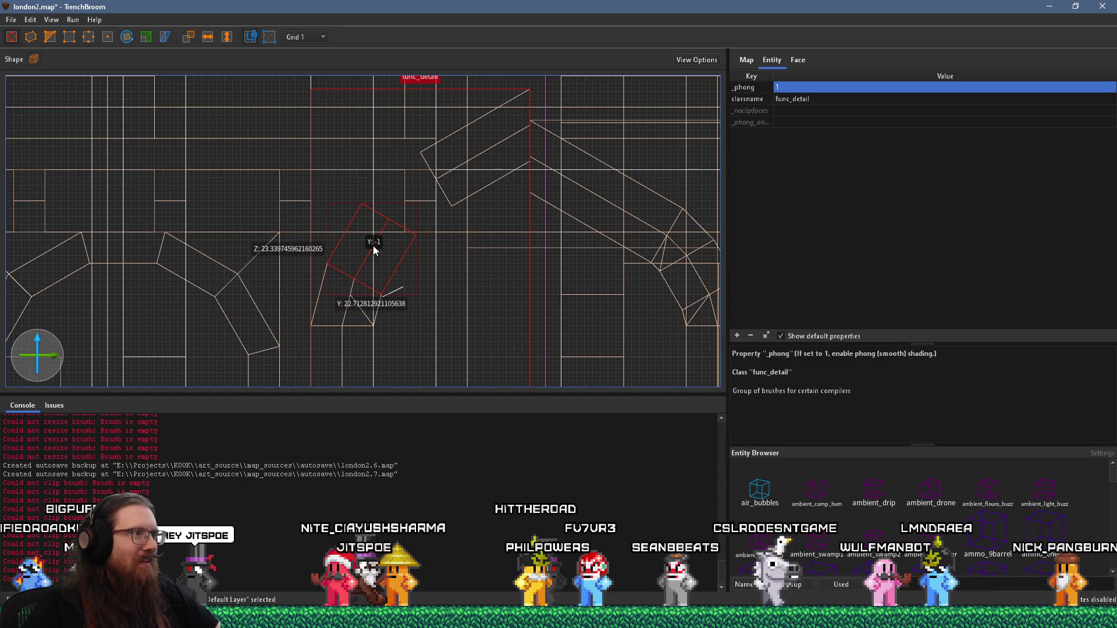
{"action": "scroll", "coordinate": [350, 300], "scroll_direction": "up", "scroll_amount": 6}
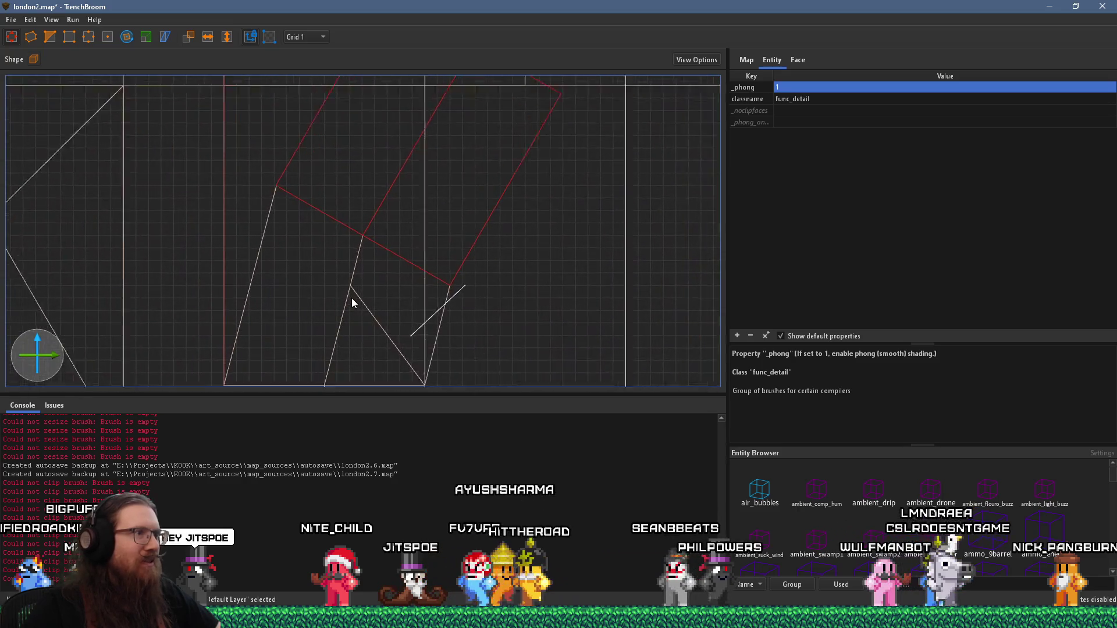
{"action": "scroll", "coordinate": [351, 295], "scroll_direction": "down", "scroll_amount": 5}
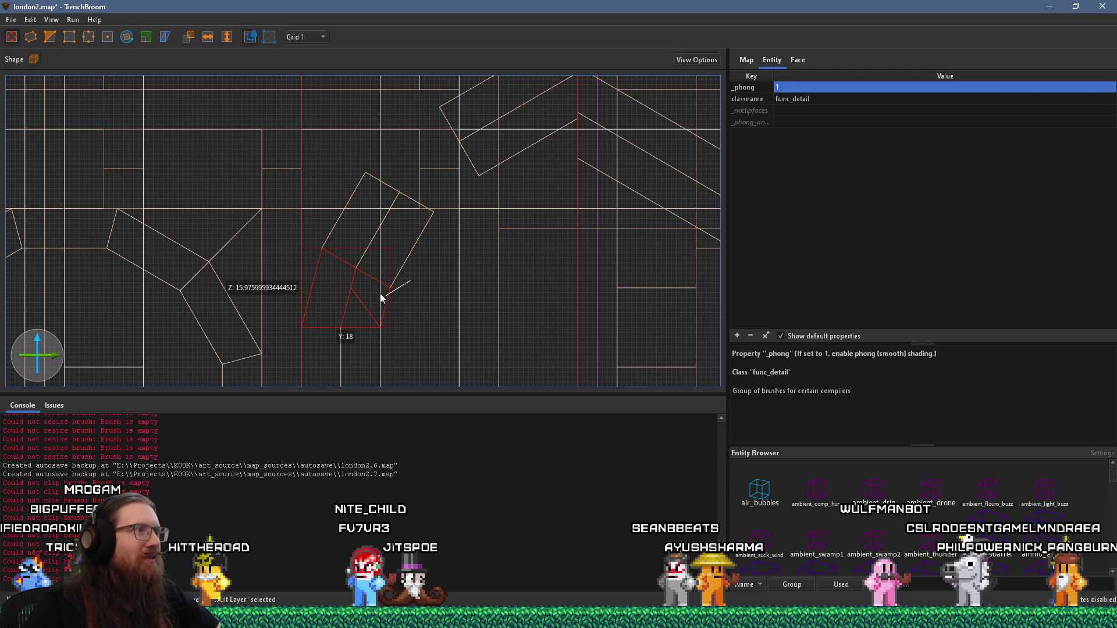
{"action": "key", "text": "Escape"}
Check the reference photo, then return to the 3D view and inspect an arch brush
{"action": "key", "text": "super+Tab"}
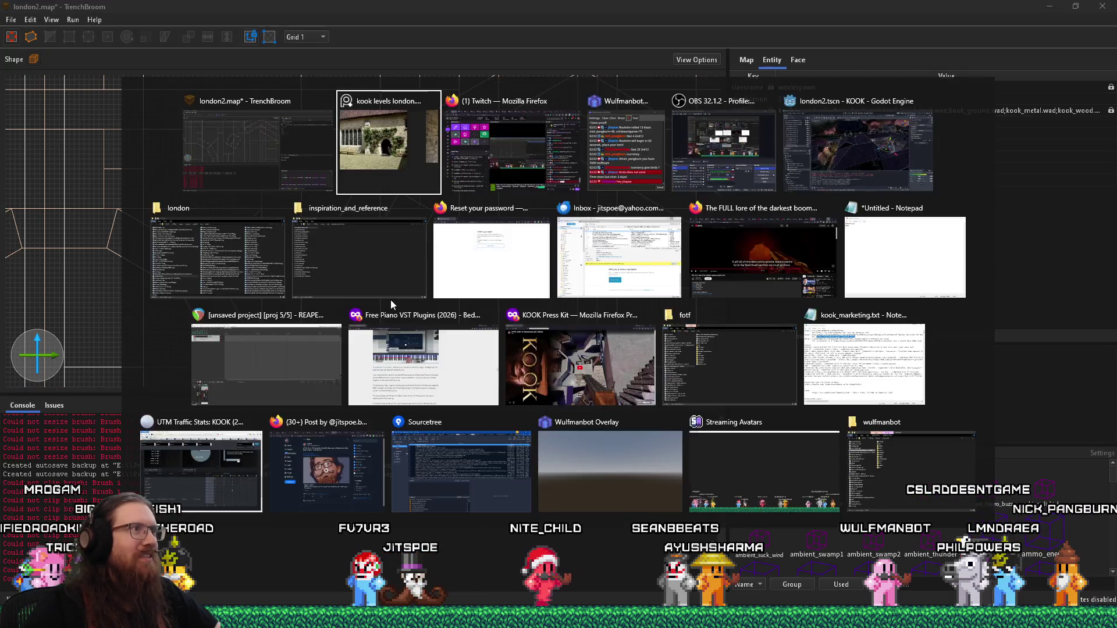
{"action": "key", "text": "Return"}
{"action": "left_click", "coordinate": [403, 297]}
{"action": "key", "text": "ctrl+Tab"}
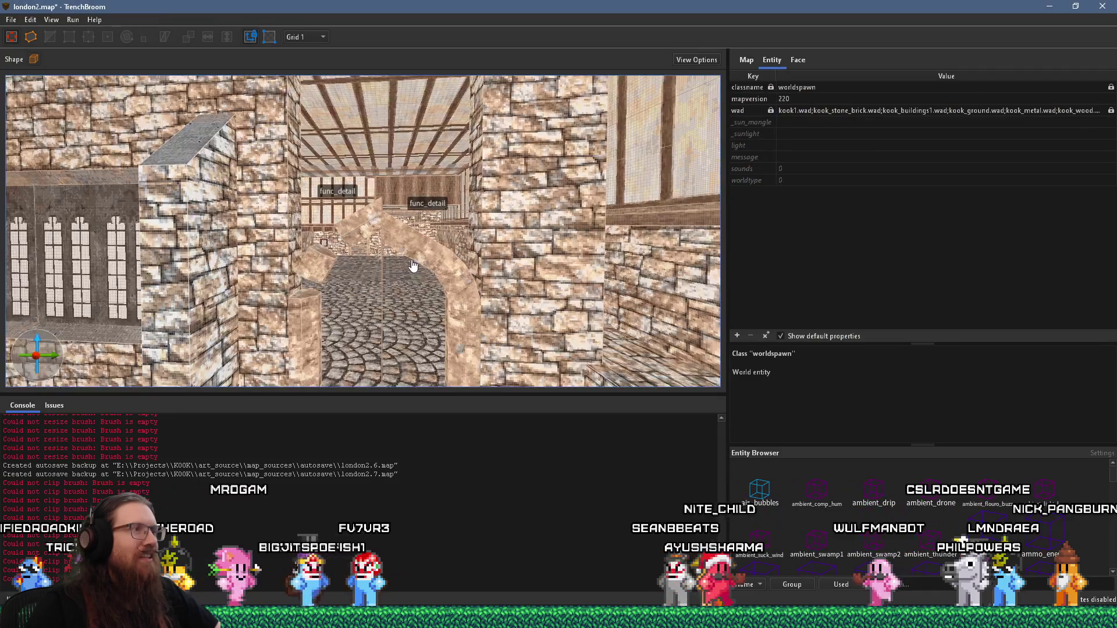
{"action": "key", "text": "w"}
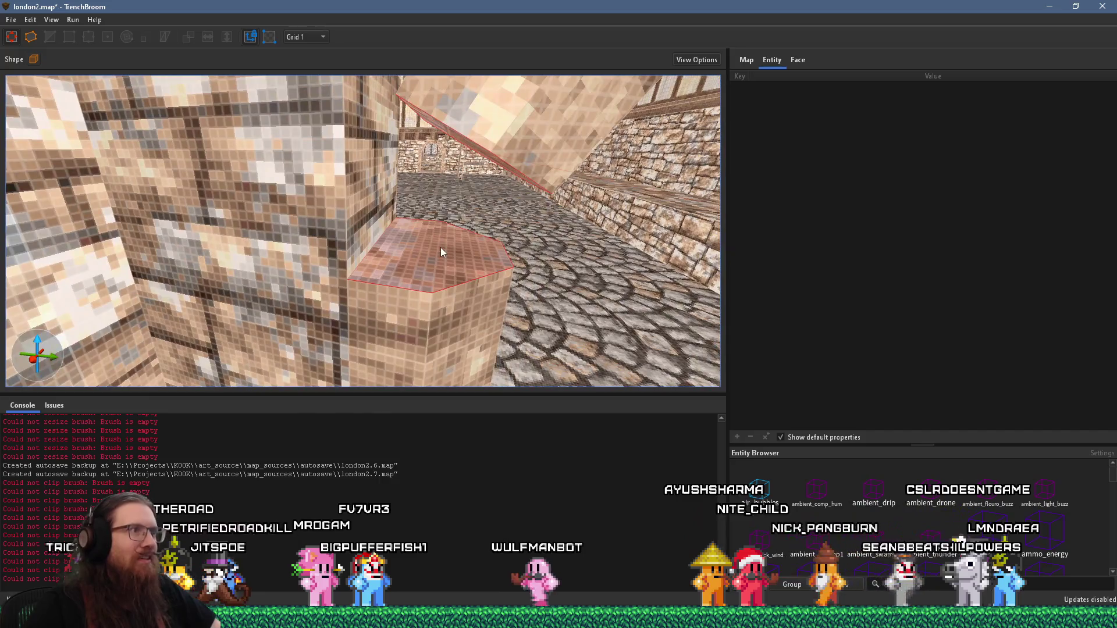
{"action": "left_click", "coordinate": [441, 246]}
{"action": "key", "text": "Escape"}
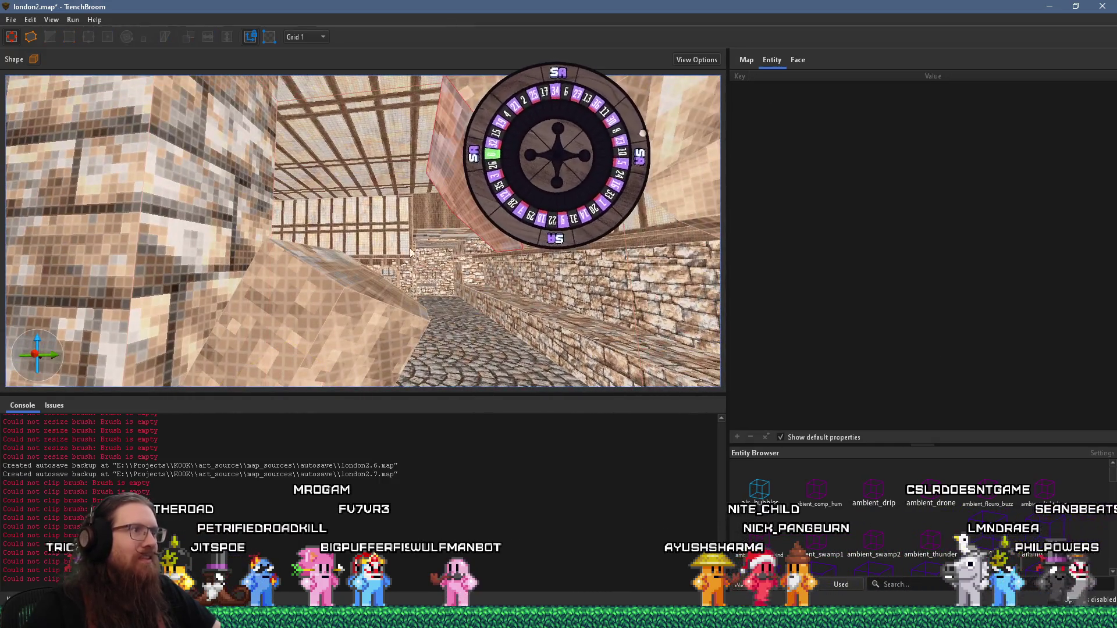
{"action": "left_click", "coordinate": [383, 279]}
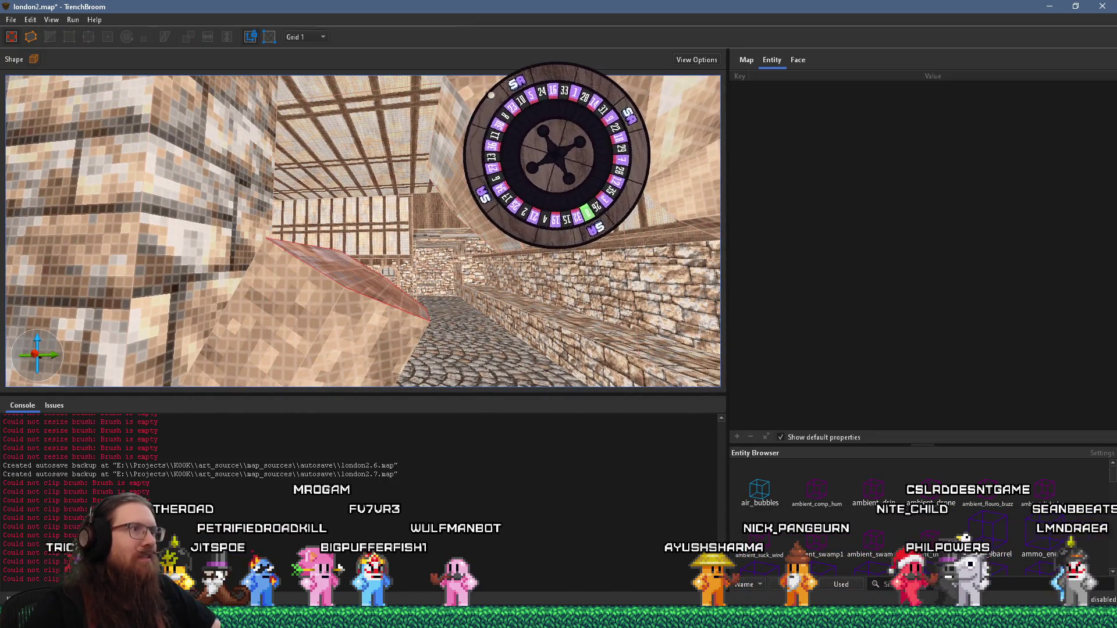
{"action": "left_click", "coordinate": [378, 192]}
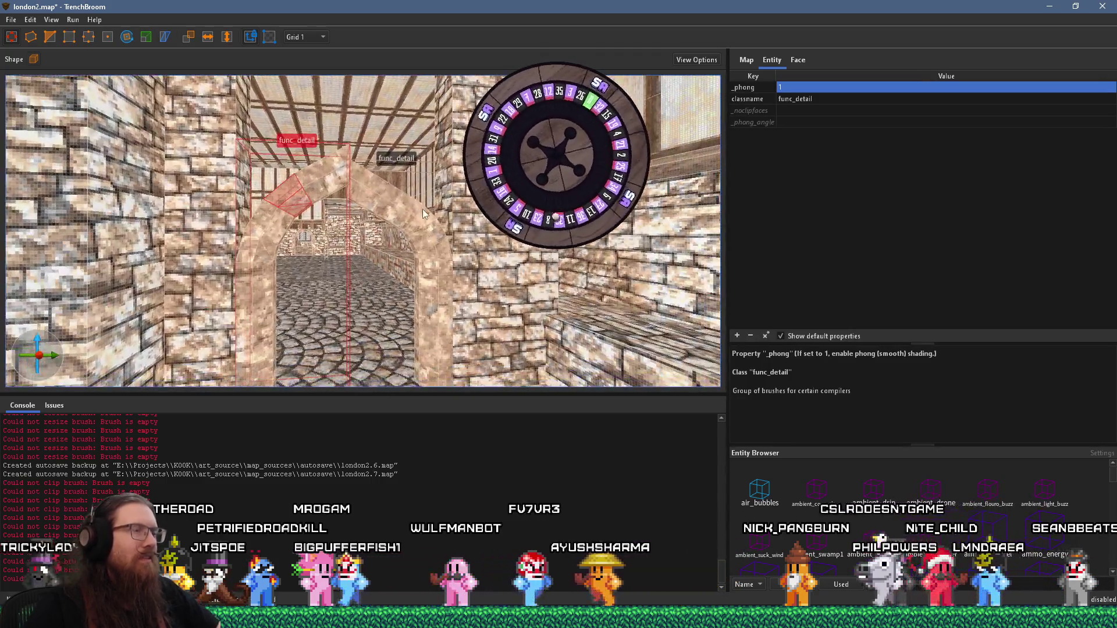
{"action": "key", "text": "Escape"}
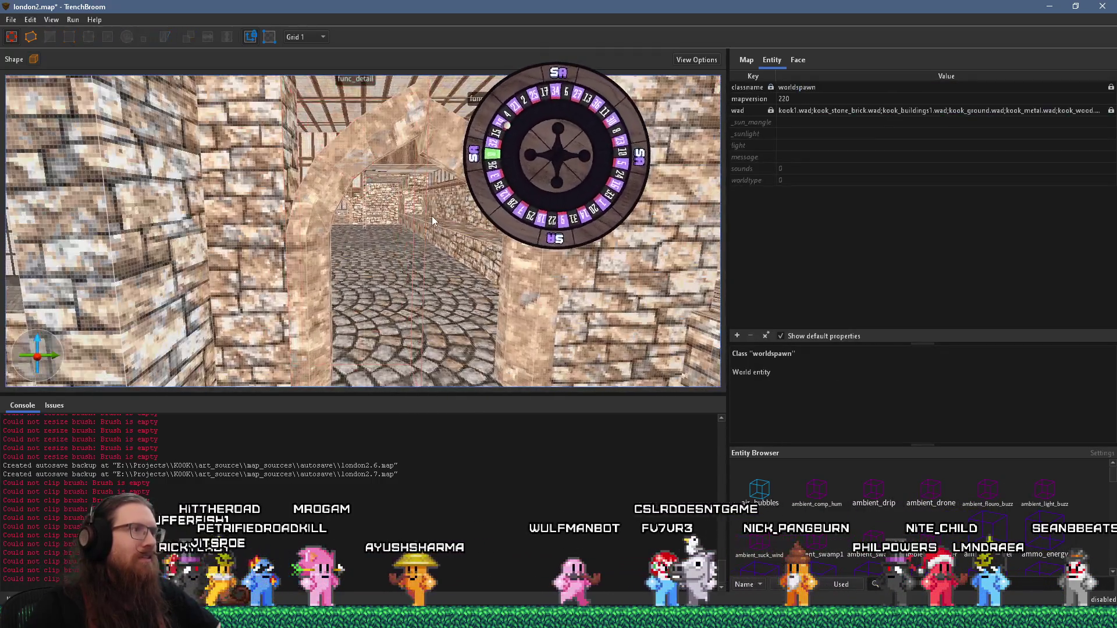
{"action": "left_click", "coordinate": [448, 192]}
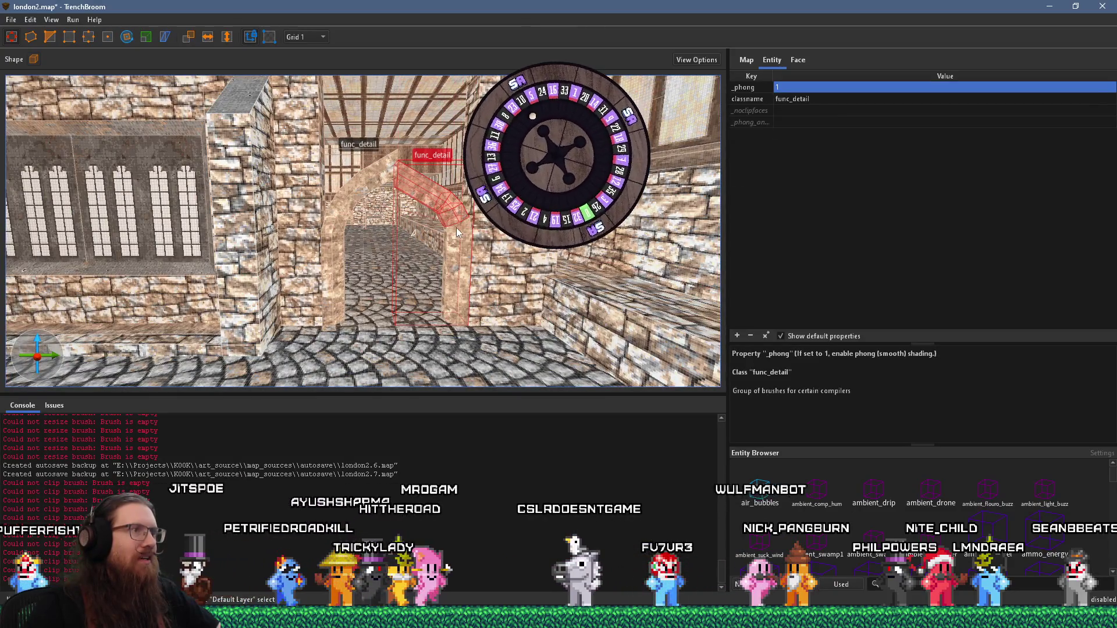
{"action": "left_click_drag", "start_coordinate": [459, 240], "coordinate": [462, 245]}
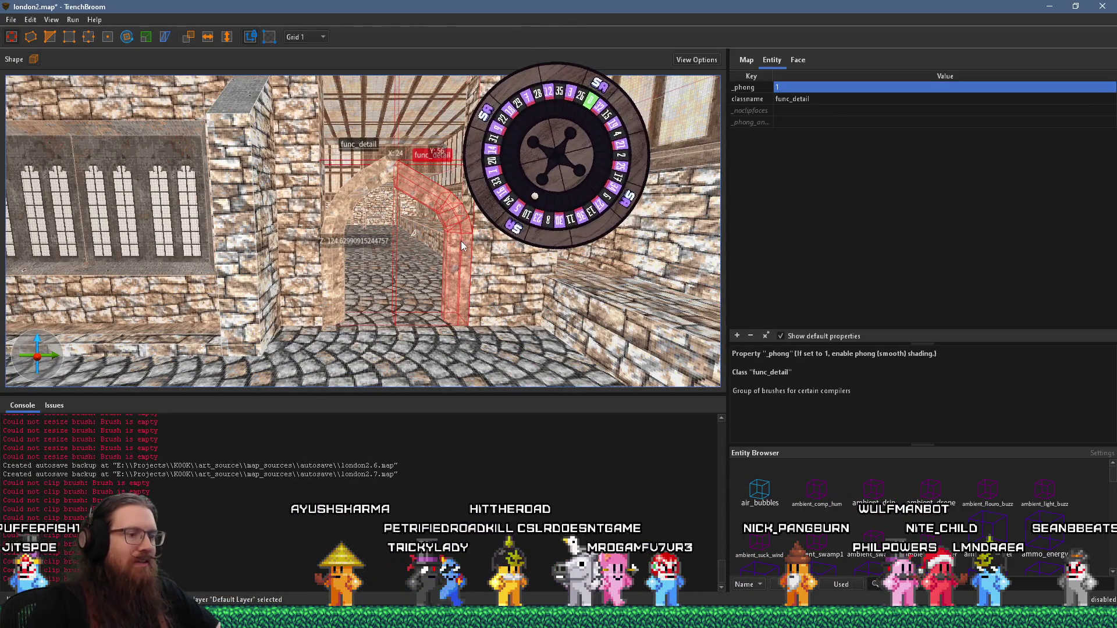
{"action": "key", "text": "Escape"}
{"action": "mouse_move", "coordinate": [405, 225]}
{"action": "left_mouse_down"}
{"action": "mouse_move", "coordinate": [473, 212]}
{"action": "mouse_move", "coordinate": [373, 234]}
{"action": "left_mouse_up"}
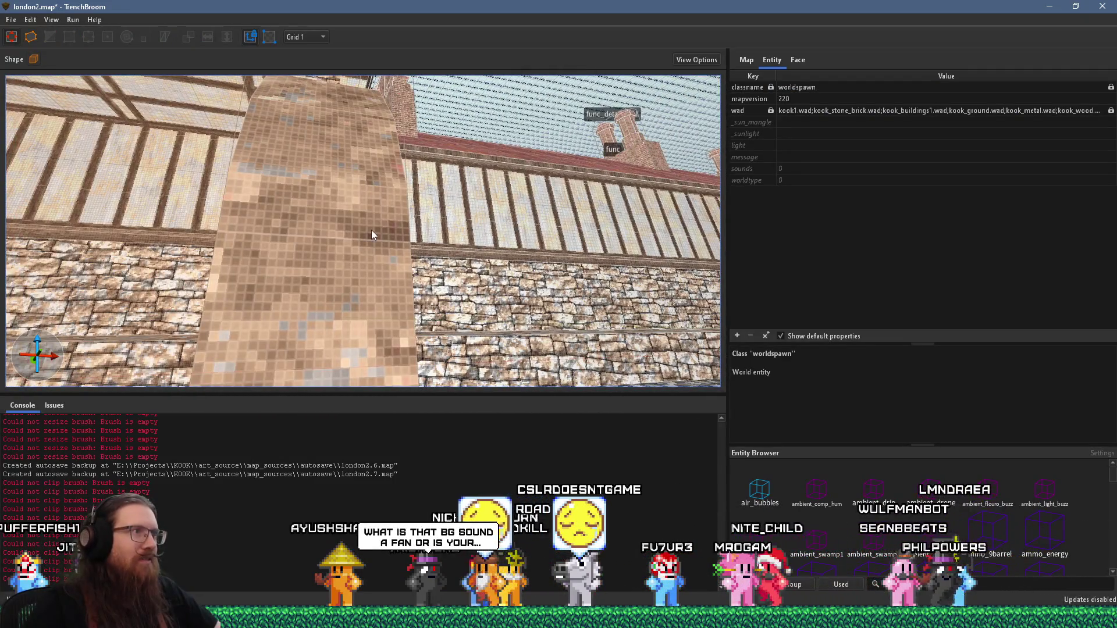
{"action": "left_click", "coordinate": [373, 235]}
{"action": "mouse_move", "coordinate": [351, 127]}
{"action": "left_mouse_down"}
{"action": "mouse_move", "coordinate": [327, 239]}
{"action": "mouse_move", "coordinate": [302, 252]}
{"action": "mouse_move", "coordinate": [353, 241]}
{"action": "mouse_move", "coordinate": [344, 361]}
{"action": "mouse_move", "coordinate": [382, 344]}
{"action": "left_mouse_up"}
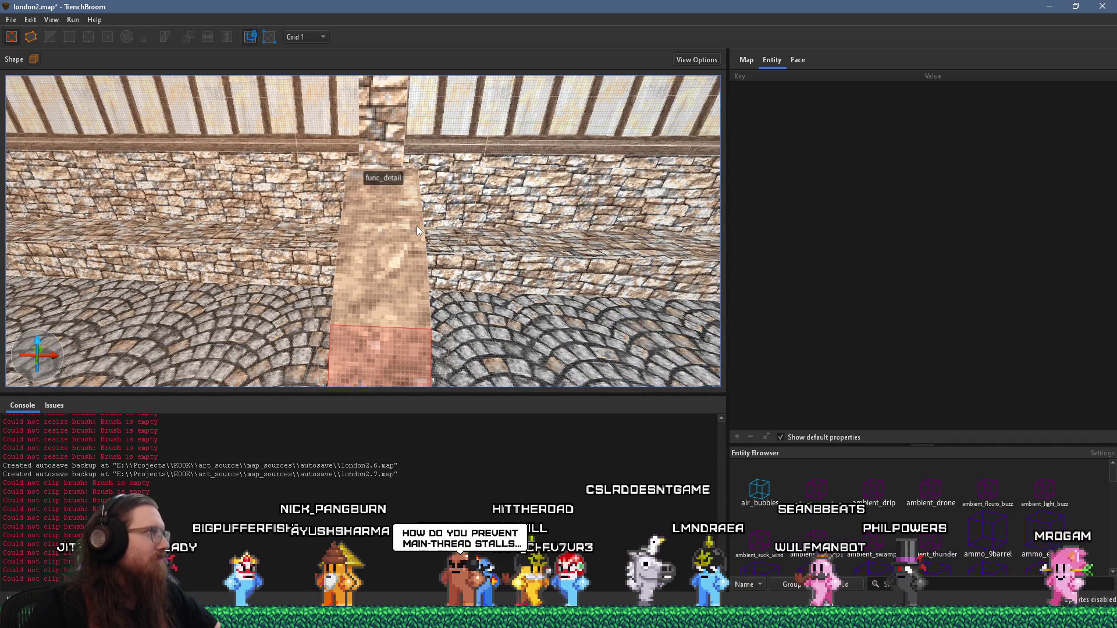
{"action": "left_click_drag", "start_coordinate": [417, 226], "coordinate": [271, 195]}
{"action": "mouse_move", "coordinate": [215, 222]}
{"action": "left_mouse_down"}
{"action": "mouse_move", "coordinate": [248, 228]}
{"action": "mouse_move", "coordinate": [292, 298]}
{"action": "mouse_move", "coordinate": [243, 202]}
{"action": "left_mouse_up"}
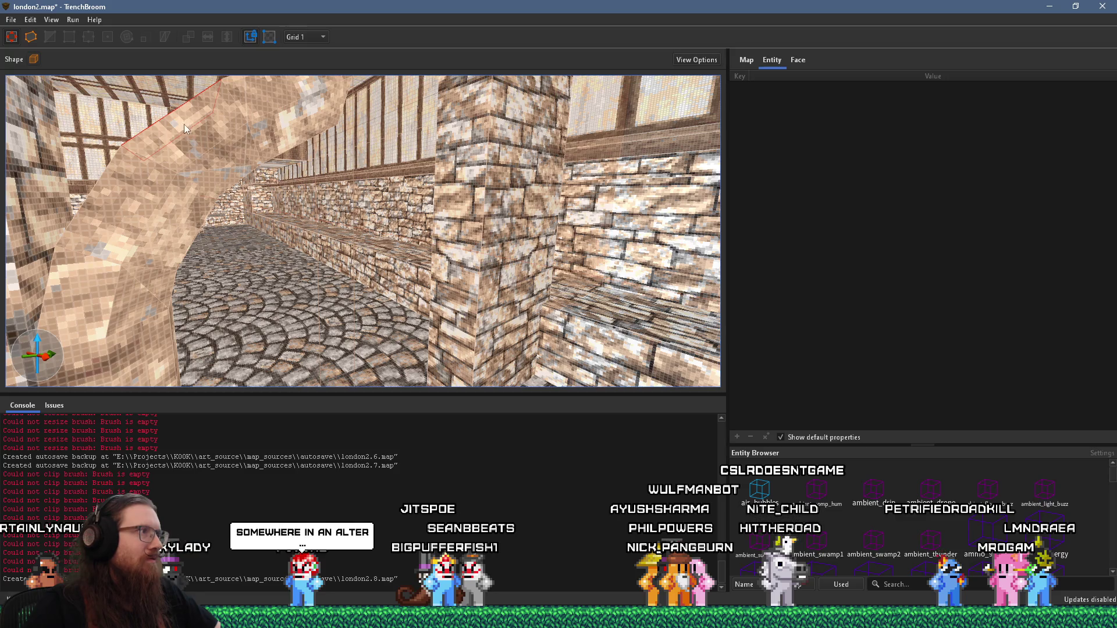
{"action": "mouse_move", "coordinate": [238, 188]}
{"action": "left_mouse_down"}
{"action": "mouse_move", "coordinate": [298, 205]}
{"action": "mouse_move", "coordinate": [133, 184]}
{"action": "mouse_move", "coordinate": [232, 215]}
{"action": "mouse_move", "coordinate": [313, 287]}
{"action": "mouse_move", "coordinate": [298, 269]}
{"action": "mouse_move", "coordinate": [180, 238]}
{"action": "mouse_move", "coordinate": [236, 224]}
{"action": "mouse_move", "coordinate": [250, 242]}
{"action": "mouse_move", "coordinate": [399, 260]}
{"action": "left_mouse_up"}
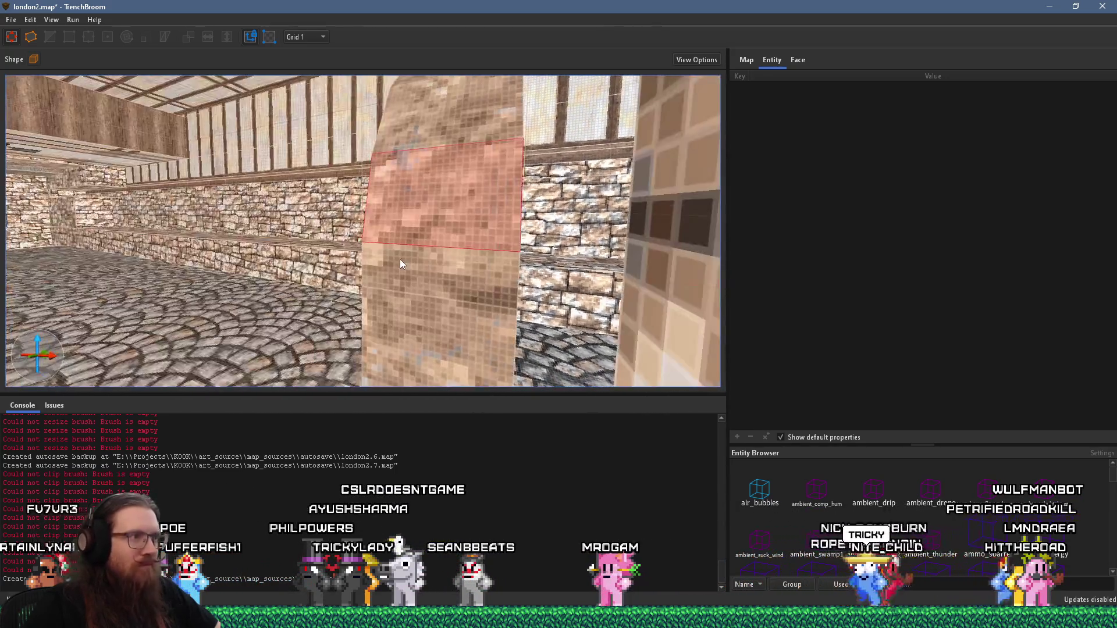
{"action": "mouse_move", "coordinate": [442, 296]}
{"action": "left_mouse_down"}
{"action": "mouse_move", "coordinate": [296, 279]}
{"action": "mouse_move", "coordinate": [259, 285]}
{"action": "mouse_move", "coordinate": [249, 245]}
{"action": "mouse_move", "coordinate": [202, 242]}
{"action": "mouse_move", "coordinate": [291, 257]}
{"action": "mouse_move", "coordinate": [210, 256]}
{"action": "mouse_move", "coordinate": [180, 231]}
{"action": "left_mouse_up"}
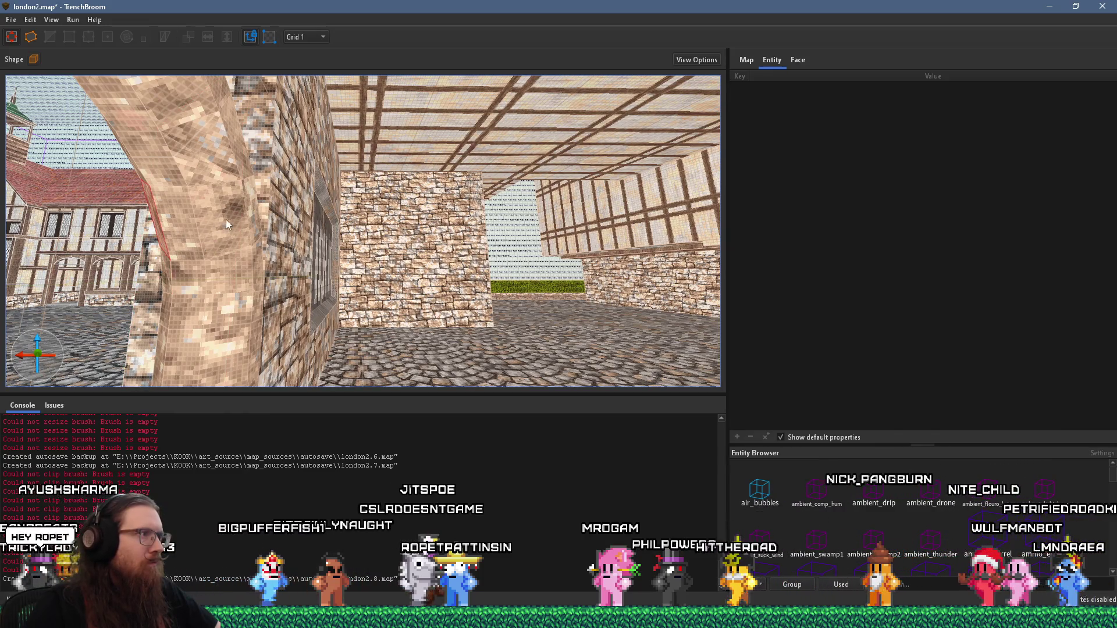
{"action": "mouse_move", "coordinate": [247, 211]}
{"action": "left_mouse_down"}
{"action": "mouse_move", "coordinate": [292, 214]}
{"action": "mouse_move", "coordinate": [238, 177]}
{"action": "left_mouse_up"}
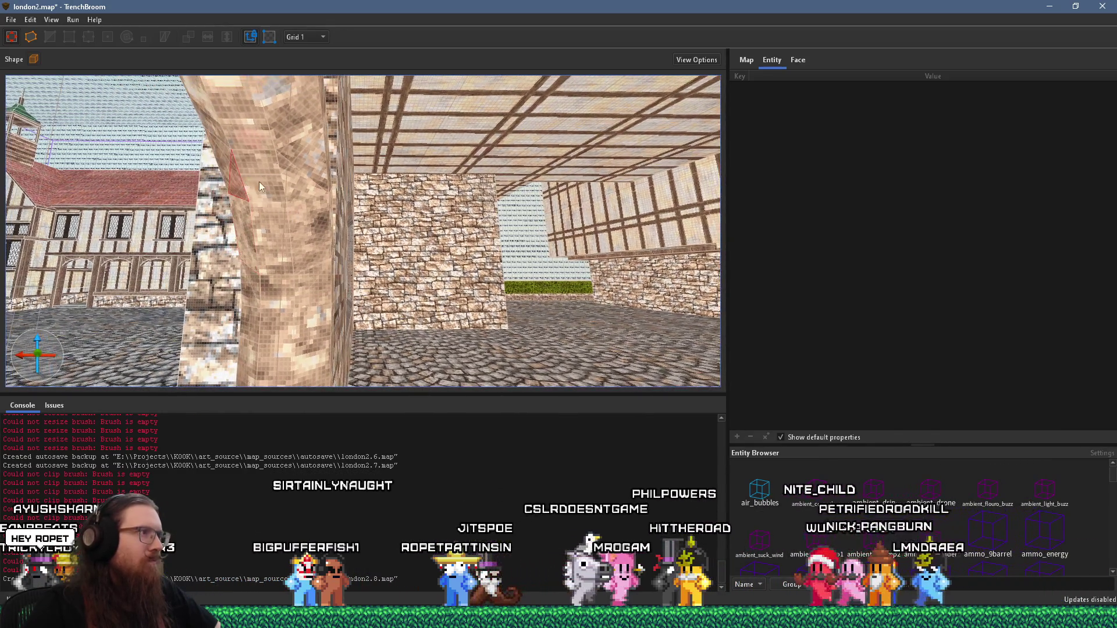
{"action": "key", "text": "a"}
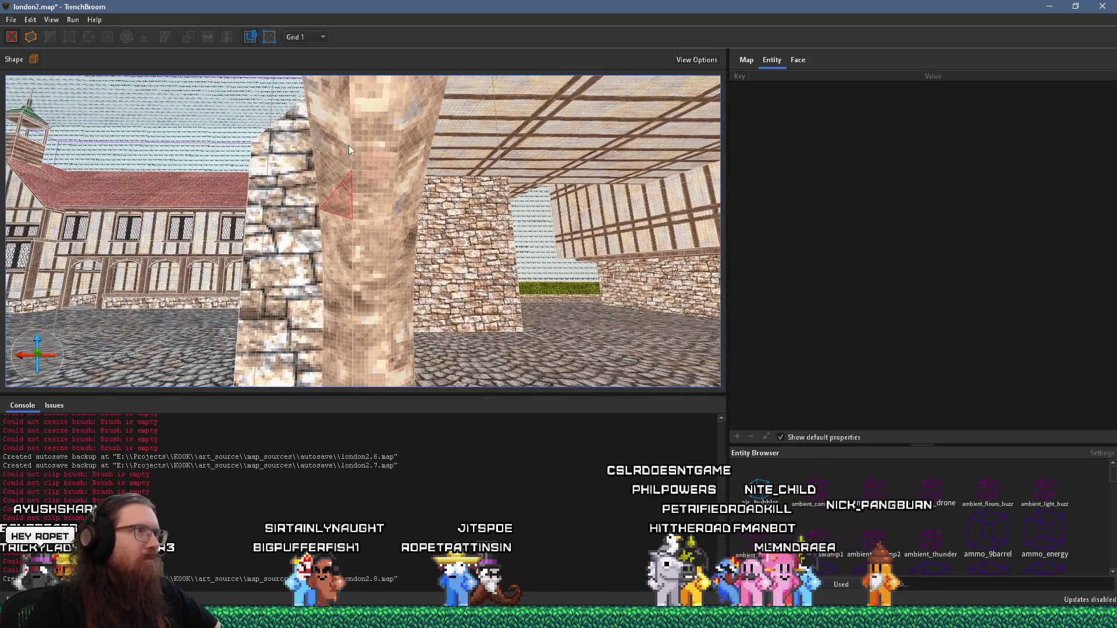
{"action": "mouse_move", "coordinate": [369, 152]}
{"action": "left_mouse_down"}
{"action": "mouse_move", "coordinate": [264, 166]}
{"action": "mouse_move", "coordinate": [309, 156]}
{"action": "mouse_move", "coordinate": [424, 242]}
{"action": "mouse_move", "coordinate": [315, 208]}
{"action": "mouse_move", "coordinate": [236, 273]}
{"action": "mouse_move", "coordinate": [256, 280]}
{"action": "mouse_move", "coordinate": [254, 256]}
{"action": "mouse_move", "coordinate": [288, 284]}
{"action": "mouse_move", "coordinate": [289, 250]}
{"action": "mouse_move", "coordinate": [345, 253]}
{"action": "mouse_move", "coordinate": [221, 128]}
{"action": "left_mouse_up"}
{"action": "left_click", "coordinate": [236, 273]}
Reselect the arch, switch to the Rotate tool, and turn the view back toward the arch and floor
{"action": "key", "text": "Escape"}
{"action": "left_click", "coordinate": [257, 255]}
{"action": "left_click", "coordinate": [132, 38]}
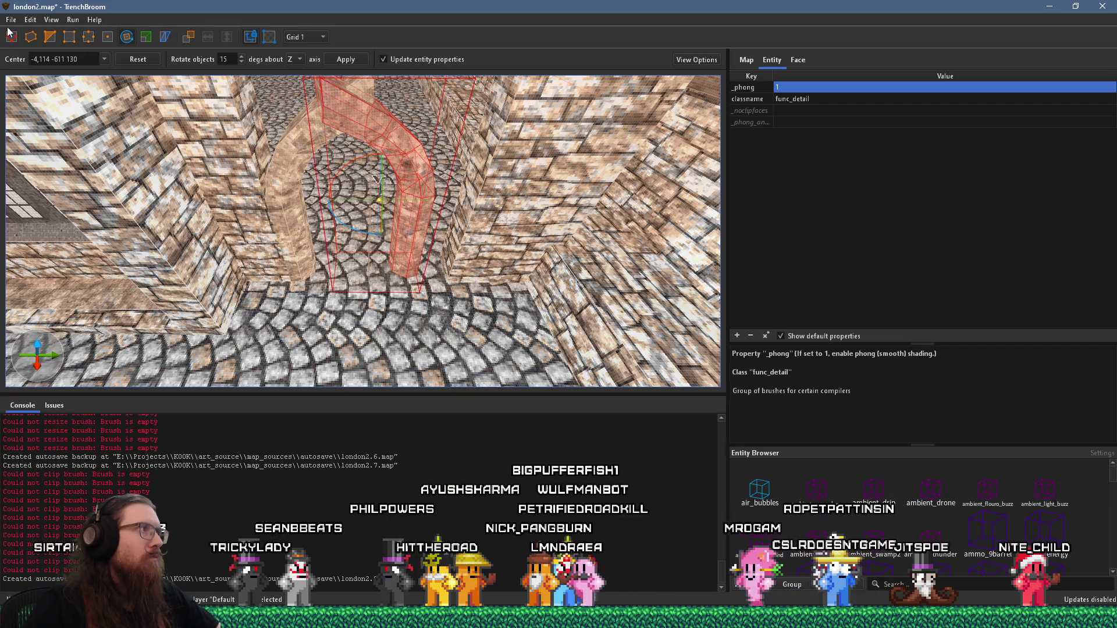
{"action": "scroll", "coordinate": [437, 254], "scroll_direction": "up", "scroll_amount": 10}
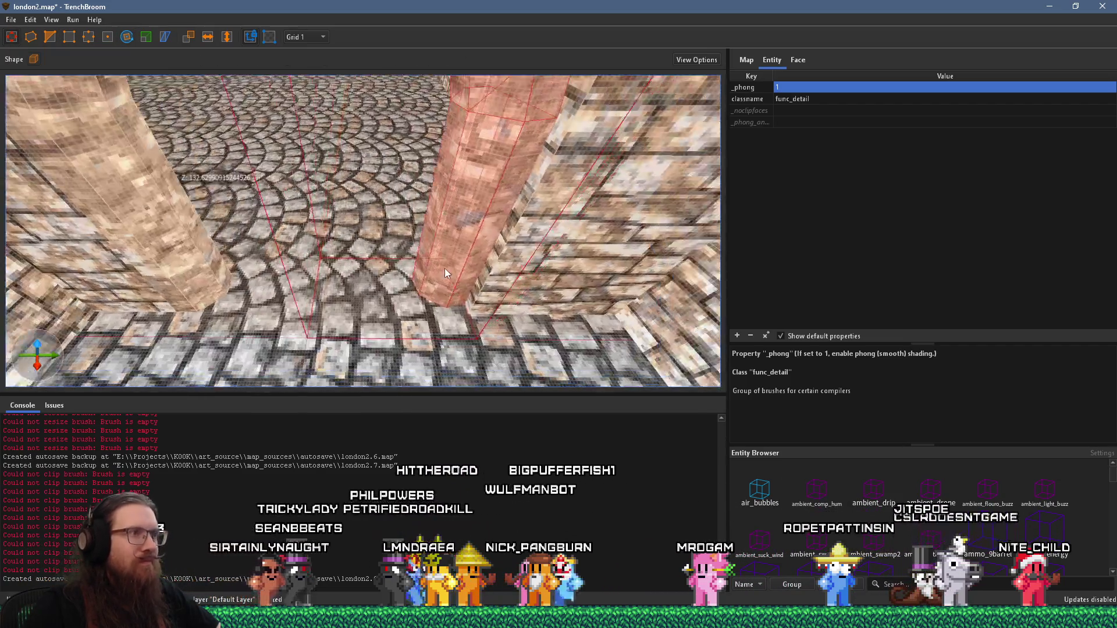
{"action": "scroll", "coordinate": [446, 299], "scroll_direction": "down", "scroll_amount": 10}
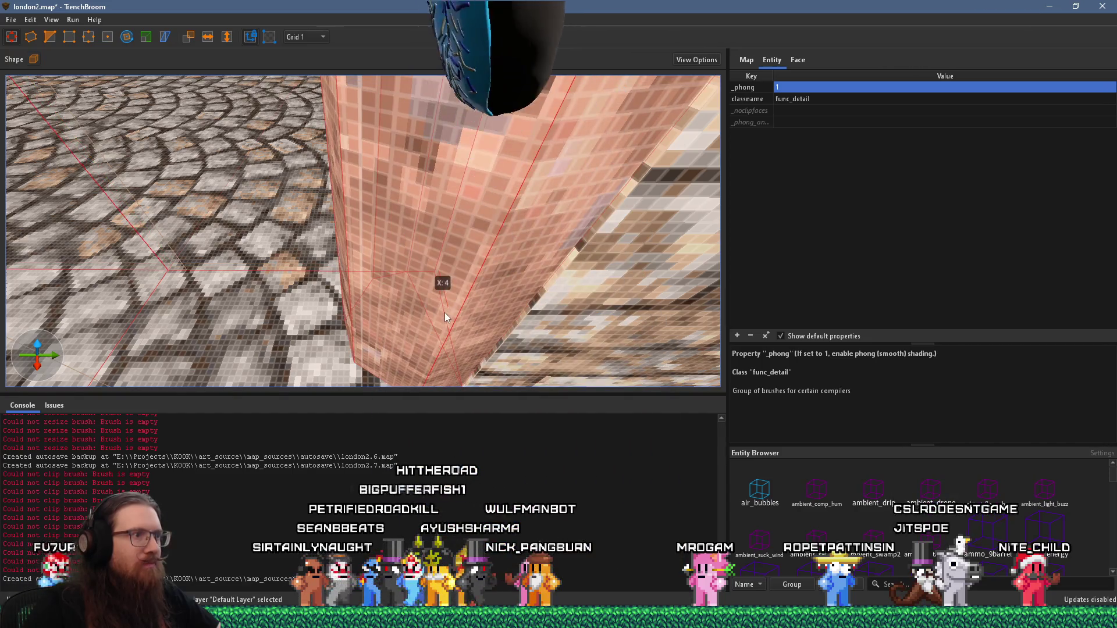
{"action": "scroll", "coordinate": [444, 306], "scroll_direction": "up", "scroll_amount": 8}
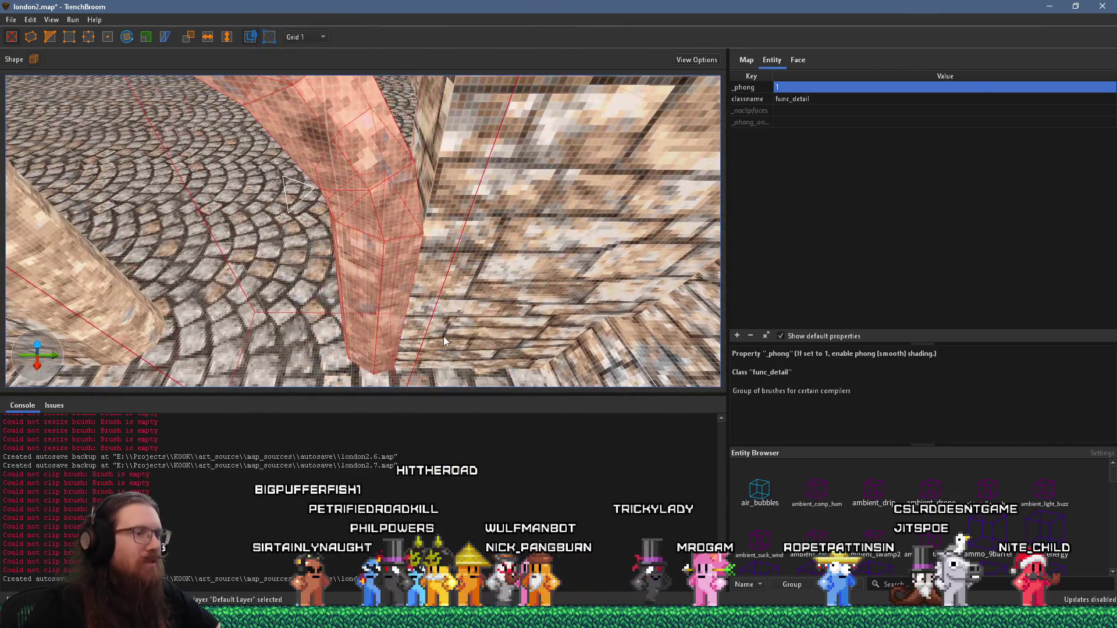
{"action": "key", "text": "Escape"}
{"action": "left_click_drag", "start_coordinate": [448, 334], "coordinate": [394, 298]}
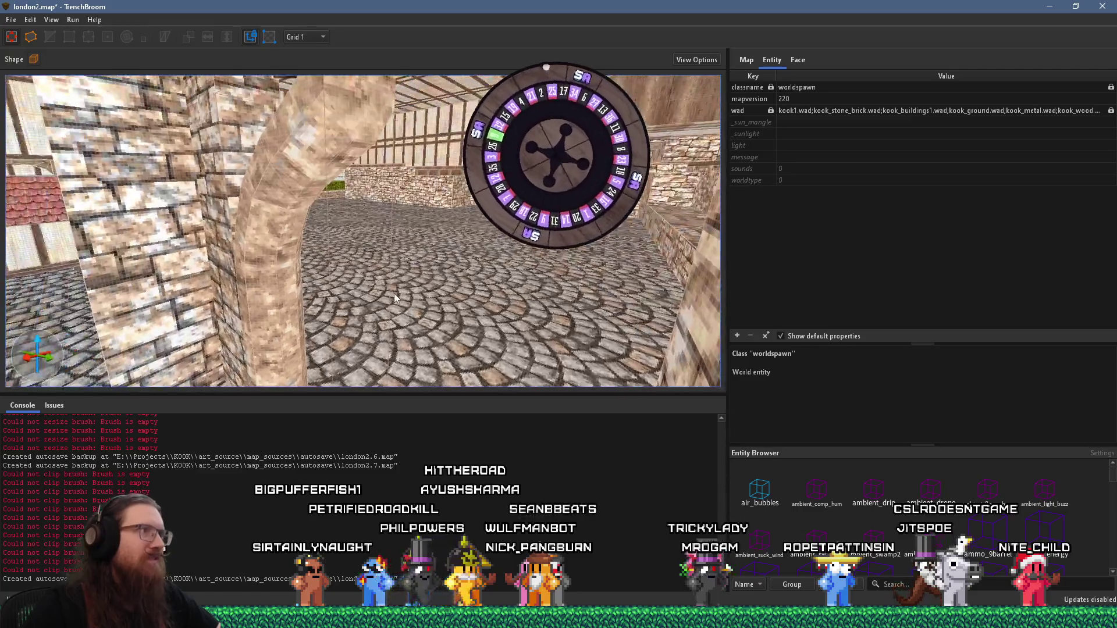
With Grid 4, rotate the arch pillar brush about its vertical axis
{"action": "left_click", "coordinate": [305, 37]}
{"action": "left_click", "coordinate": [317, 68]}
{"action": "scroll", "coordinate": [303, 292], "scroll_direction": "up", "scroll_amount": 5}
{"action": "left_click_drag", "start_coordinate": [303, 292], "coordinate": [153, 147]}
{"action": "left_click_drag", "start_coordinate": [247, 228], "coordinate": [284, 252]}
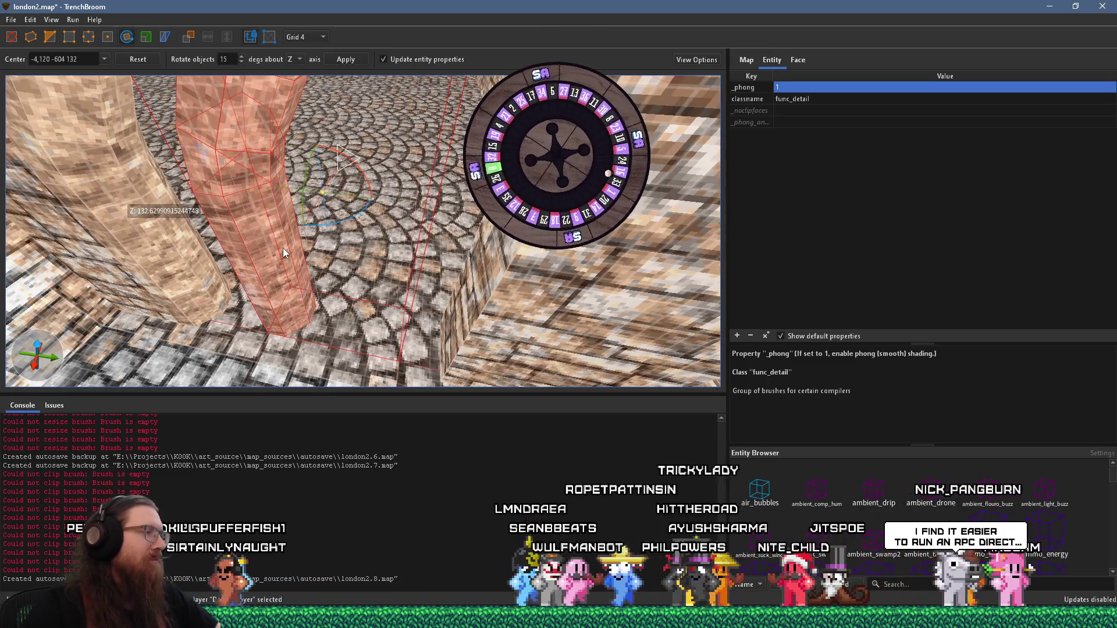
{"action": "mouse_move", "coordinate": [343, 216]}
{"action": "left_mouse_down"}
{"action": "mouse_move", "coordinate": [227, 191]}
{"action": "mouse_move", "coordinate": [197, 145]}
{"action": "left_mouse_up"}
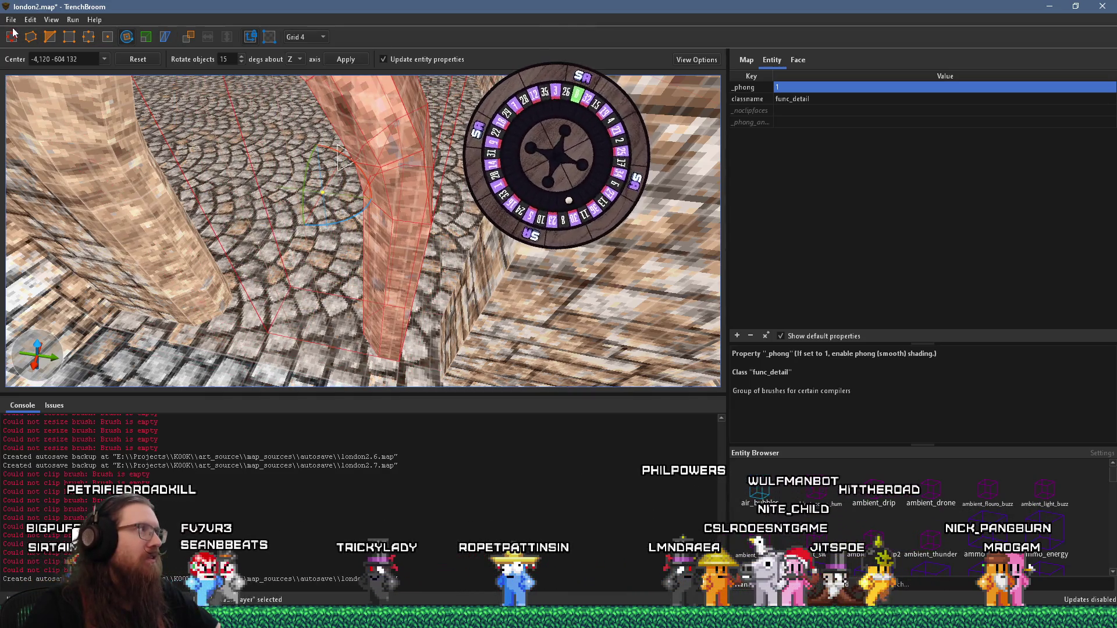
{"action": "scroll", "coordinate": [431, 312], "scroll_direction": "up", "scroll_amount": 3}
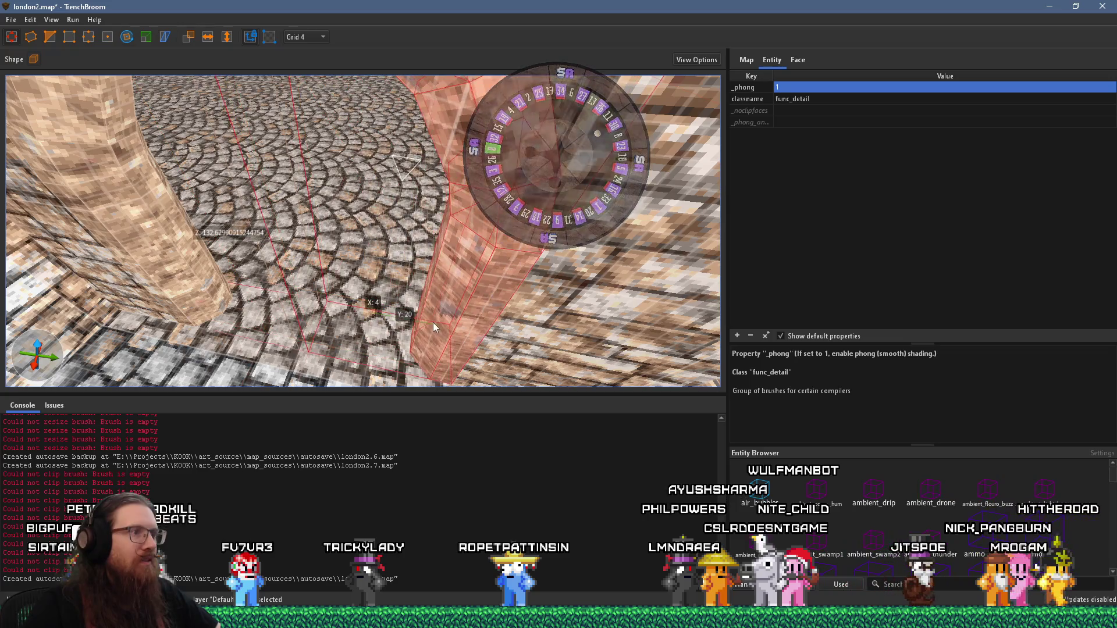
{"action": "scroll", "coordinate": [413, 314], "scroll_direction": "down", "scroll_amount": 8}
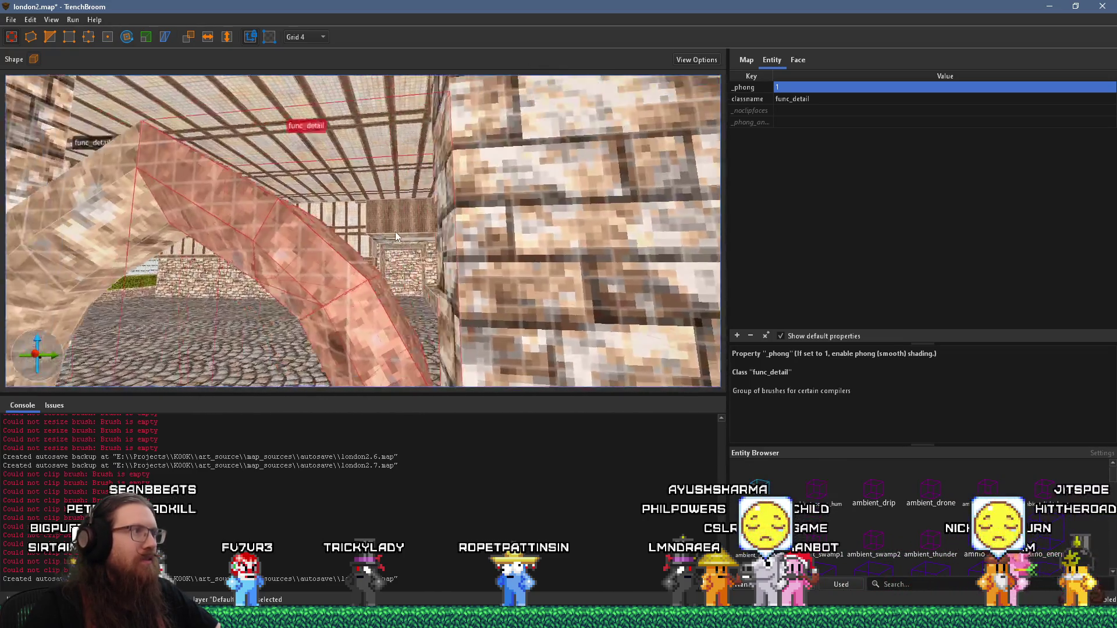
Drag a face of the wall brush beside the arch to resize it
{"action": "key", "text": "Escape"}
{"action": "scroll", "coordinate": [389, 246], "scroll_direction": "down", "scroll_amount": 4}
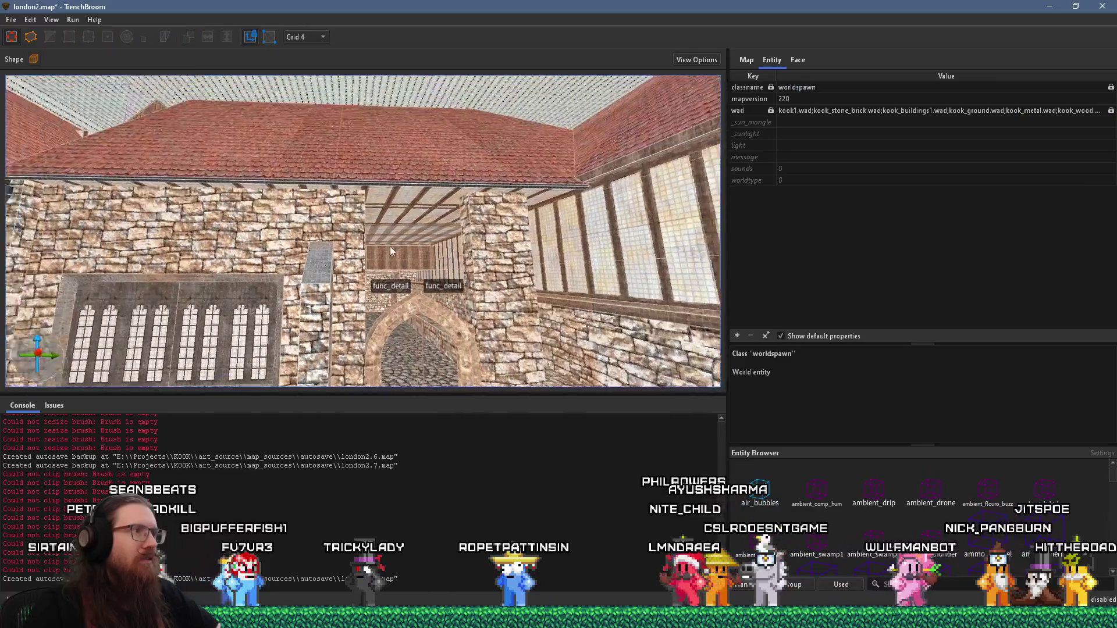
{"action": "scroll", "coordinate": [398, 250], "scroll_direction": "up", "scroll_amount": 6}
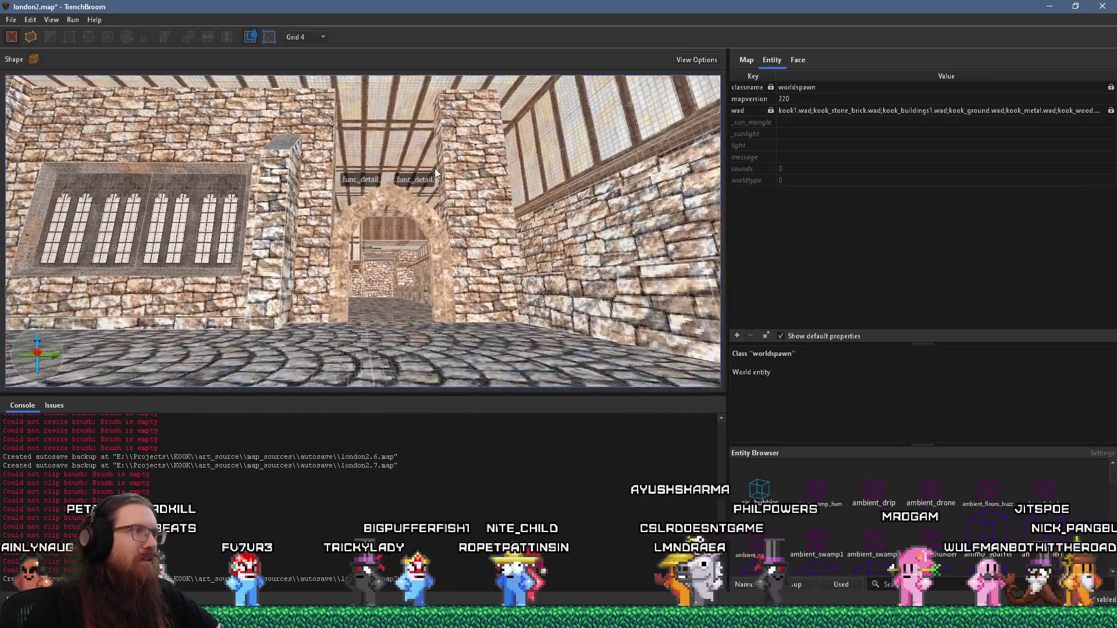
{"action": "scroll", "coordinate": [455, 151], "scroll_direction": "up", "scroll_amount": 6}
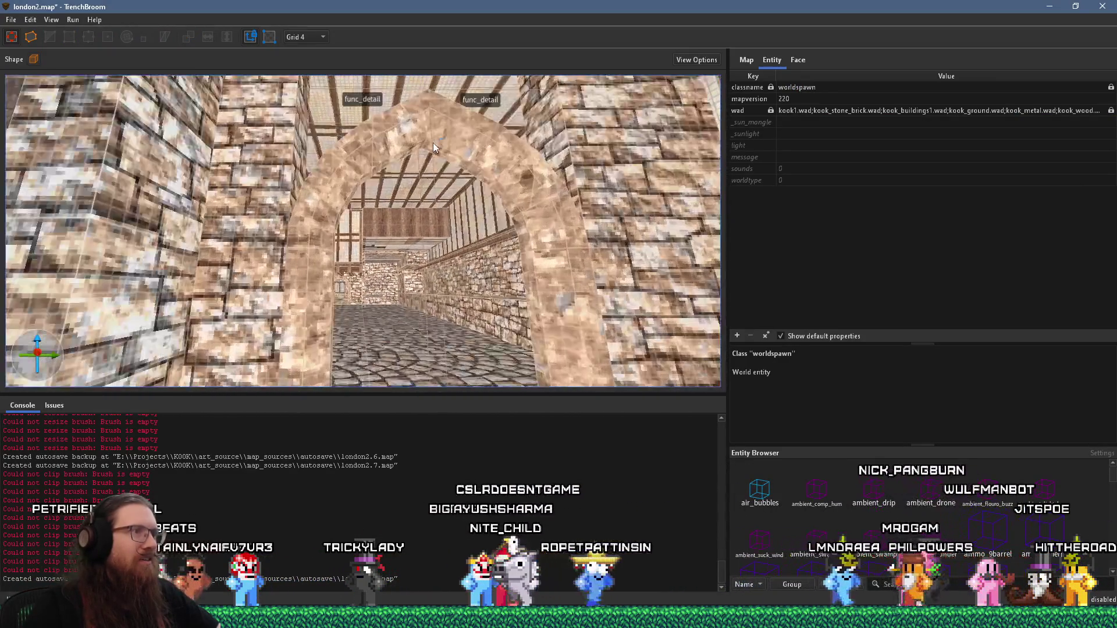
{"action": "scroll", "coordinate": [419, 218], "scroll_direction": "down", "scroll_amount": 8}
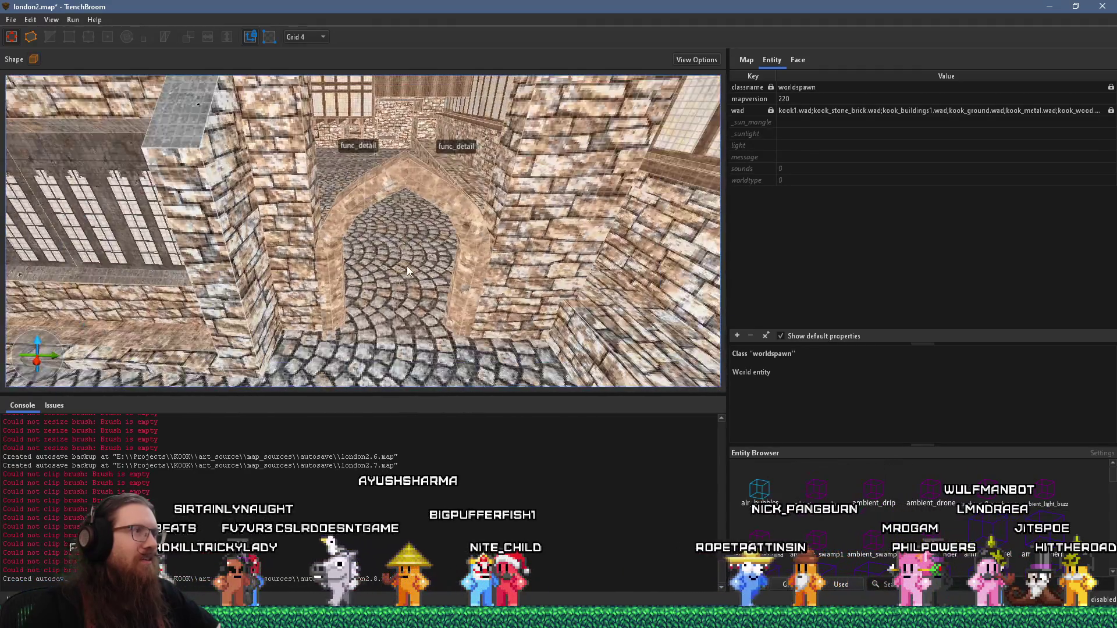
{"action": "scroll", "coordinate": [393, 125], "scroll_direction": "up", "scroll_amount": 10}
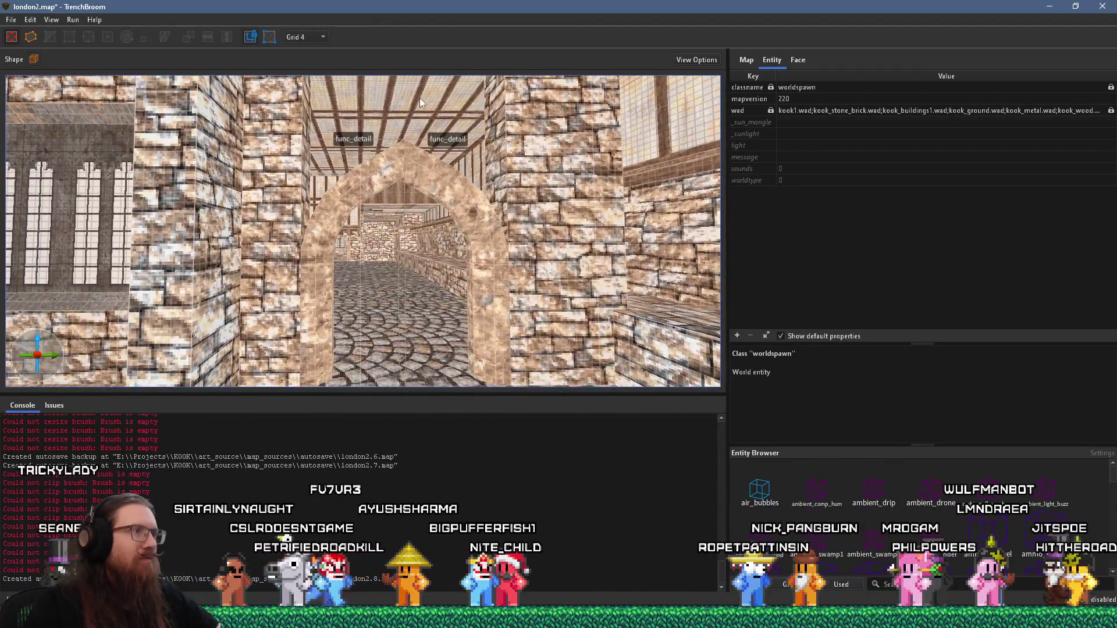
{"action": "scroll", "coordinate": [393, 140], "scroll_direction": "down", "scroll_amount": 10}
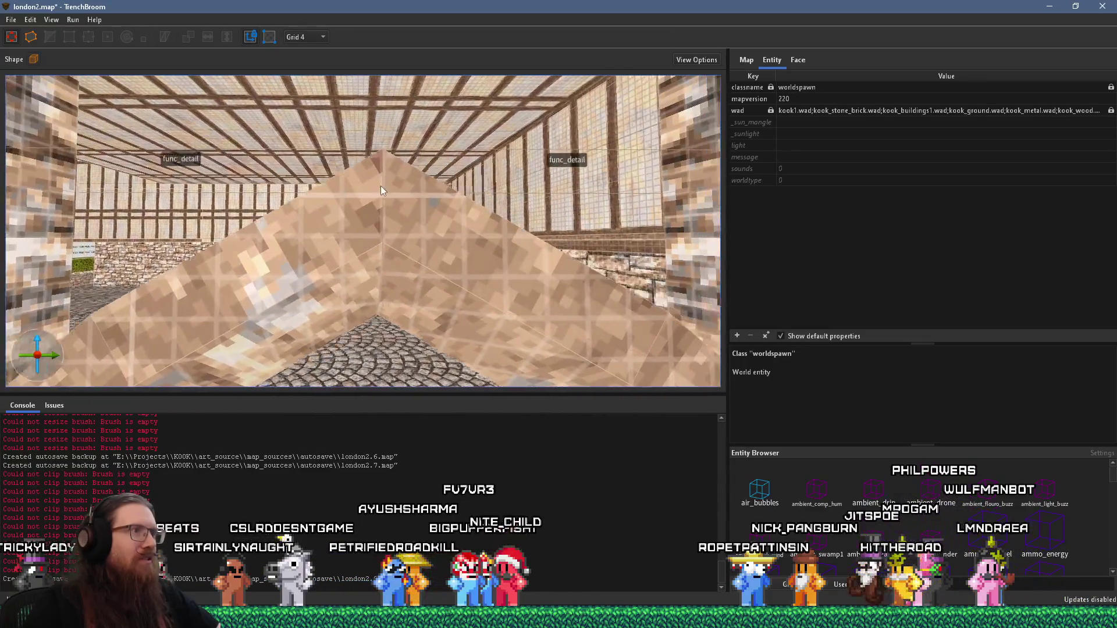
{"action": "scroll", "coordinate": [382, 138], "scroll_direction": "up", "scroll_amount": 10}
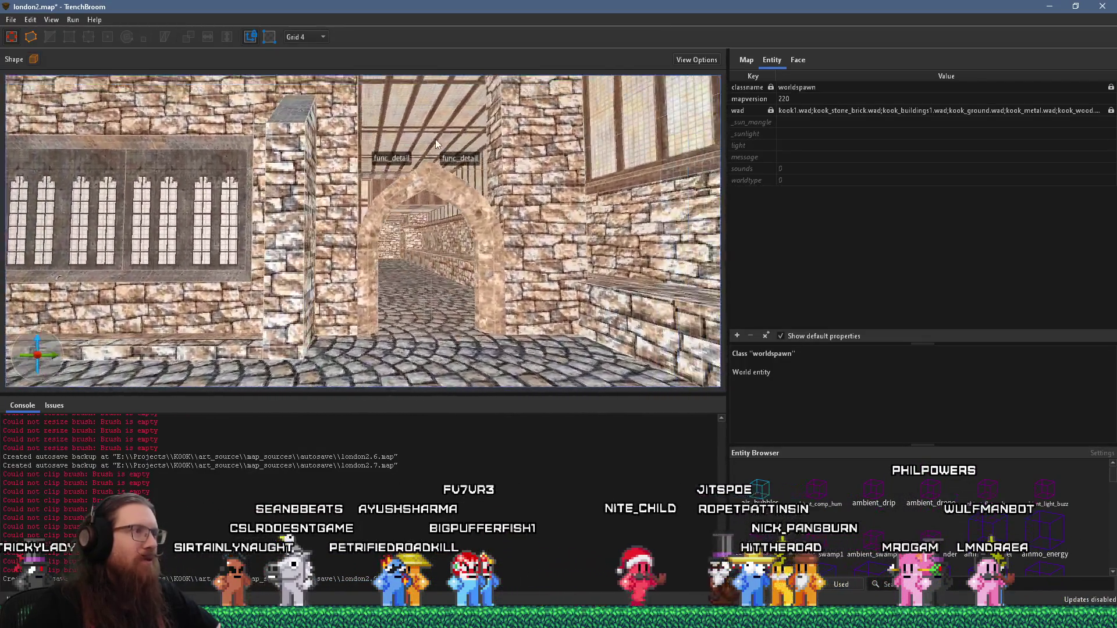
{"action": "scroll", "coordinate": [391, 271], "scroll_direction": "down", "scroll_amount": 10}
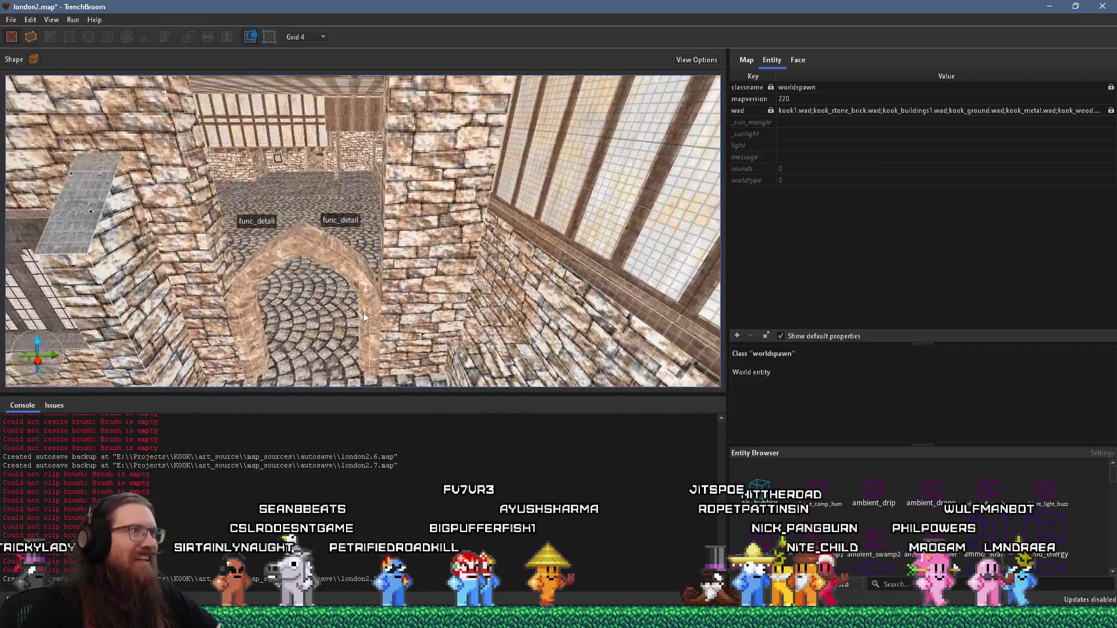
{"action": "left_click_drag", "start_coordinate": [479, 252], "coordinate": [361, 268]}
{"action": "scroll", "coordinate": [385, 259], "scroll_direction": "down", "scroll_amount": 5}
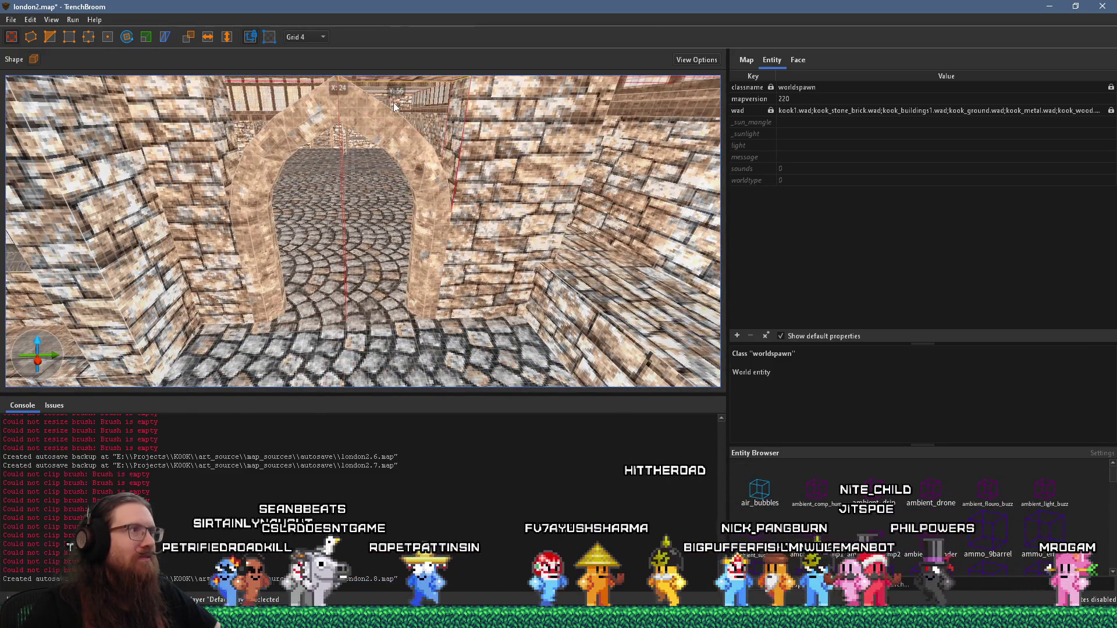
{"action": "scroll", "coordinate": [393, 102], "scroll_direction": "up", "scroll_amount": 5}
Select a func_detail arch brush, then level the view to look through the arch
{"action": "key", "text": "Escape"}
{"action": "scroll", "coordinate": [370, 200], "scroll_direction": "up", "scroll_amount": 5}
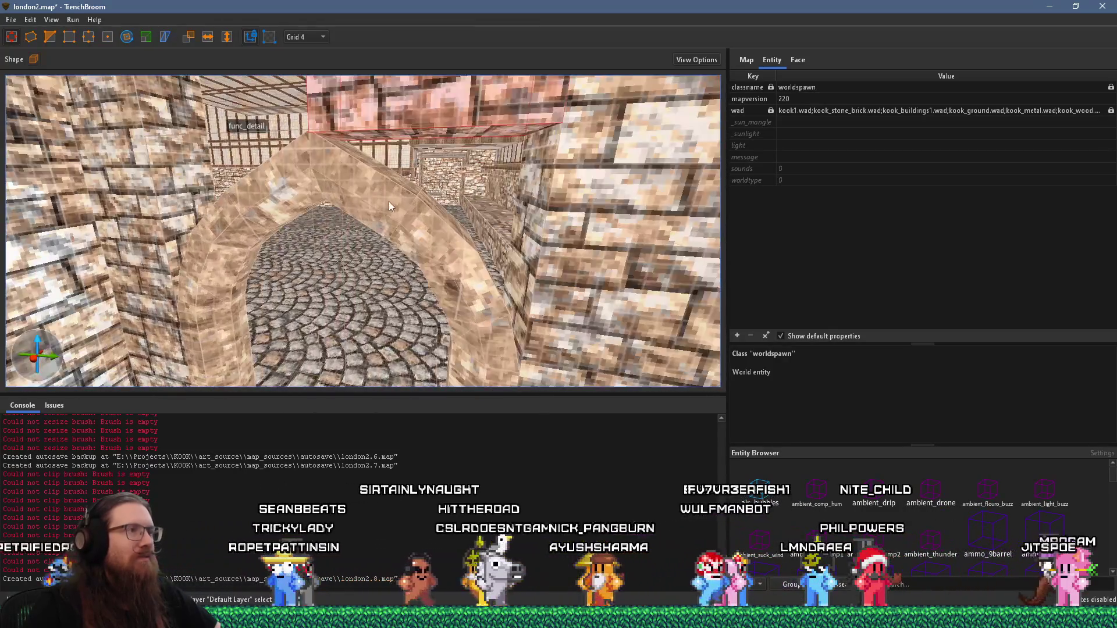
{"action": "scroll", "coordinate": [507, 247], "scroll_direction": "up", "scroll_amount": 2}
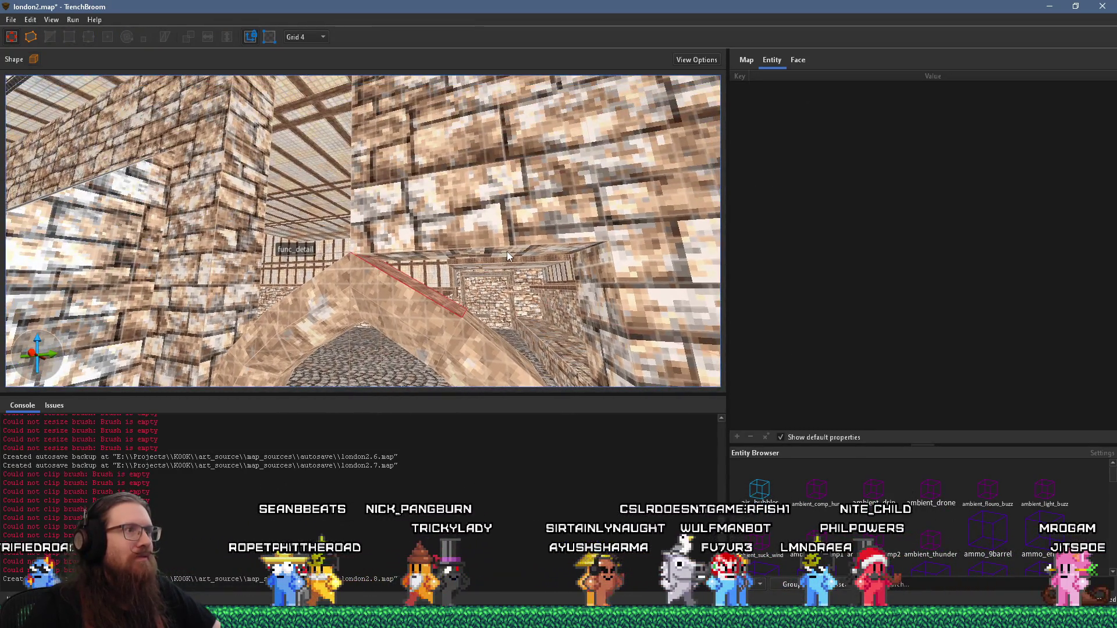
{"action": "left_click", "coordinate": [518, 273]}
{"action": "scroll", "coordinate": [495, 261], "scroll_direction": "up", "scroll_amount": 3}
{"action": "key", "text": "Escape"}
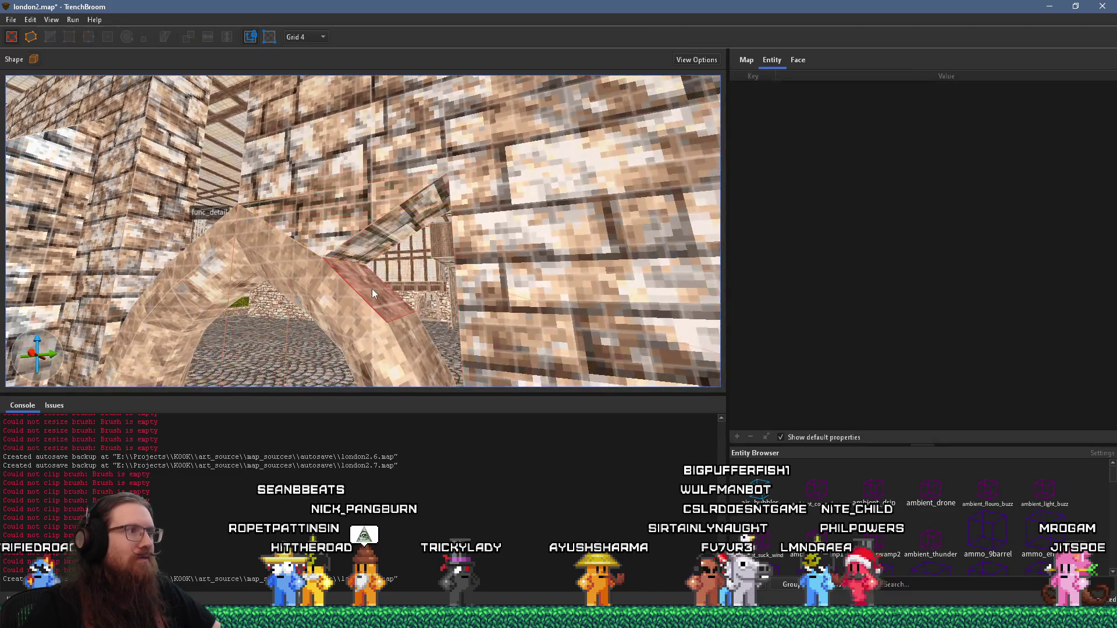
{"action": "scroll", "coordinate": [384, 280], "scroll_direction": "up", "scroll_amount": 4}
{"action": "scroll", "coordinate": [411, 270], "scroll_direction": "up", "scroll_amount": 2}
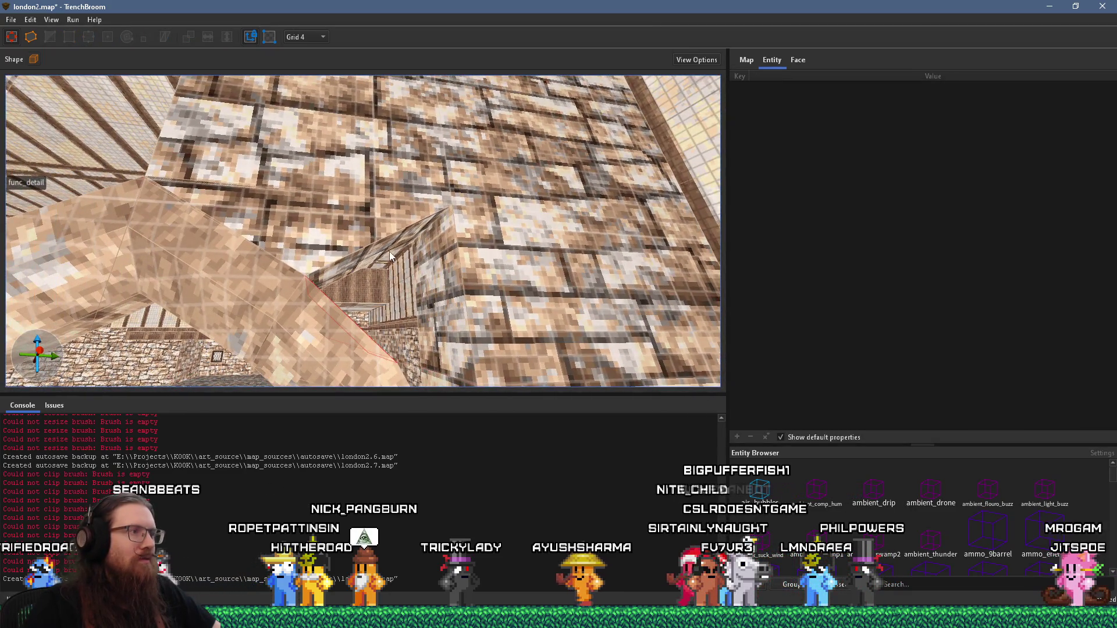
{"action": "mouse_move", "coordinate": [416, 263]}
{"action": "left_mouse_down"}
{"action": "mouse_move", "coordinate": [417, 306]}
{"action": "mouse_move", "coordinate": [392, 278]}
{"action": "mouse_move", "coordinate": [403, 293]}
{"action": "left_mouse_up"}
{"action": "scroll", "coordinate": [403, 293], "scroll_direction": "up", "scroll_amount": 1}
Inspect how the arch brushes and faces meet the wall around the archway
{"action": "left_click", "coordinate": [405, 291]}
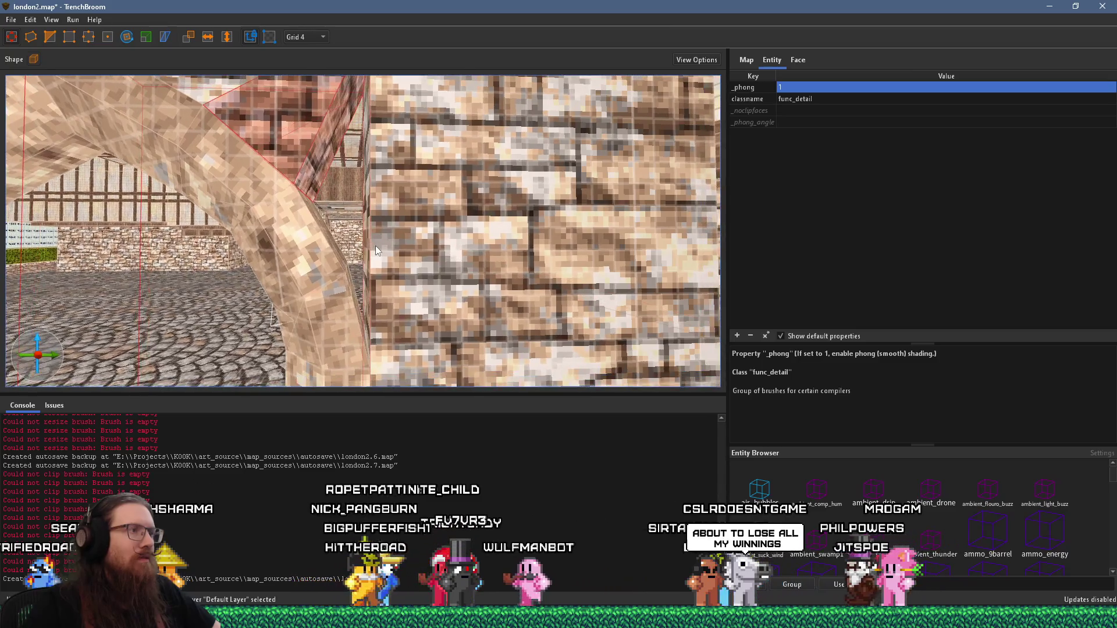
{"action": "left_click", "coordinate": [353, 269], "text": "shift"}
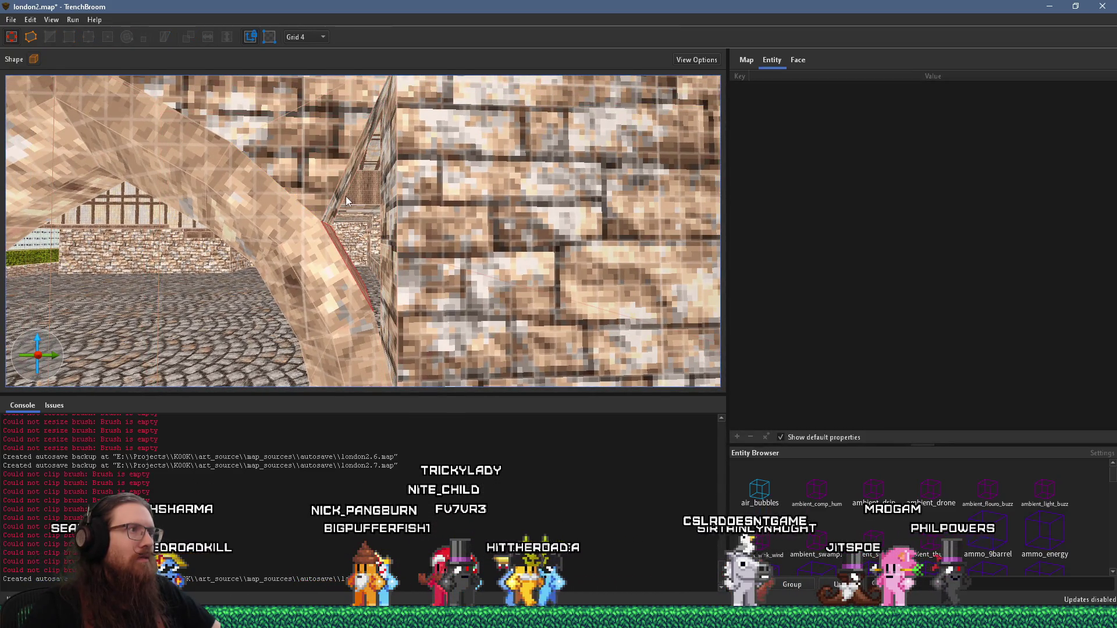
{"action": "left_click", "coordinate": [380, 254]}
{"action": "scroll", "coordinate": [361, 247], "scroll_direction": "up", "scroll_amount": 2}
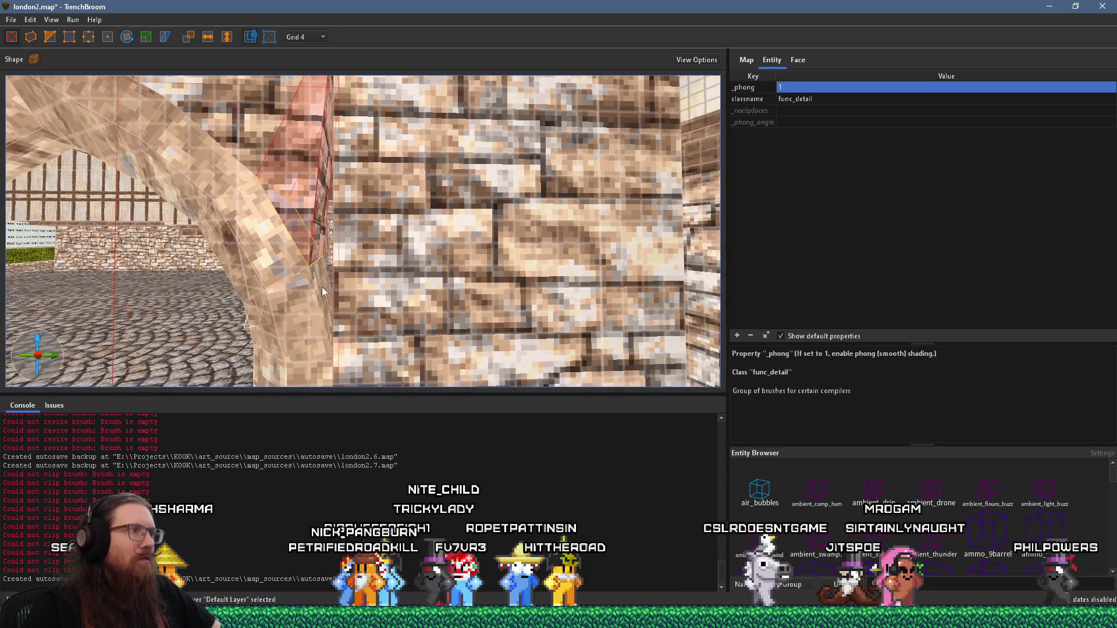
{"action": "left_click", "coordinate": [319, 250], "text": "shift"}
{"action": "left_click", "coordinate": [319, 250]}
{"action": "scroll", "coordinate": [317, 254], "scroll_direction": "down", "scroll_amount": 6}
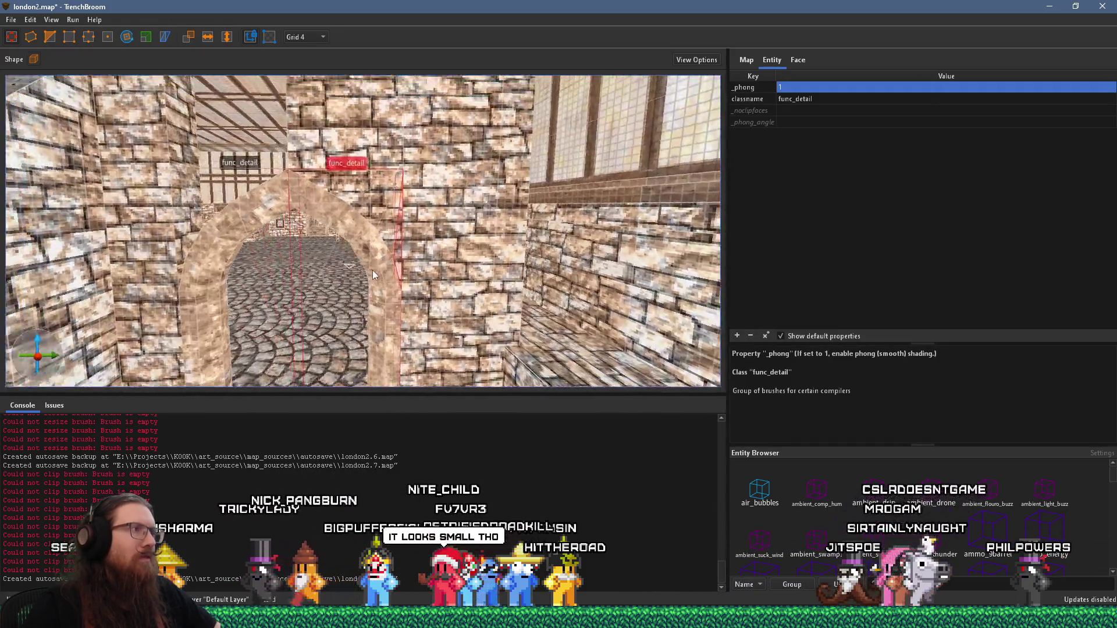
{"action": "key", "text": "Escape"}
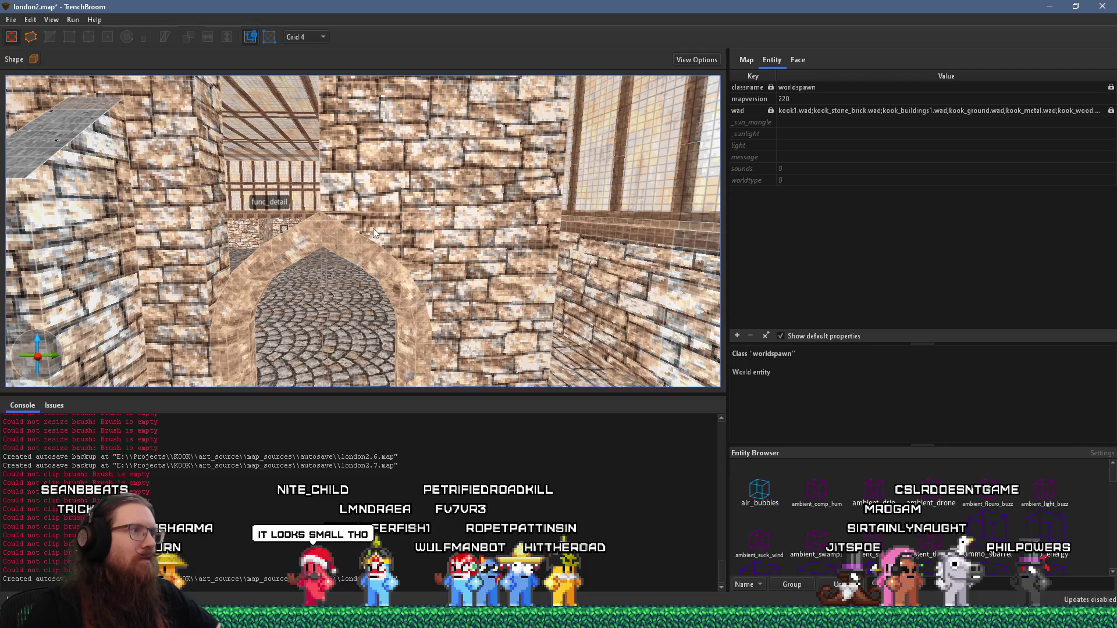
{"action": "left_click", "coordinate": [379, 194], "text": "shift"}
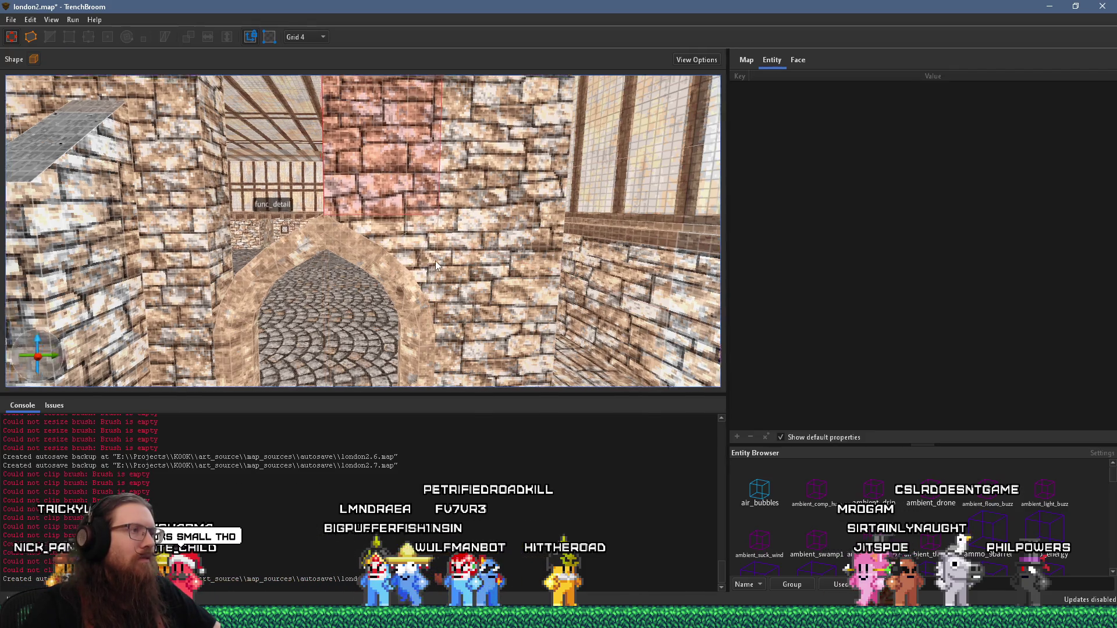
{"action": "key", "text": "Escape"}
Move the func_detail wedge inside the archway 4 units across and 12 back
{"action": "left_click", "coordinate": [372, 263]}
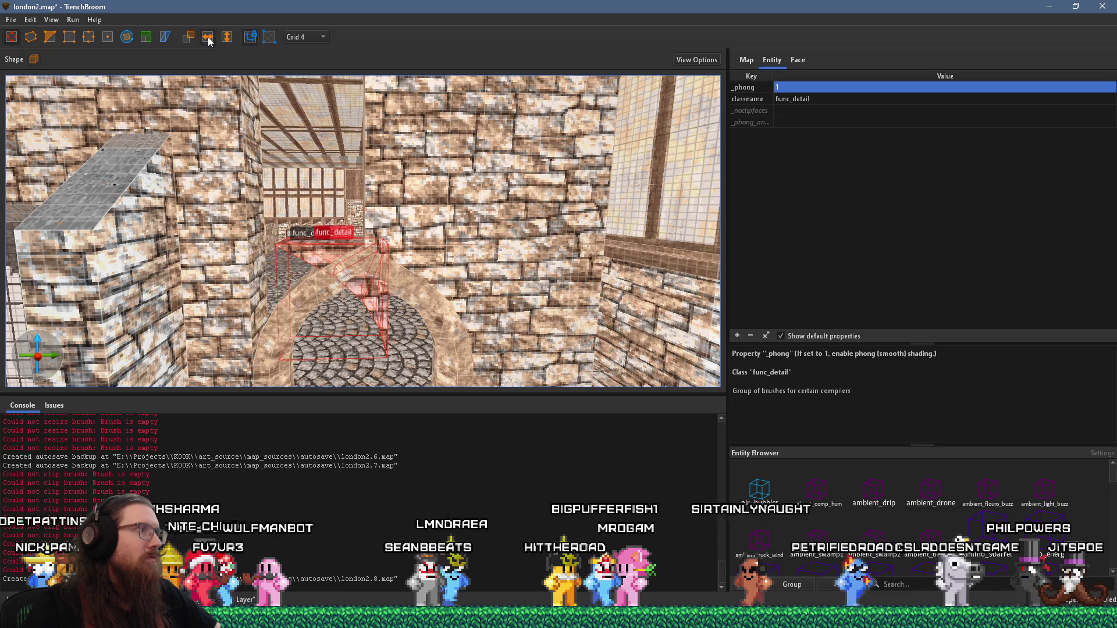
{"action": "scroll", "coordinate": [337, 232], "scroll_direction": "up", "scroll_amount": 5}
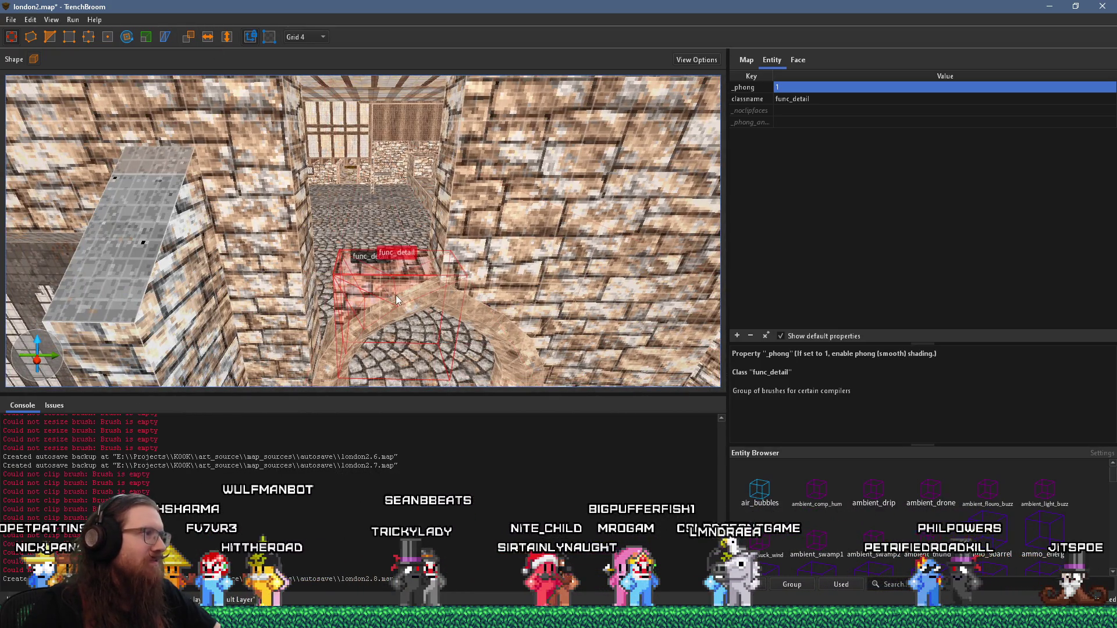
{"action": "left_click_drag", "start_coordinate": [395, 294], "coordinate": [378, 274]}
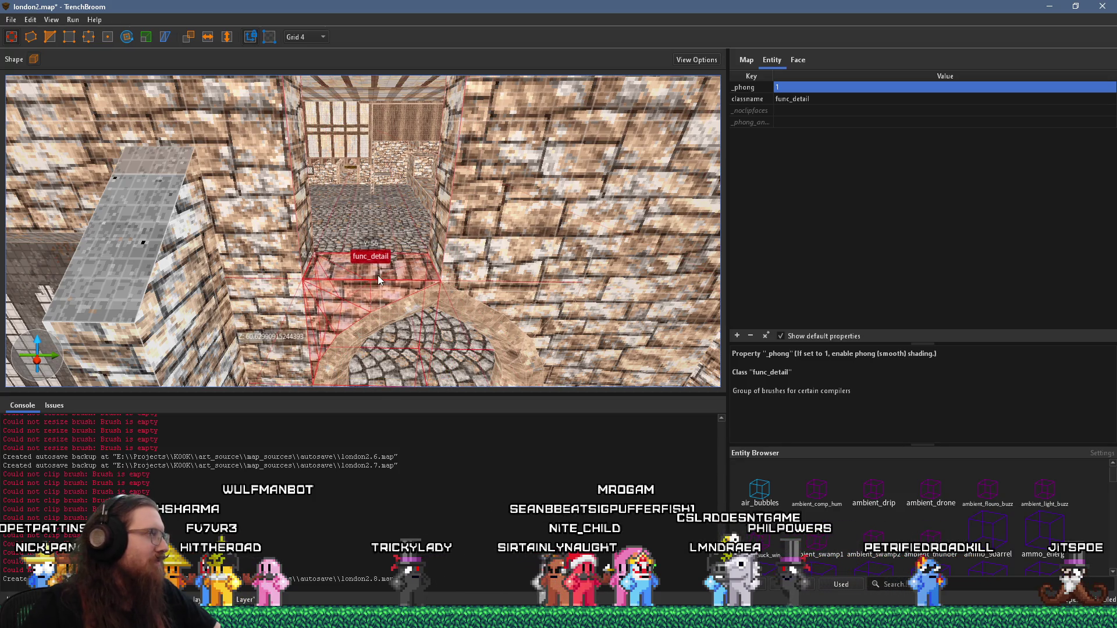
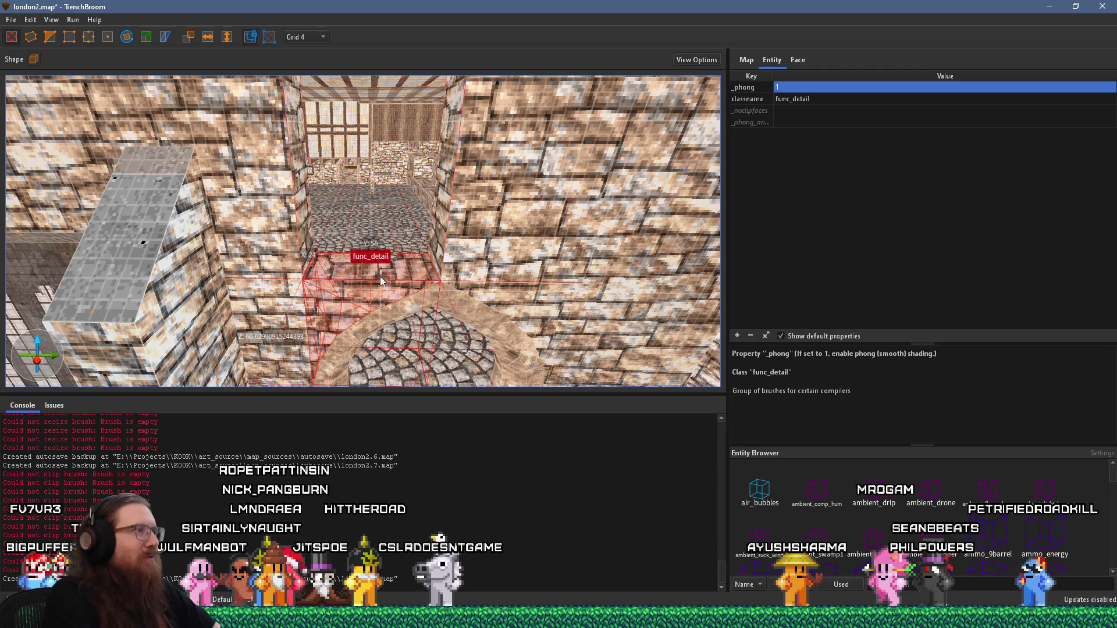
Inspect the wall brushes beside the doorway and right of the arch, then deselect them
{"action": "key", "text": "Escape"}
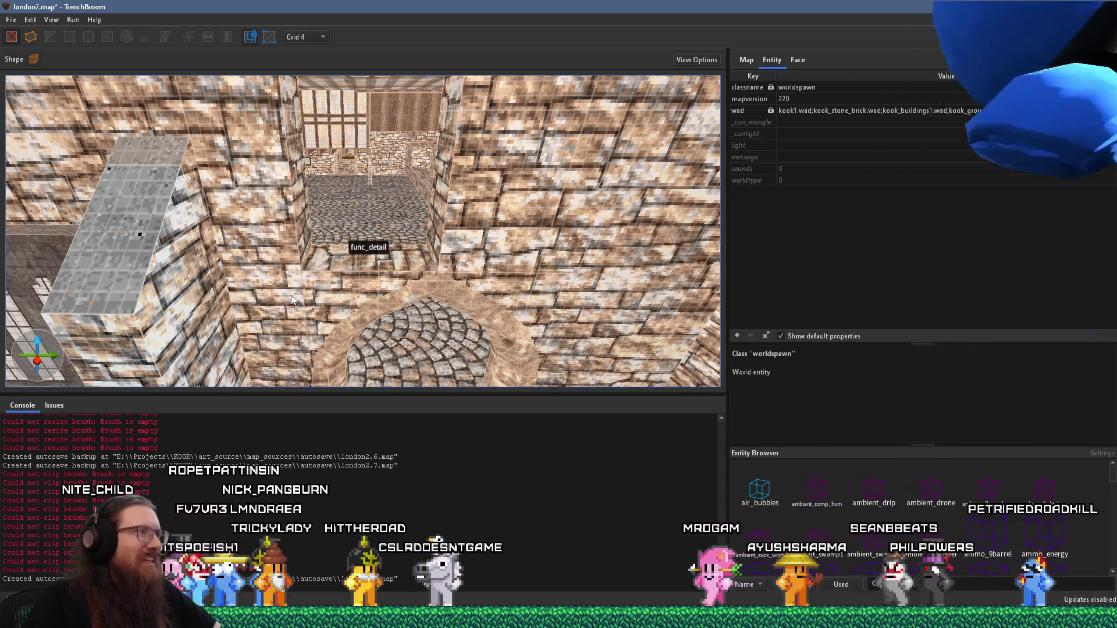
{"action": "left_click", "coordinate": [275, 313]}
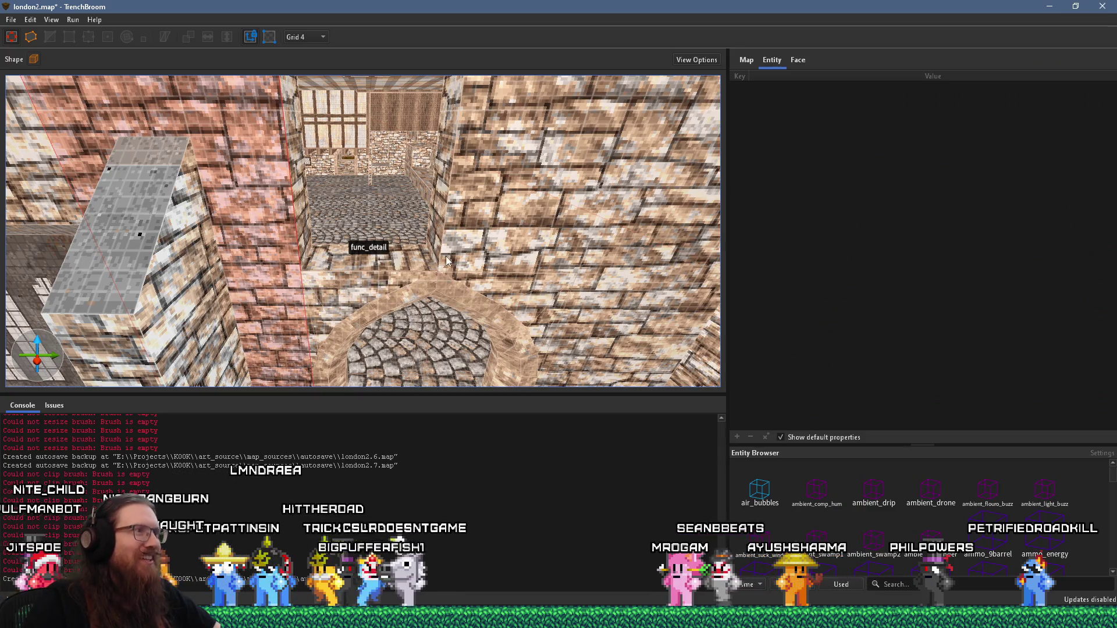
{"action": "key", "text": "ctrl+z"}
{"action": "key", "text": "ctrl+z"}
{"action": "mouse_move", "coordinate": [420, 298]}
{"action": "left_mouse_down"}
{"action": "mouse_move", "coordinate": [348, 274]}
{"action": "mouse_move", "coordinate": [431, 268]}
{"action": "mouse_move", "coordinate": [400, 260]}
{"action": "left_mouse_up"}
{"action": "left_click", "coordinate": [442, 221]}
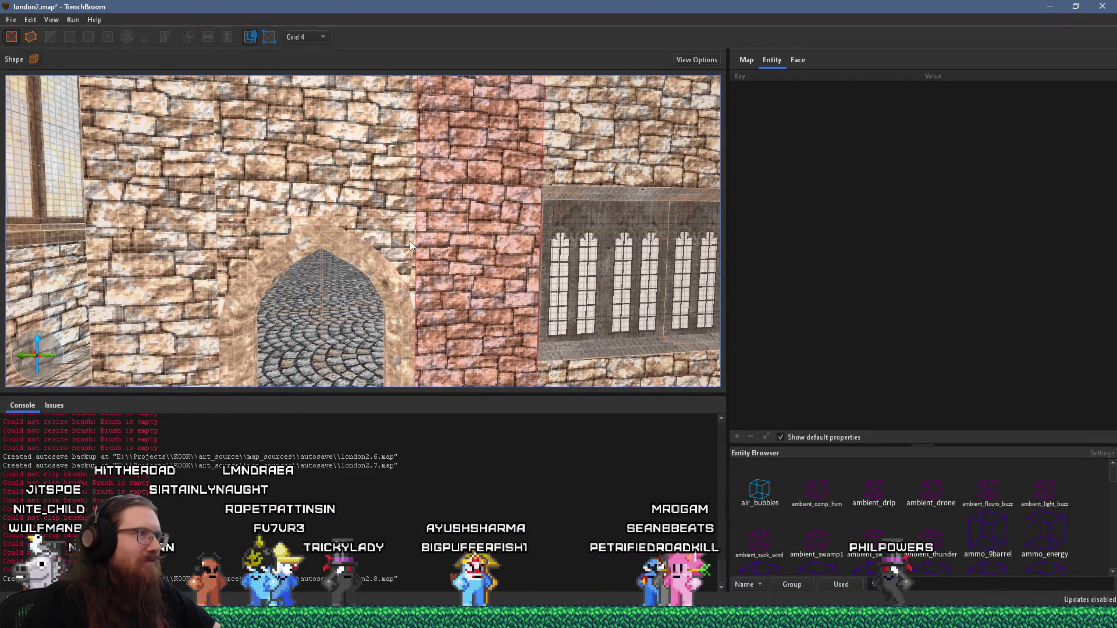
{"action": "scroll", "coordinate": [314, 249], "scroll_direction": "down", "scroll_amount": 3}
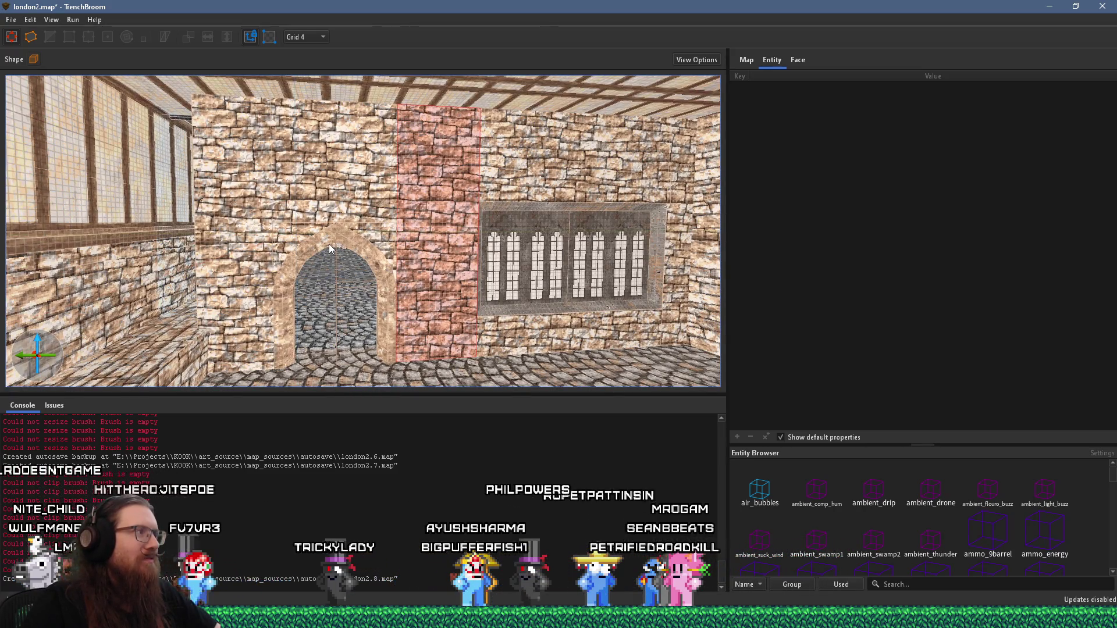
{"action": "key", "text": "Escape"}
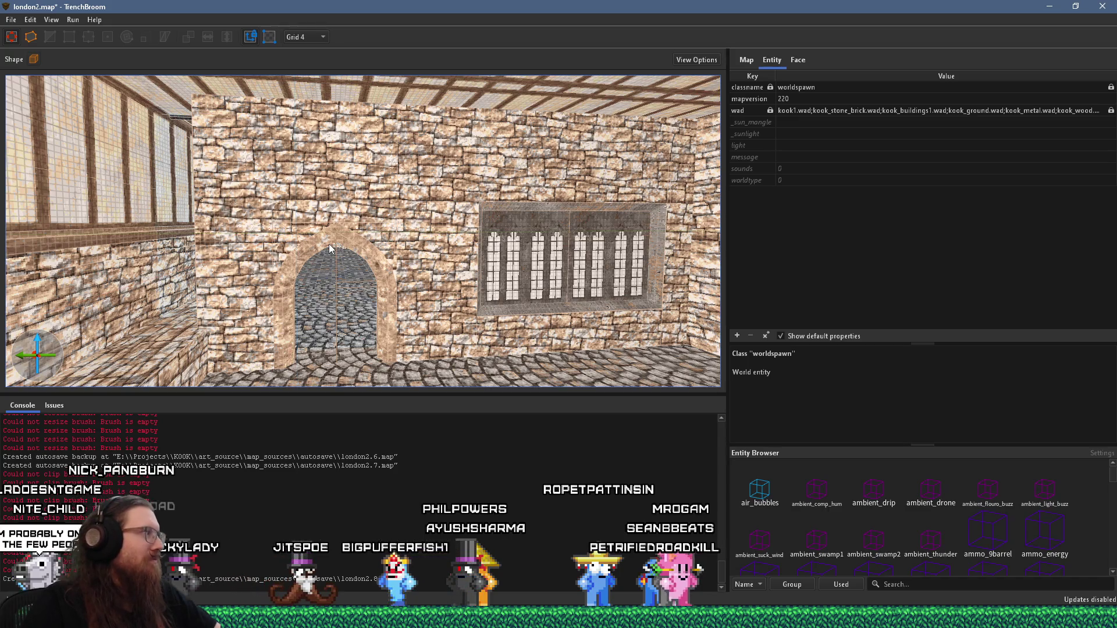
Check the brick brush left of the gothic windows and save london2.map
{"action": "scroll", "coordinate": [348, 273], "scroll_direction": "up", "scroll_amount": 10}
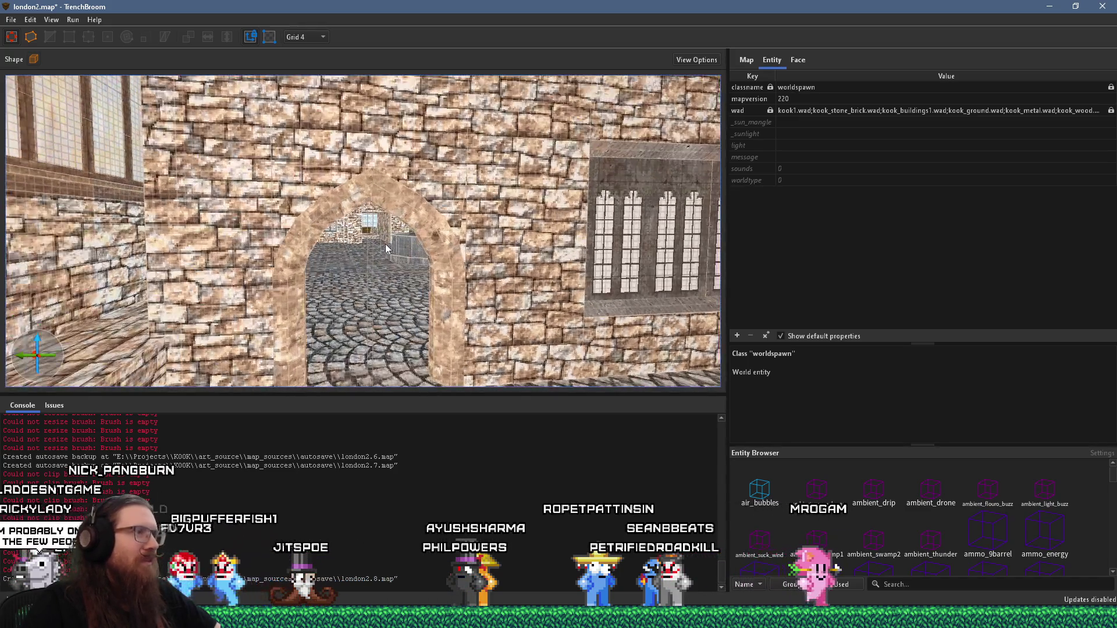
{"action": "scroll", "coordinate": [391, 256], "scroll_direction": "down", "scroll_amount": 5}
{"action": "scroll", "coordinate": [395, 235], "scroll_direction": "down", "scroll_amount": 5}
{"action": "scroll", "coordinate": [395, 235], "scroll_direction": "up", "scroll_amount": 10}
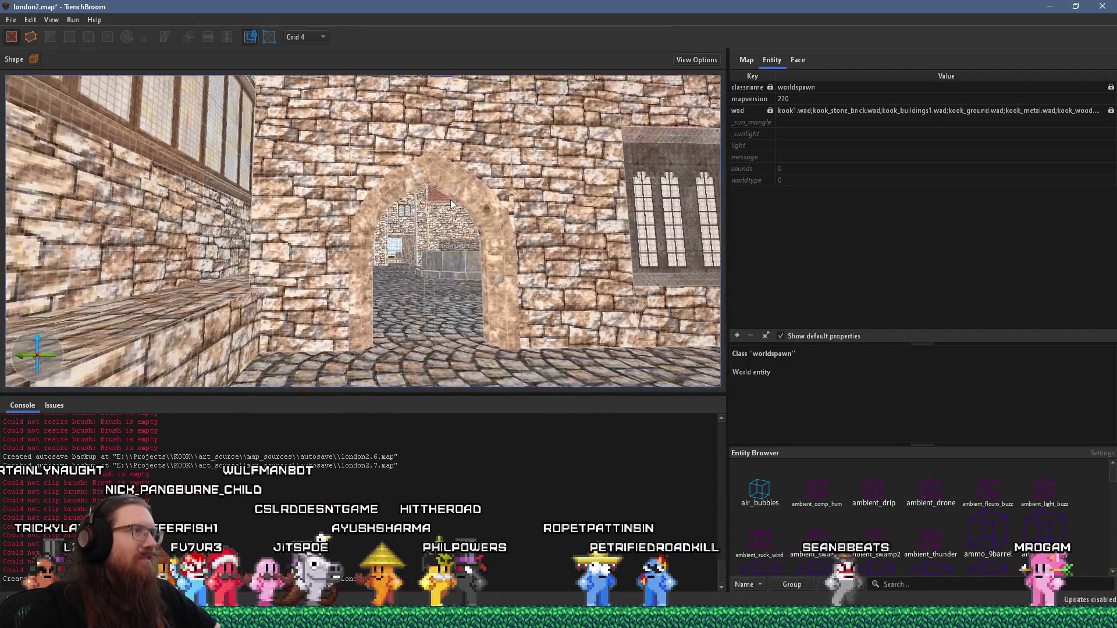
{"action": "scroll", "coordinate": [178, 217], "scroll_direction": "down", "scroll_amount": 10}
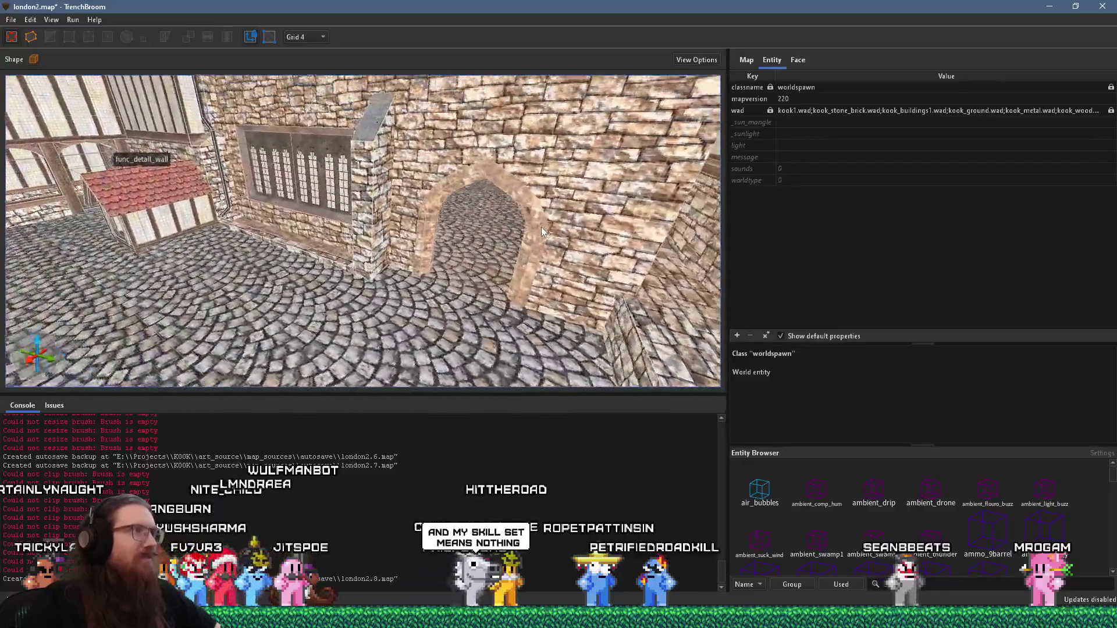
{"action": "scroll", "coordinate": [541, 211], "scroll_direction": "up", "scroll_amount": 5}
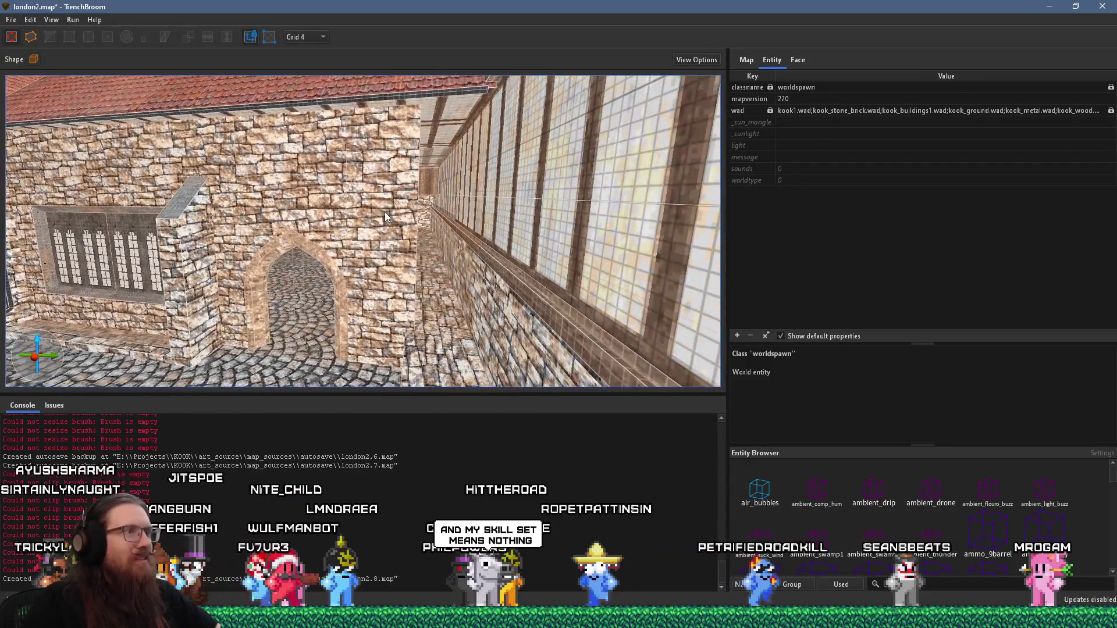
{"action": "left_click", "coordinate": [459, 262]}
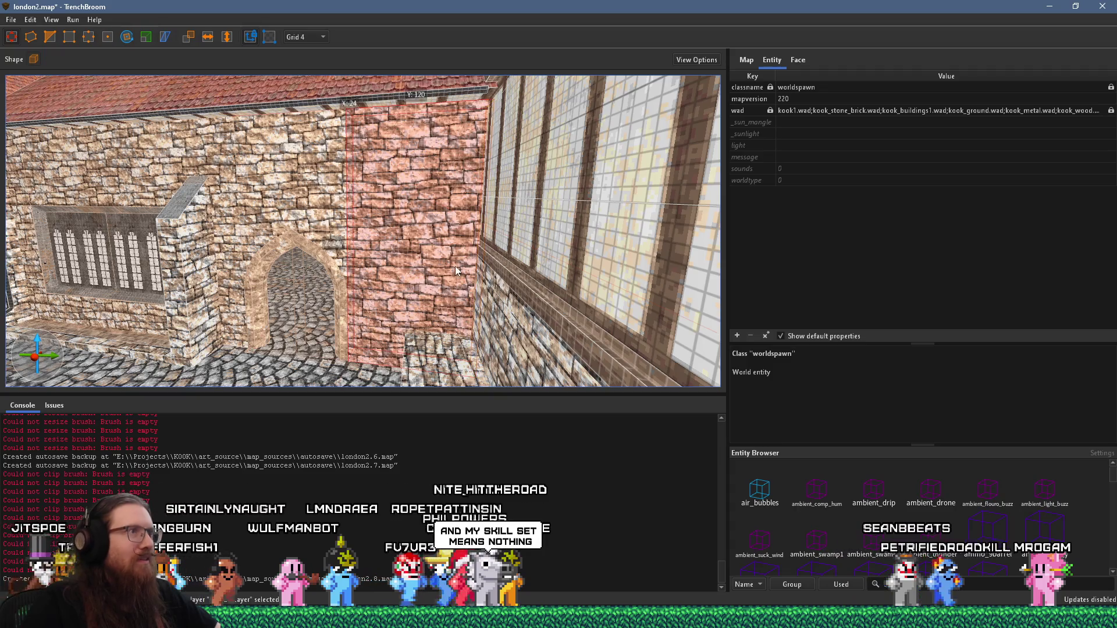
{"action": "left_click", "coordinate": [11, 20]}
{"action": "left_click", "coordinate": [35, 75]}
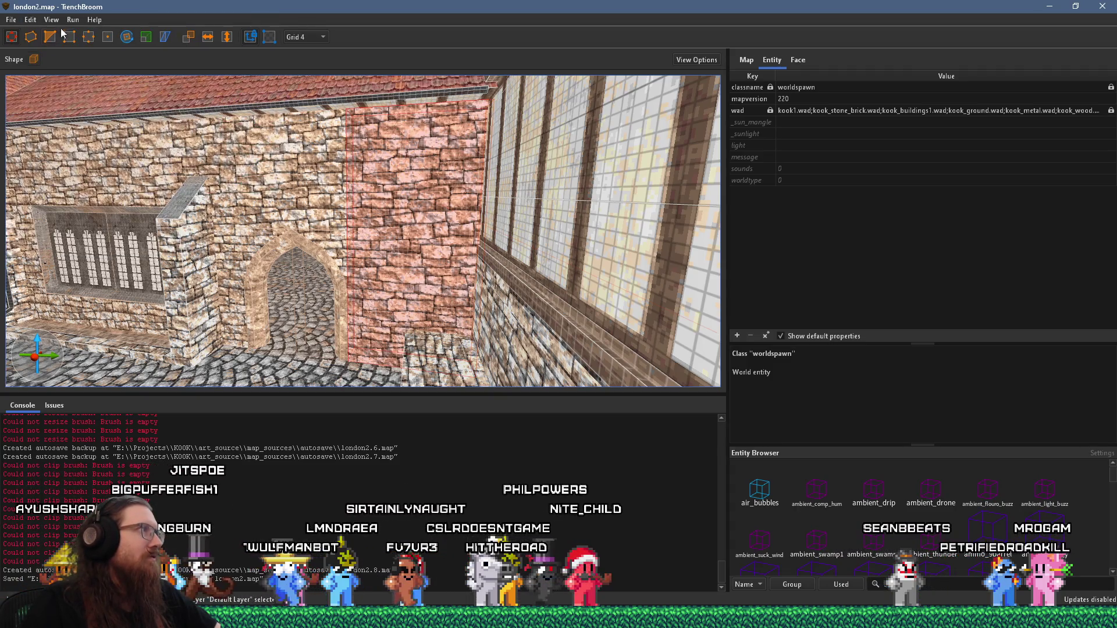
Compile london2.map into london2.bsp using the qbsp profile
{"action": "left_click", "coordinate": [77, 34]}
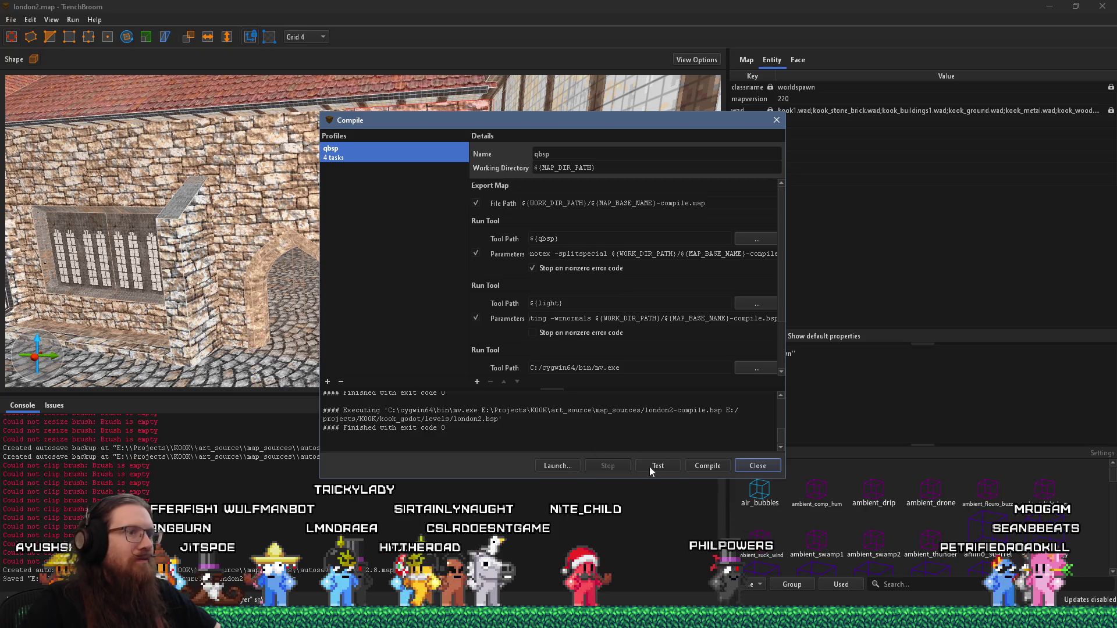
{"action": "left_click", "coordinate": [705, 466]}
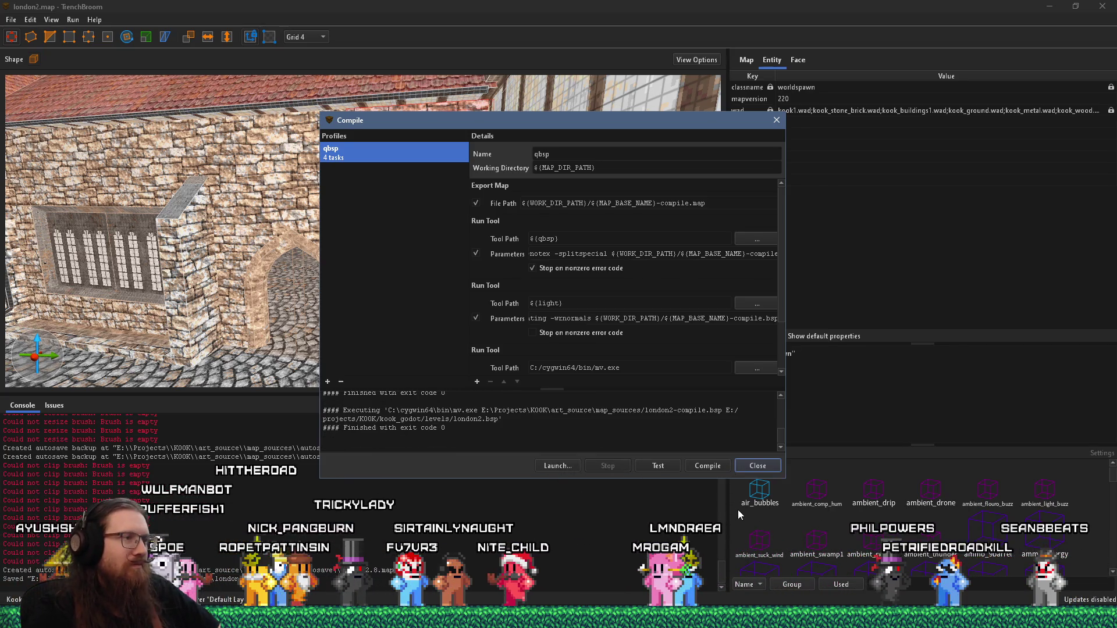
{"action": "left_click", "coordinate": [759, 470]}
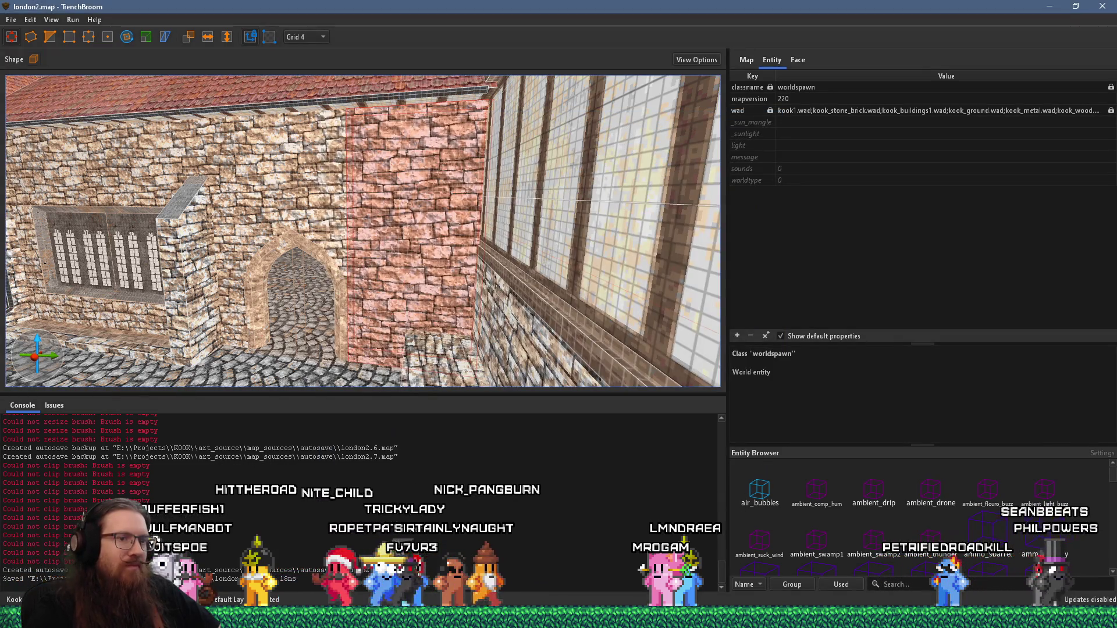
Back in Godot, bring the view down to courtyard street level and launch the game
{"action": "key", "text": "alt+Tab"}
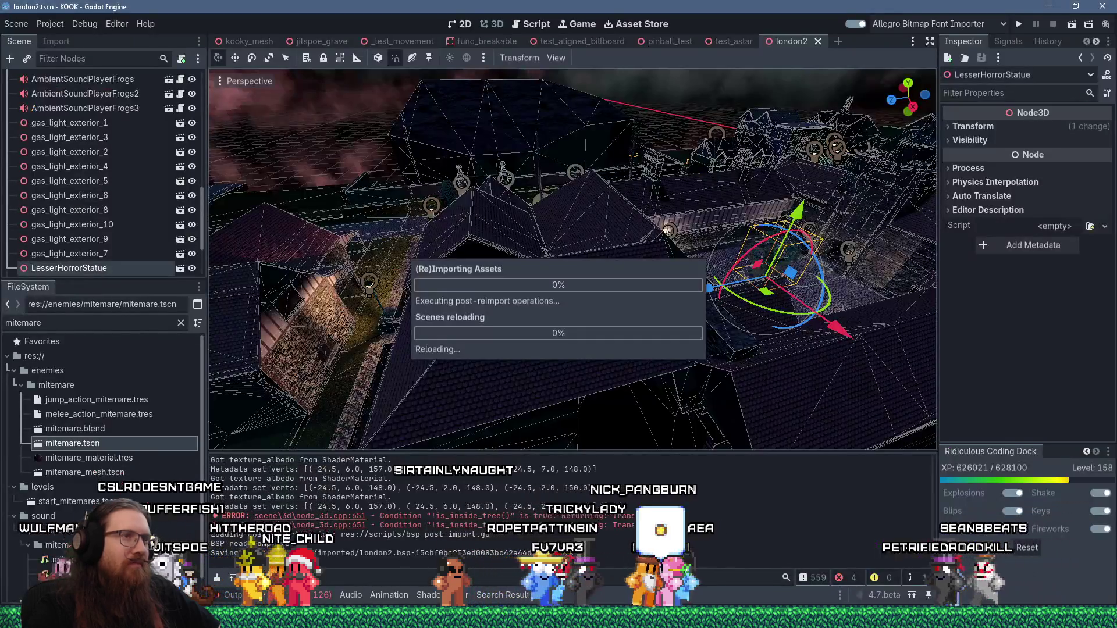
{"action": "mouse_move", "coordinate": [729, 369]}
{"action": "left_mouse_down"}
{"action": "mouse_move", "coordinate": [658, 315]}
{"action": "mouse_move", "coordinate": [699, 315]}
{"action": "mouse_move", "coordinate": [602, 259]}
{"action": "mouse_move", "coordinate": [651, 276]}
{"action": "left_mouse_up"}
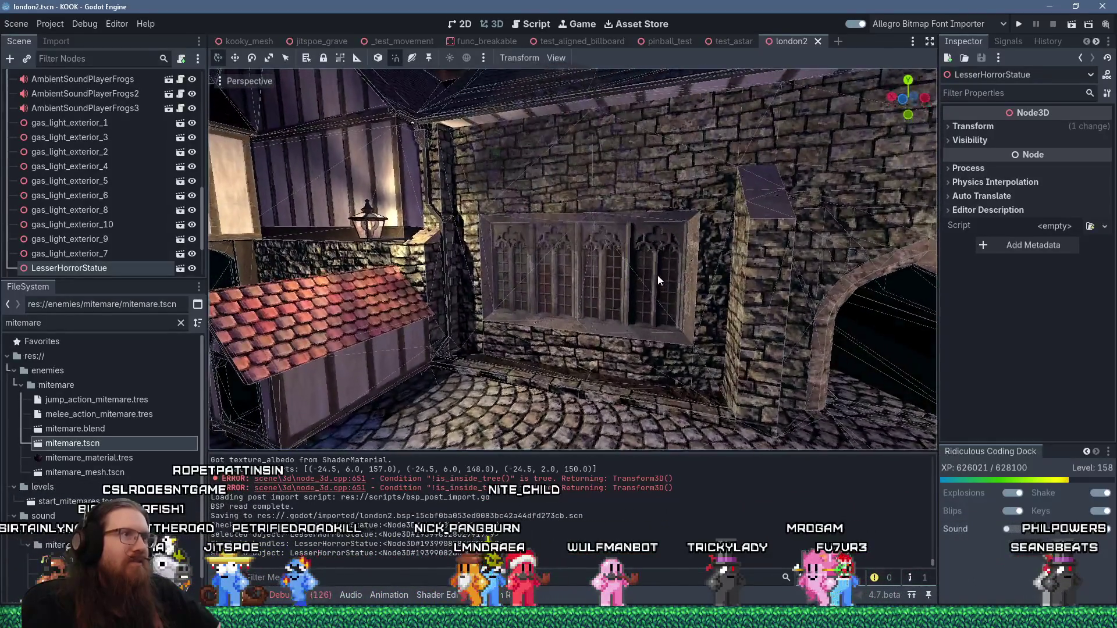
{"action": "left_click", "coordinate": [1018, 24]}
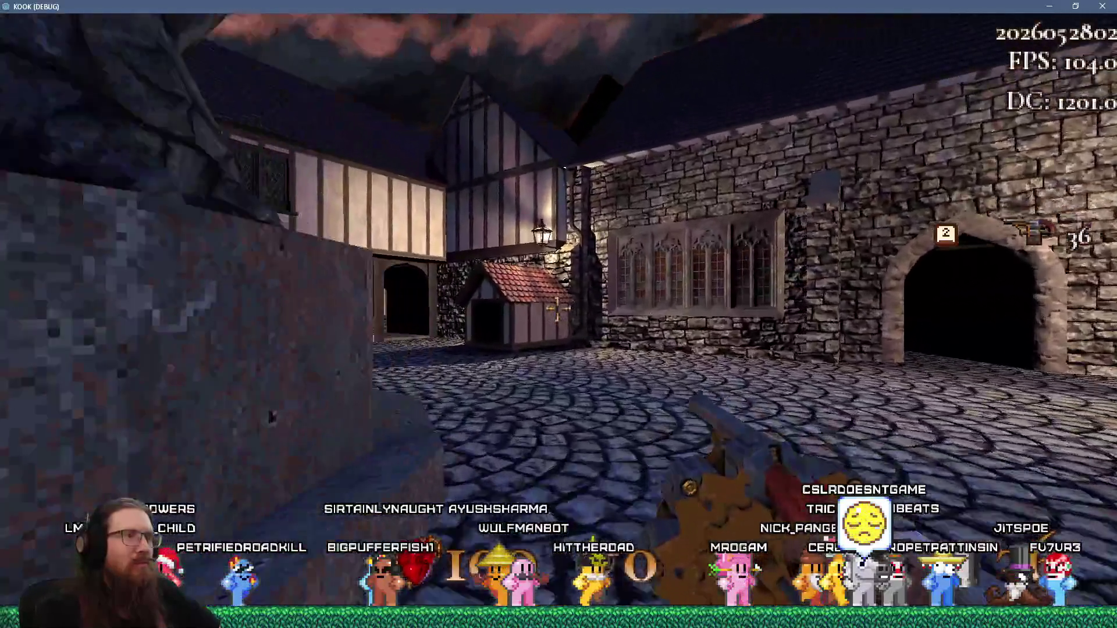
Walk past both gothic window walls, through the dark archway, and back into the courtyard
{"action": "key", "text": "w"}
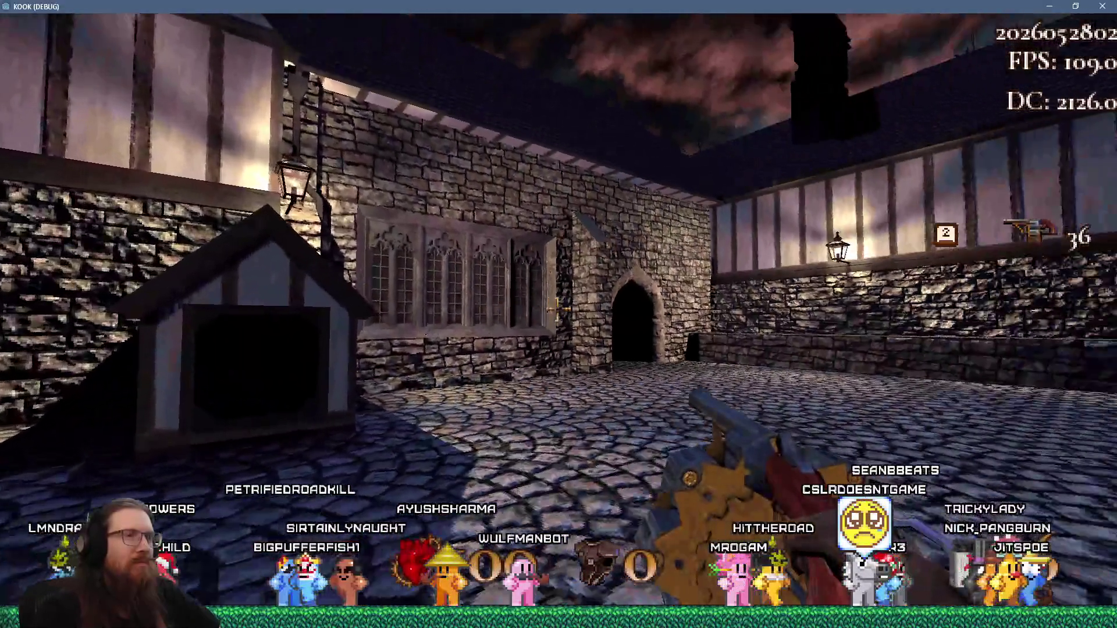
{"action": "key", "text": "w"}
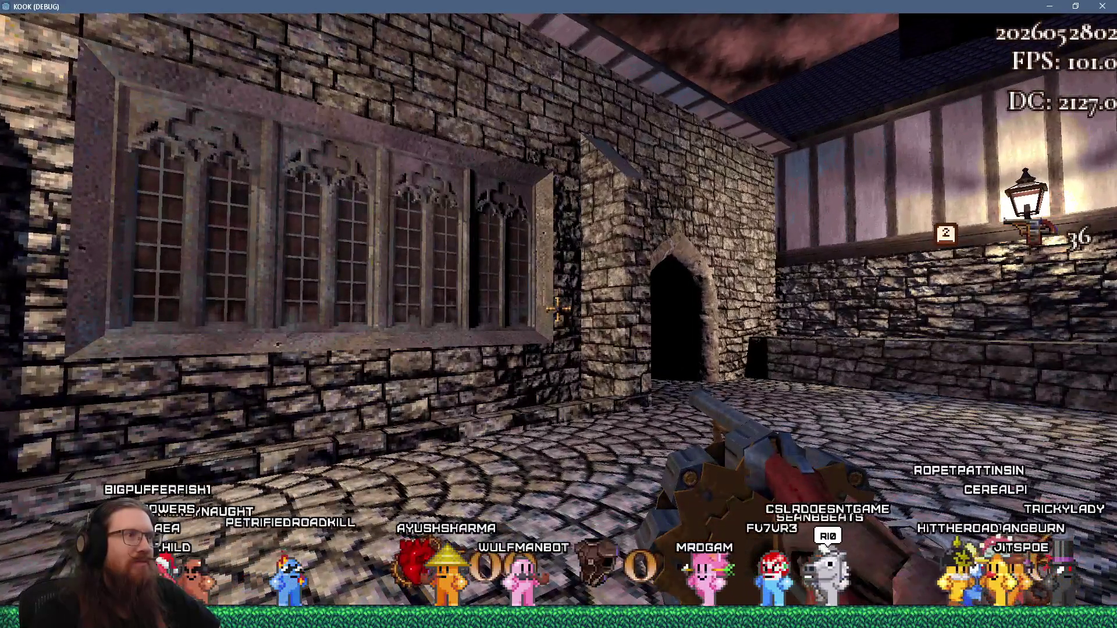
{"action": "key", "text": "w"}
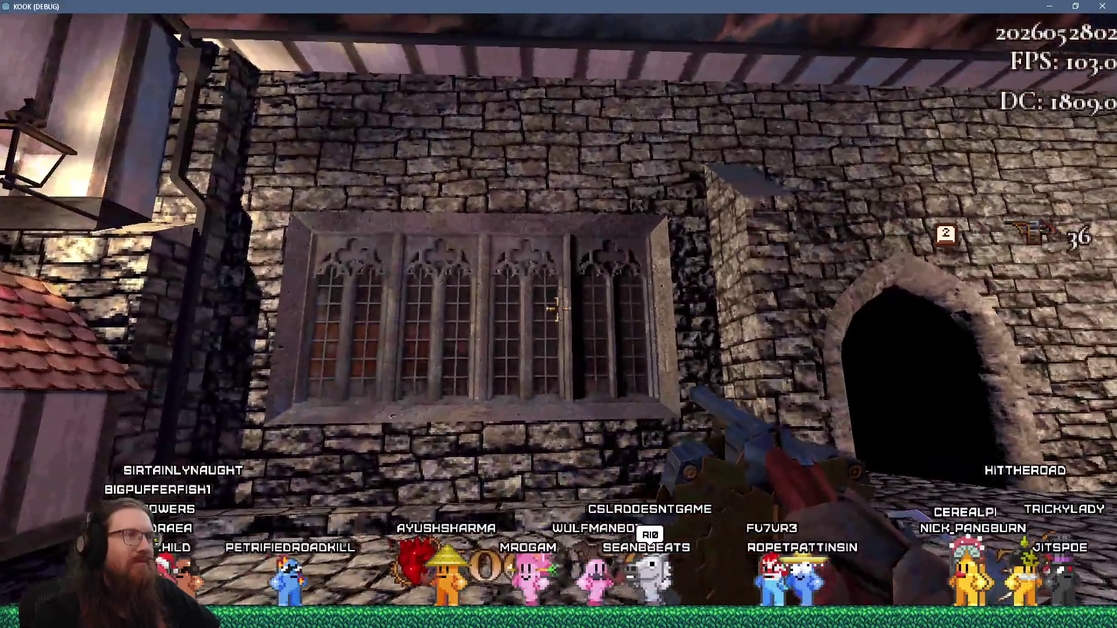
{"action": "mouse_move", "coordinate": [558, 309]}
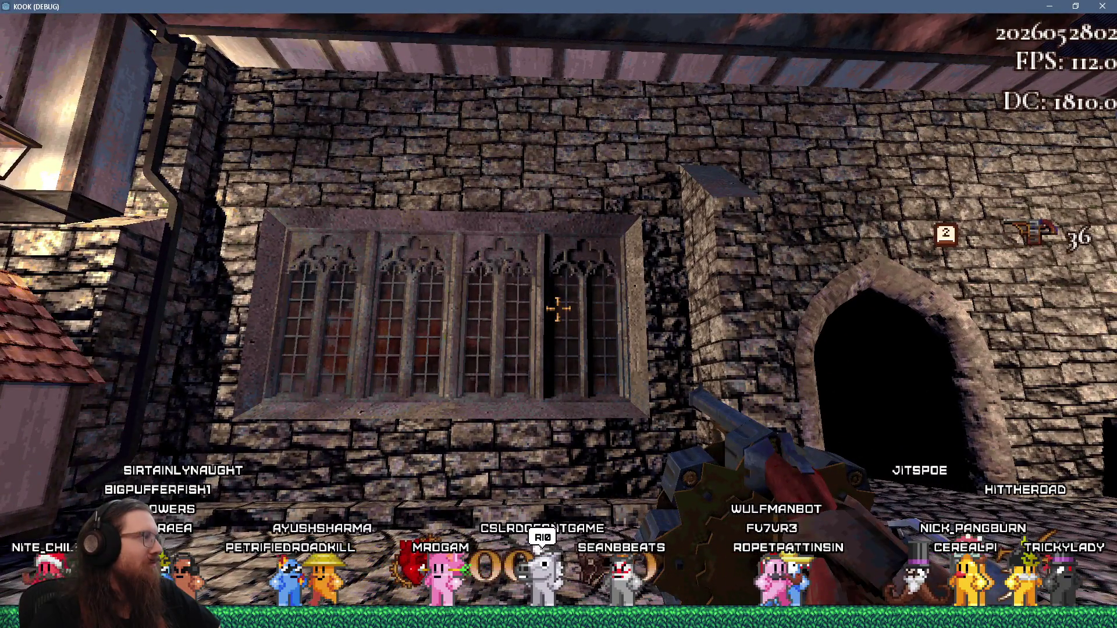
{"action": "key", "text": "w"}
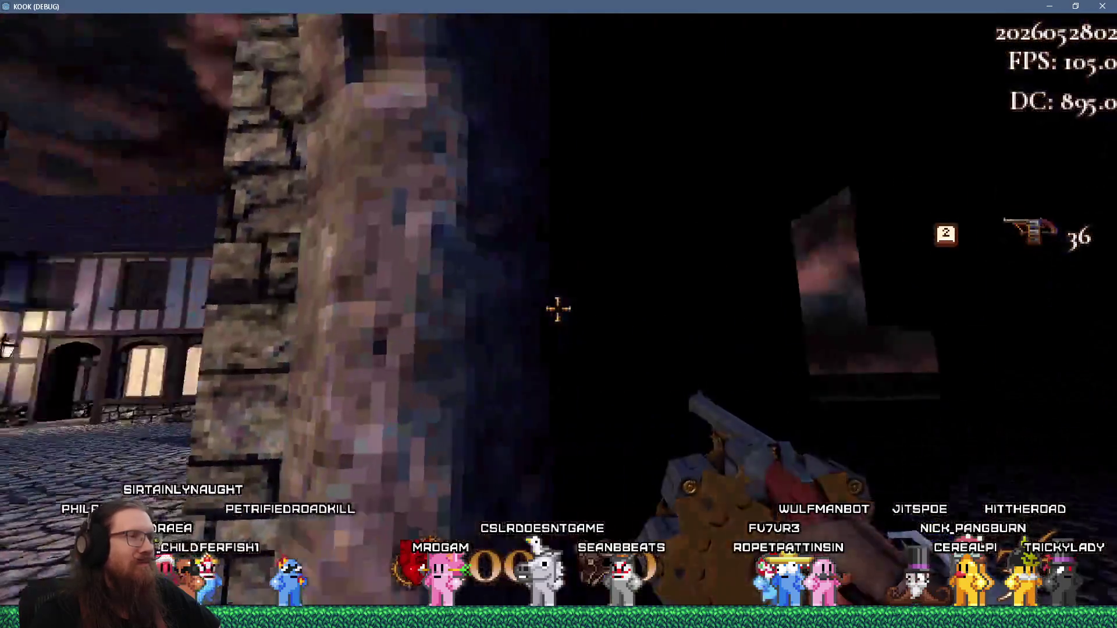
{"action": "key", "text": "w"}
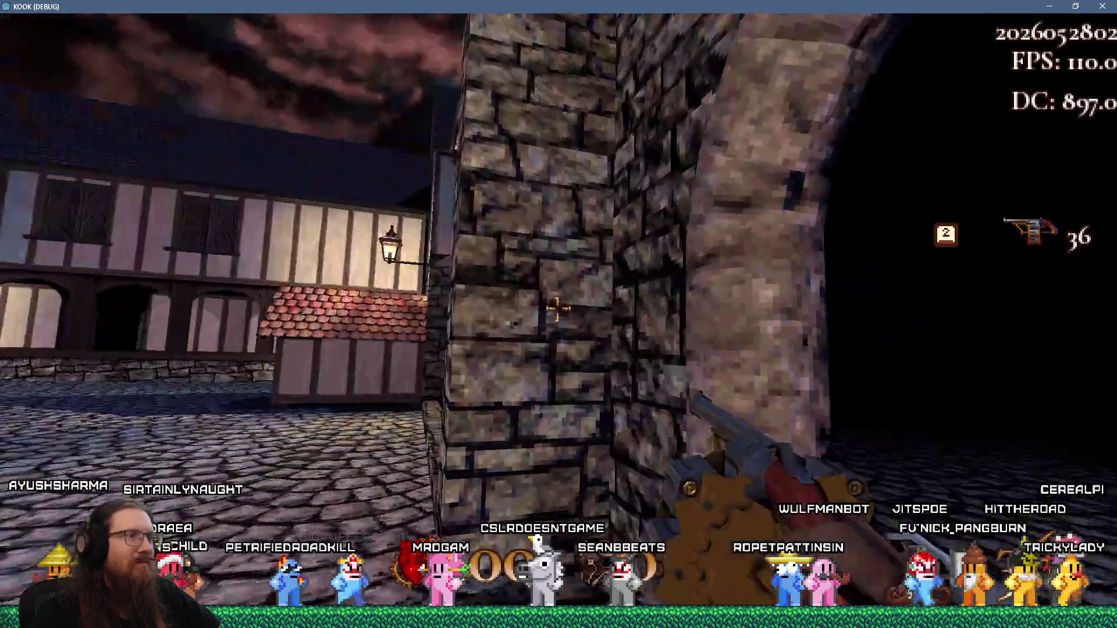
{"action": "key", "text": "s"}
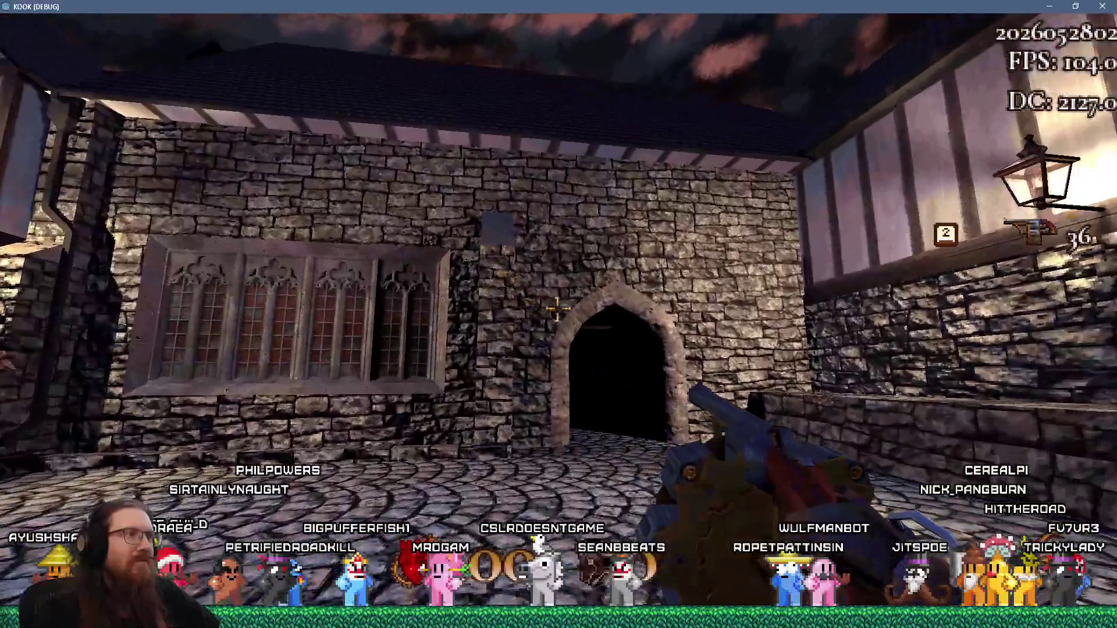
{"action": "key", "text": "w"}
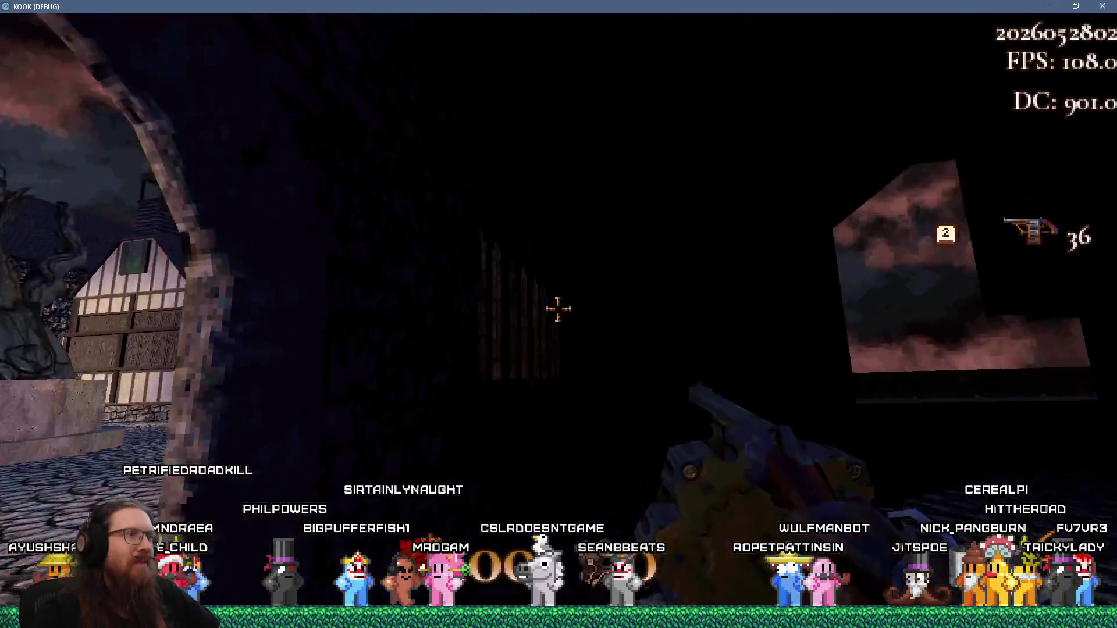
{"action": "key", "text": "w"}
Quit the game with the 'quit' console command
{"action": "key", "text": "grave"}
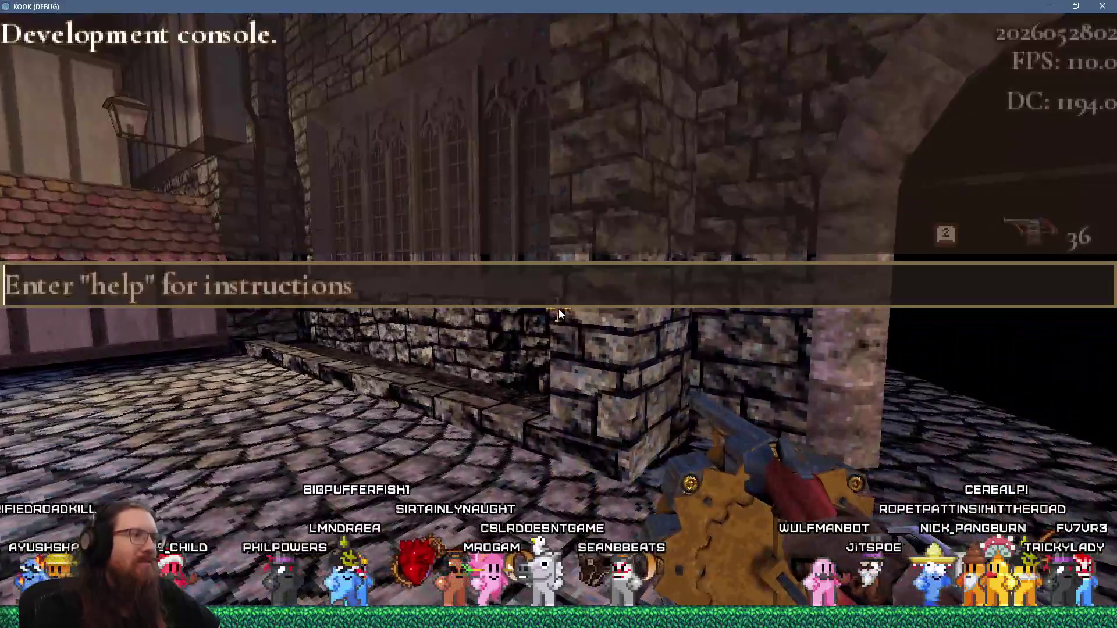
{"action": "type", "text": "quit"}
{"action": "key", "text": "Return"}
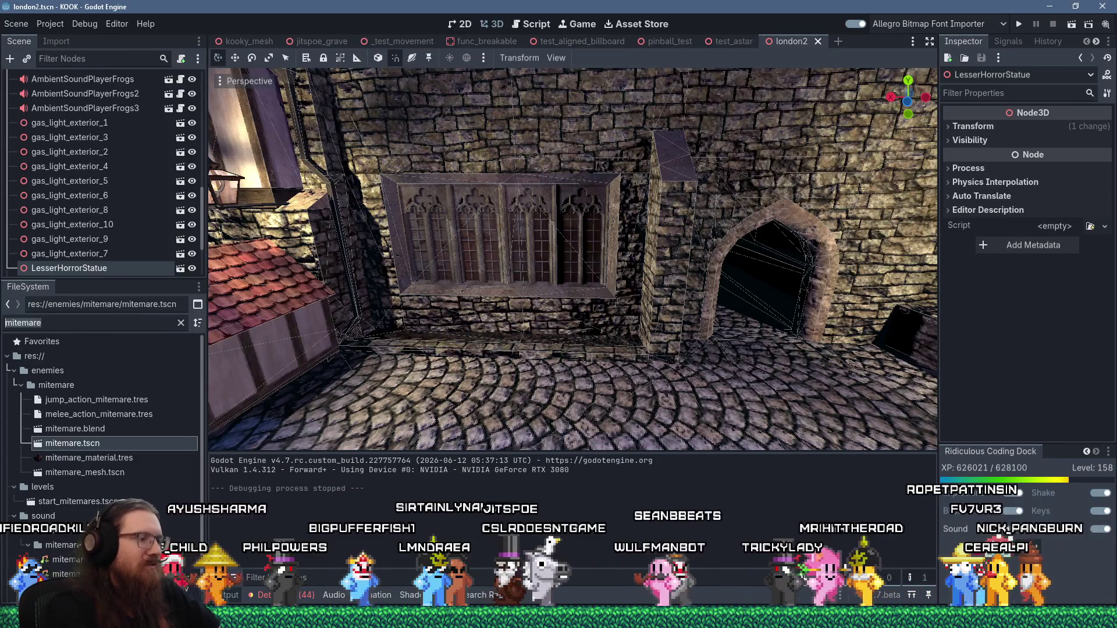
Find the candles1.blend model via 'candle' and add a candle cluster to the courtyard
{"action": "type", "text": "candle"}
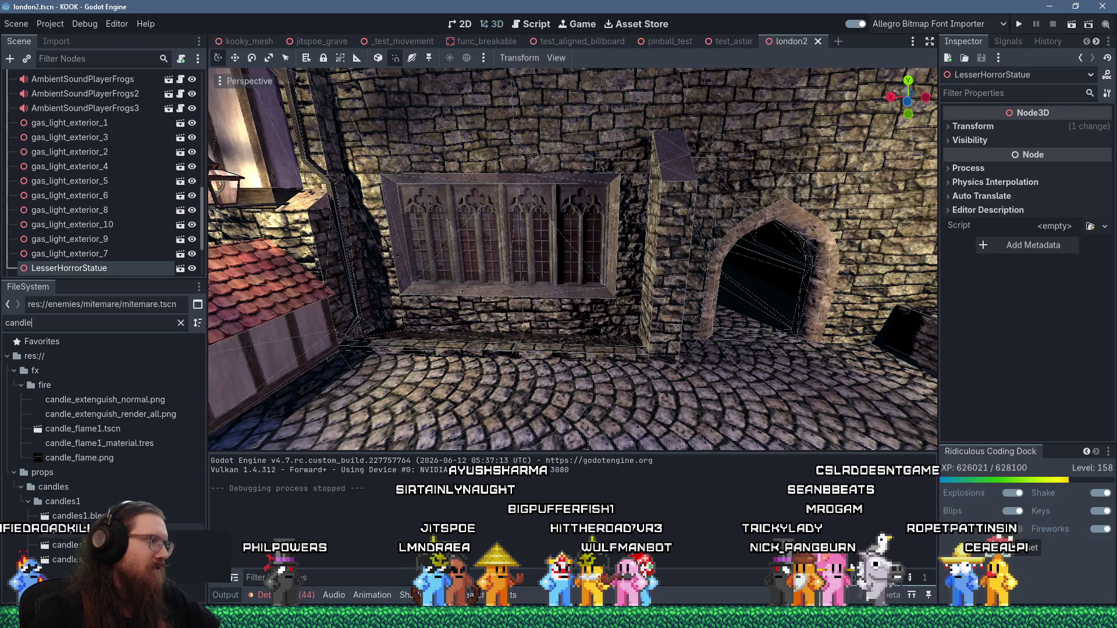
{"action": "left_click", "coordinate": [82, 516]}
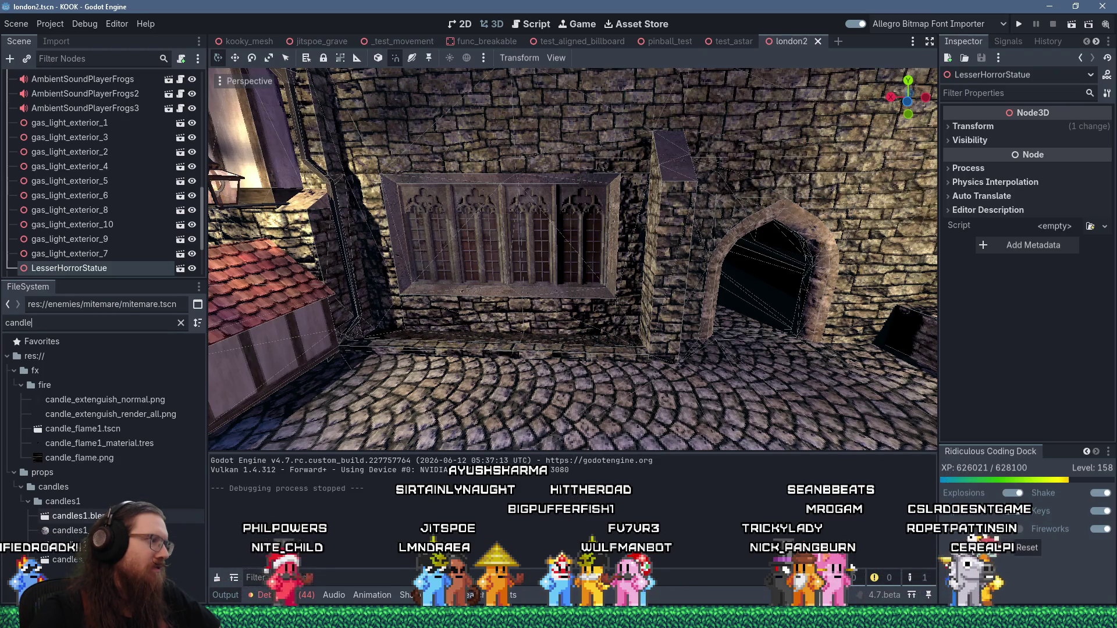
{"action": "mouse_move", "coordinate": [254, 537]}
{"action": "left_mouse_down"}
{"action": "mouse_move", "coordinate": [640, 349]}
{"action": "mouse_move", "coordinate": [762, 335]}
{"action": "left_mouse_up"}
{"action": "key", "text": "f"}
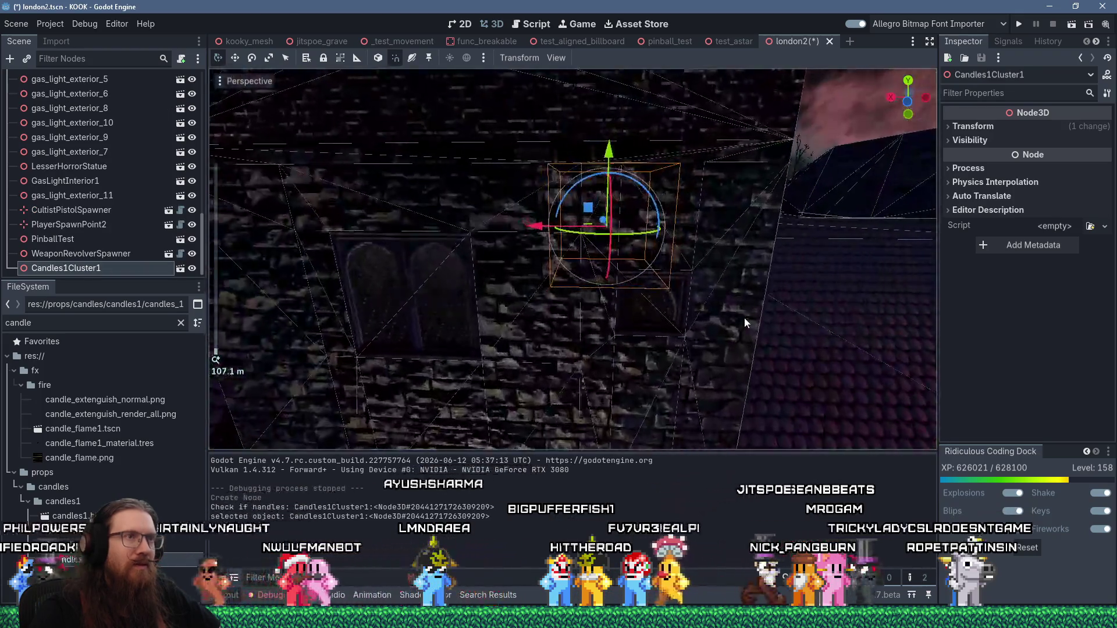
Lower Candles1Cluster1 along its vertical axis down to the cobbles
{"action": "scroll", "coordinate": [744, 317], "scroll_direction": "down", "scroll_amount": 3}
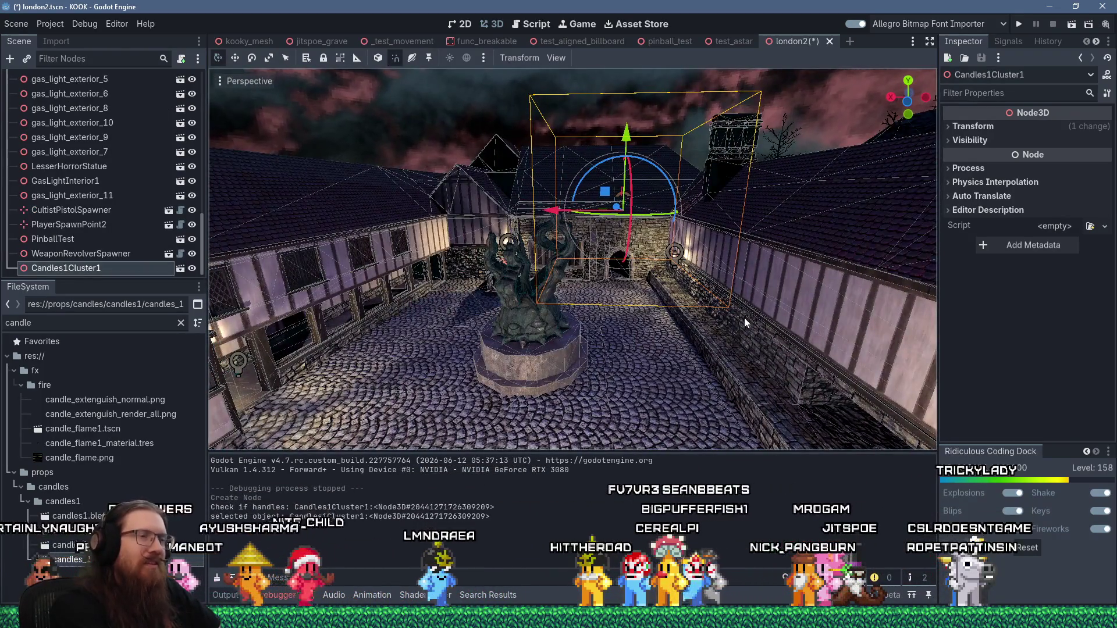
{"action": "scroll", "coordinate": [744, 318], "scroll_direction": "down", "scroll_amount": 3}
{"action": "scroll", "coordinate": [698, 262], "scroll_direction": "up", "scroll_amount": 10}
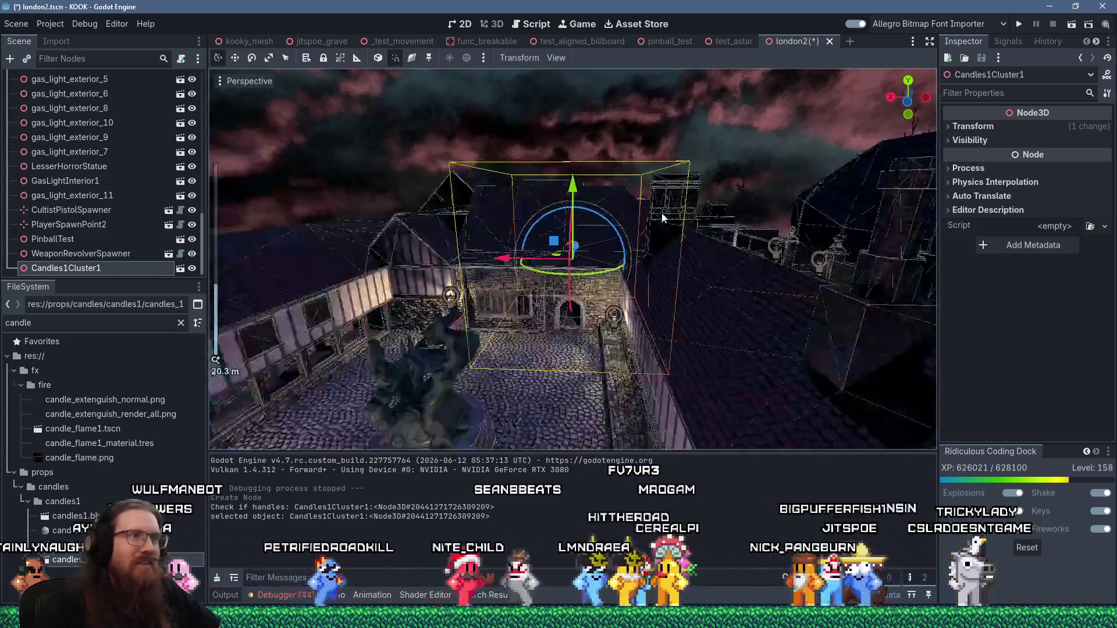
{"action": "mouse_move", "coordinate": [588, 163]}
{"action": "left_mouse_down"}
{"action": "mouse_move", "coordinate": [575, 262]}
{"action": "mouse_move", "coordinate": [609, 383]}
{"action": "left_mouse_up"}
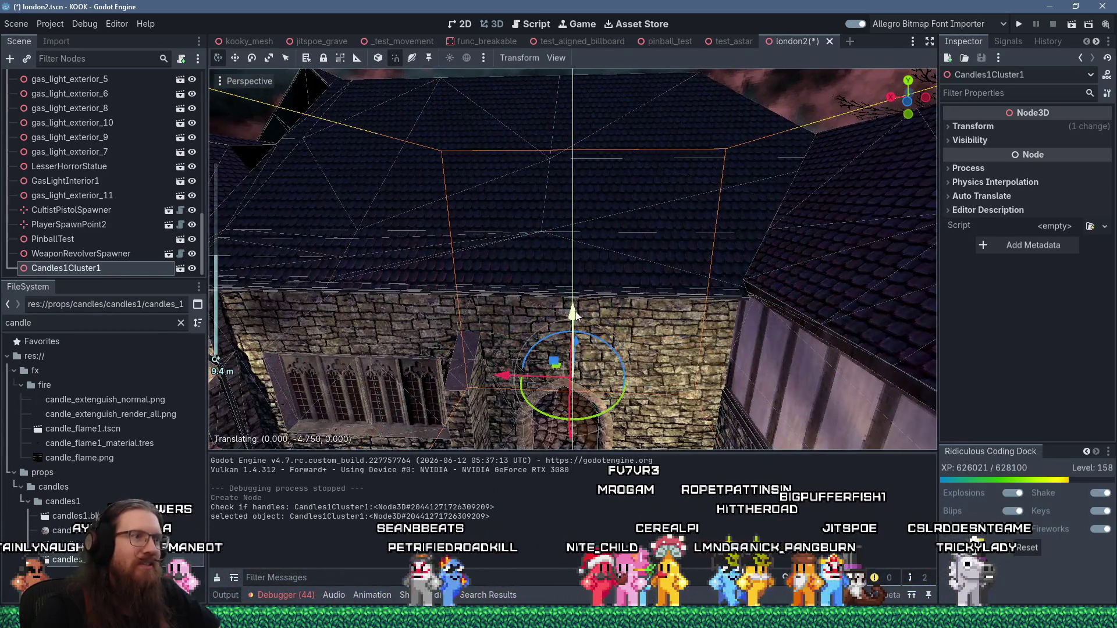
{"action": "scroll", "coordinate": [572, 176], "scroll_direction": "up", "scroll_amount": 5}
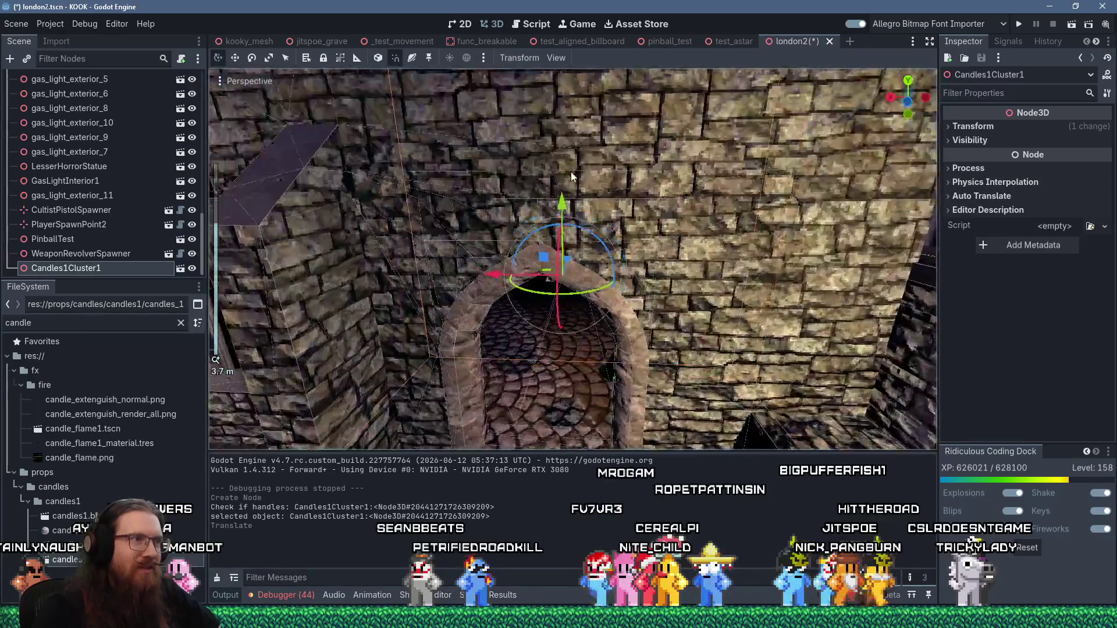
{"action": "scroll", "coordinate": [571, 176], "scroll_direction": "up", "scroll_amount": 2}
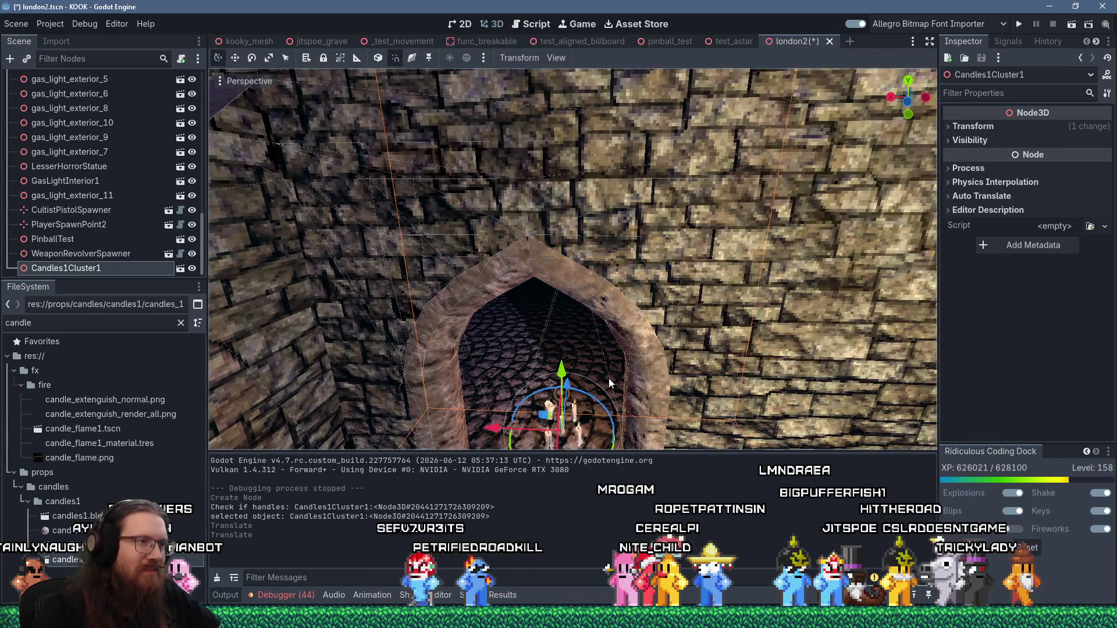
{"action": "scroll", "coordinate": [609, 383], "scroll_direction": "up", "scroll_amount": 5}
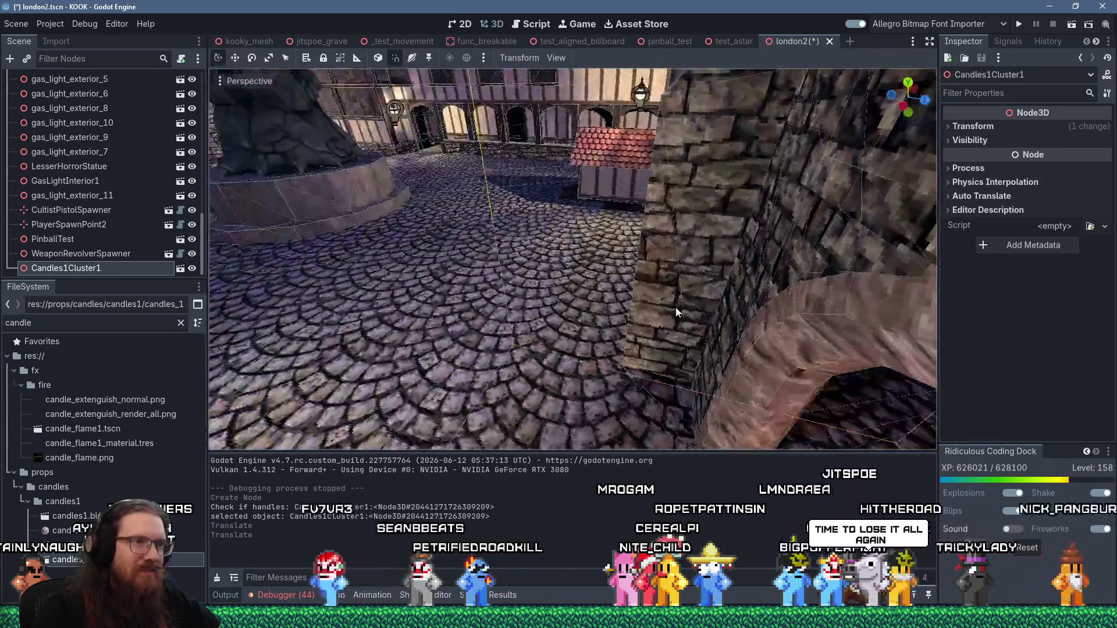
{"action": "scroll", "coordinate": [474, 408], "scroll_direction": "up", "scroll_amount": 2}
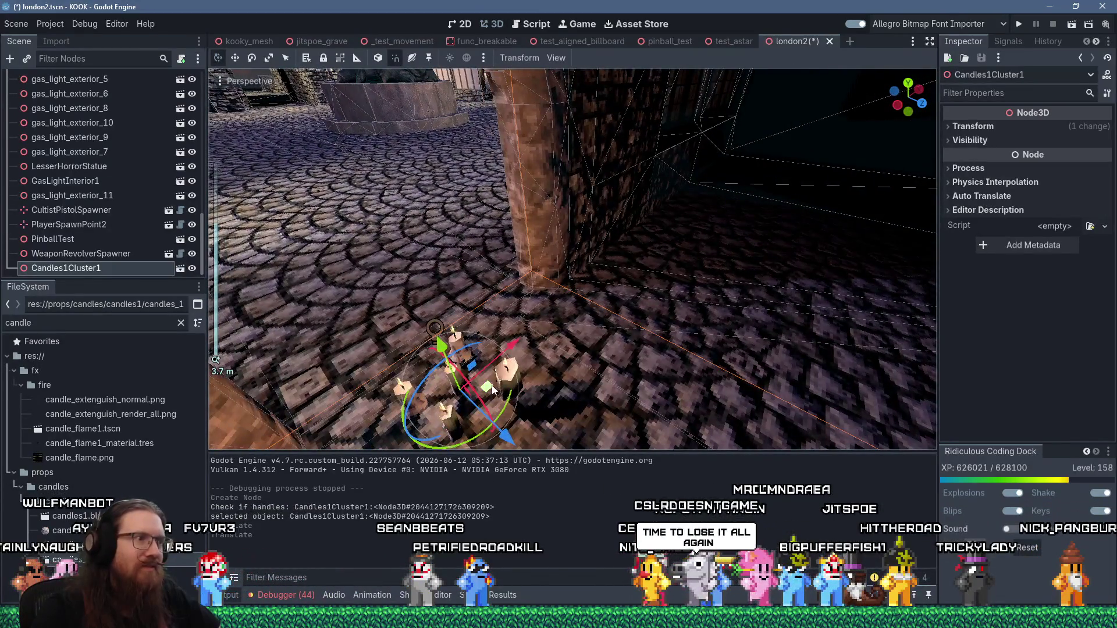
{"action": "scroll", "coordinate": [491, 390], "scroll_direction": "down", "scroll_amount": 4}
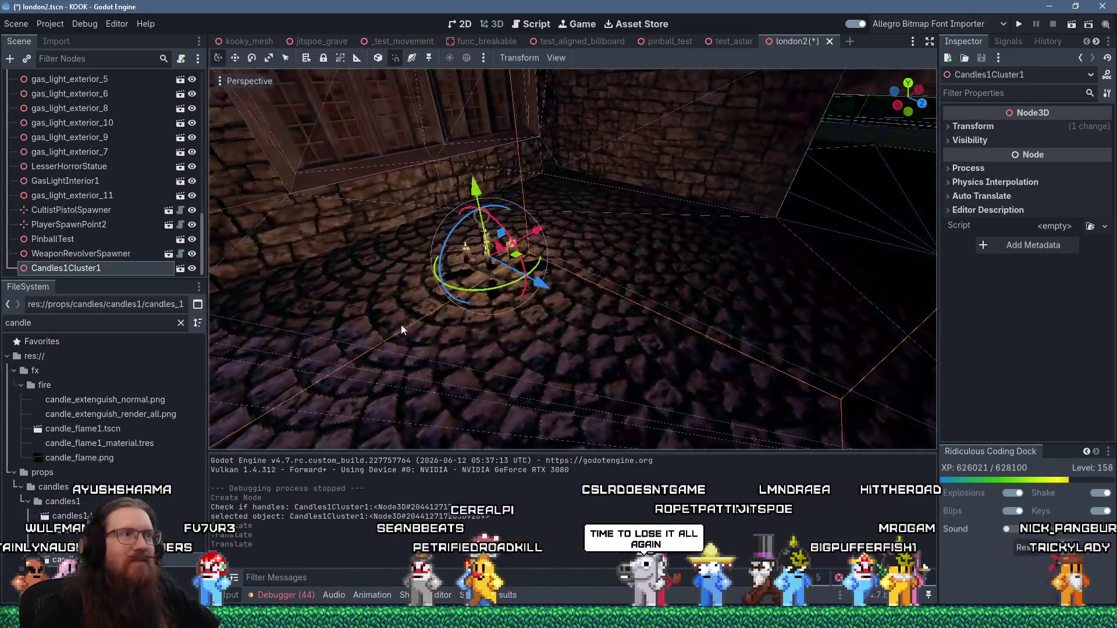
{"action": "scroll", "coordinate": [460, 278], "scroll_direction": "up", "scroll_amount": 3}
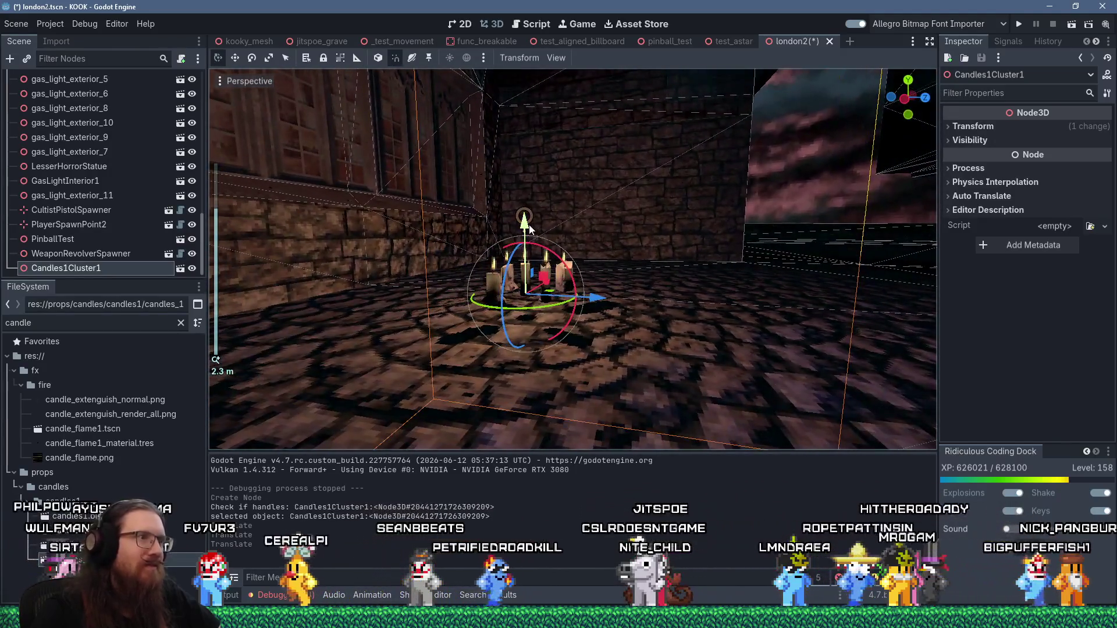
{"action": "mouse_move", "coordinate": [529, 228]}
{"action": "left_mouse_down"}
{"action": "mouse_move", "coordinate": [586, 295]}
{"action": "mouse_move", "coordinate": [558, 282]}
{"action": "mouse_move", "coordinate": [373, 325]}
{"action": "mouse_move", "coordinate": [741, 300]}
{"action": "mouse_move", "coordinate": [743, 278]}
{"action": "mouse_move", "coordinate": [728, 272]}
{"action": "left_mouse_up"}
{"action": "scroll", "coordinate": [564, 314], "scroll_direction": "down", "scroll_amount": 2}
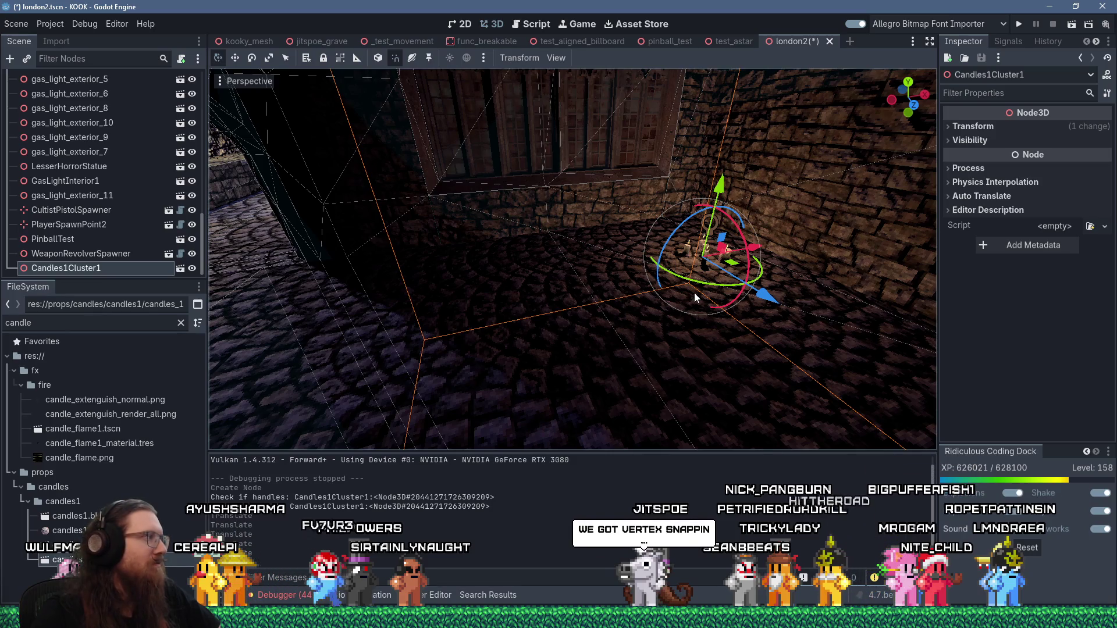
Rotate the candle cluster about its vertical axis and move it toward the gothic window
{"action": "left_click_drag", "start_coordinate": [719, 289], "coordinate": [736, 285]}
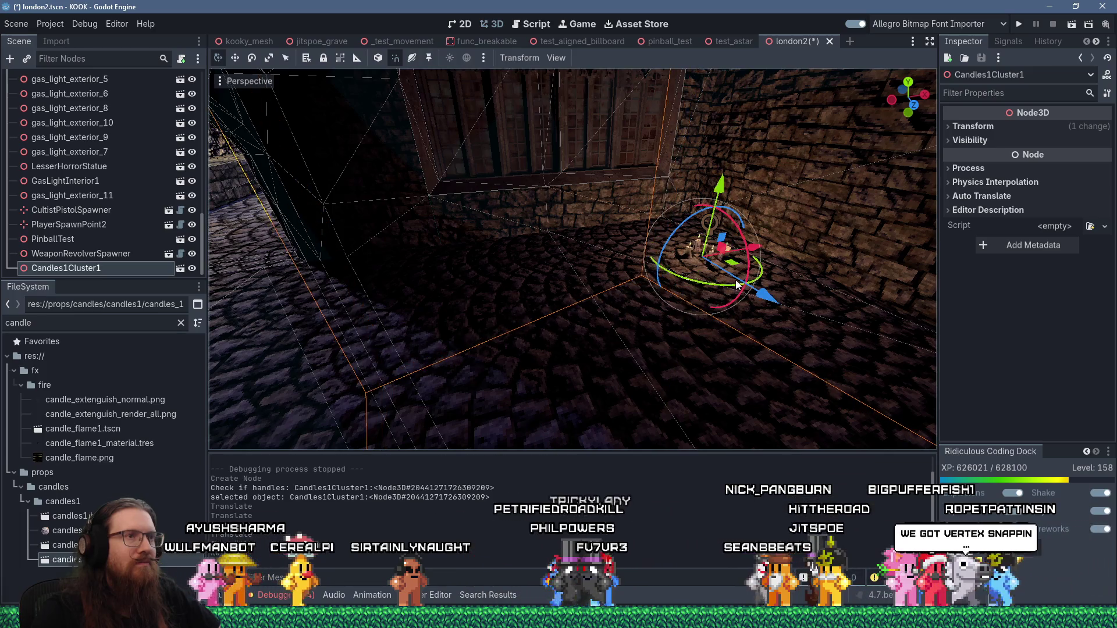
{"action": "scroll", "coordinate": [737, 288], "scroll_direction": "up", "scroll_amount": 3}
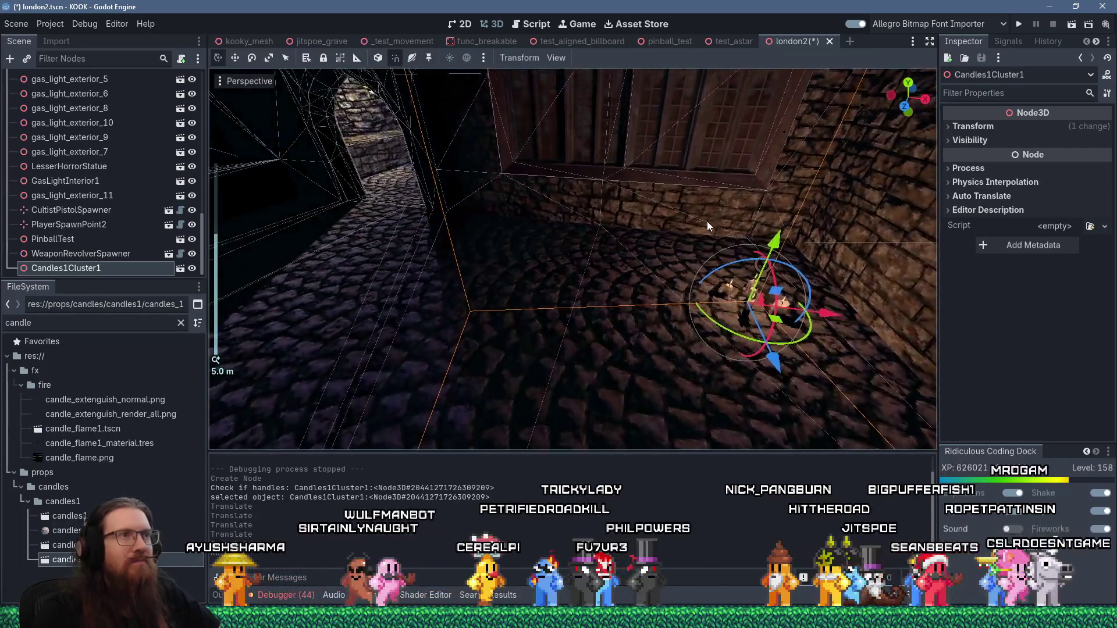
{"action": "mouse_move", "coordinate": [707, 226]}
{"action": "left_mouse_down"}
{"action": "mouse_move", "coordinate": [611, 336]}
{"action": "mouse_move", "coordinate": [582, 335]}
{"action": "mouse_move", "coordinate": [584, 324]}
{"action": "left_mouse_up"}
{"action": "mouse_move", "coordinate": [643, 384]}
{"action": "left_mouse_down"}
{"action": "mouse_move", "coordinate": [646, 395]}
{"action": "mouse_move", "coordinate": [669, 378]}
{"action": "mouse_move", "coordinate": [666, 386]}
{"action": "mouse_move", "coordinate": [638, 353]}
{"action": "left_mouse_up"}
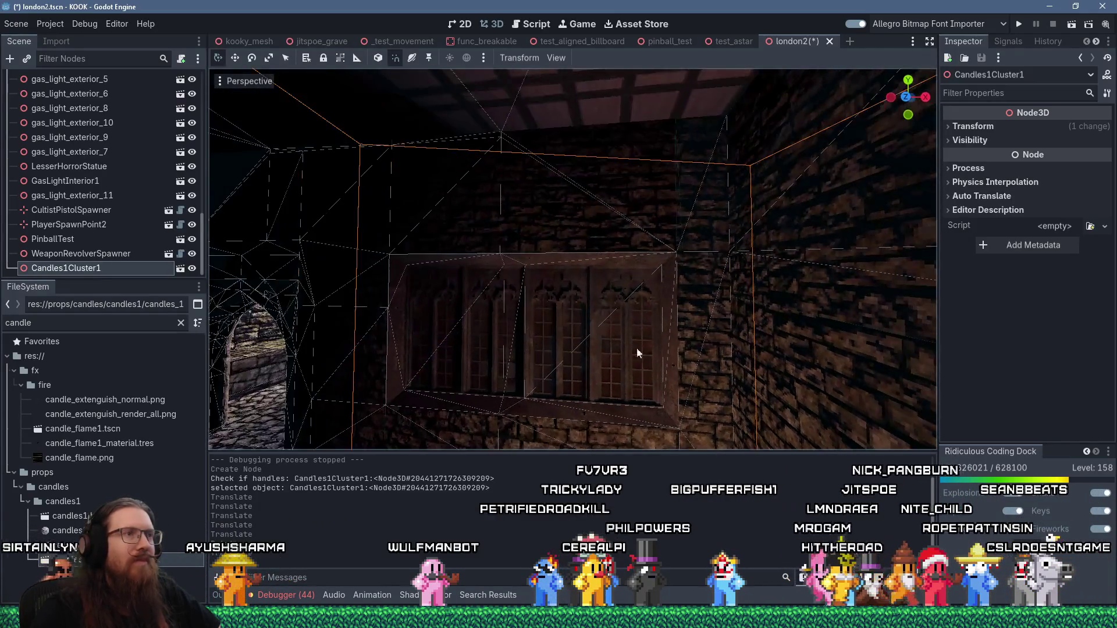
Check the candles in the dark inner corner beside the window, then open the cluster scene
{"action": "scroll", "coordinate": [639, 353], "scroll_direction": "up", "scroll_amount": 5}
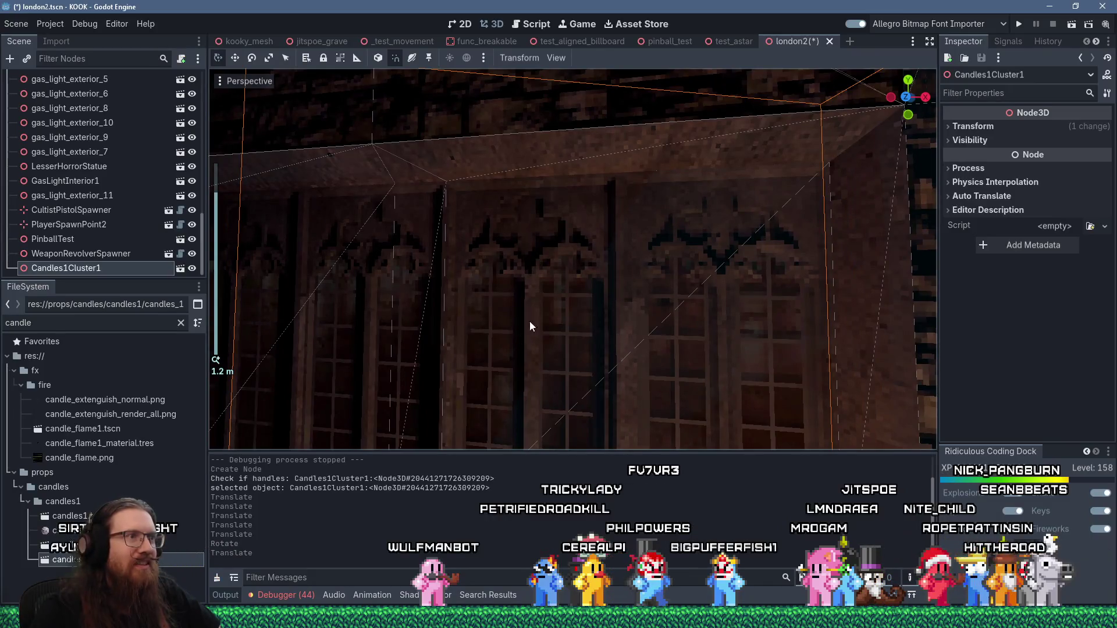
{"action": "mouse_move", "coordinate": [573, 326]}
{"action": "left_mouse_down"}
{"action": "mouse_move", "coordinate": [535, 225]}
{"action": "mouse_move", "coordinate": [369, 237]}
{"action": "mouse_move", "coordinate": [717, 294]}
{"action": "left_mouse_up"}
{"action": "scroll", "coordinate": [717, 295], "scroll_direction": "down", "scroll_amount": 10}
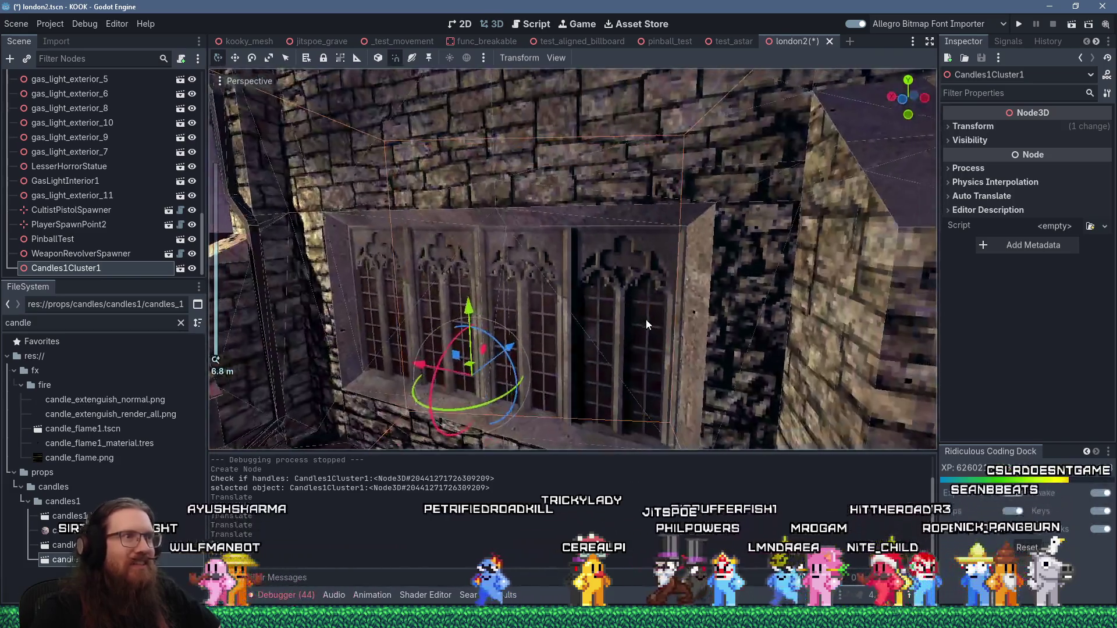
{"action": "left_click_drag", "start_coordinate": [646, 324], "coordinate": [653, 229]}
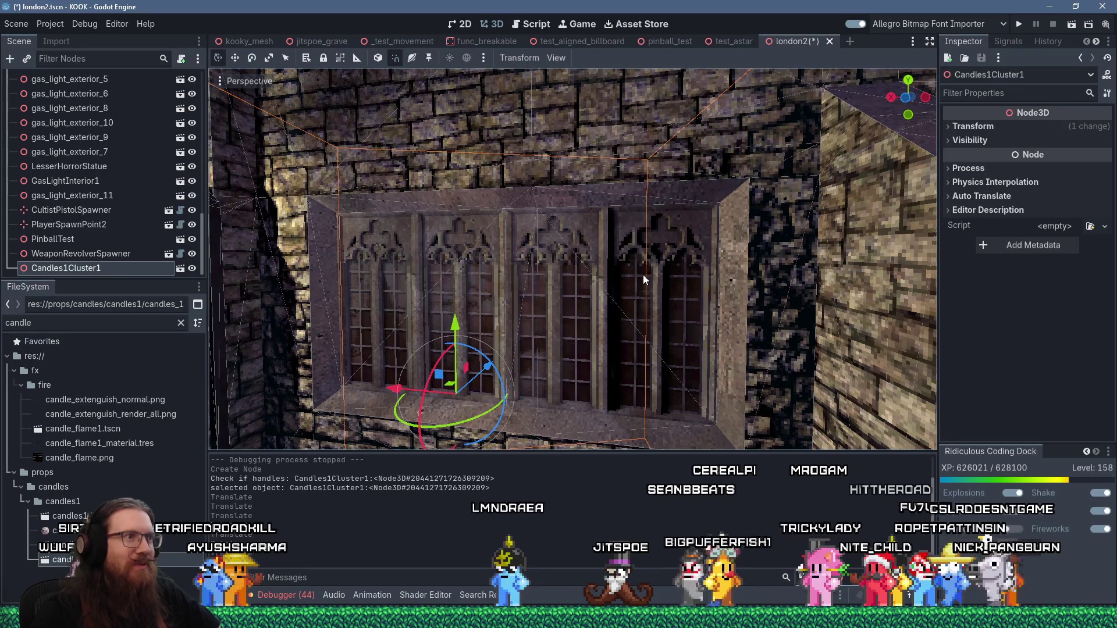
{"action": "mouse_move", "coordinate": [646, 284]}
{"action": "left_mouse_down"}
{"action": "mouse_move", "coordinate": [702, 316]}
{"action": "mouse_move", "coordinate": [618, 306]}
{"action": "mouse_move", "coordinate": [674, 275]}
{"action": "mouse_move", "coordinate": [539, 254]}
{"action": "left_mouse_up"}
{"action": "scroll", "coordinate": [570, 303], "scroll_direction": "down", "scroll_amount": 3}
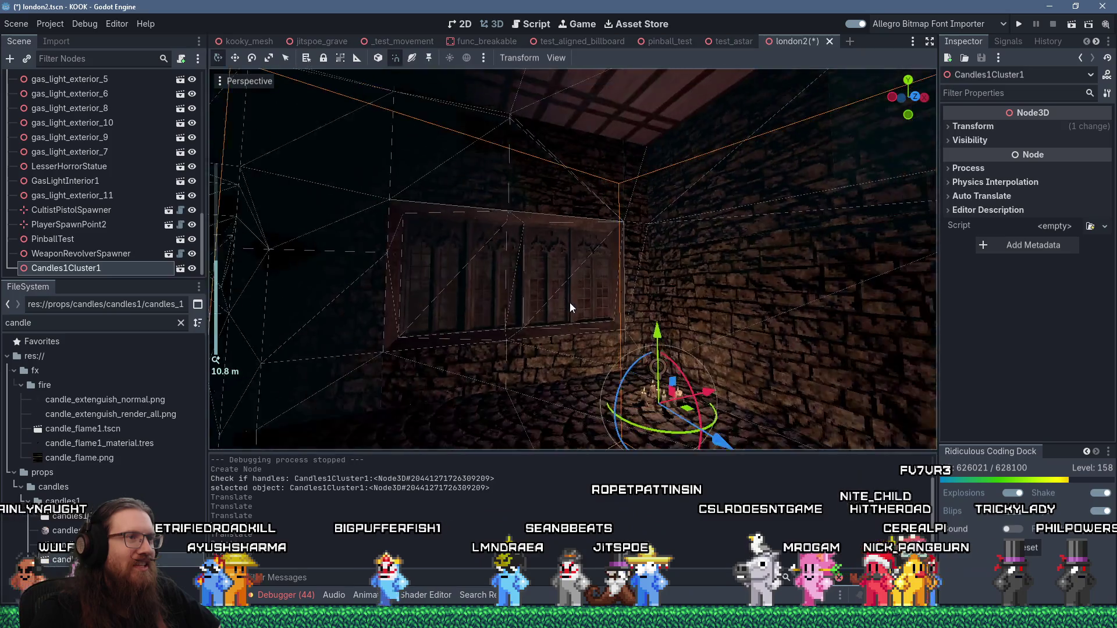
{"action": "mouse_move", "coordinate": [570, 302]}
{"action": "left_mouse_down"}
{"action": "mouse_move", "coordinate": [671, 229]}
{"action": "mouse_move", "coordinate": [790, 245]}
{"action": "mouse_move", "coordinate": [724, 288]}
{"action": "mouse_move", "coordinate": [698, 274]}
{"action": "mouse_move", "coordinate": [769, 276]}
{"action": "left_mouse_up"}
{"action": "scroll", "coordinate": [724, 288], "scroll_direction": "down", "scroll_amount": 2}
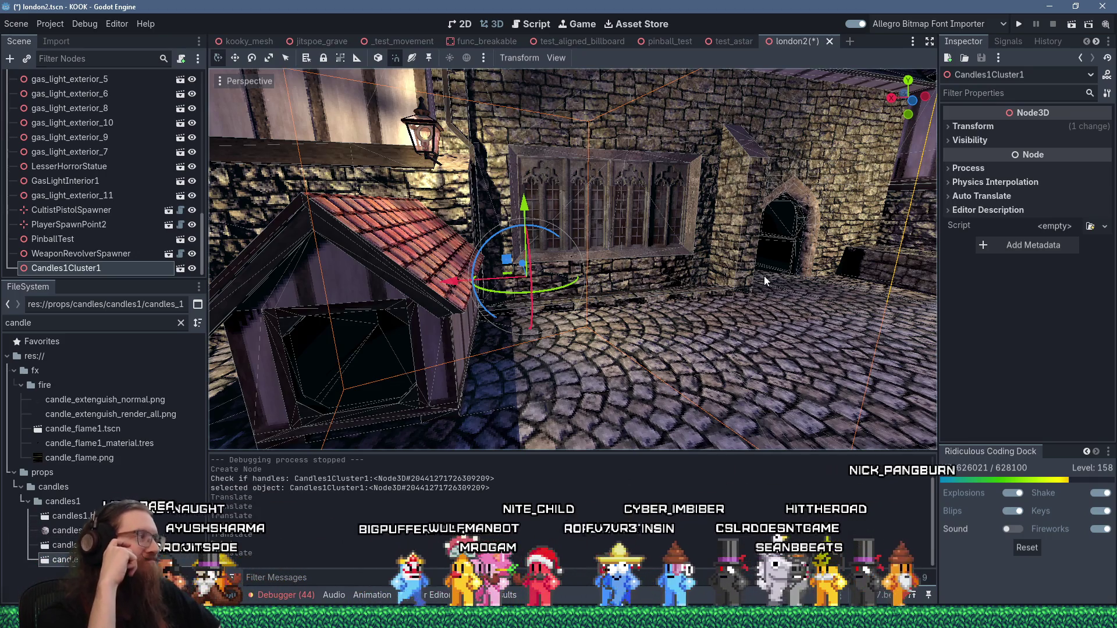
{"action": "mouse_move", "coordinate": [718, 269]}
{"action": "left_mouse_down"}
{"action": "mouse_move", "coordinate": [641, 308]}
{"action": "mouse_move", "coordinate": [428, 260]}
{"action": "mouse_move", "coordinate": [358, 264]}
{"action": "mouse_move", "coordinate": [391, 295]}
{"action": "mouse_move", "coordinate": [595, 324]}
{"action": "left_mouse_up"}
{"action": "scroll", "coordinate": [391, 301], "scroll_direction": "down", "scroll_amount": 3}
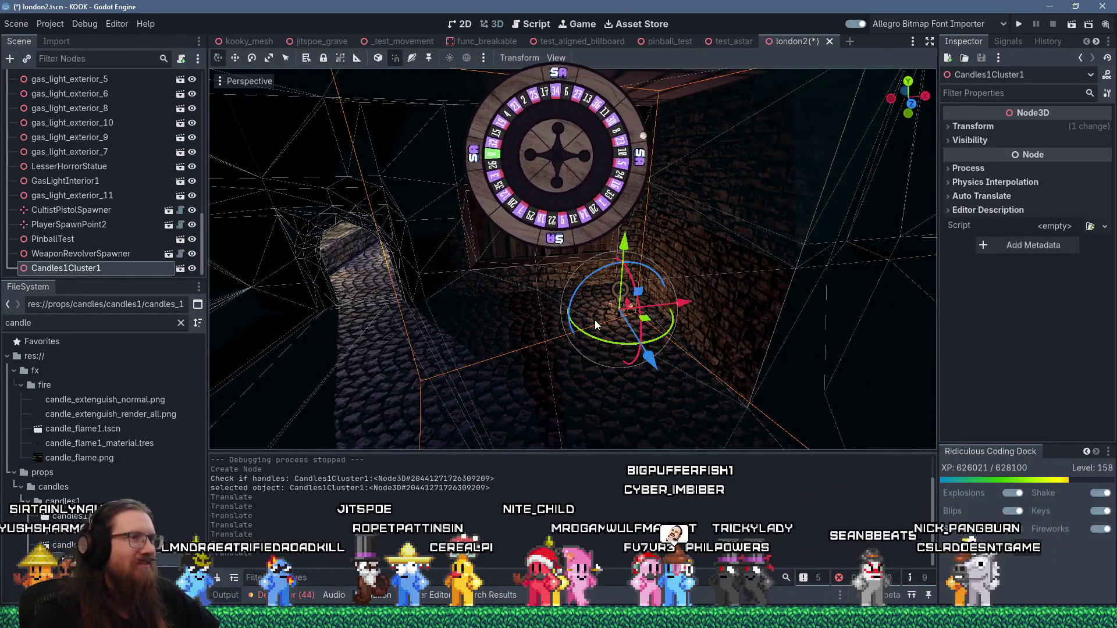
{"action": "left_click", "coordinate": [594, 323]}
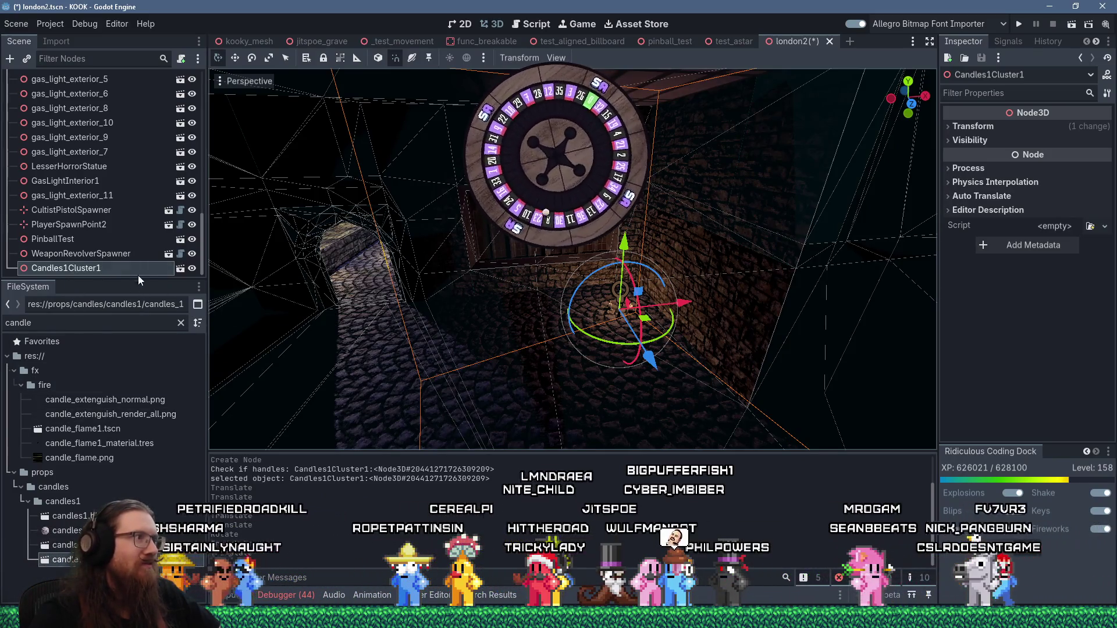
{"action": "left_click", "coordinate": [180, 269]}
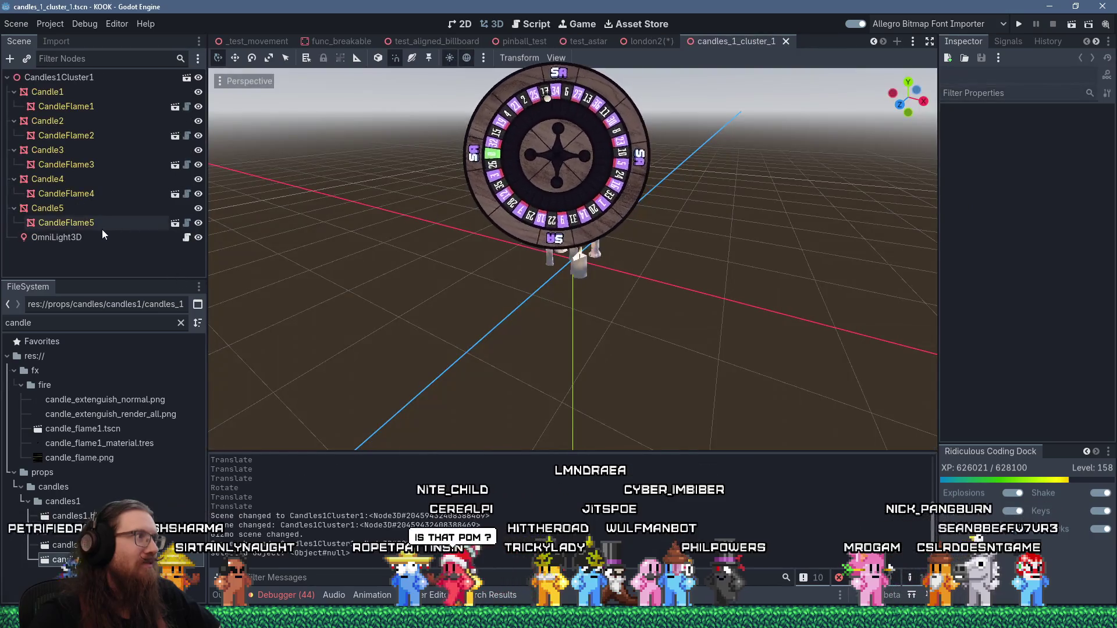
Set the cluster OmniLight3D Energy to 2.0 and save candles_1_cluster_1.tscn
{"action": "left_click", "coordinate": [86, 236]}
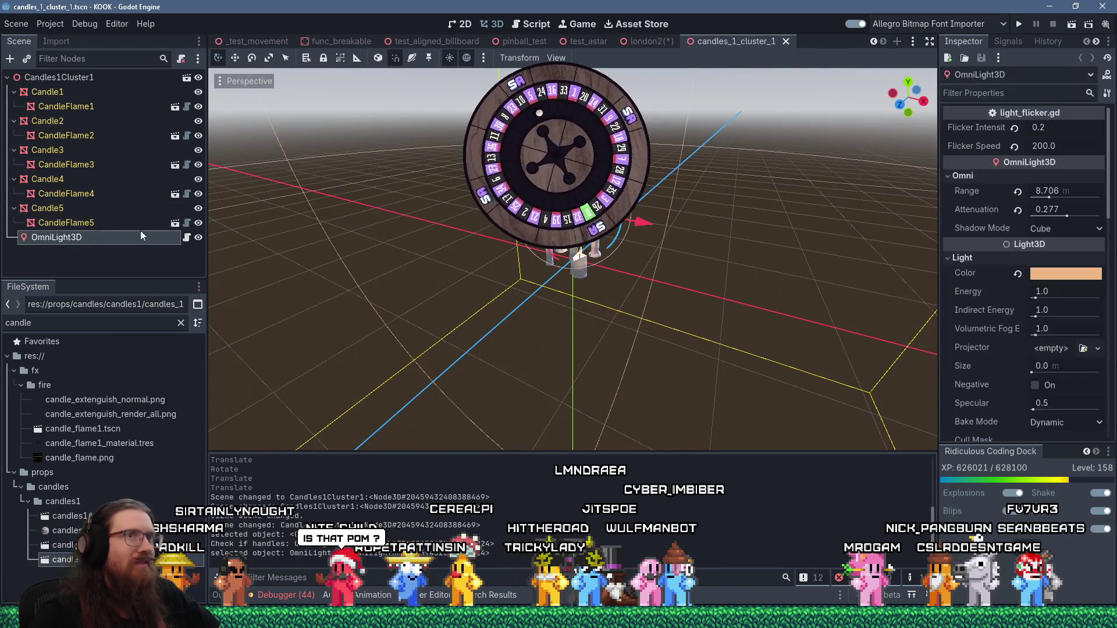
{"action": "mouse_move", "coordinate": [989, 221]}
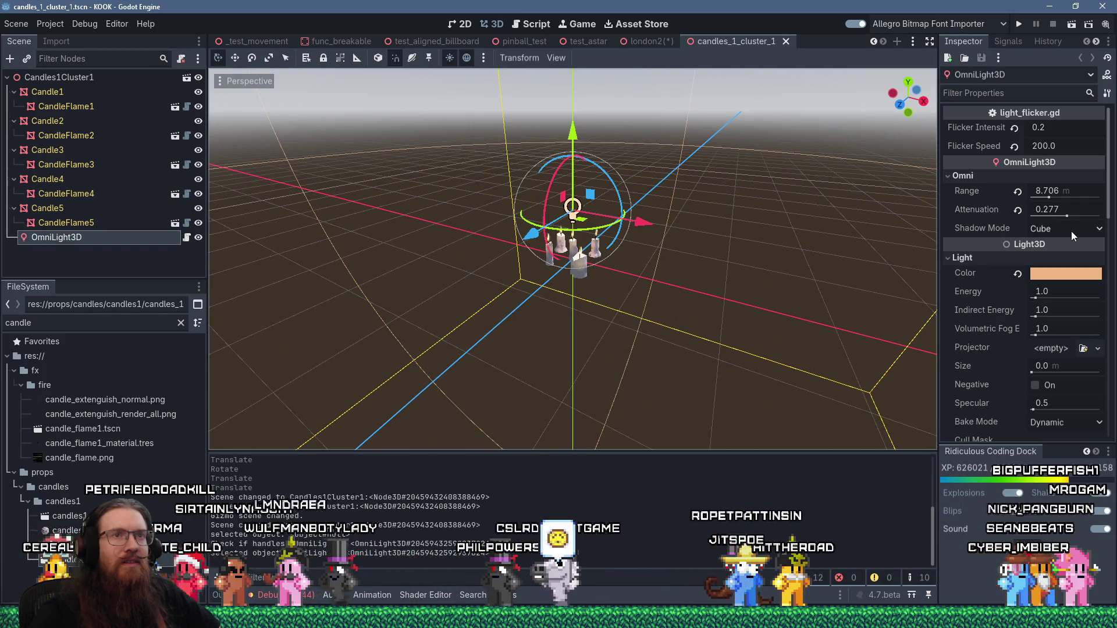
{"action": "left_click", "coordinate": [1063, 290]}
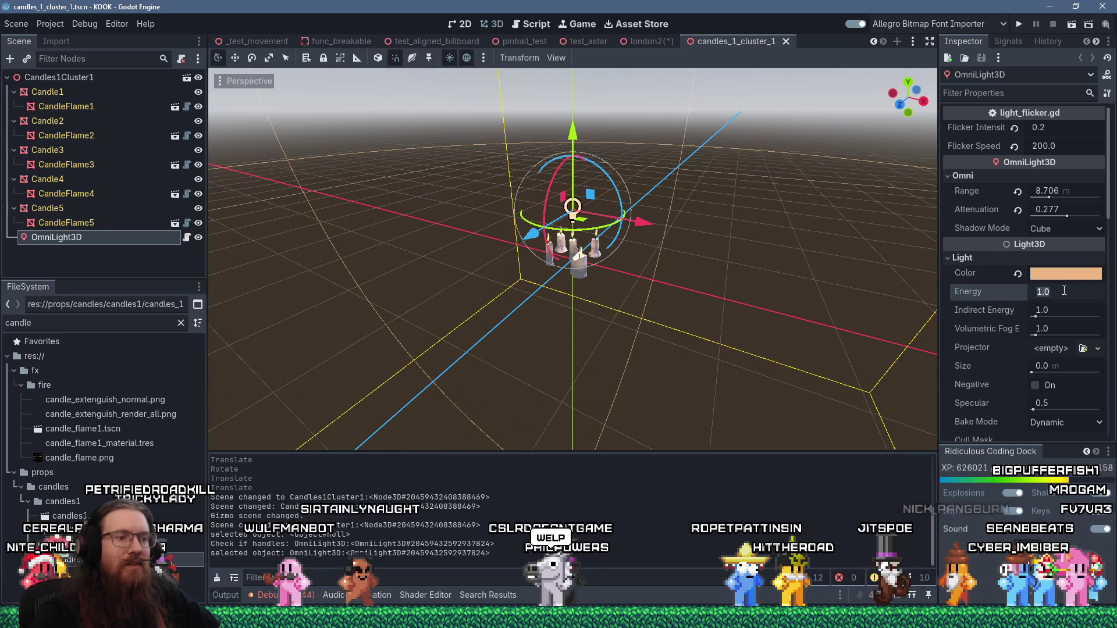
{"action": "type", "text": "2"}
{"action": "key", "text": "Return"}
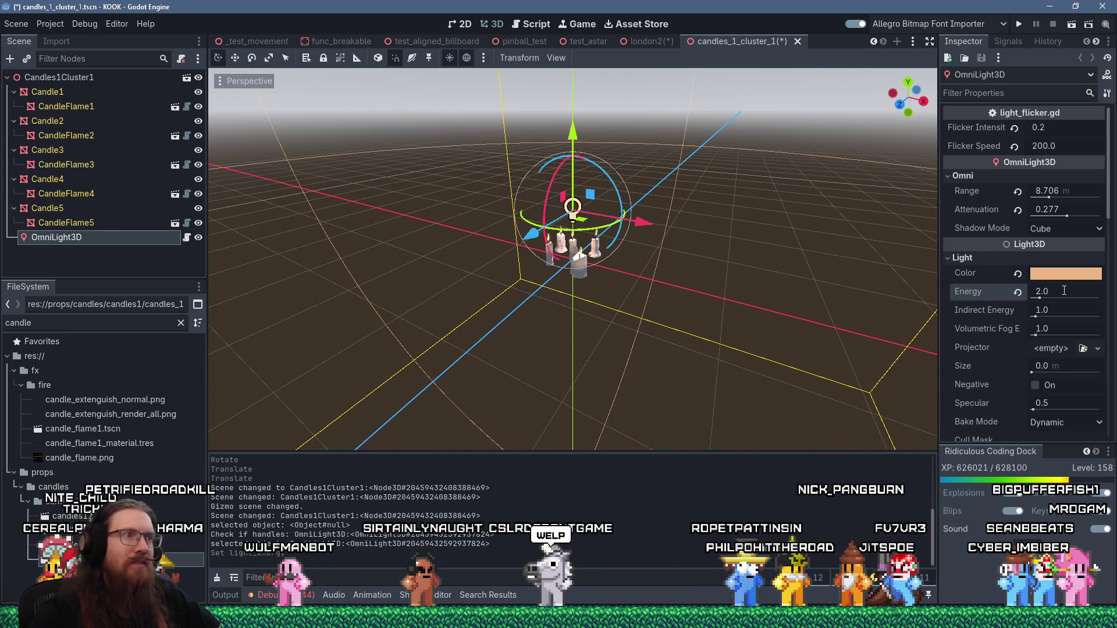
{"action": "left_click_drag", "start_coordinate": [762, 335], "coordinate": [784, 338]}
{"action": "key", "text": "ctrl+s"}
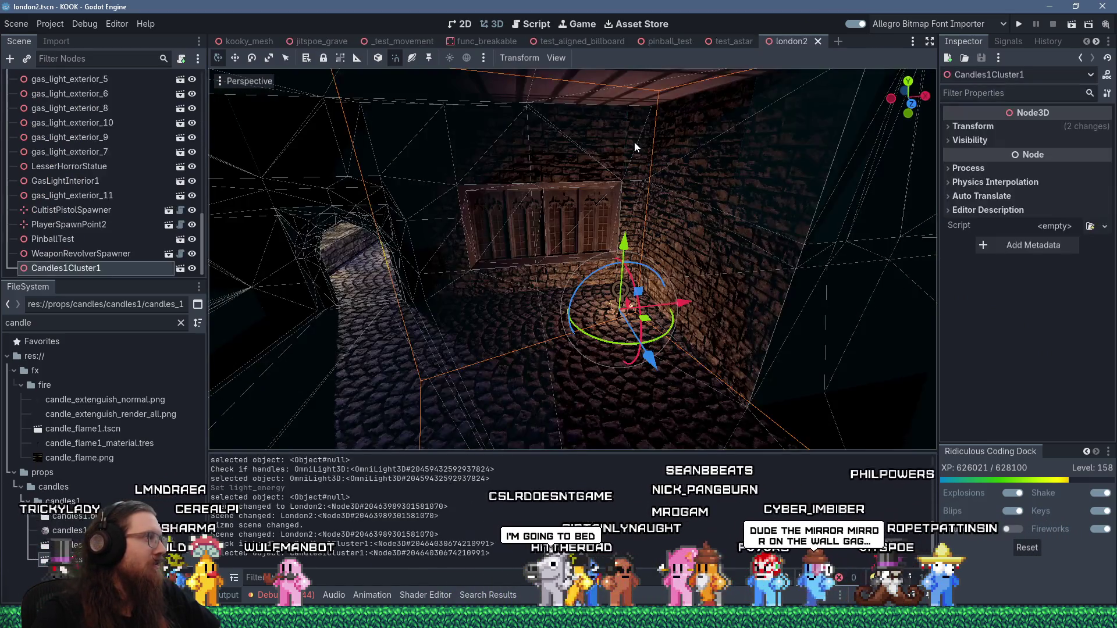
Duplicate Candles1Cluster1 as Candles1Cluster2 and slide the copy toward the archway
{"action": "scroll", "coordinate": [679, 230], "scroll_direction": "up", "scroll_amount": 5}
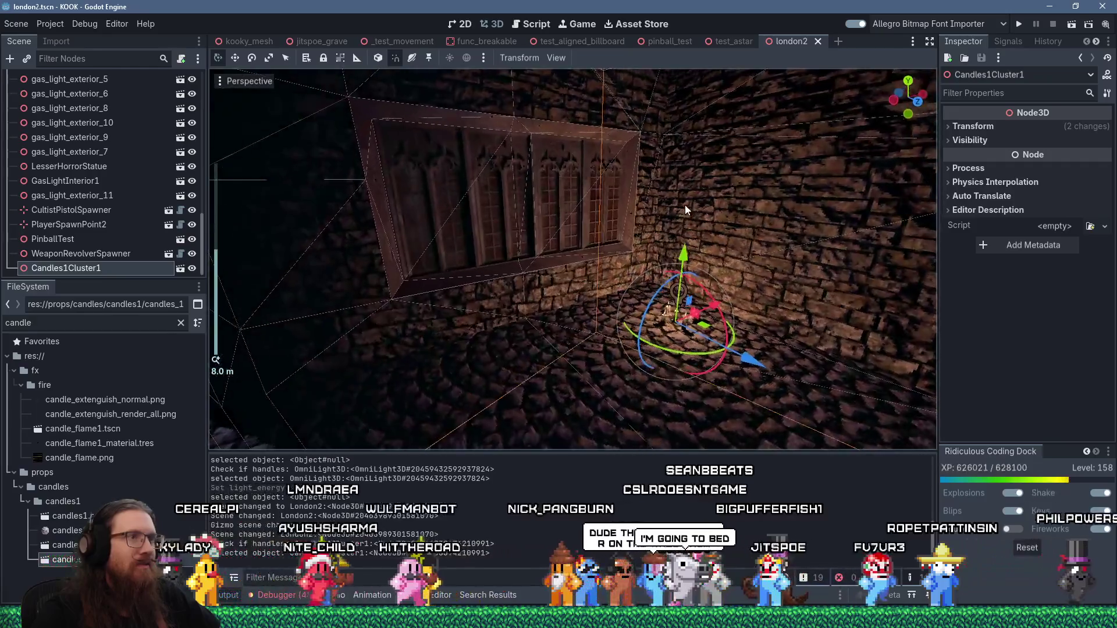
{"action": "scroll", "coordinate": [640, 191], "scroll_direction": "up", "scroll_amount": 2}
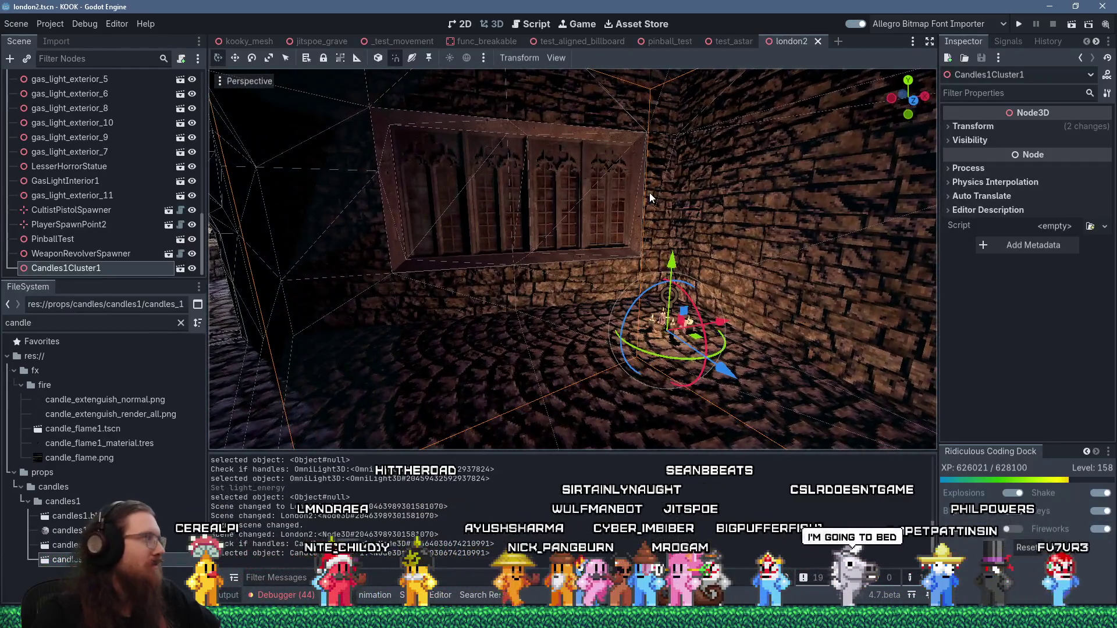
{"action": "scroll", "coordinate": [650, 193], "scroll_direction": "down", "scroll_amount": 4}
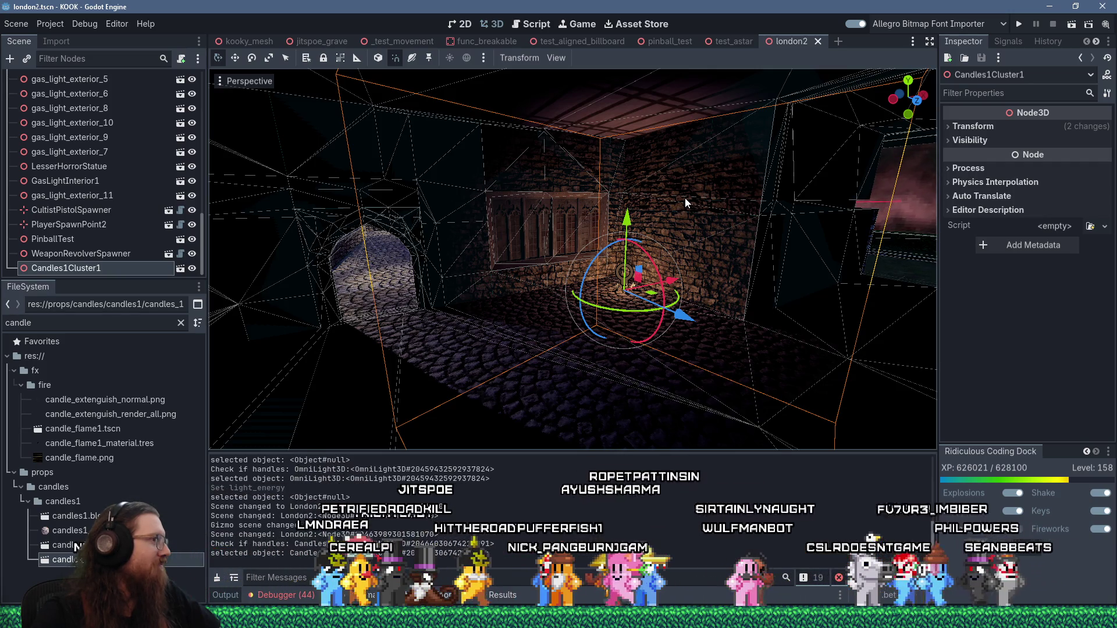
{"action": "scroll", "coordinate": [686, 198], "scroll_direction": "up", "scroll_amount": 5}
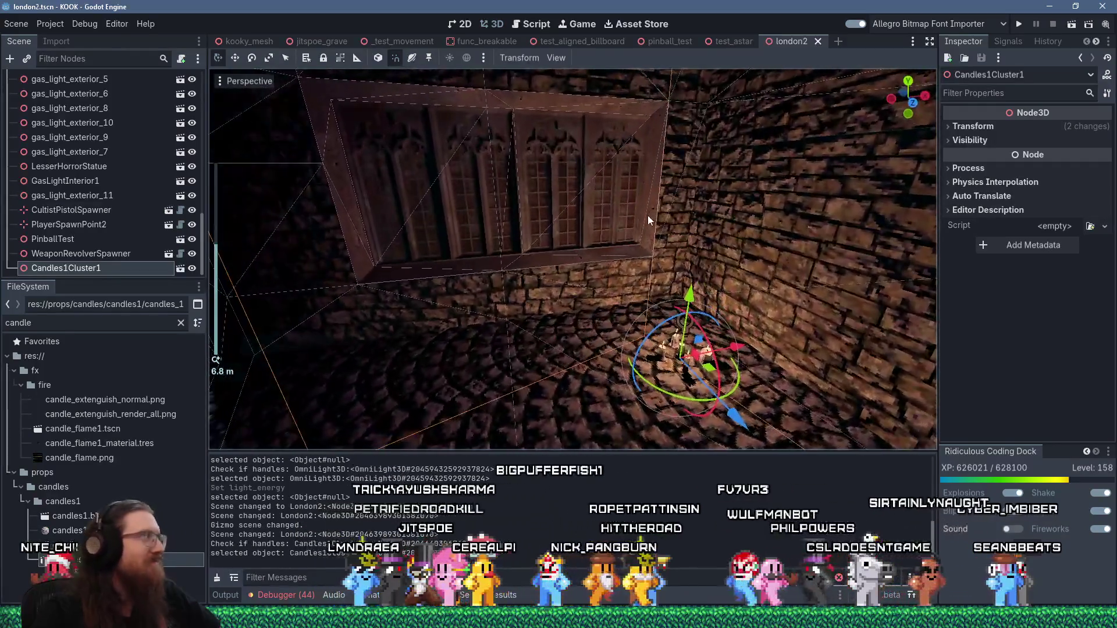
{"action": "mouse_move", "coordinate": [651, 222]}
{"action": "left_mouse_down"}
{"action": "mouse_move", "coordinate": [728, 215]}
{"action": "mouse_move", "coordinate": [655, 229]}
{"action": "mouse_move", "coordinate": [621, 225]}
{"action": "mouse_move", "coordinate": [618, 211]}
{"action": "mouse_move", "coordinate": [923, 201]}
{"action": "mouse_move", "coordinate": [740, 201]}
{"action": "mouse_move", "coordinate": [675, 225]}
{"action": "mouse_move", "coordinate": [729, 217]}
{"action": "left_mouse_up"}
{"action": "scroll", "coordinate": [715, 219], "scroll_direction": "down", "scroll_amount": 2}
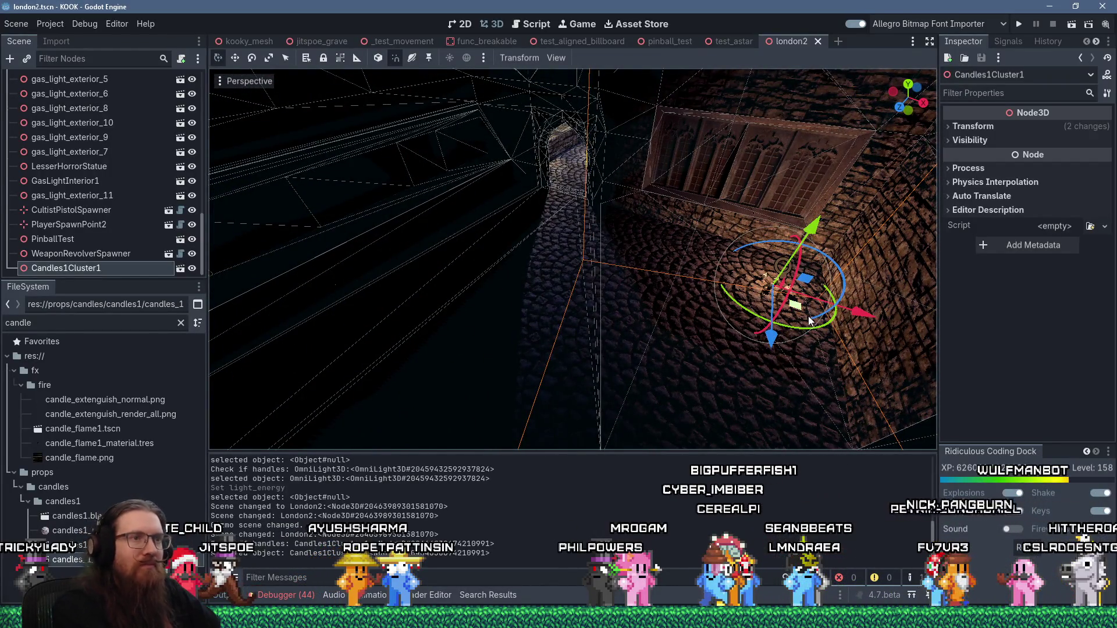
{"action": "key", "text": "ctrl+d"}
{"action": "mouse_move", "coordinate": [808, 316]}
{"action": "left_mouse_down"}
{"action": "mouse_move", "coordinate": [335, 384]}
{"action": "mouse_move", "coordinate": [352, 393]}
{"action": "mouse_move", "coordinate": [410, 340]}
{"action": "mouse_move", "coordinate": [618, 289]}
{"action": "left_mouse_up"}
Frame the new candle cluster, then save and run the project
{"action": "key", "text": "f"}
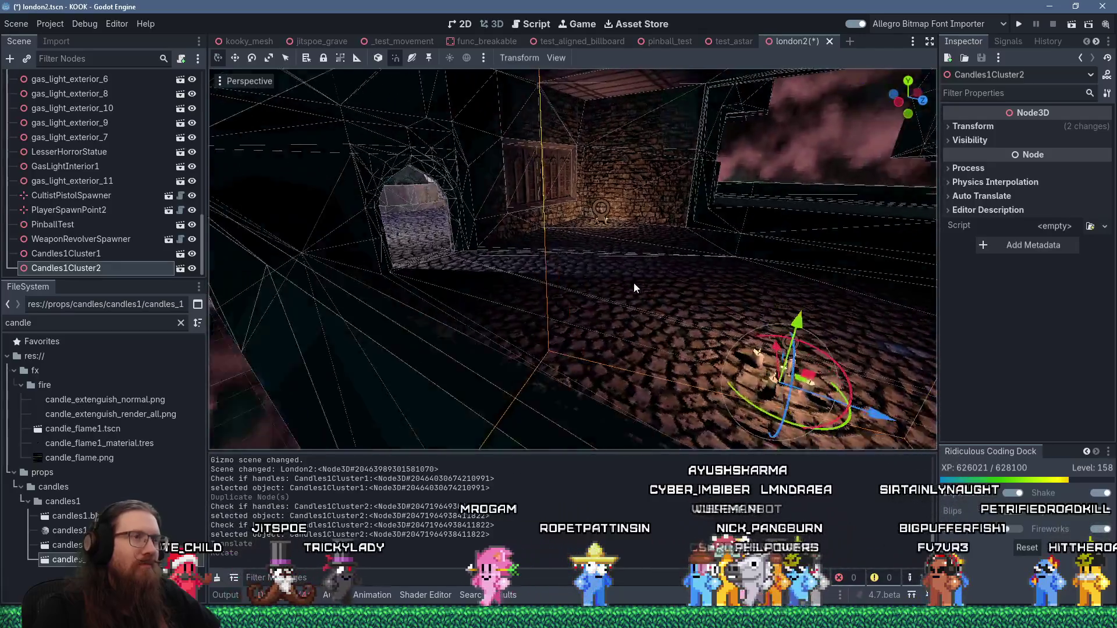
{"action": "scroll", "coordinate": [726, 265], "scroll_direction": "down", "scroll_amount": 6}
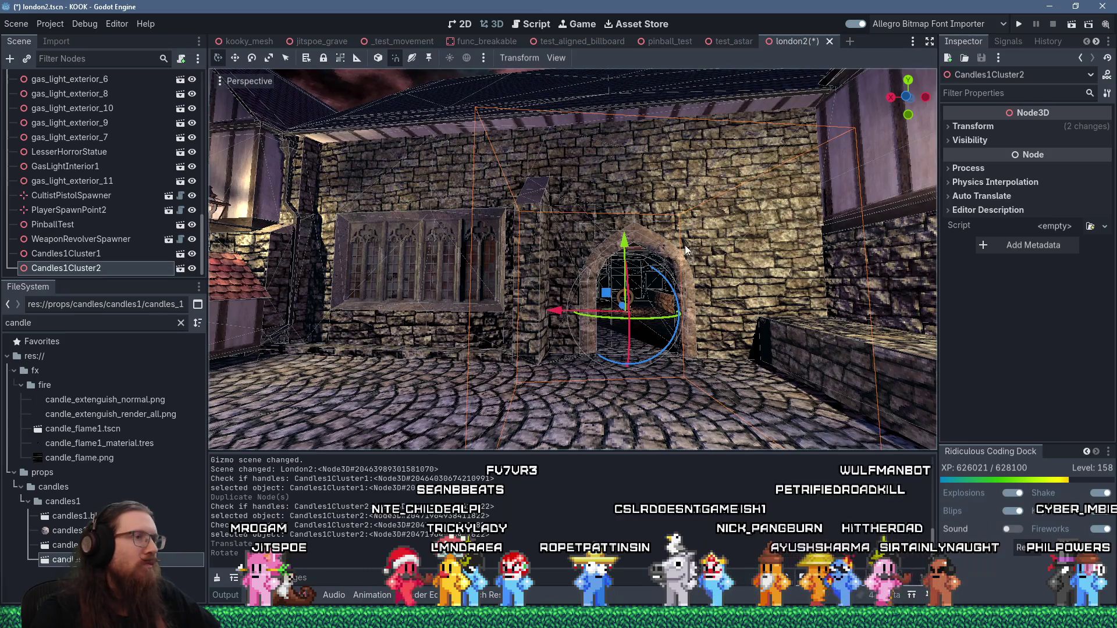
{"action": "left_click", "coordinate": [1019, 25]}
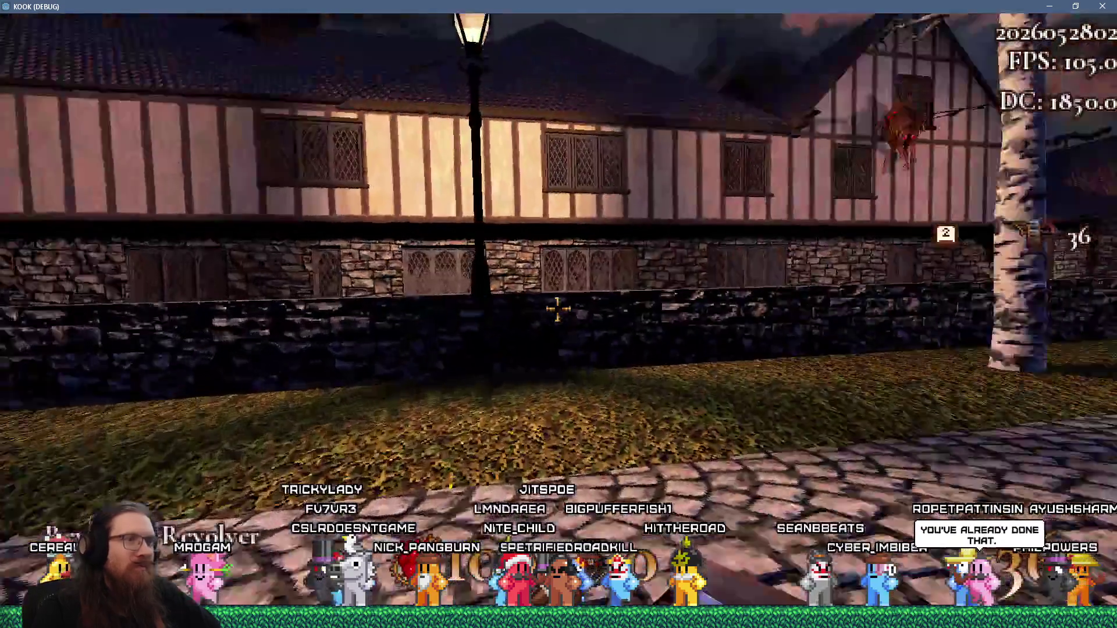
Walk along the stone path through the alley to the gatehouse arch
{"action": "key", "text": "w"}
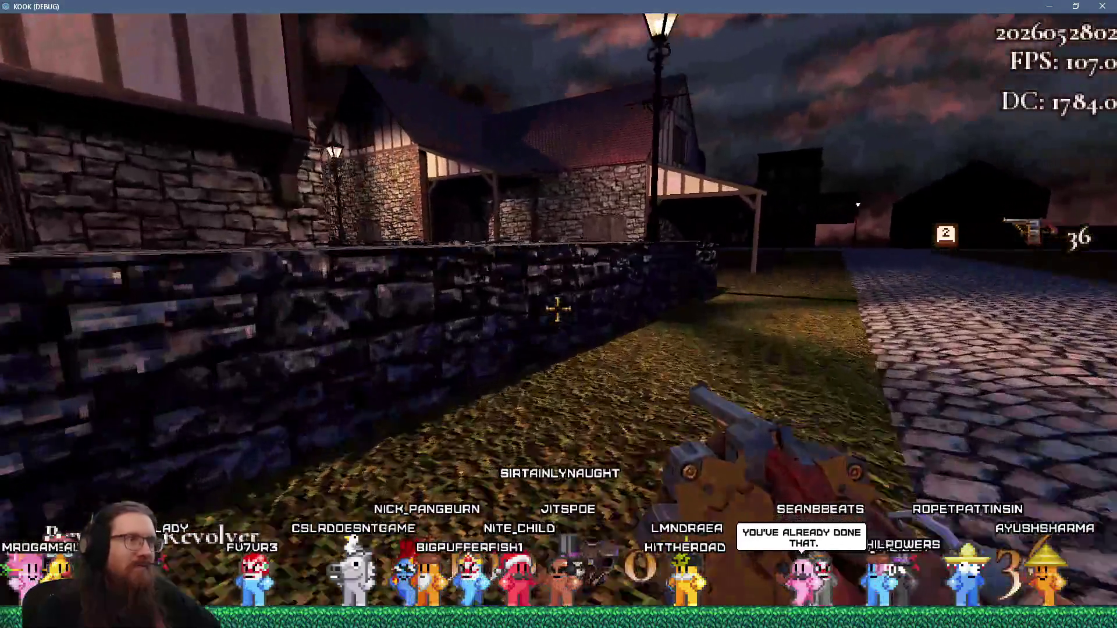
{"action": "key", "text": "w"}
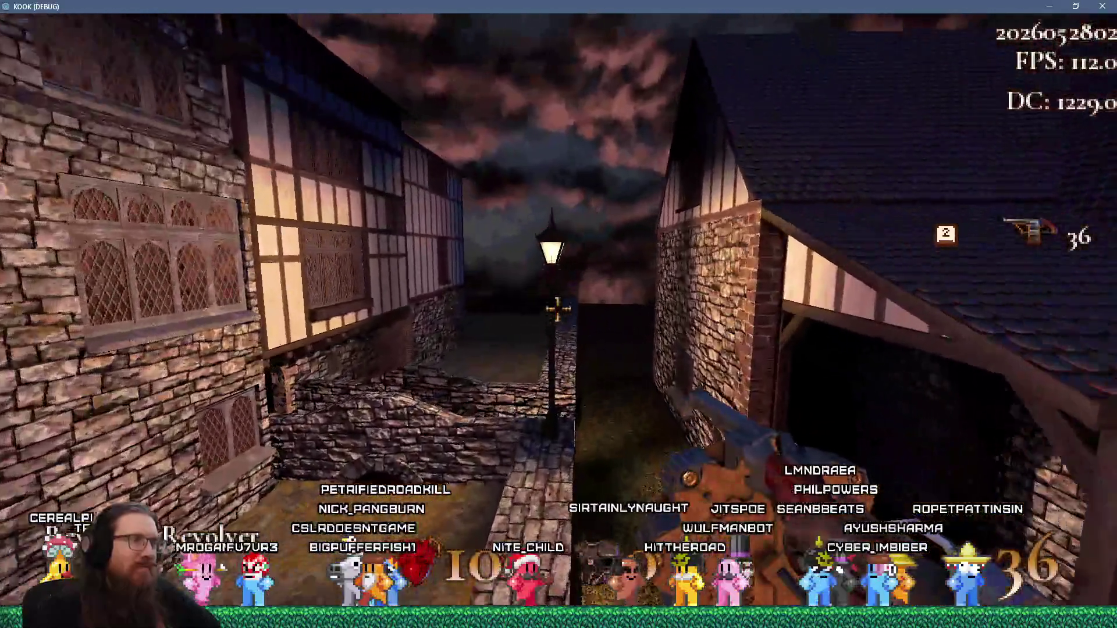
{"action": "key", "text": "w"}
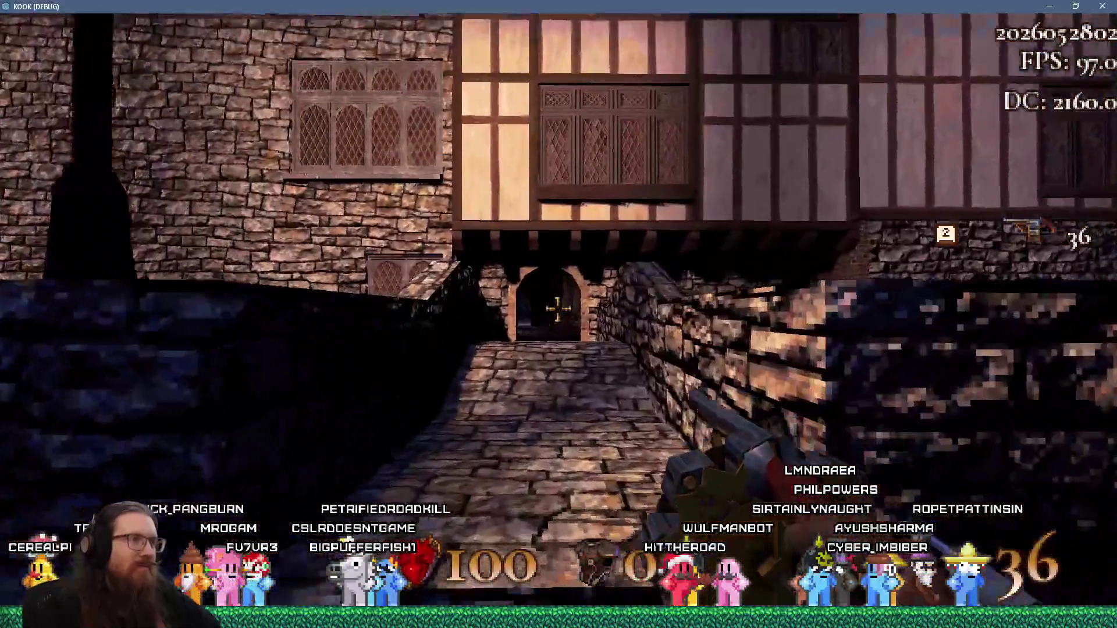